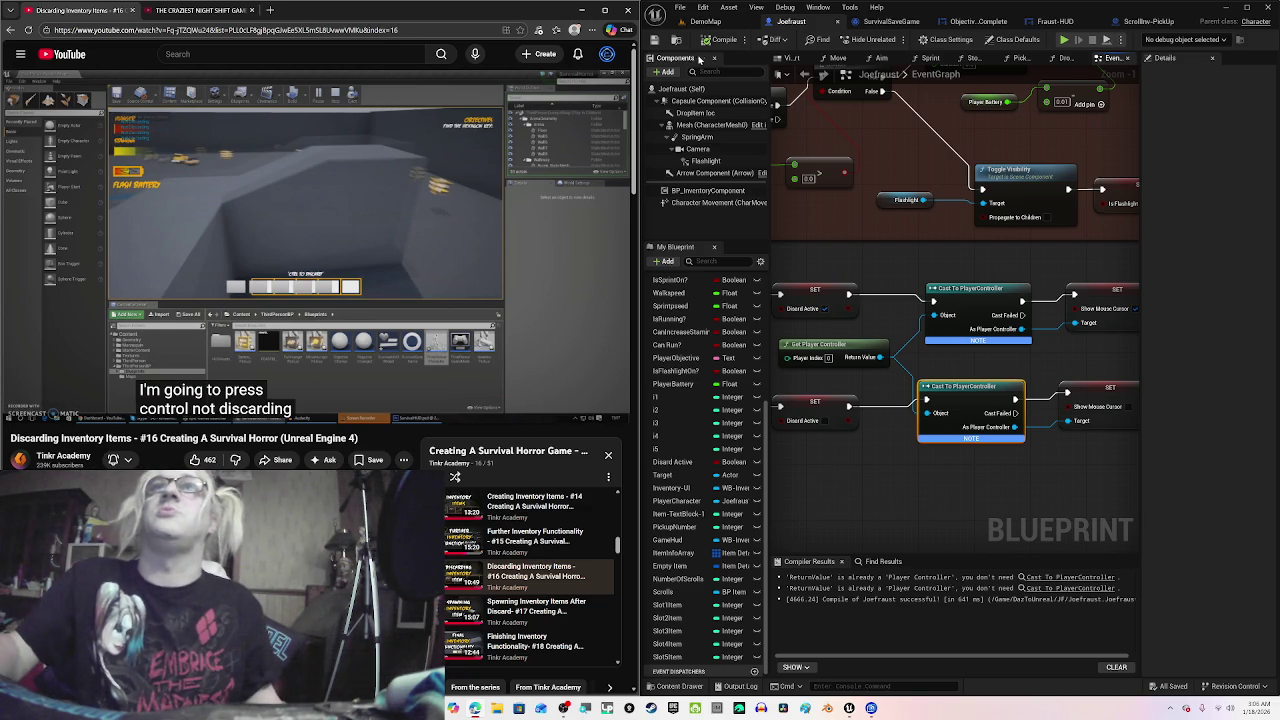
# Step: Move between the DemoMap and Joefraust tabs while playing the tutorial, ending on DemoMap
pyautogui.click(731, 21)
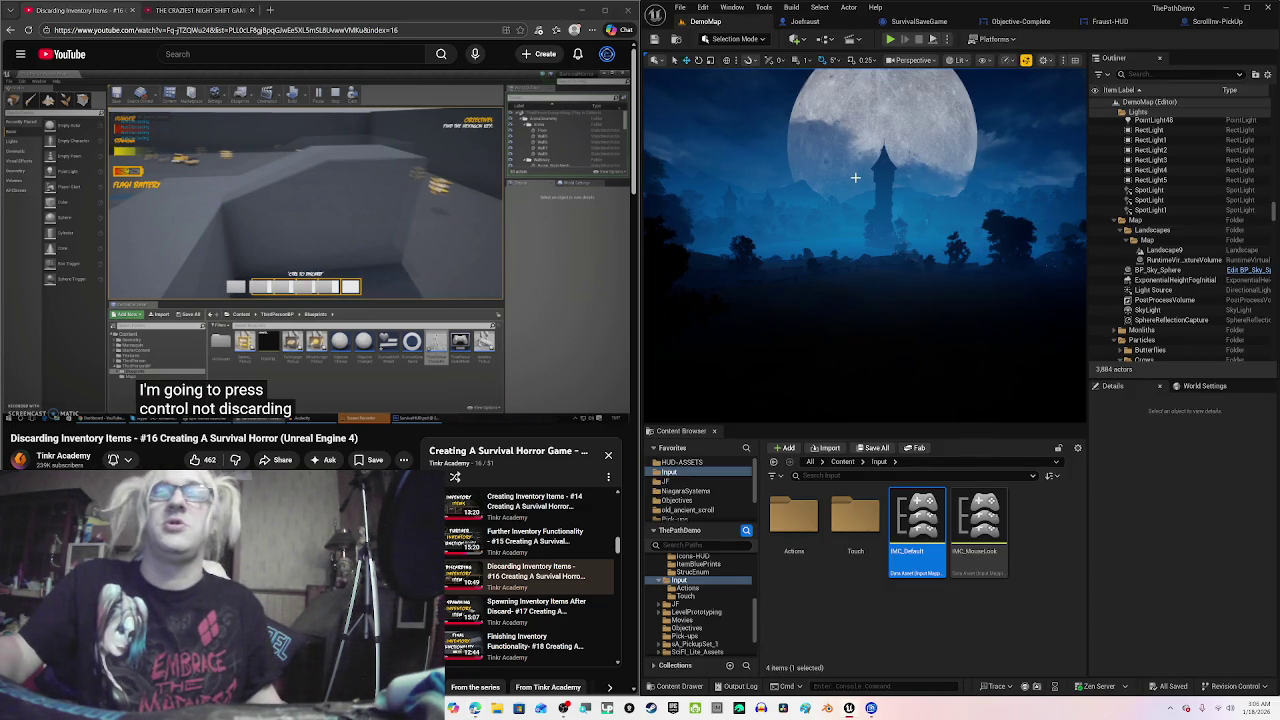
pyautogui.click(812, 21)
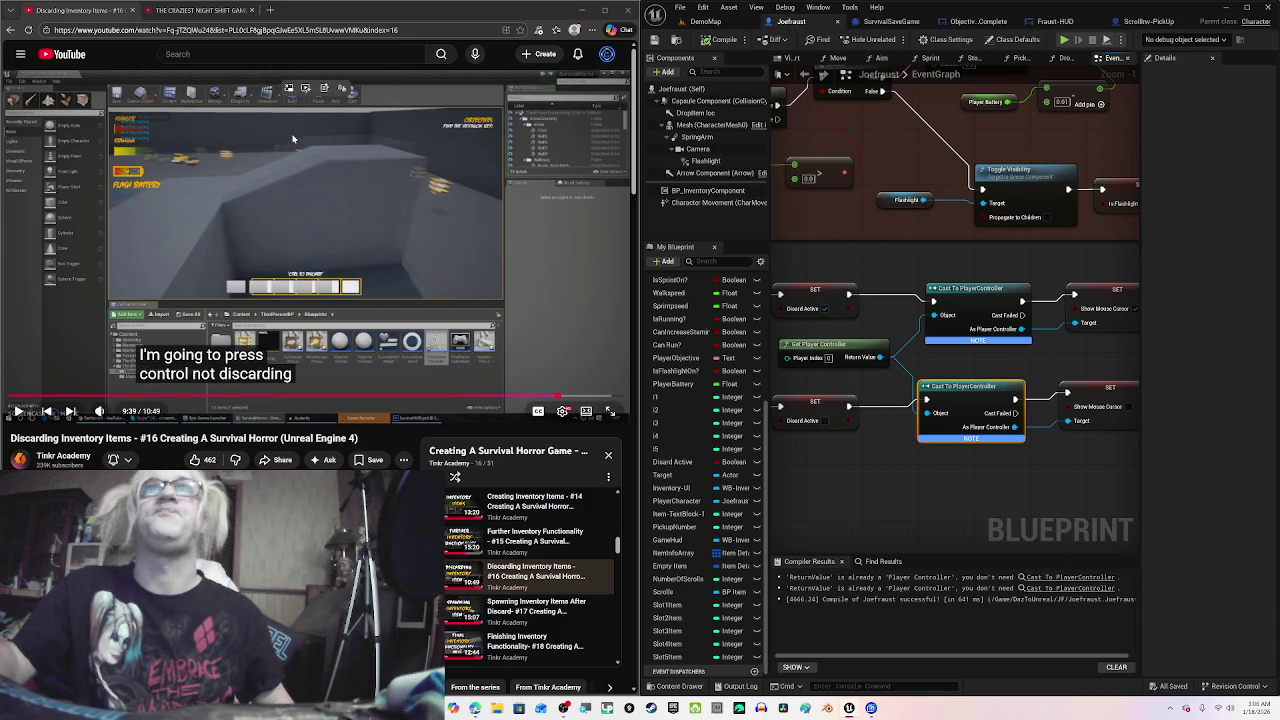
pyautogui.click(599, 287)
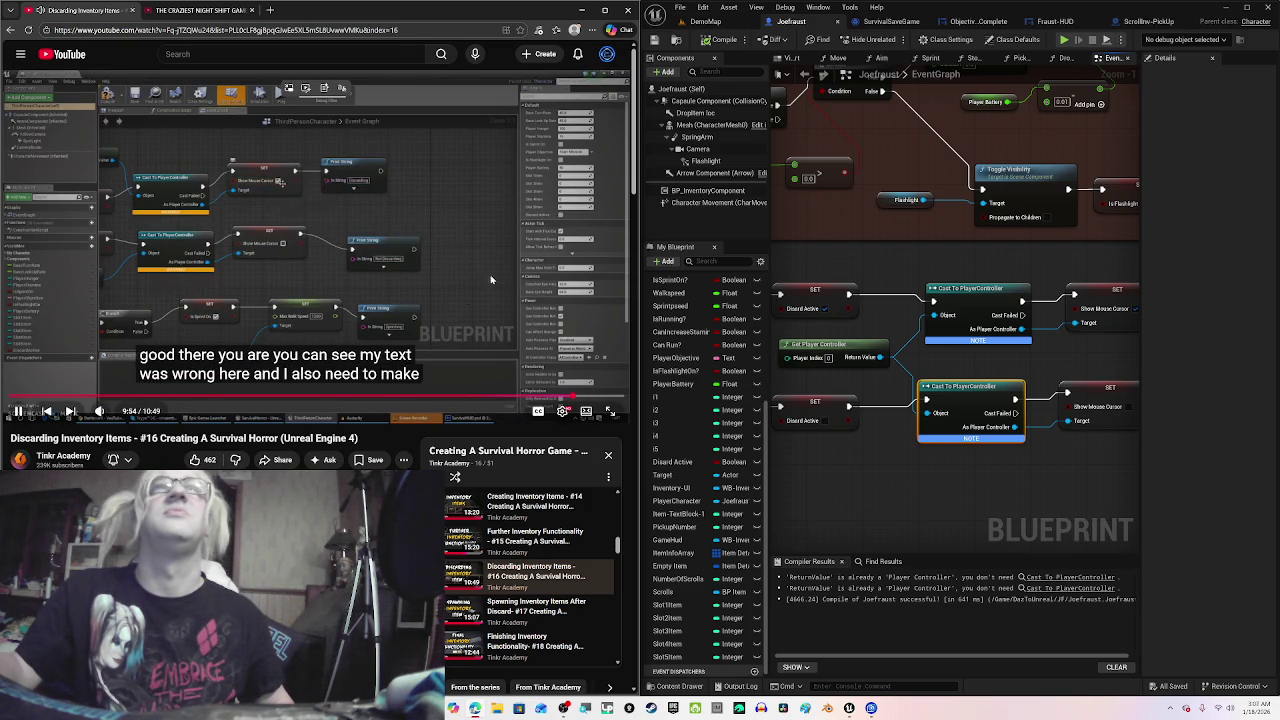
pyautogui.click(502, 165)
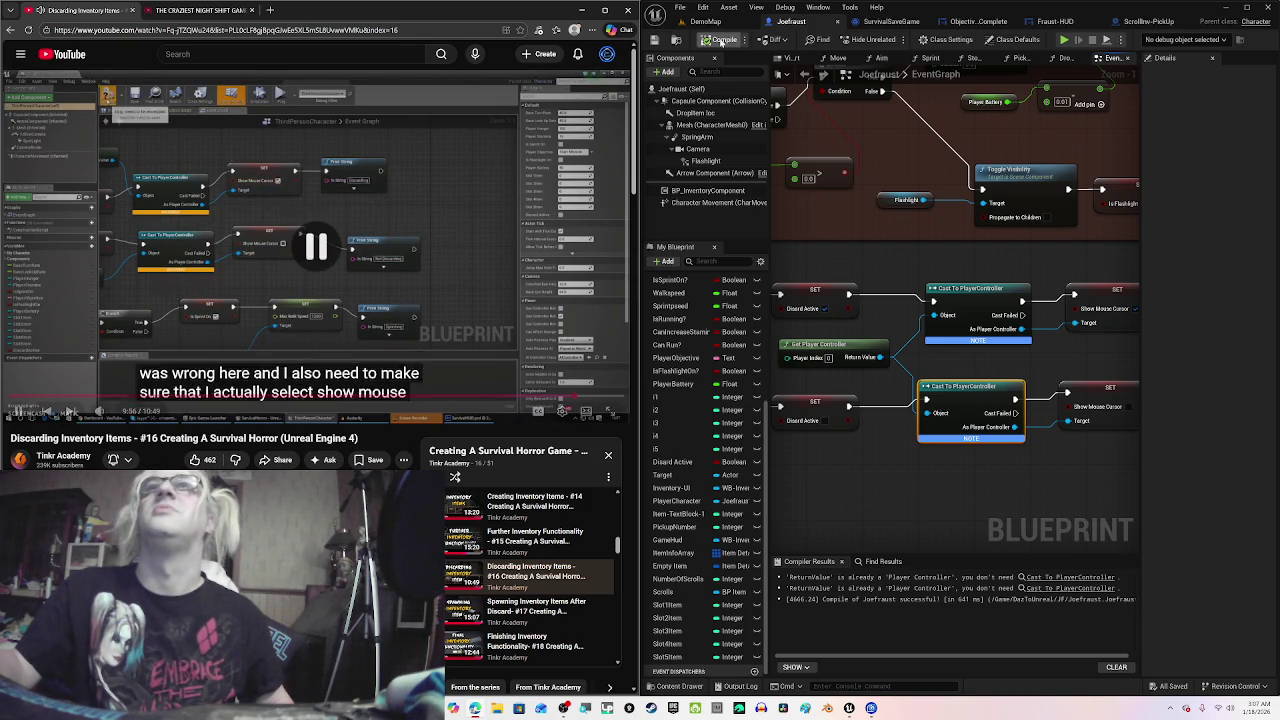
pyautogui.click(705, 21)
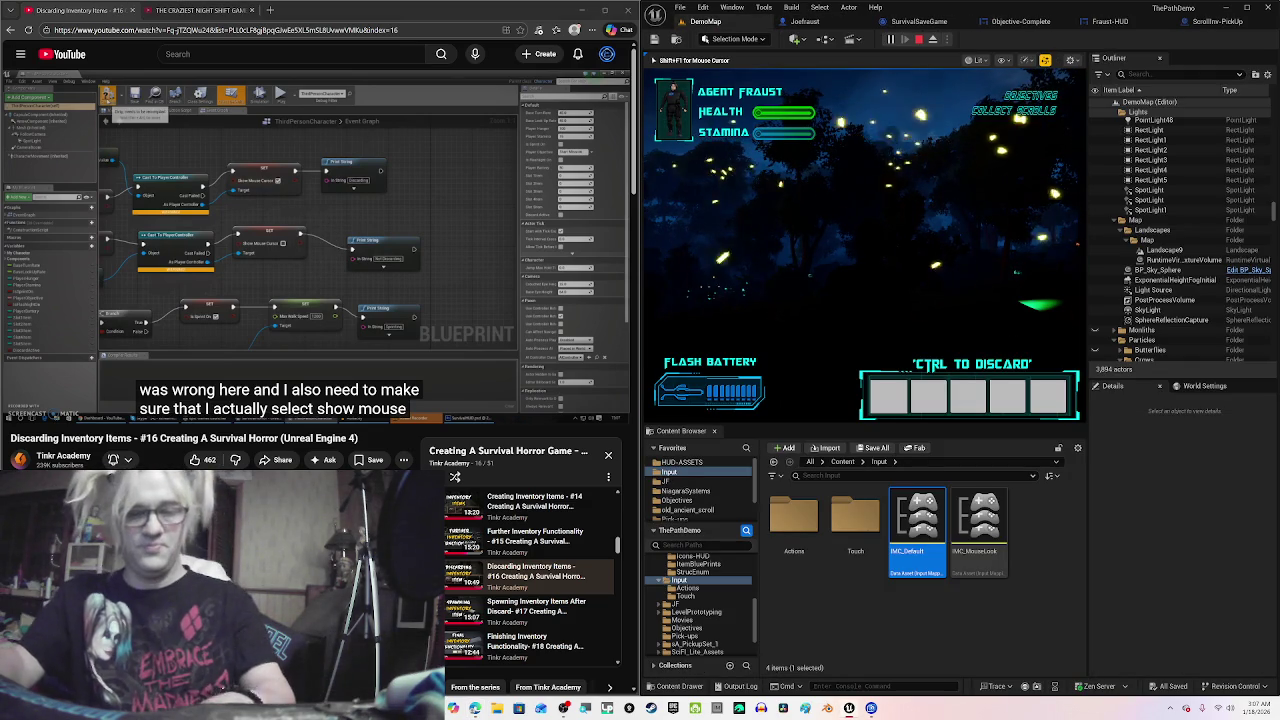
pyautogui.press('F11')
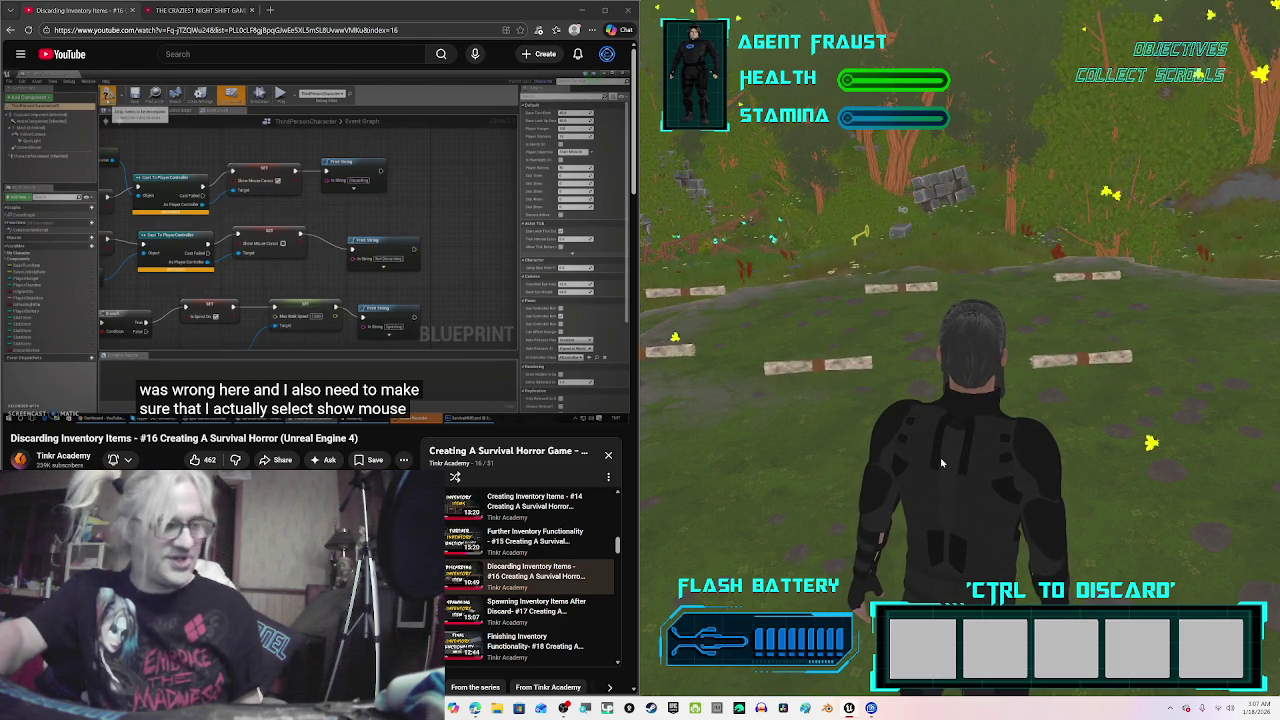
pyautogui.press('Escape')
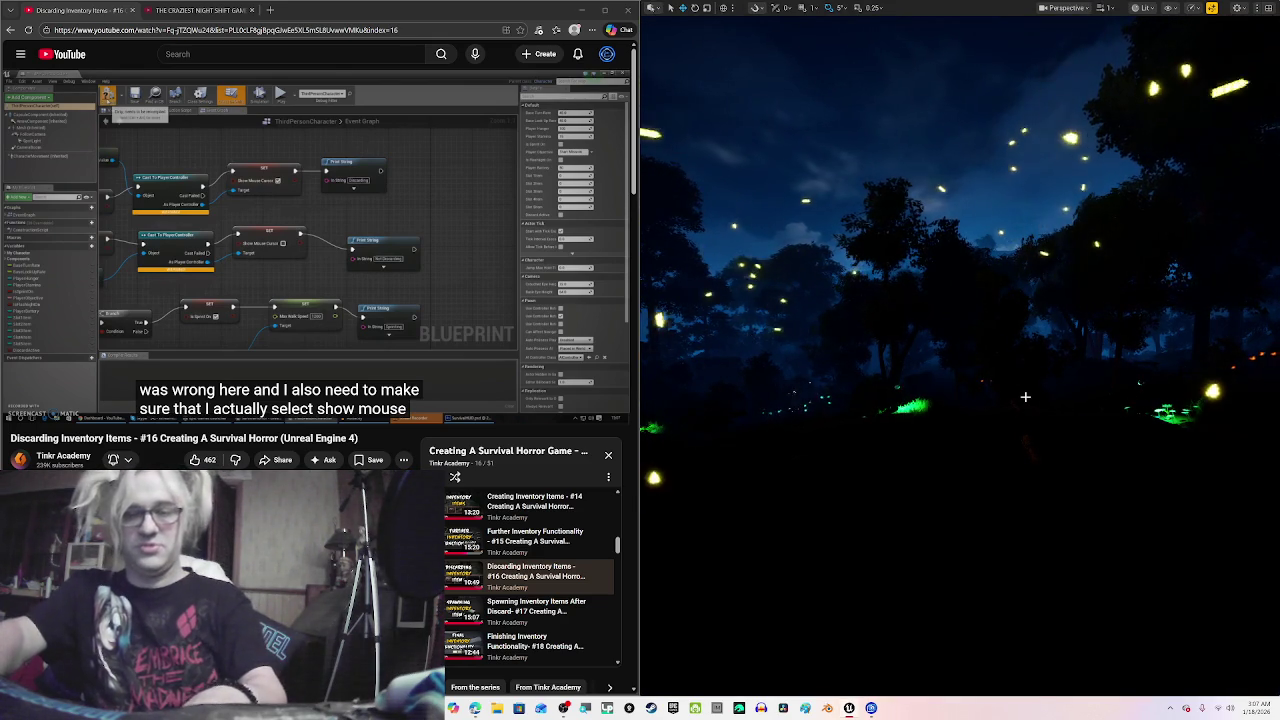
pyautogui.press('F11')
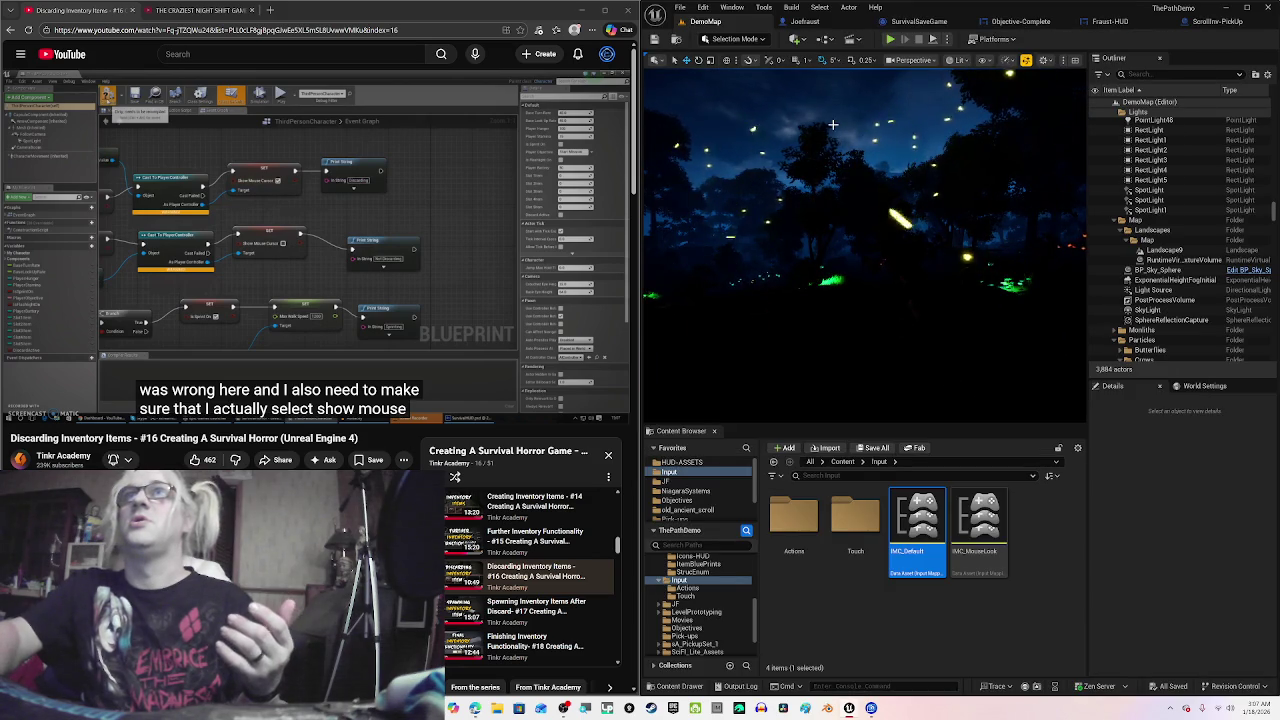
# Step: Show the Joefraust Event Graph's Cast To PlayerController and Set Show Mouse Cursor nodes, then resume the tutorial
pyautogui.click(805, 21)
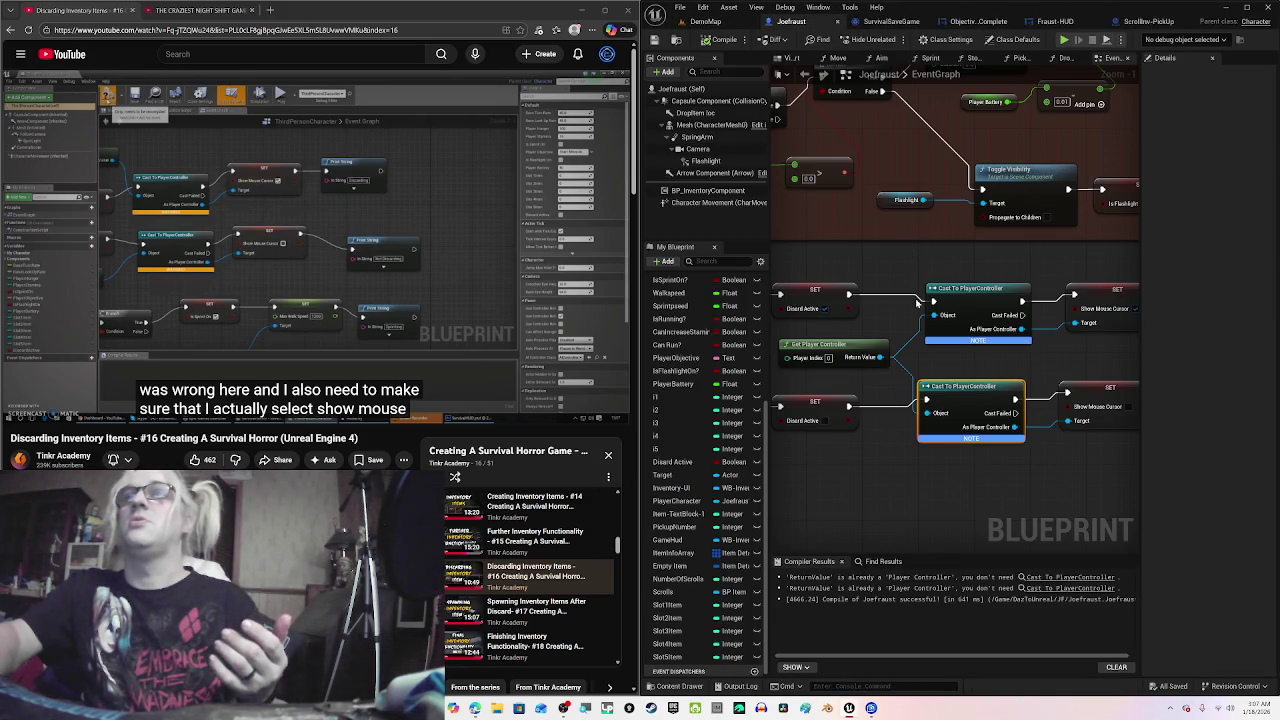
pyautogui.moveTo(968, 366); pyautogui.dragTo(932, 325)
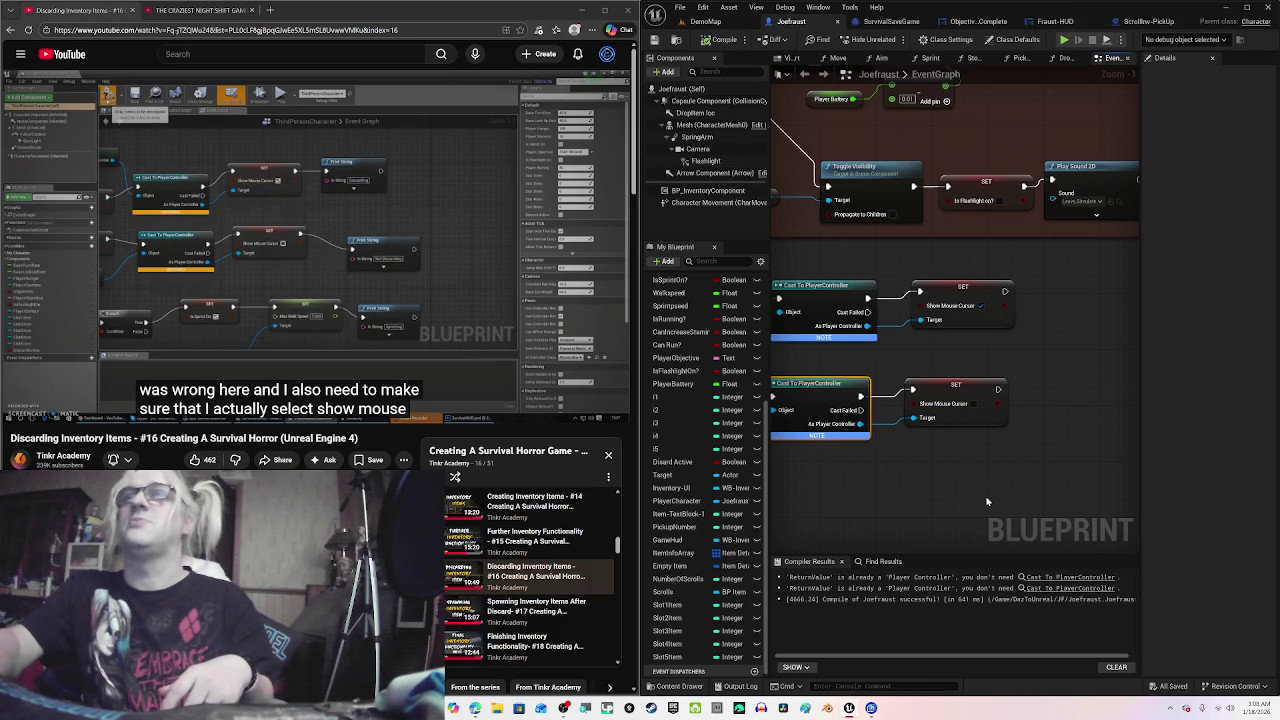
pyautogui.moveTo(943, 509); pyautogui.dragTo(1055, 499)
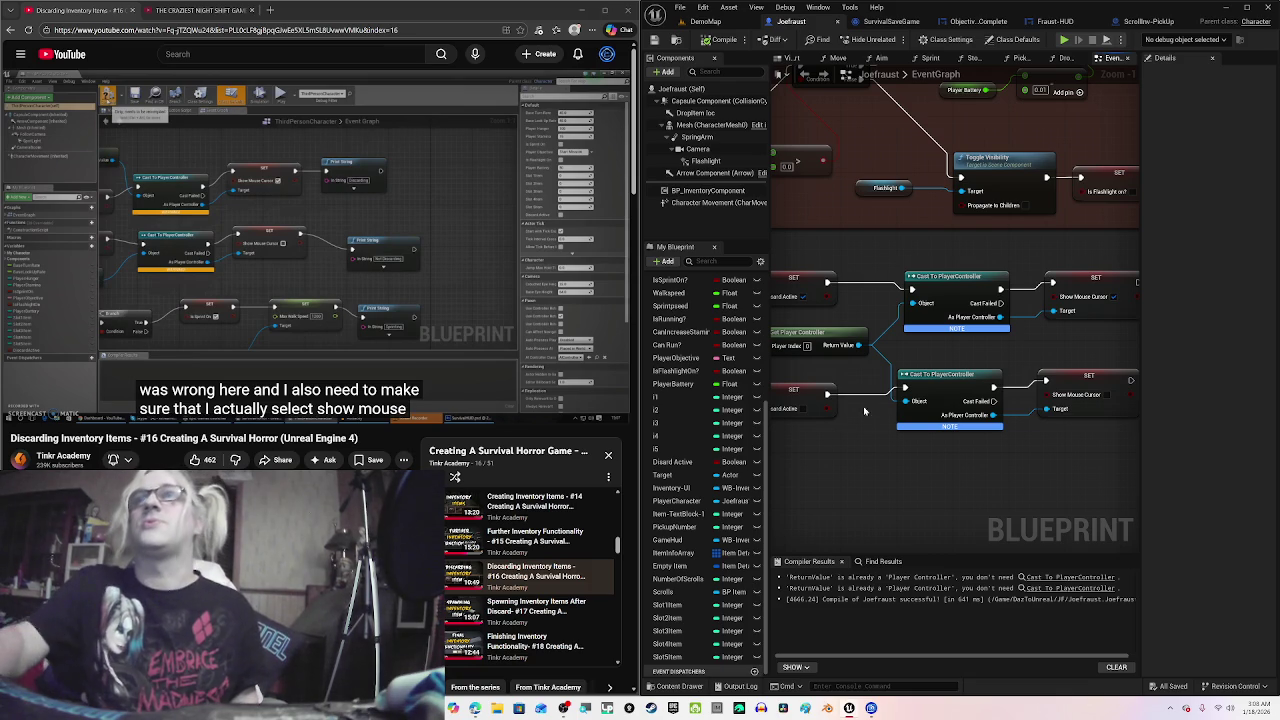
pyautogui.scroll(-2, 894, 482)
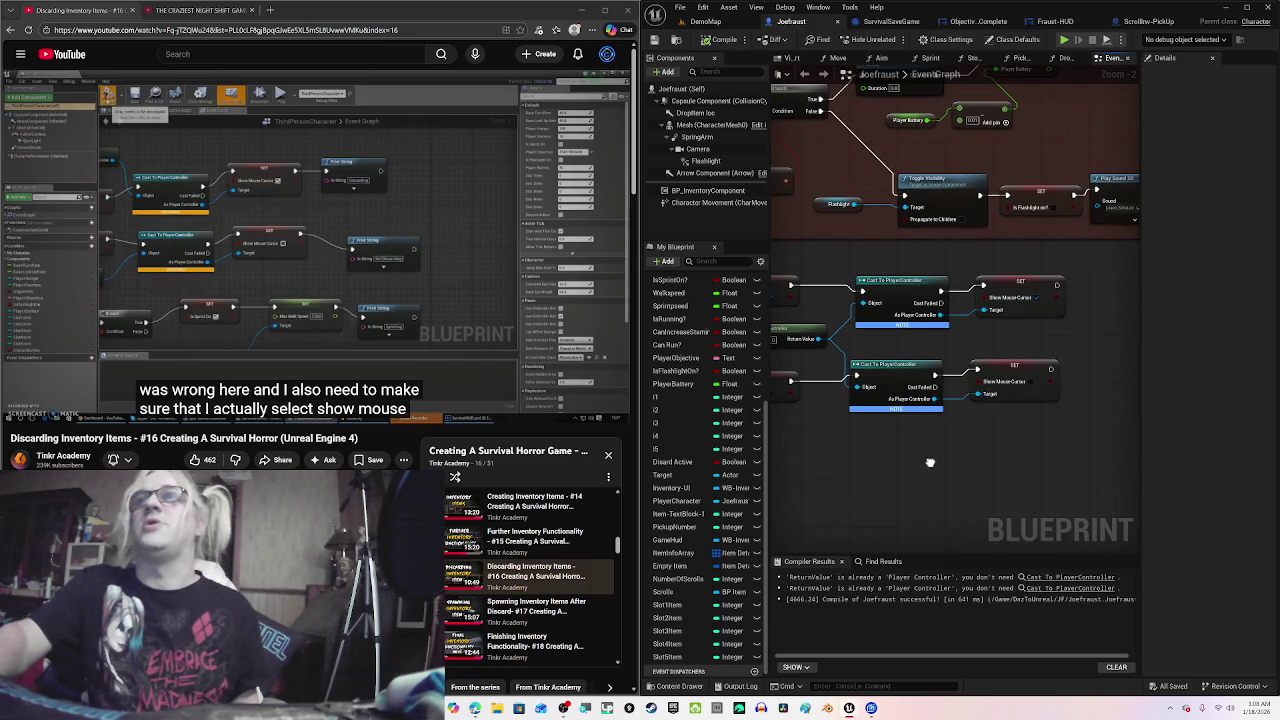
pyautogui.click(357, 238)
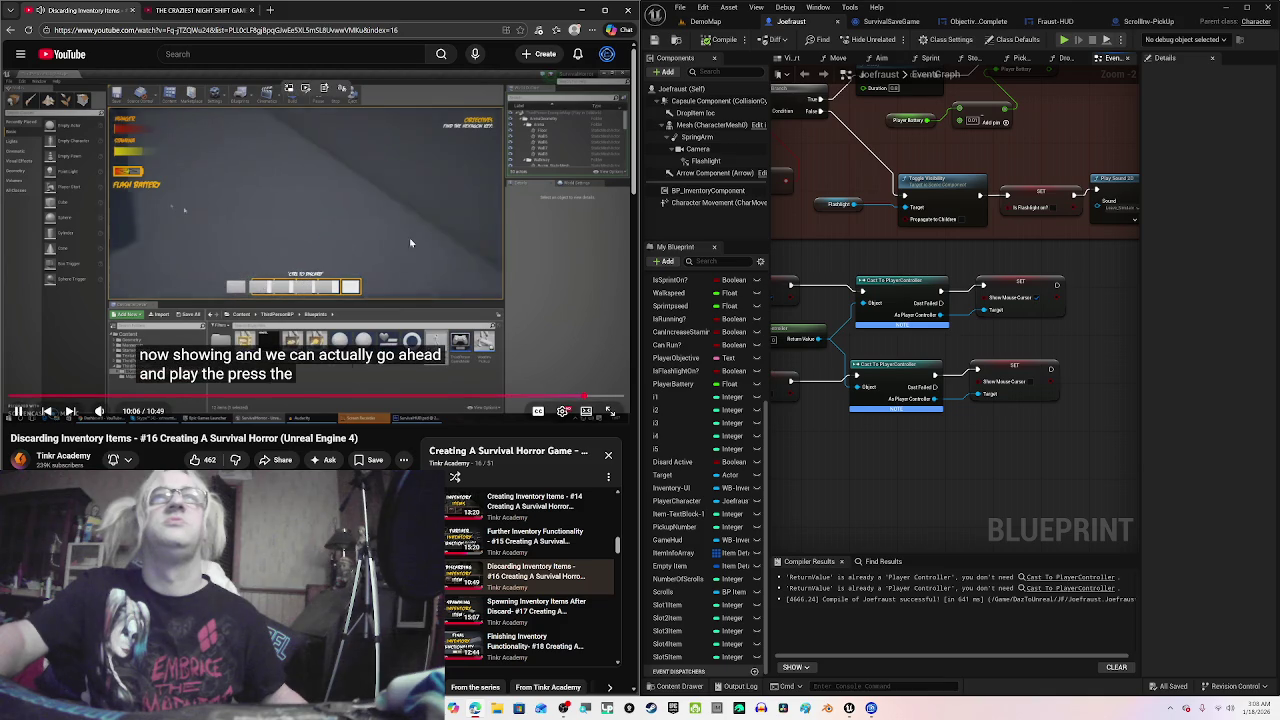
# Step: Advance to tutorial #17, skip its ad, and jump to the Button Setup chapter
pyautogui.click(488, 243)
pyautogui.click(488, 243)
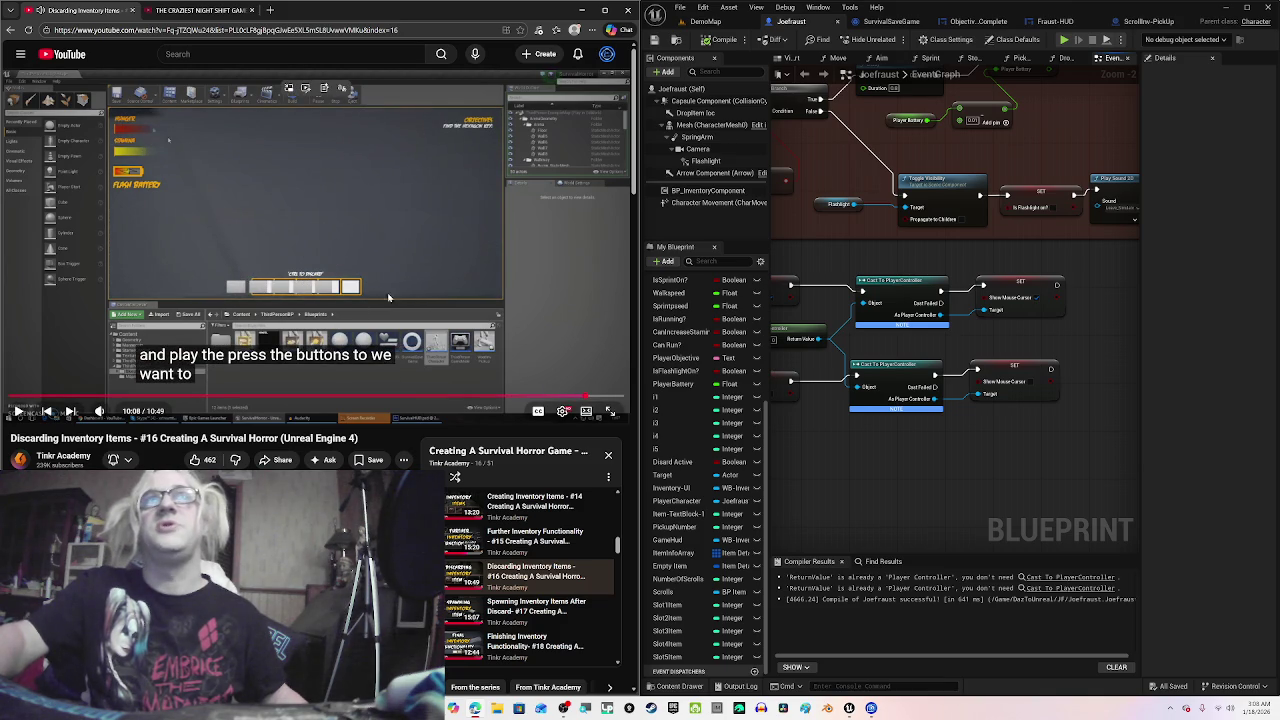
pyautogui.click(410, 228)
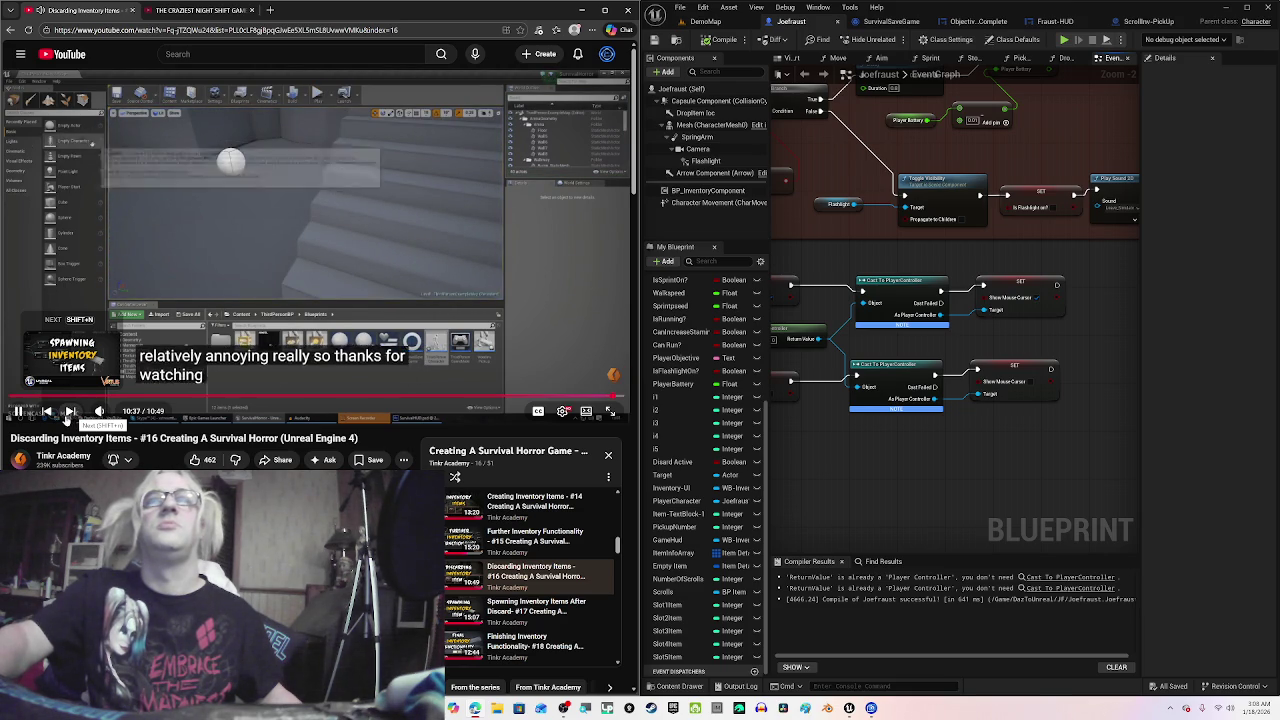
pyautogui.click(72, 411)
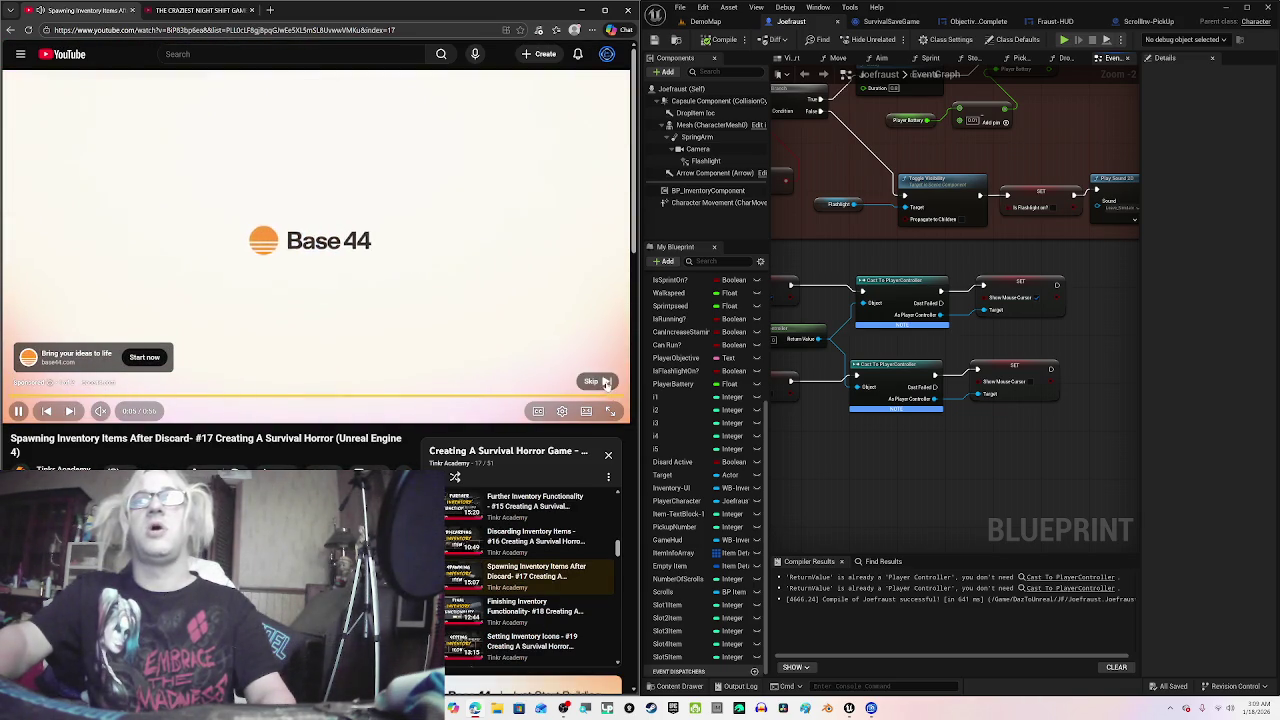
pyautogui.click(600, 381)
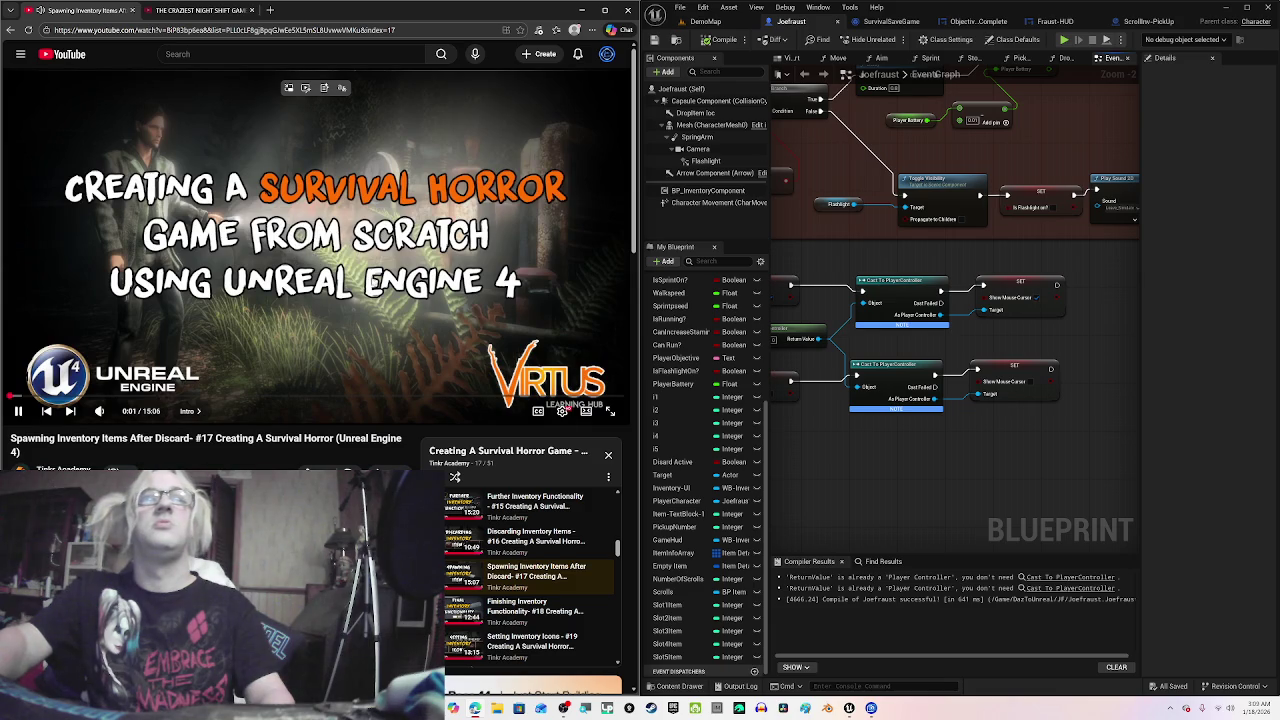
pyautogui.scroll(-3, 545, 546)
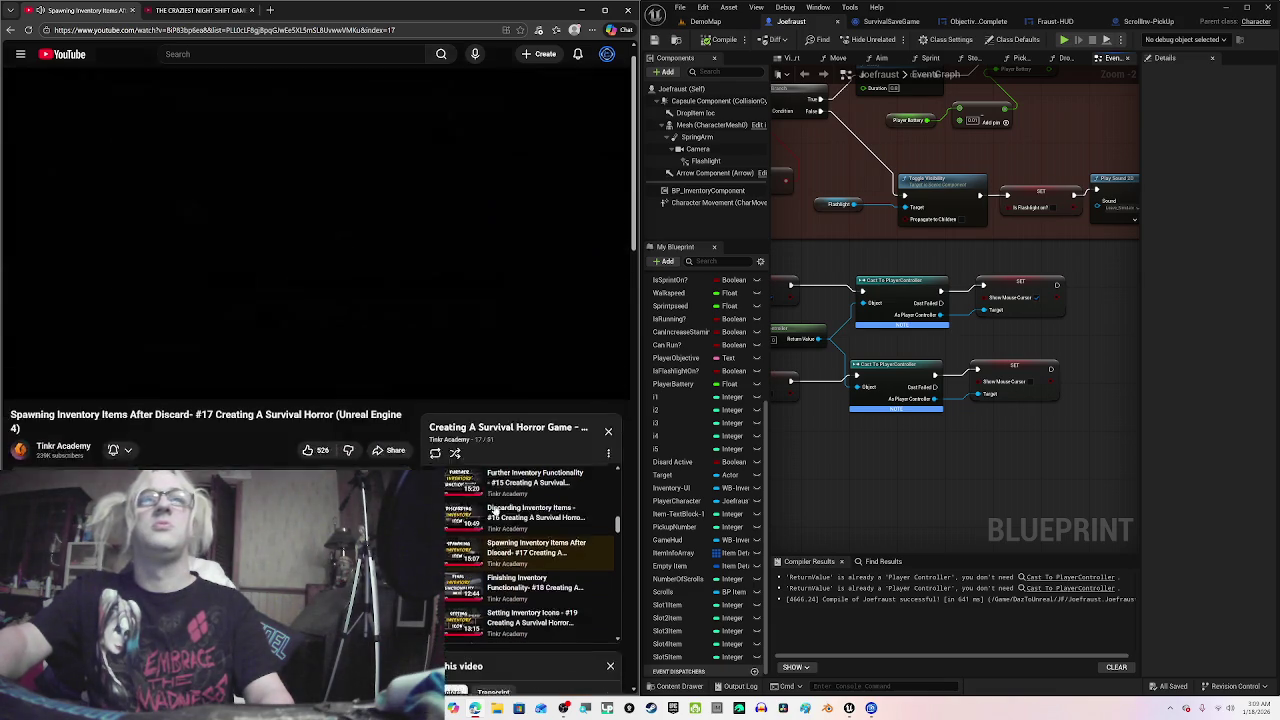
pyautogui.click(530, 493)
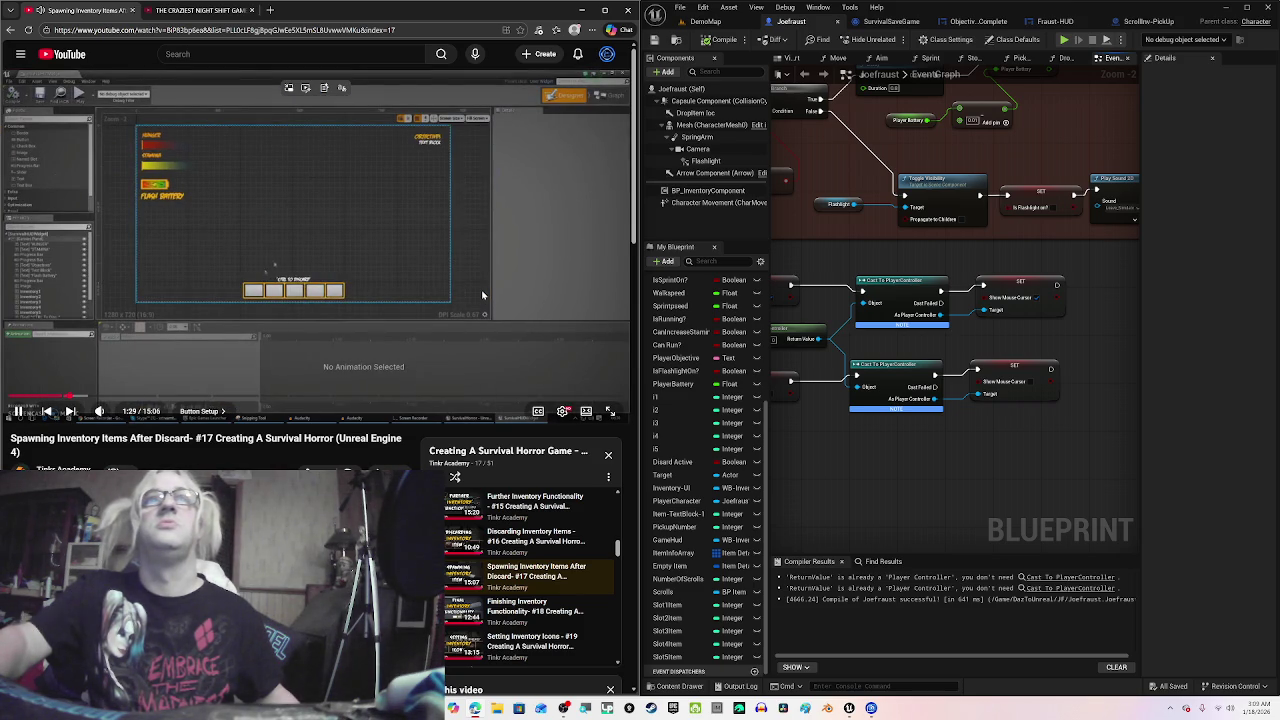
# Step: Open the Fraust-HUD widget designer, pause the tutorial at 1:45, and bring OBS Studio forward
pyautogui.click(1056, 21)
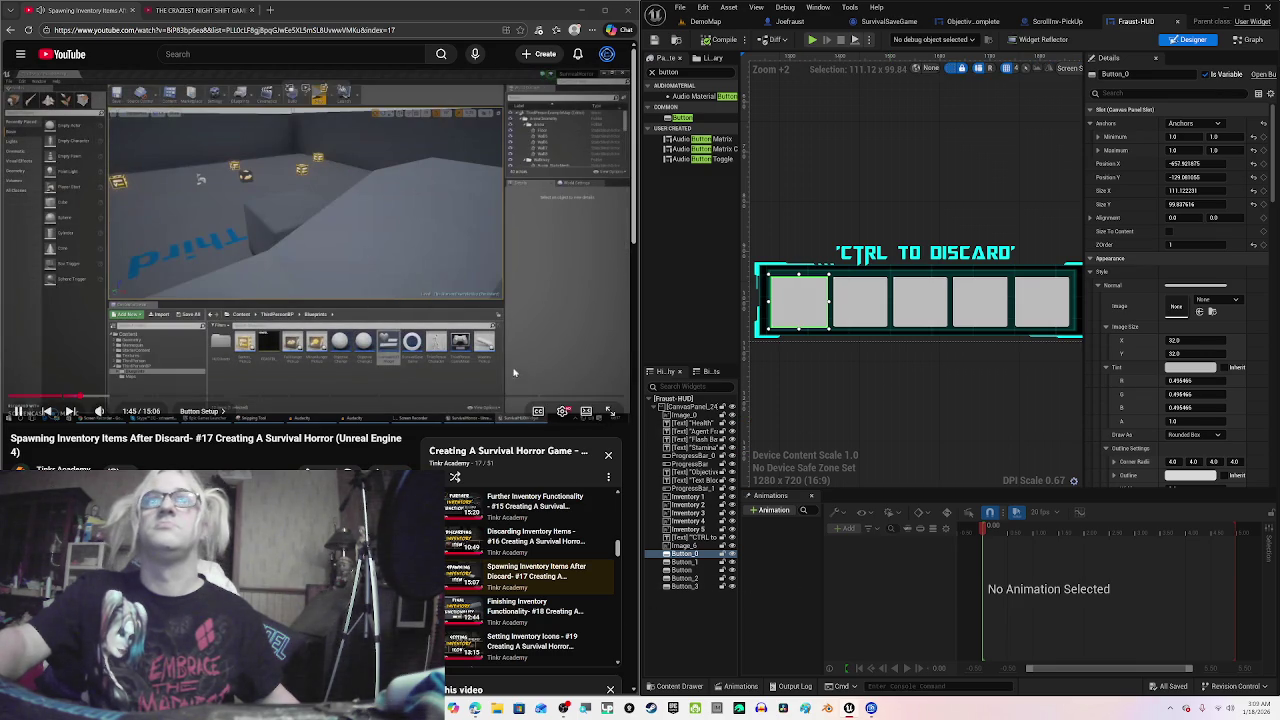
pyautogui.click(514, 372)
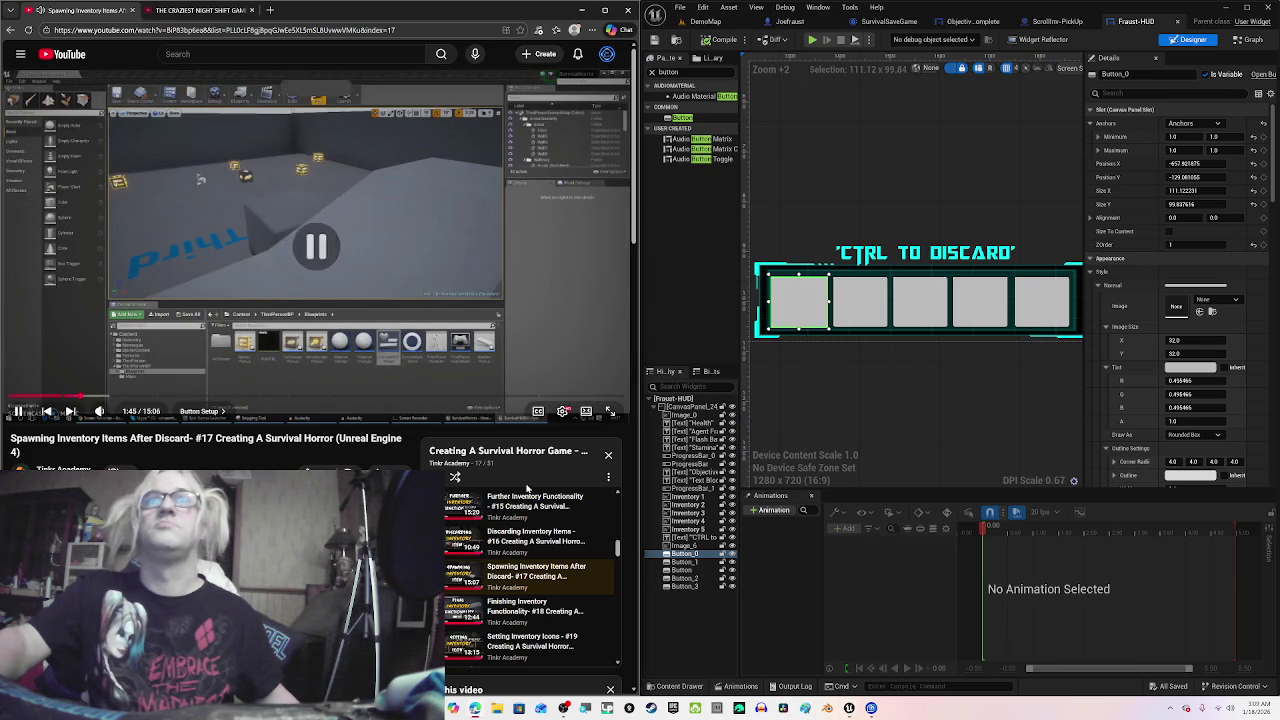
pyautogui.click(565, 709)
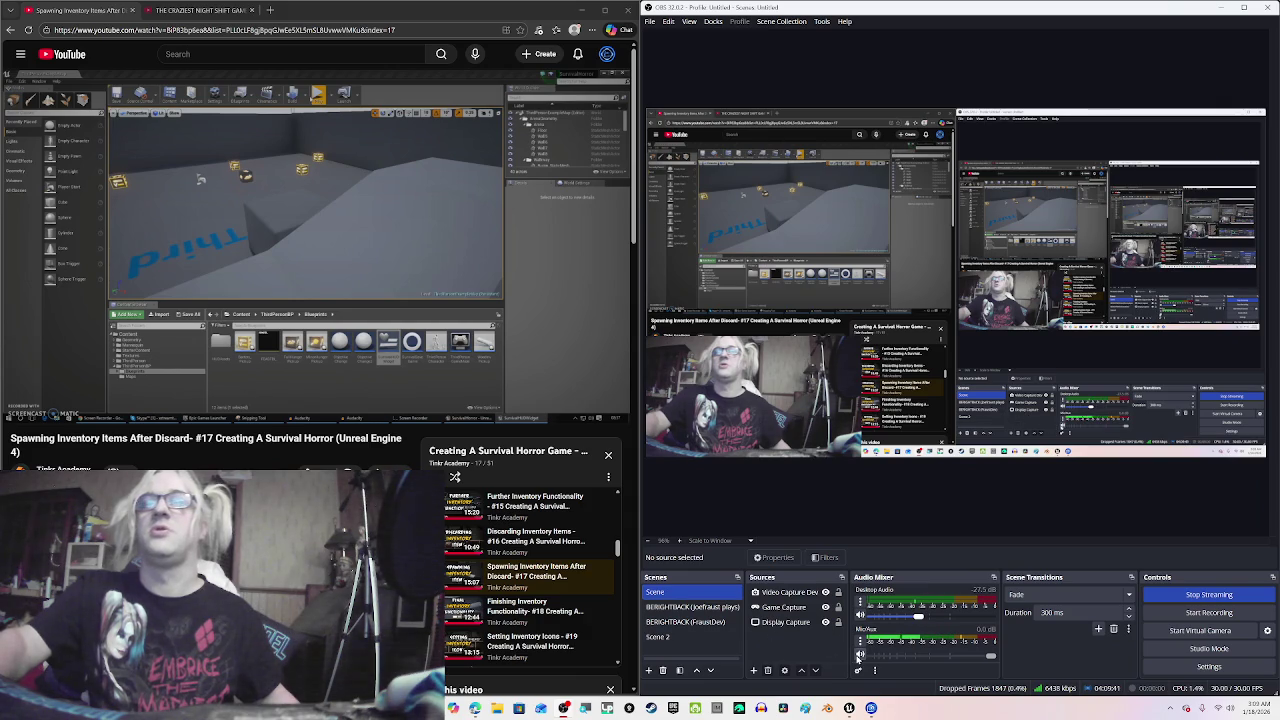
# Step: Toggle the Mic/Aux mute until the microphone is unmuted, then minimize OBS
pyautogui.click(858, 656)
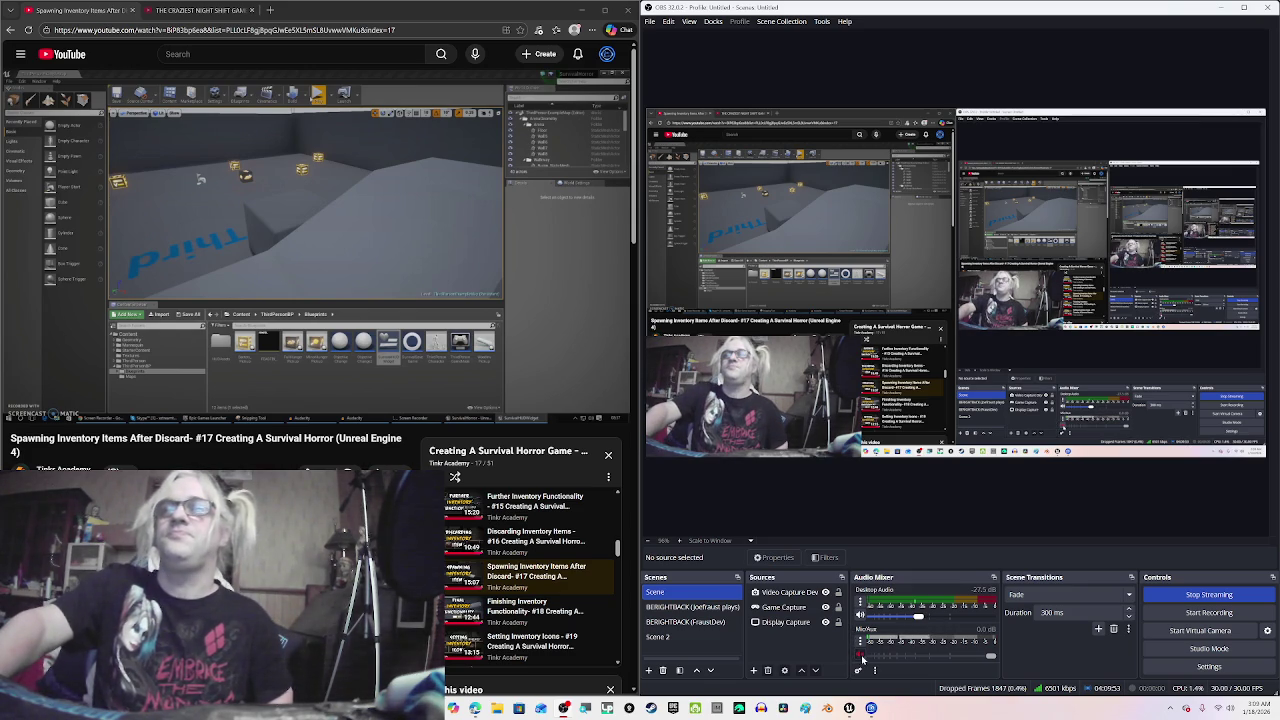
pyautogui.click(860, 656)
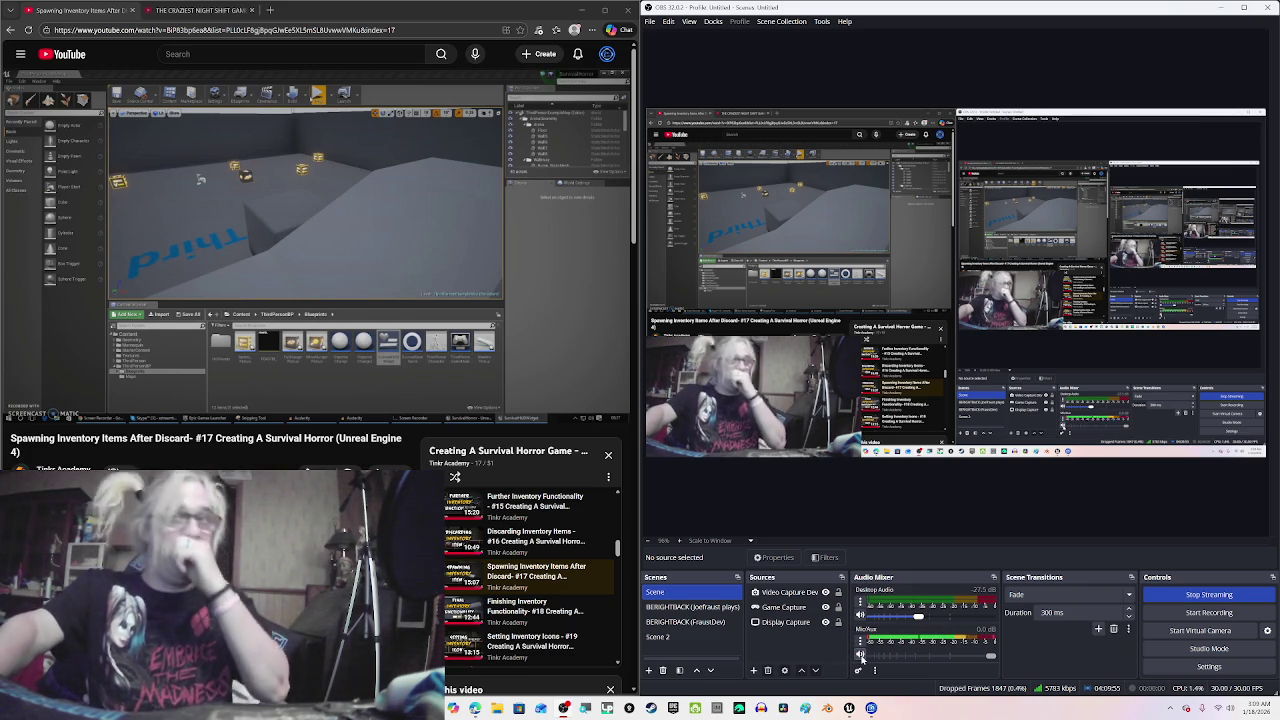
pyautogui.click(860, 656)
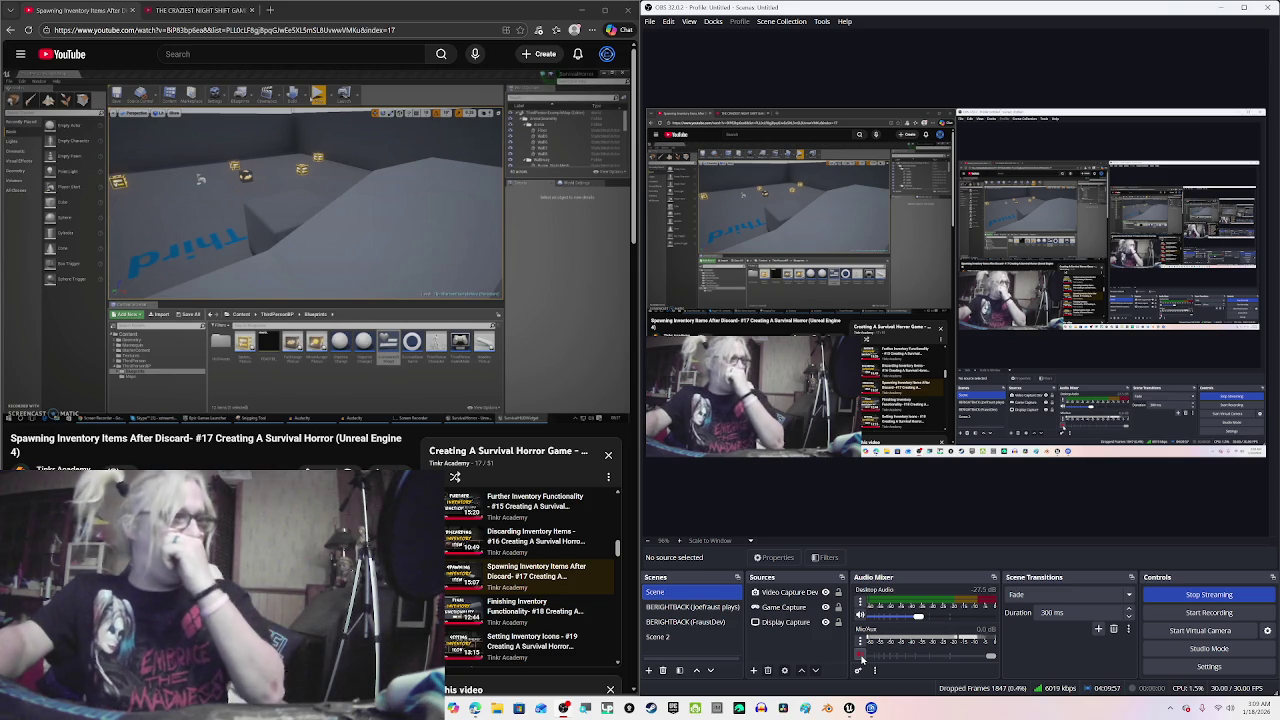
pyautogui.click(860, 656)
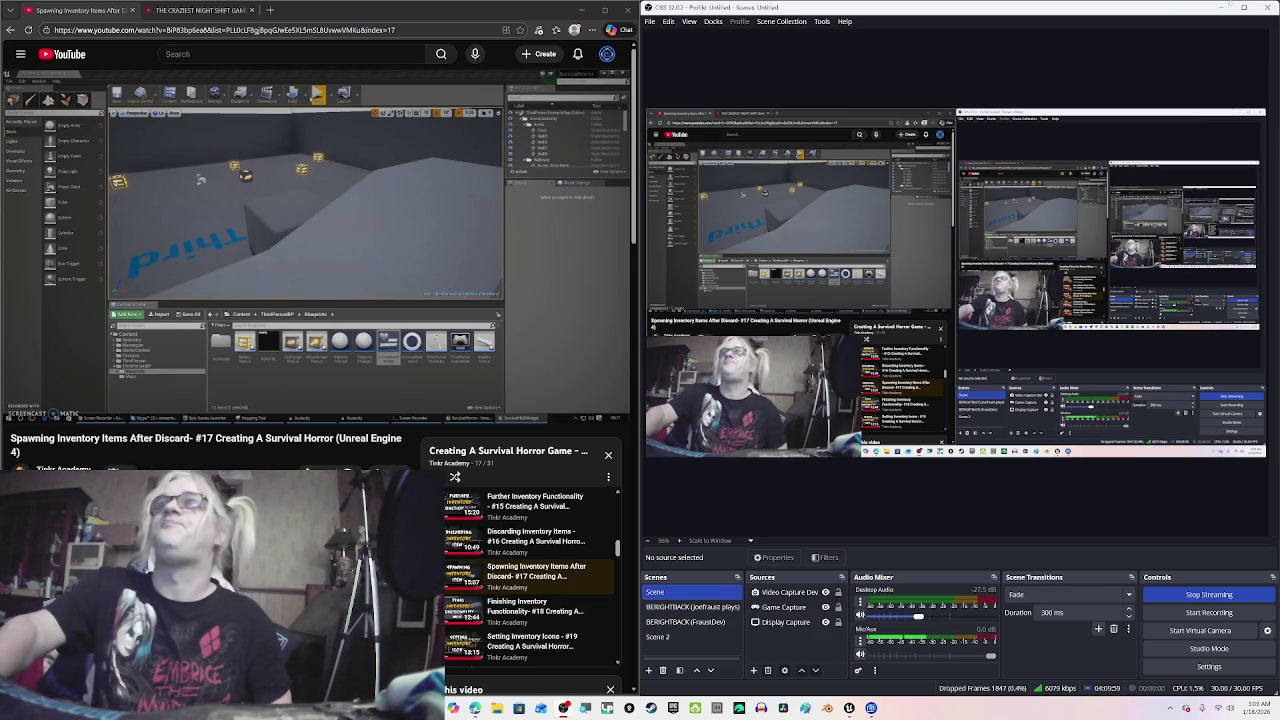
pyautogui.click(1229, 7)
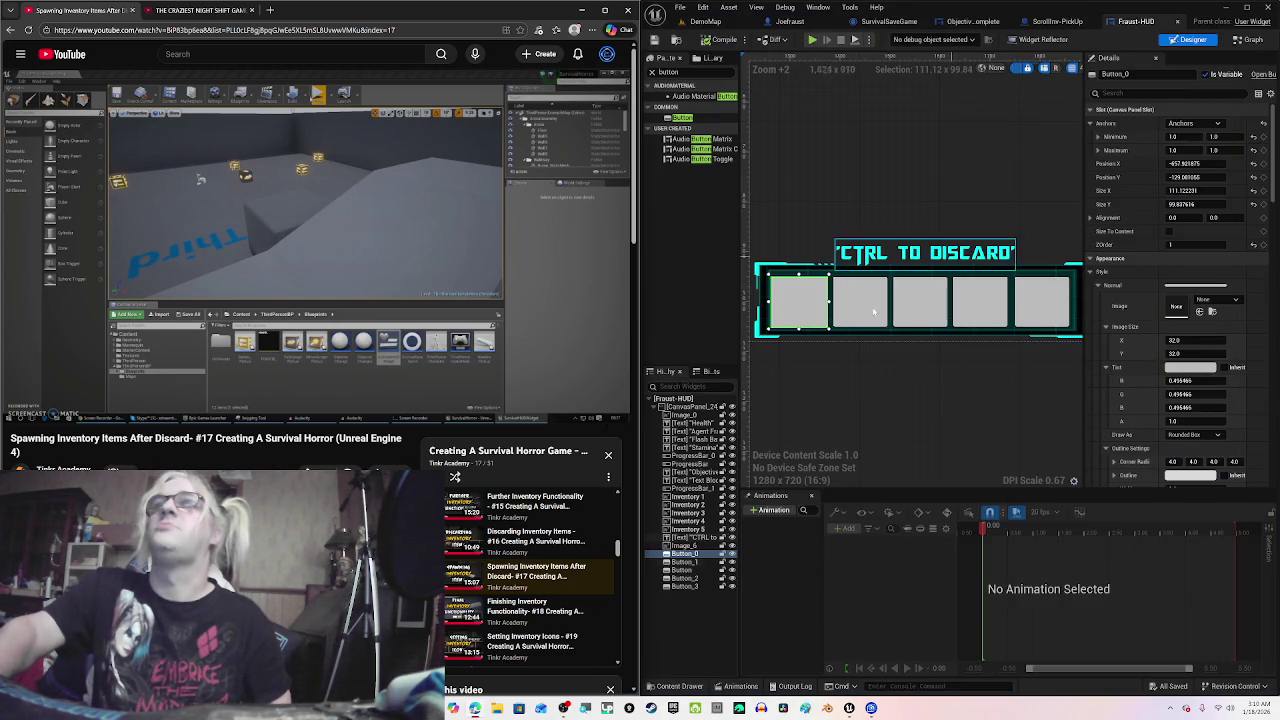
pyautogui.click(876, 402)
pyautogui.click(448, 247)
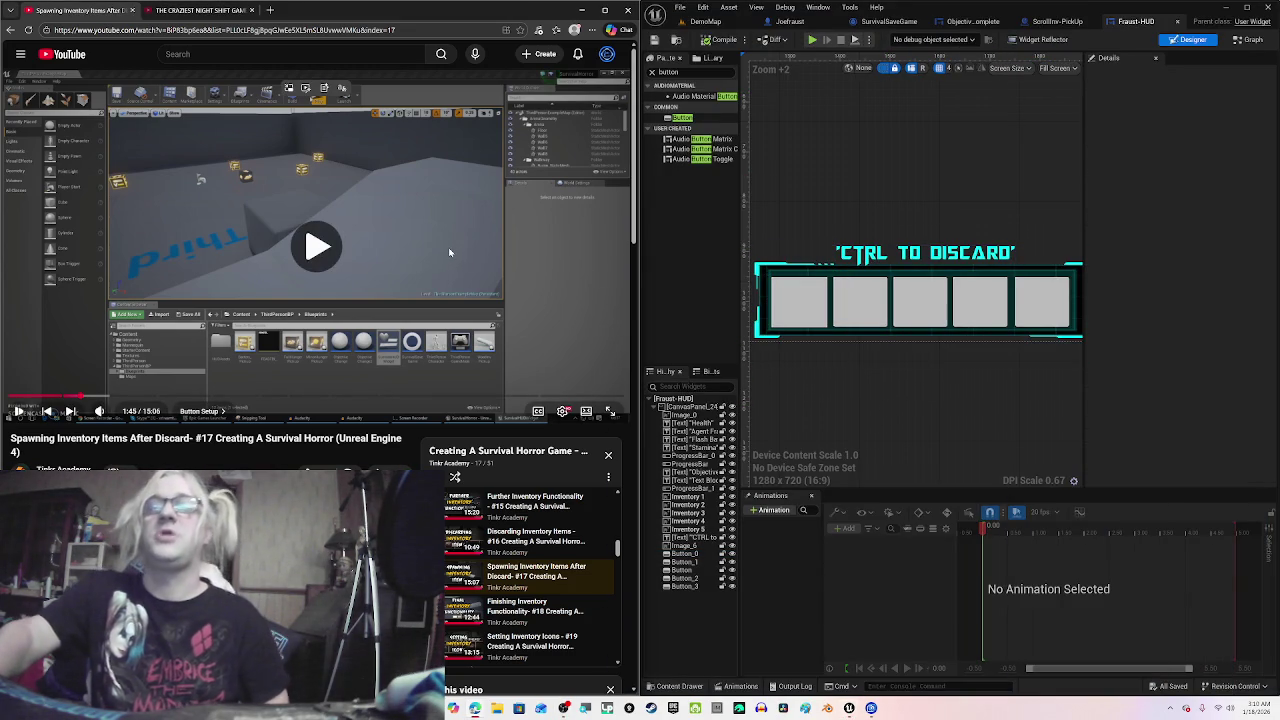
pyautogui.click(448, 248)
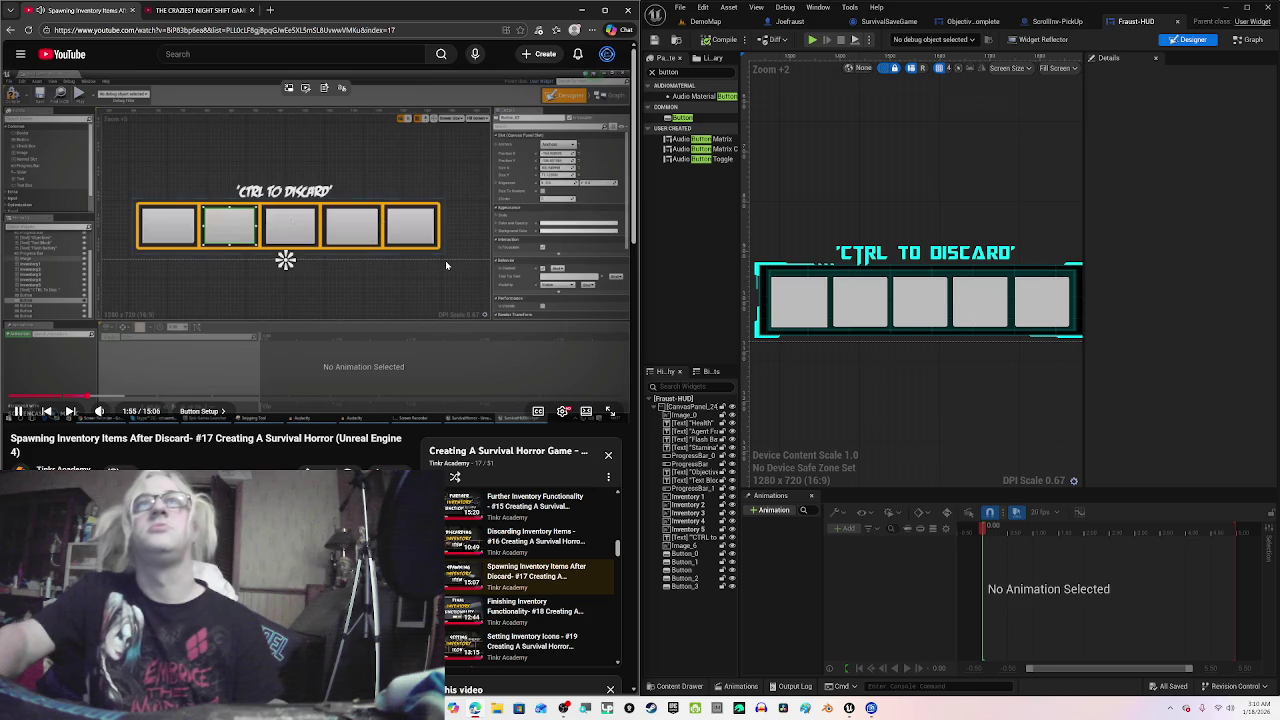
pyautogui.click(810, 305)
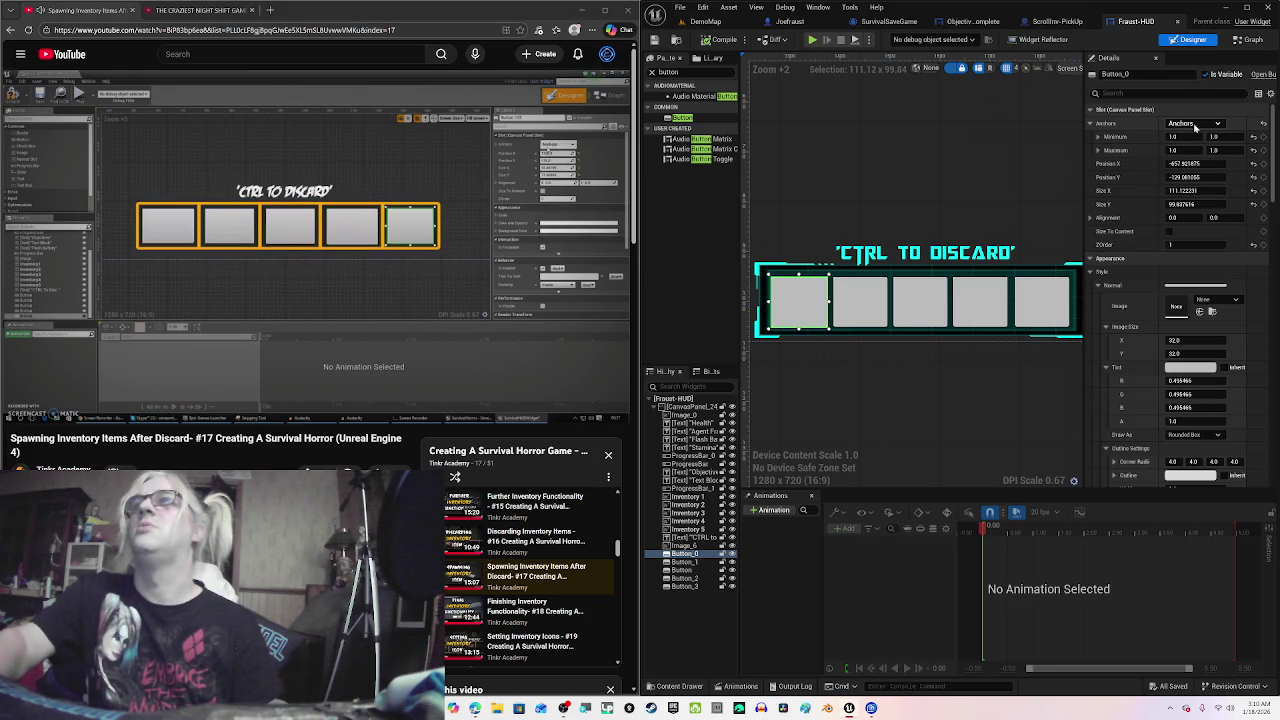
pyautogui.click(1195, 124)
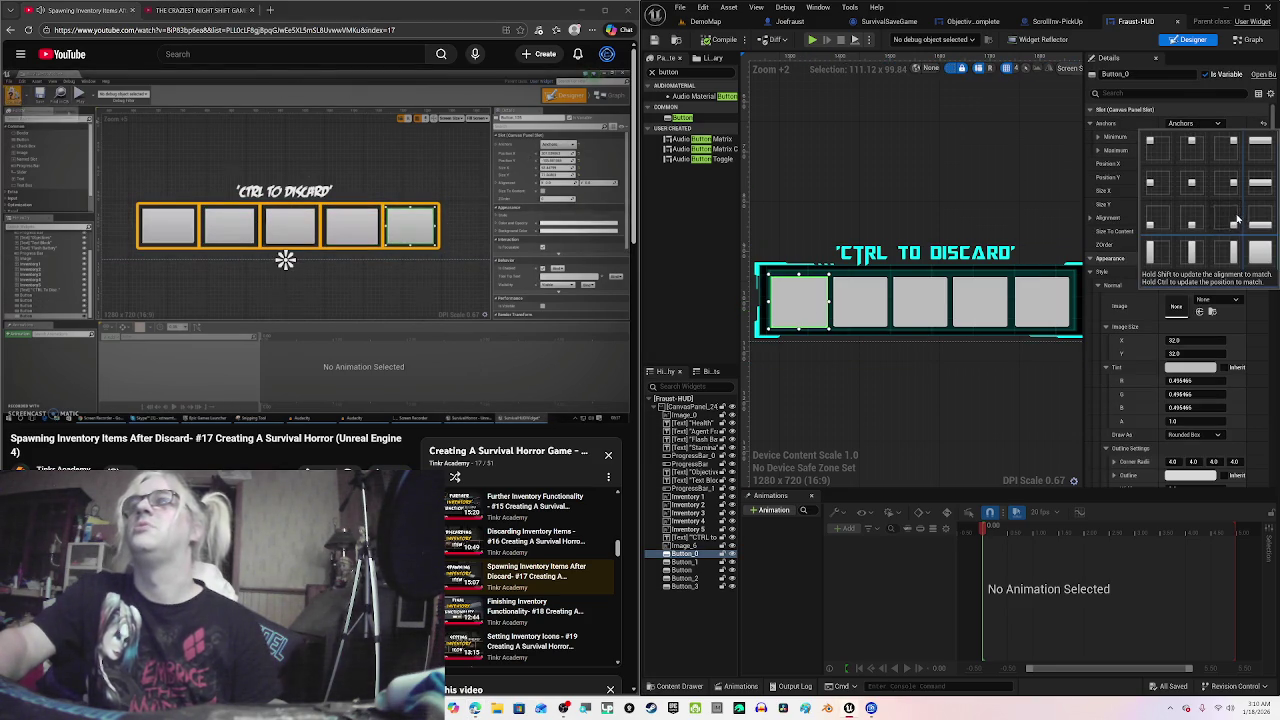
pyautogui.click(918, 174)
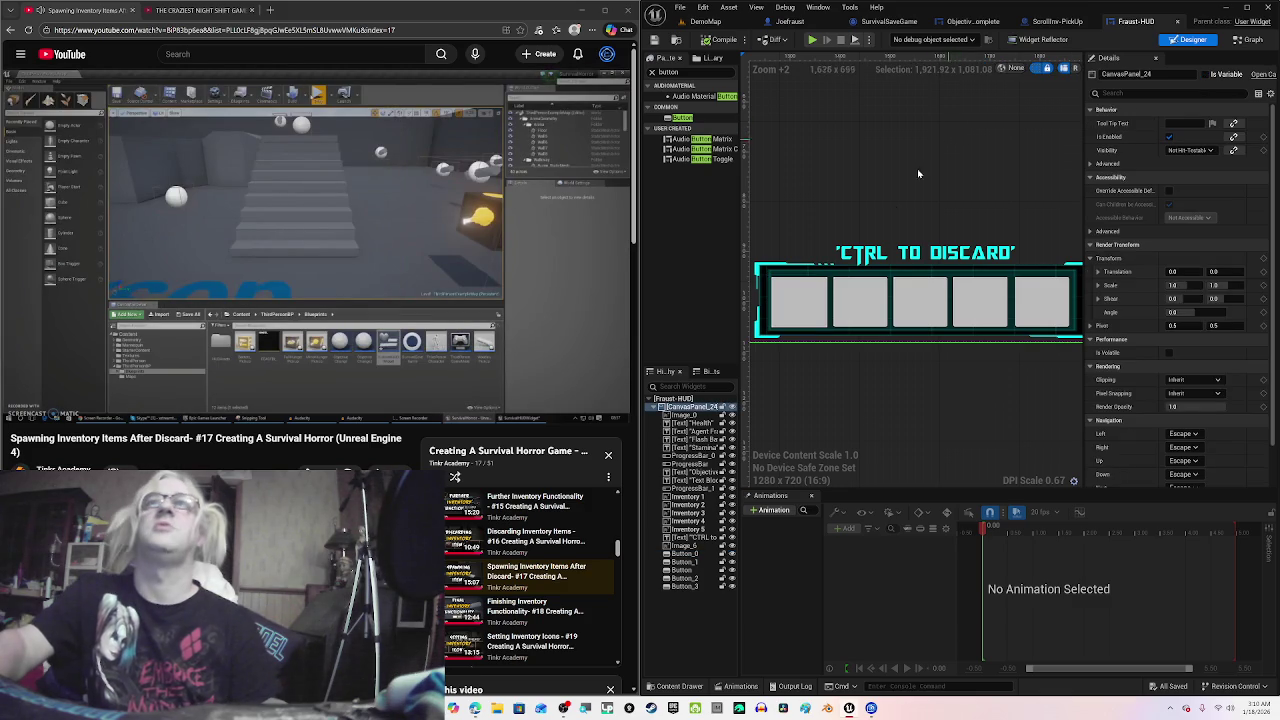
pyautogui.click(785, 312)
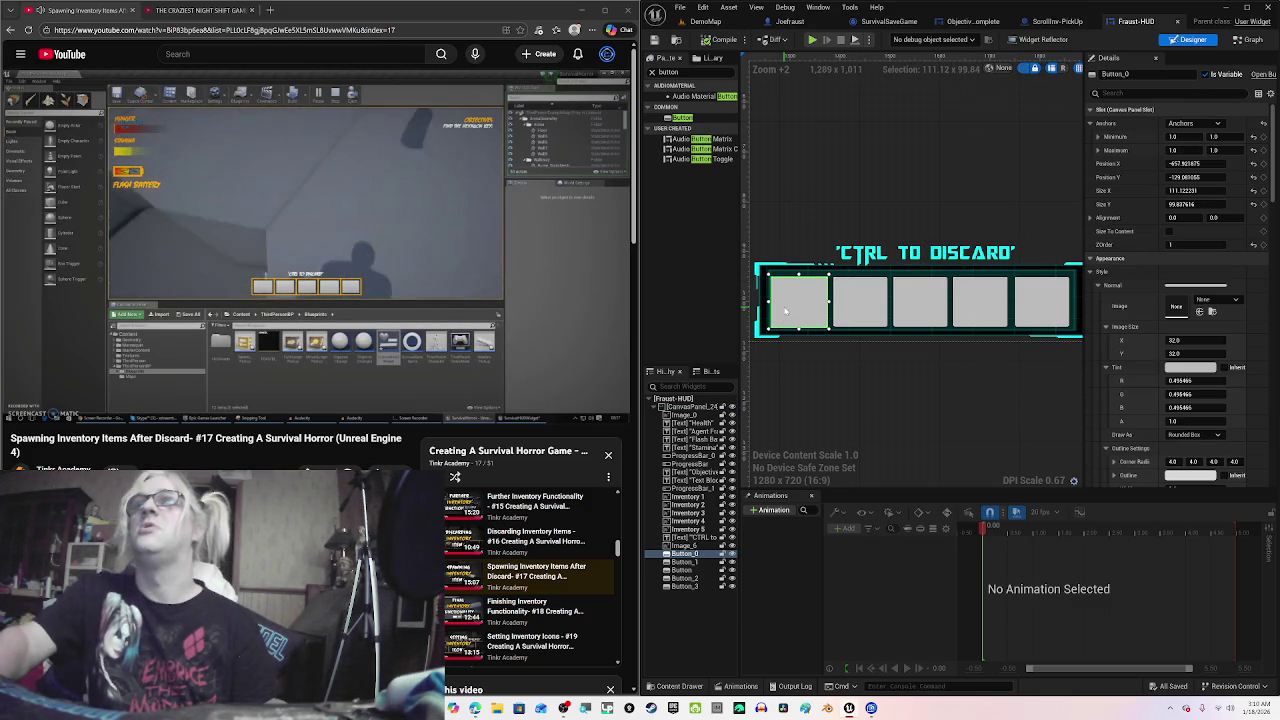
# Step: Rename the first inventory slot button from Button_0 to Button 1
pyautogui.click(1115, 74)
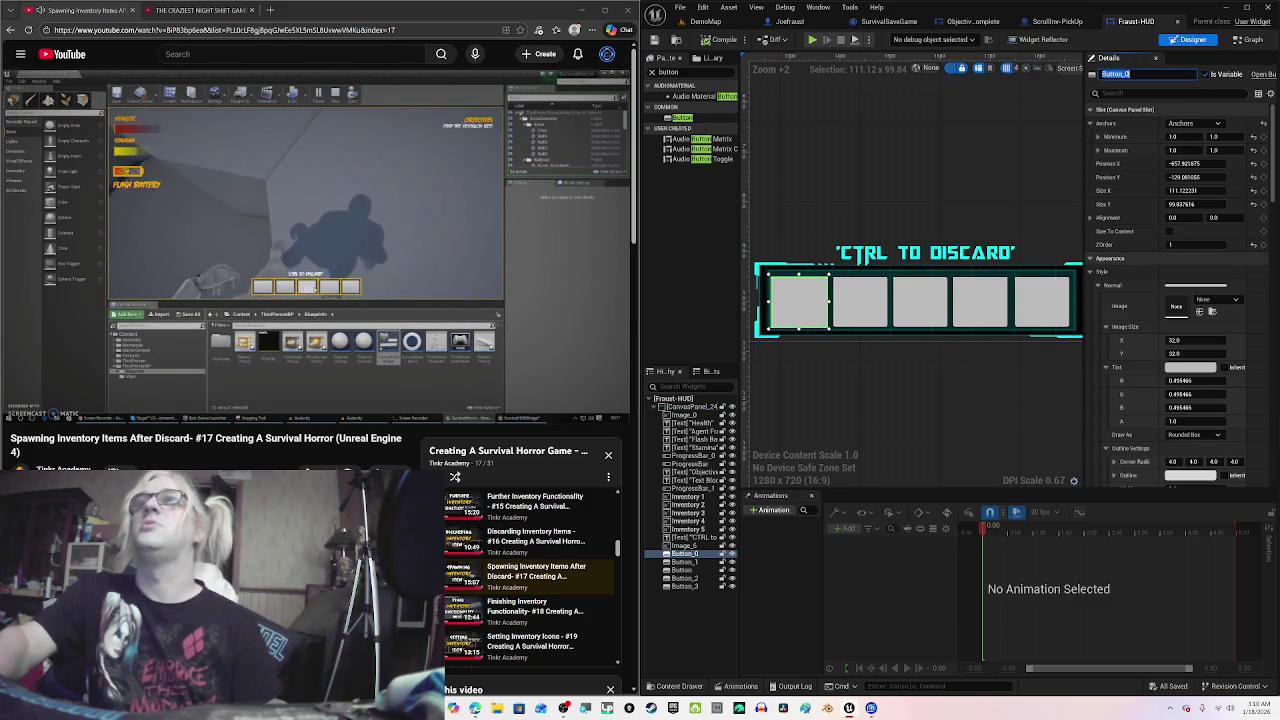
pyautogui.press('BackSpace')
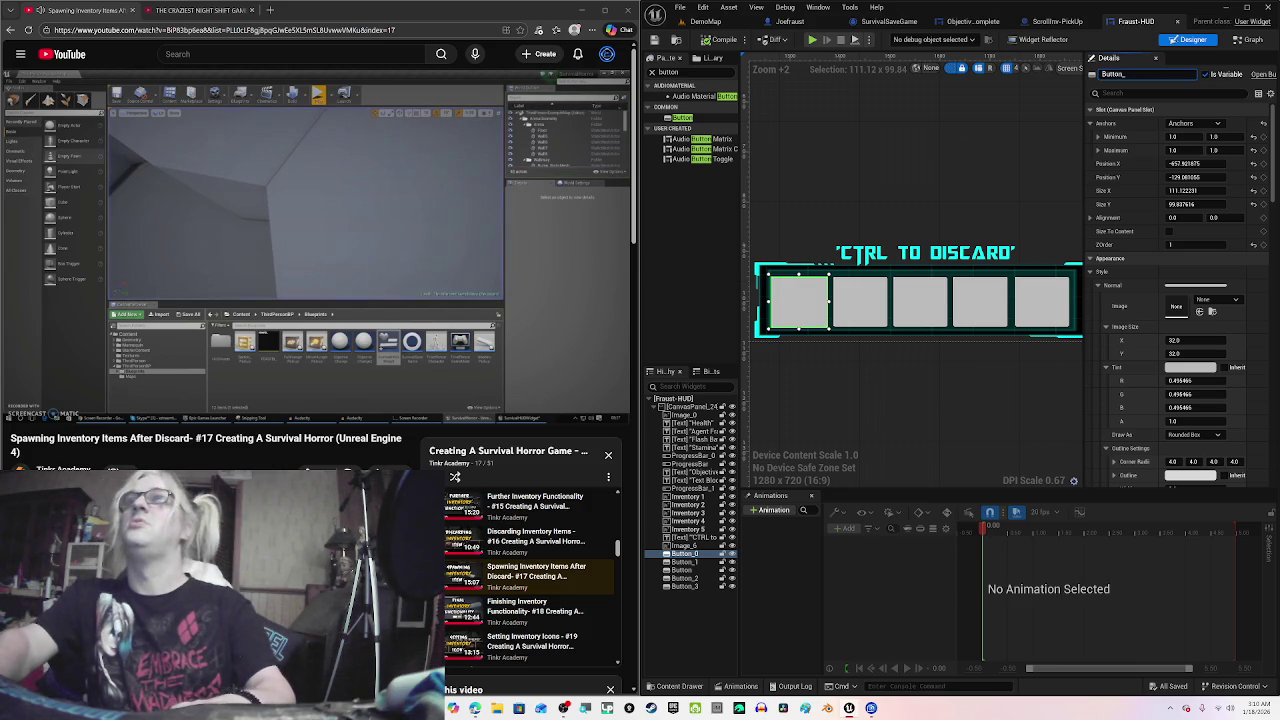
pyautogui.press('BackSpace')
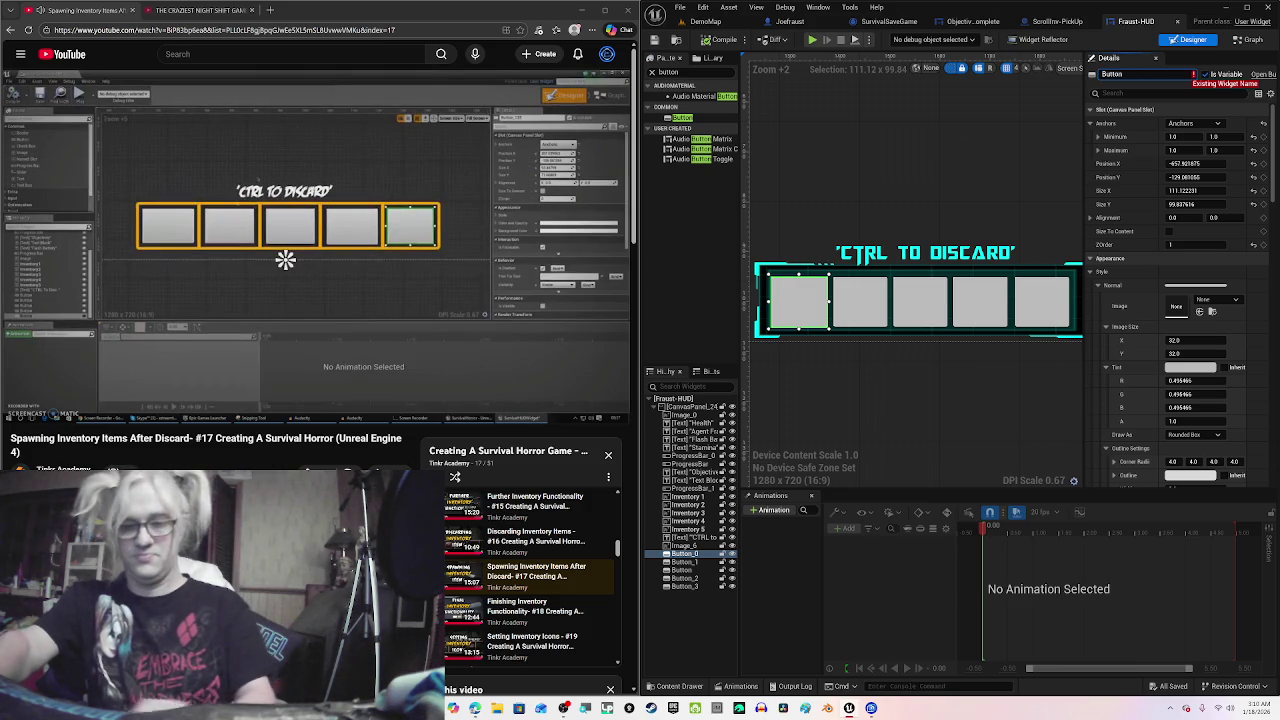
pyautogui.write(' 1')
pyautogui.click(316, 246)
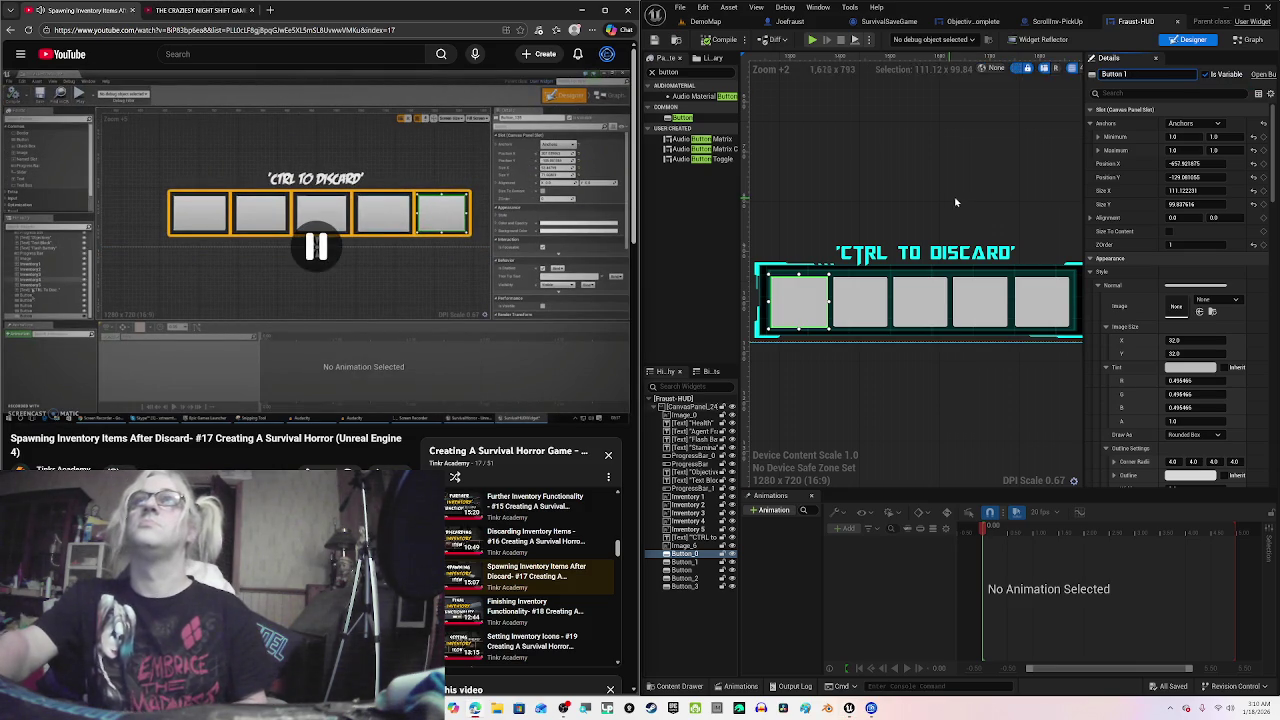
pyautogui.click(993, 177)
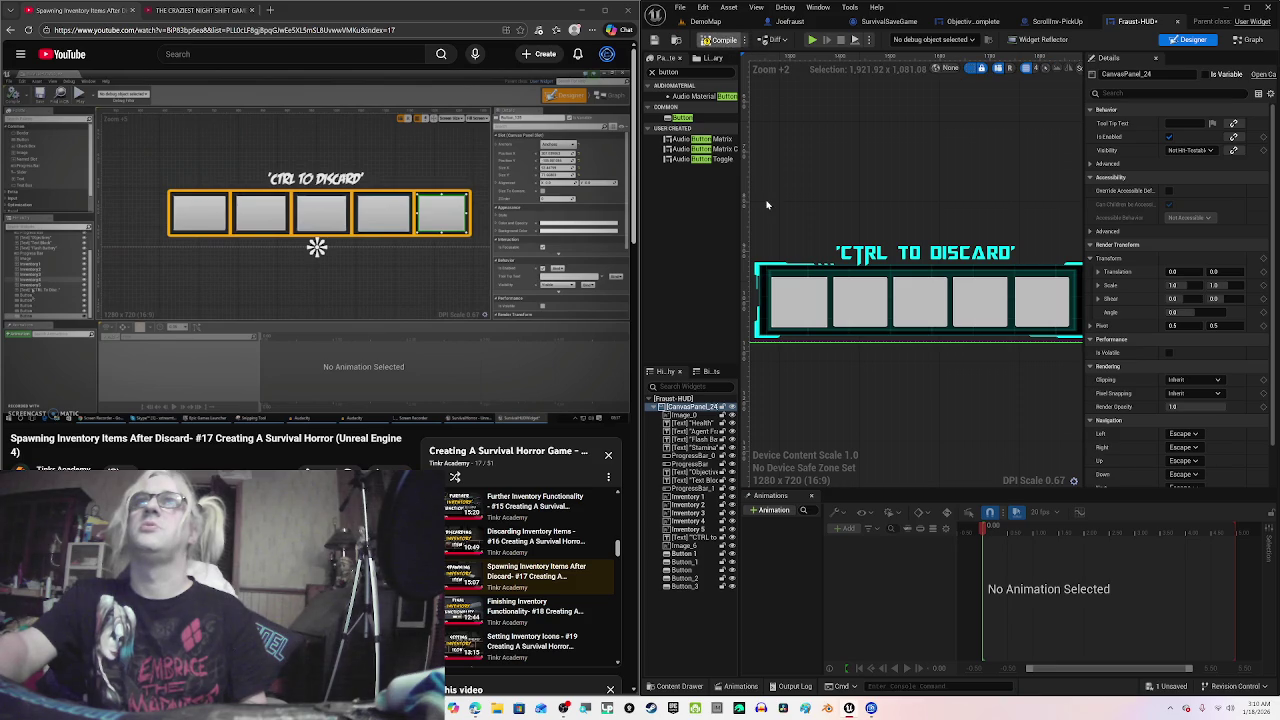
pyautogui.click(805, 295)
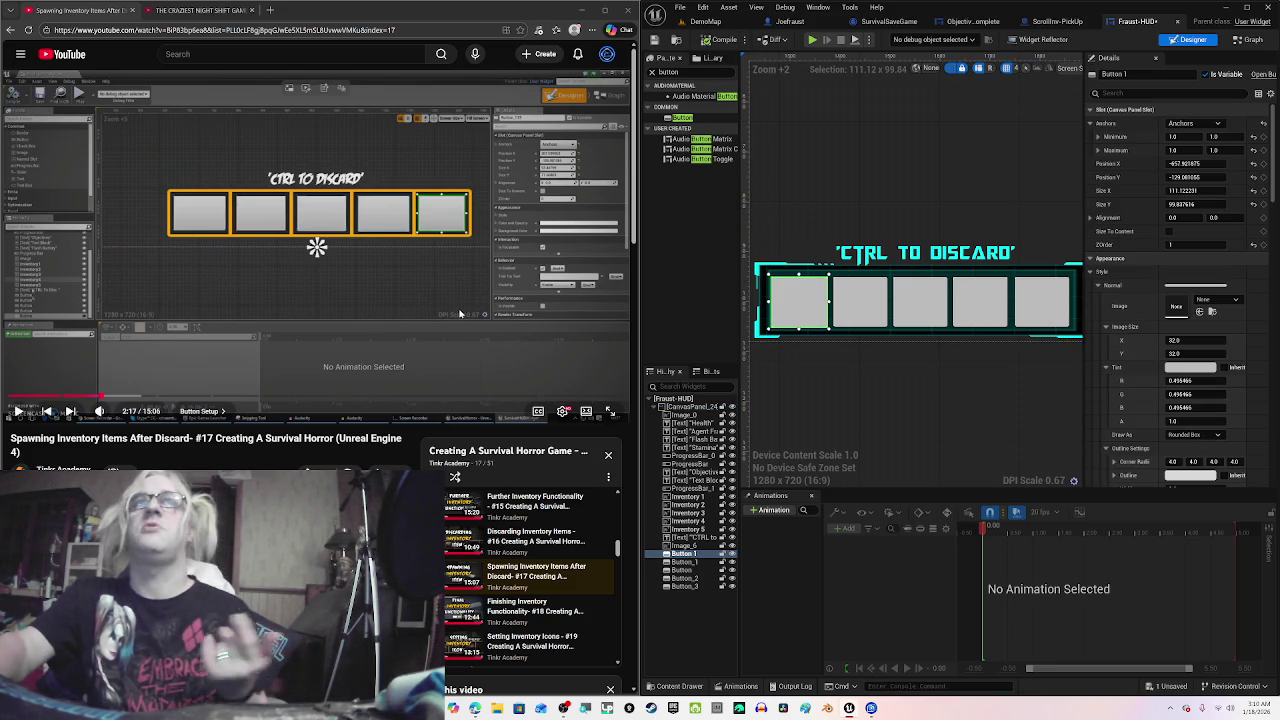
pyautogui.click(471, 303)
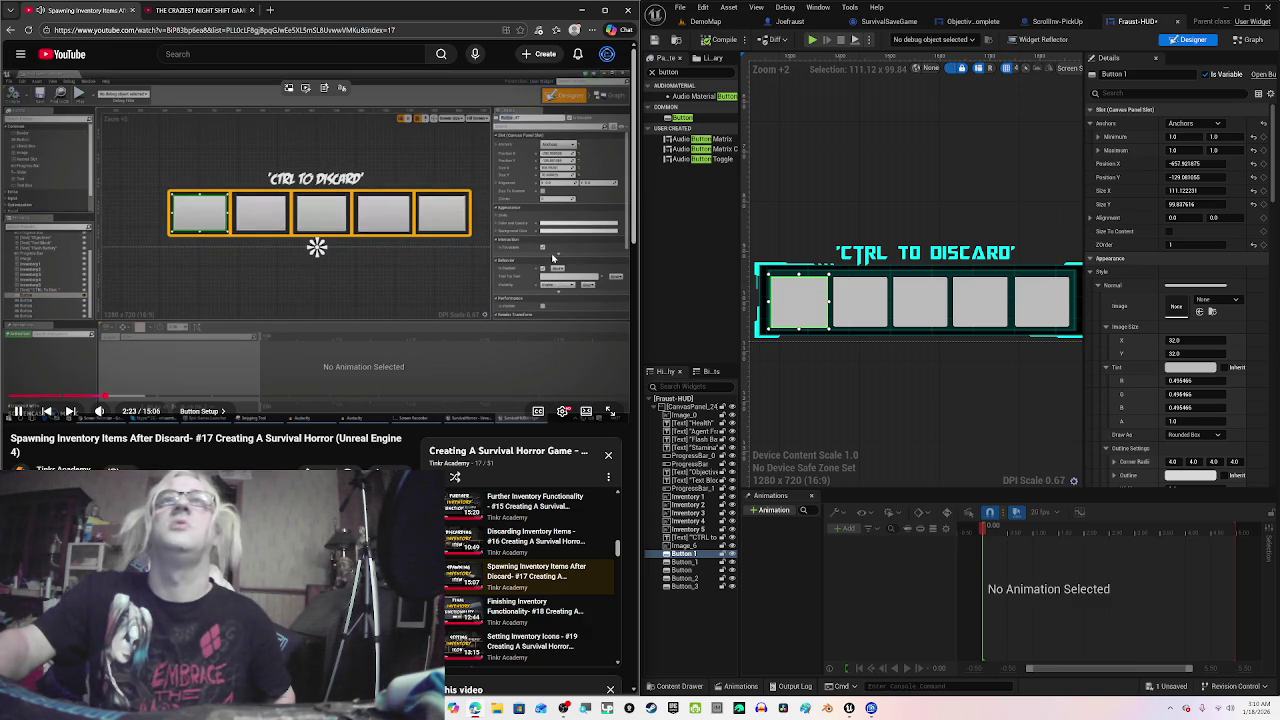
# Step: Add the INV prefix so the first slot button becomes INVButton 1
pyautogui.click(1131, 73)
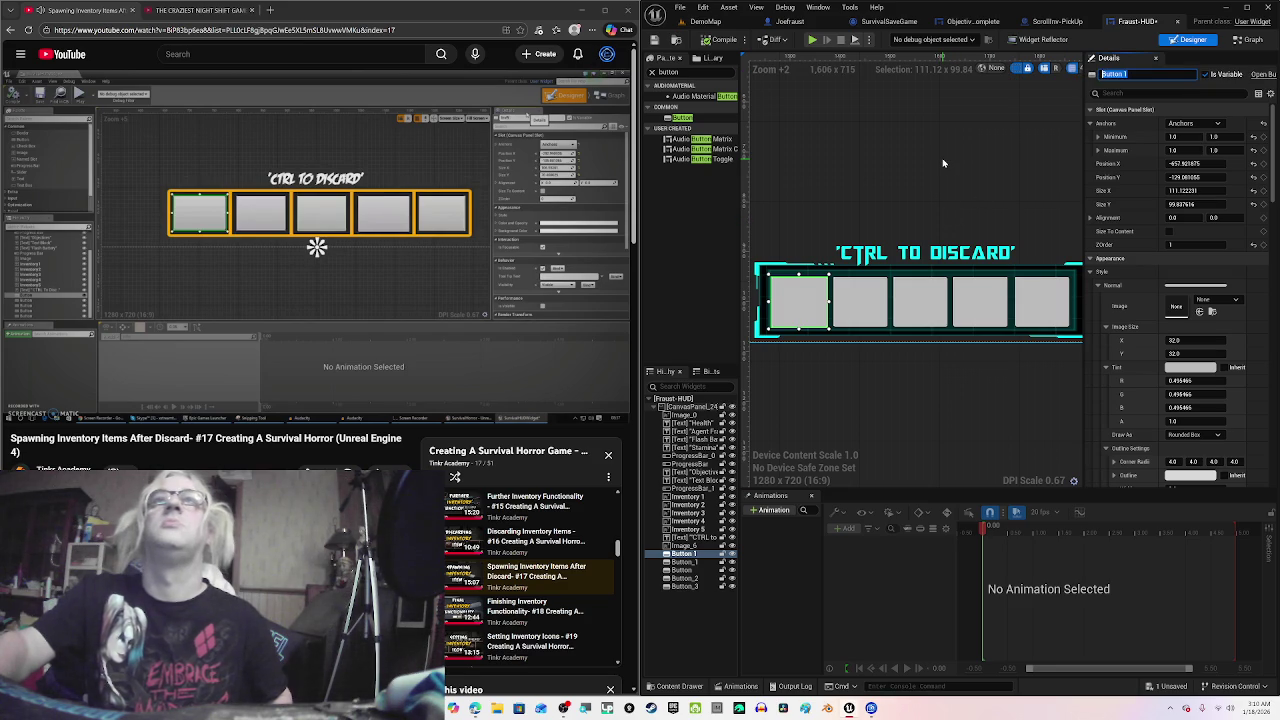
pyautogui.click(317, 210)
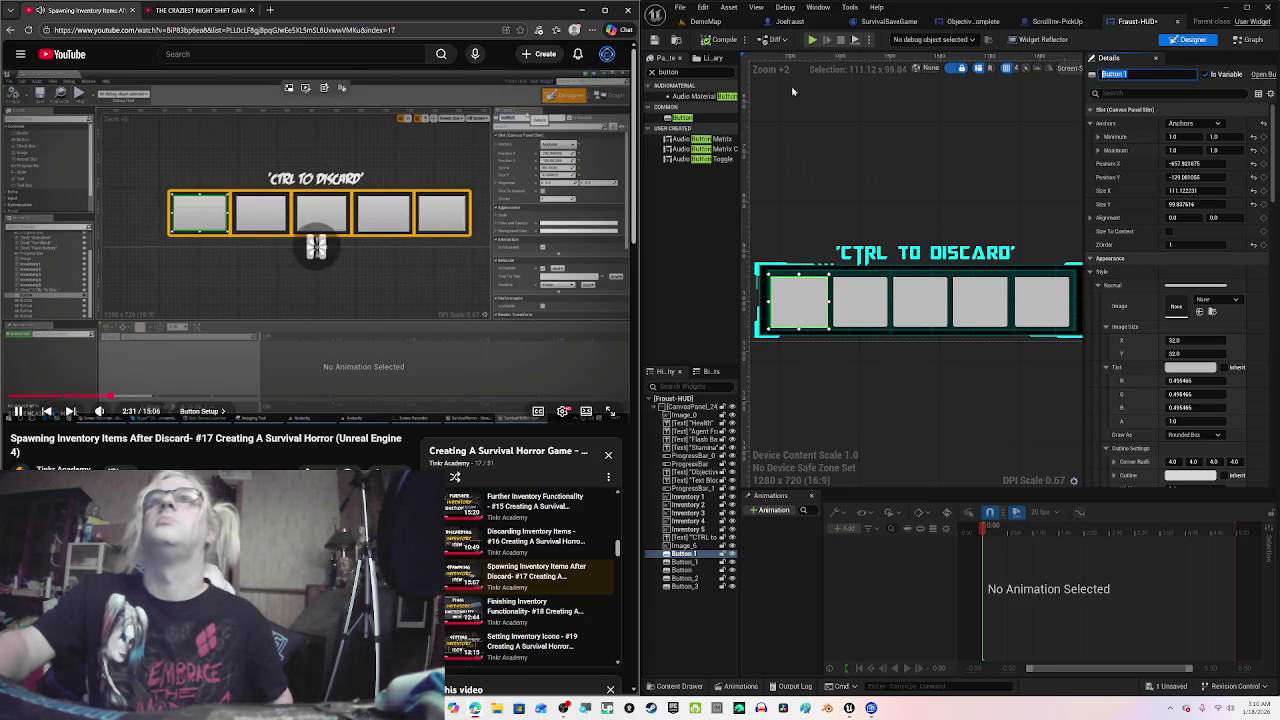
pyautogui.click(1127, 73)
pyautogui.write('IN')
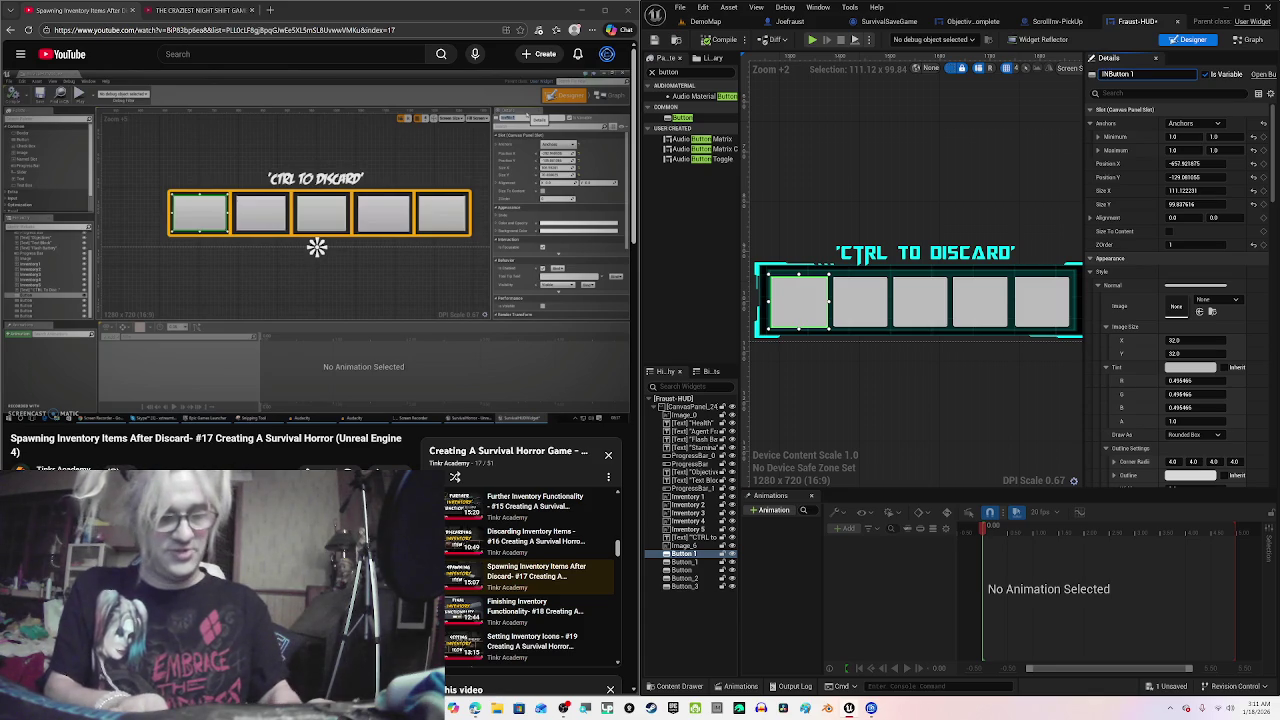
pyautogui.write('V')
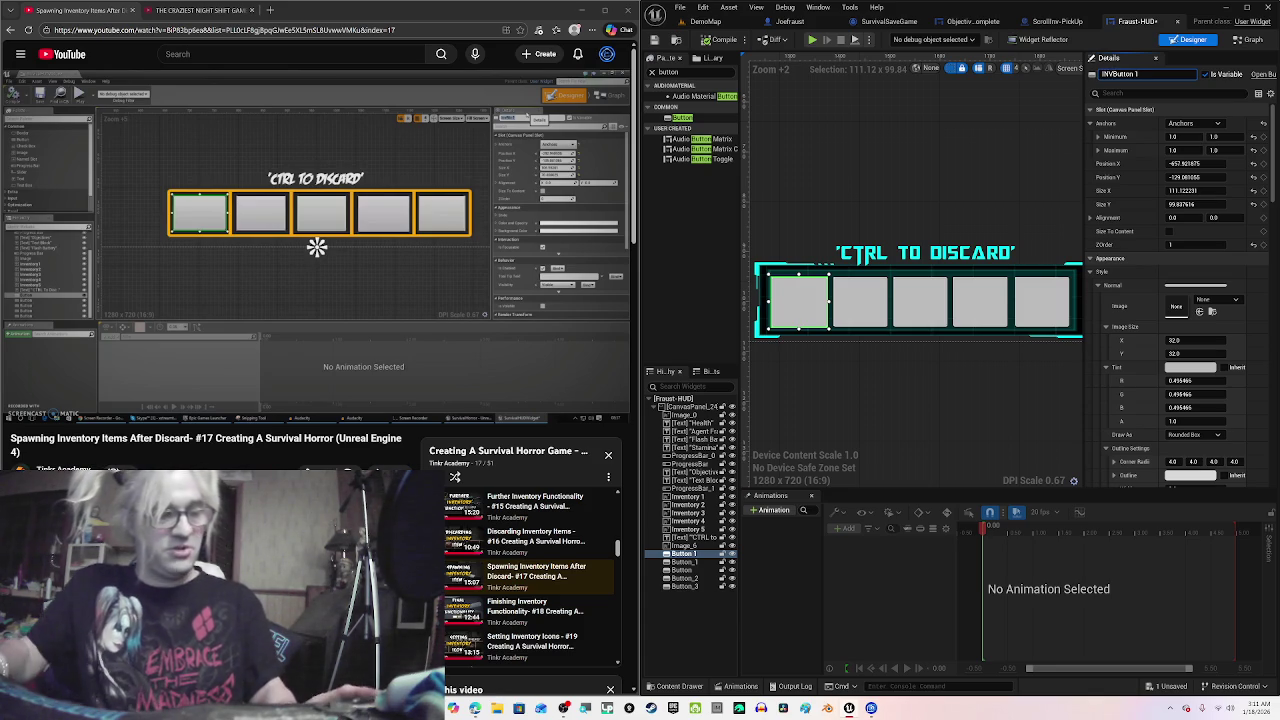
pyautogui.hotkey('ctrl', 'a')
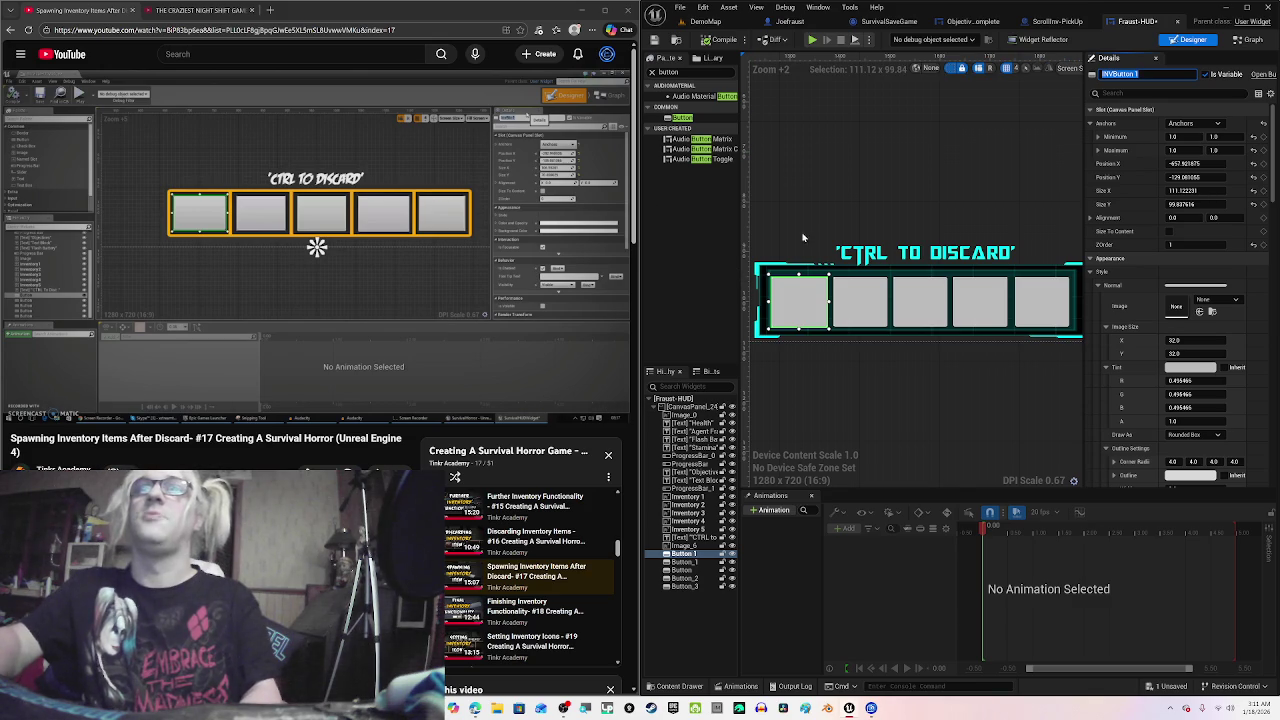
# Step: Rename the second and third slot buttons to INVButton 2 and INVButton 3
pyautogui.click(860, 300)
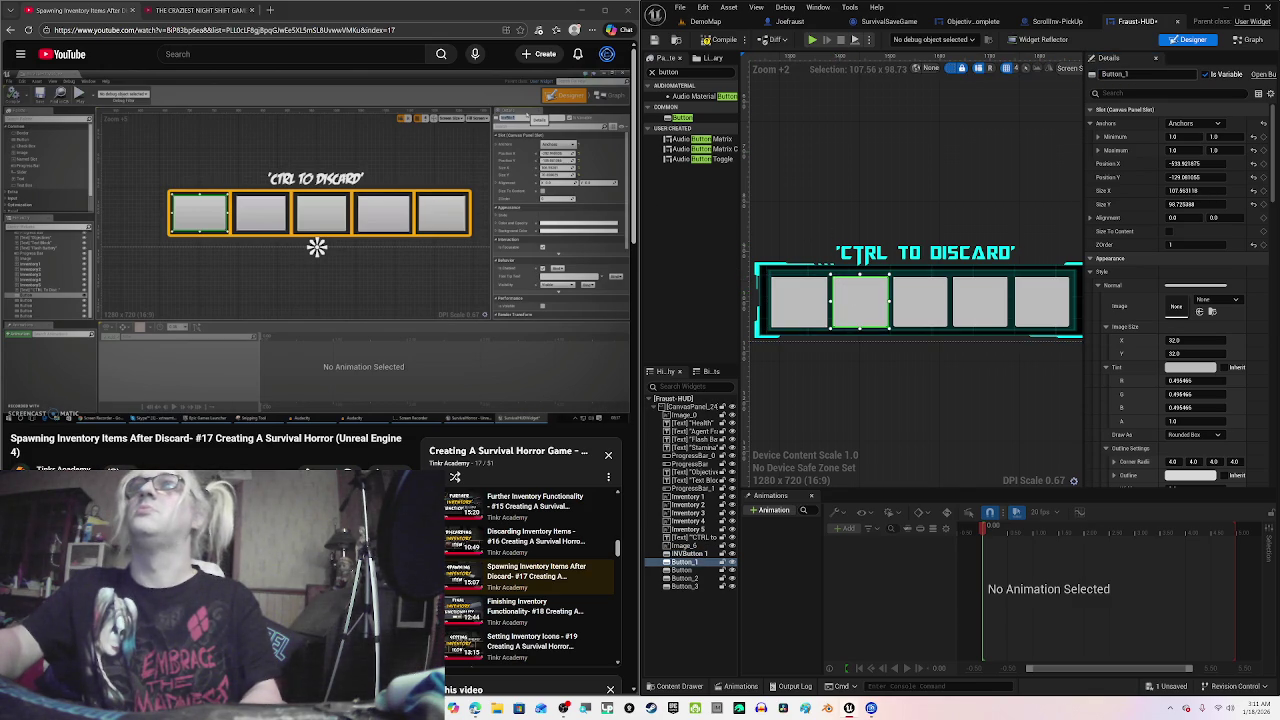
pyautogui.click(1115, 74)
pyautogui.write('INVButton_1')
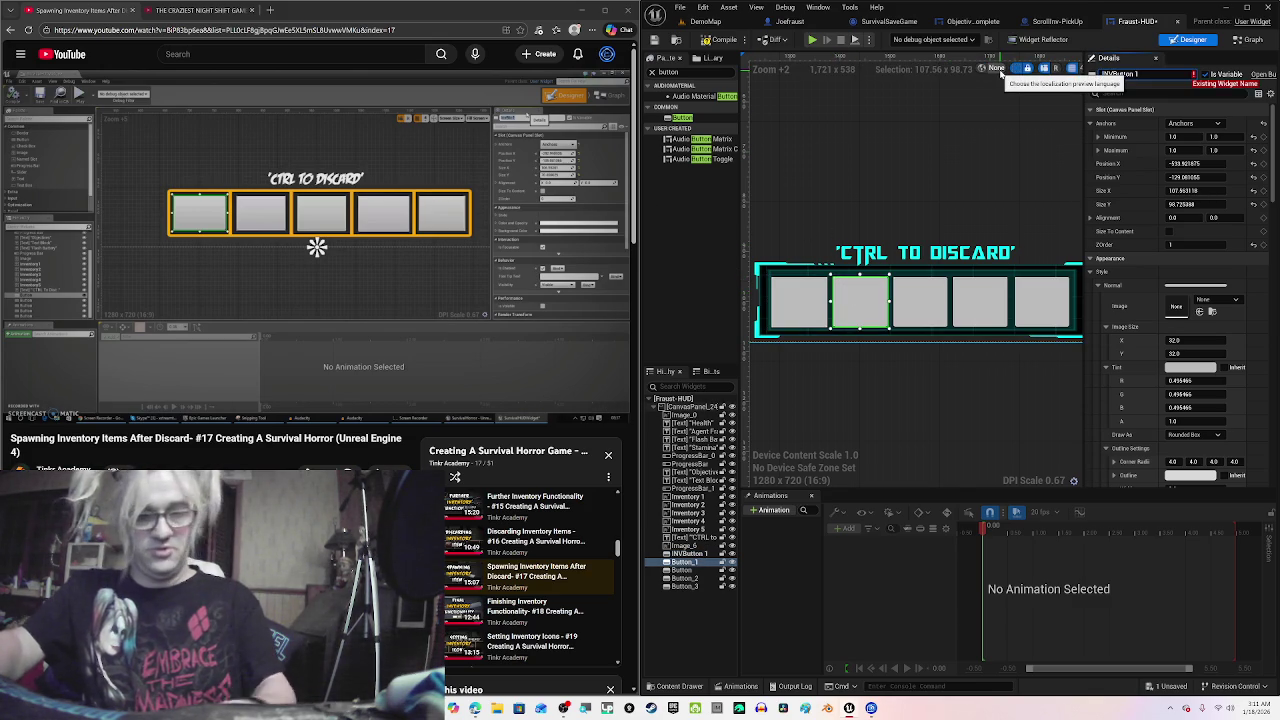
pyautogui.press('BackSpace')
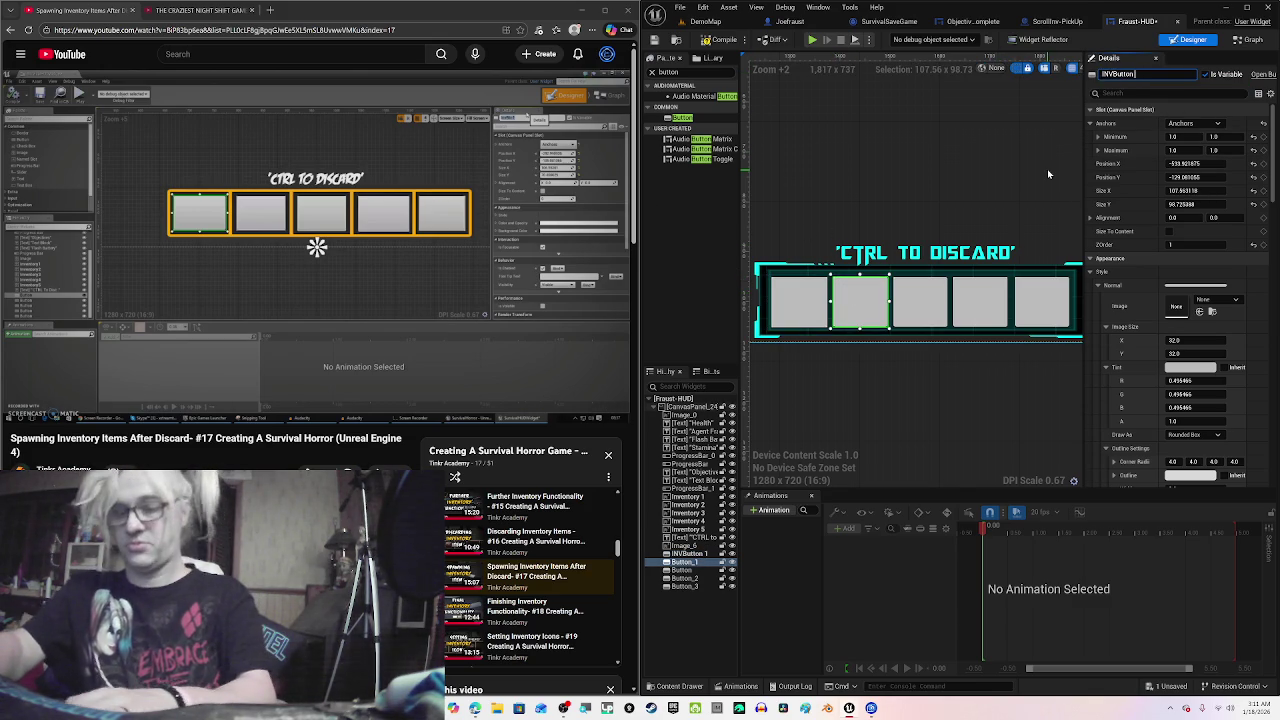
pyautogui.write(' 2')
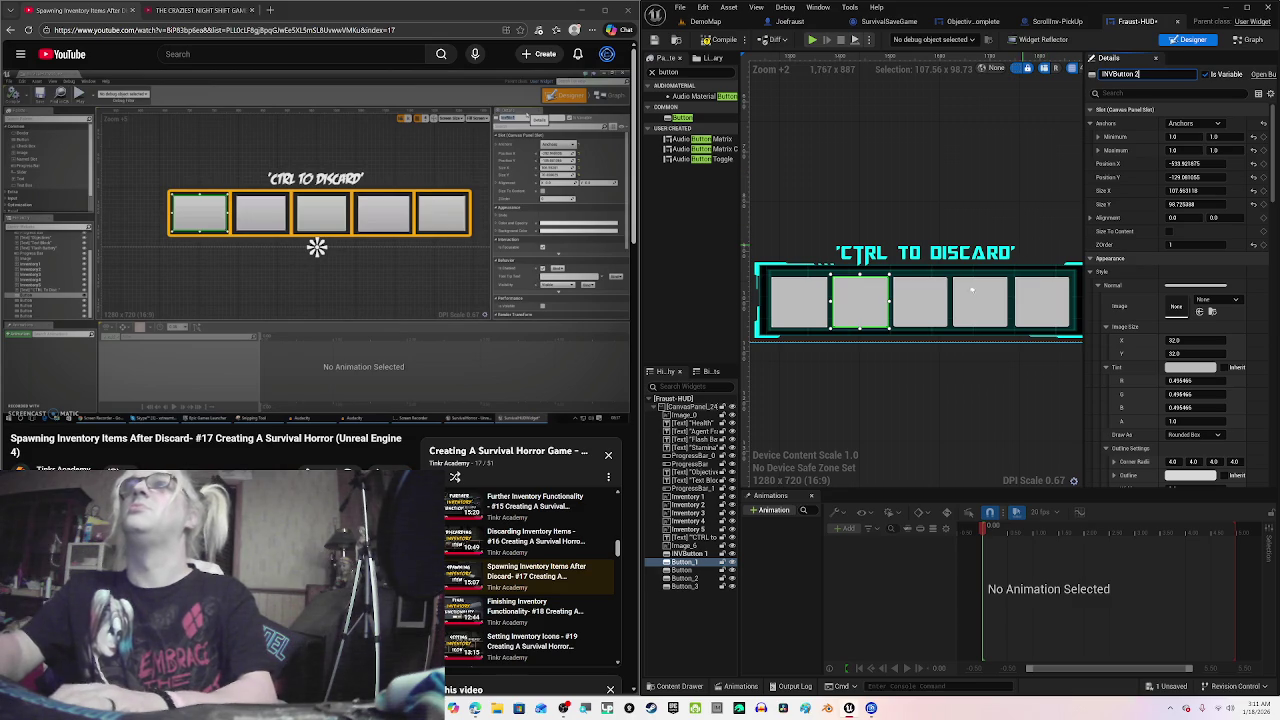
pyautogui.click(935, 287)
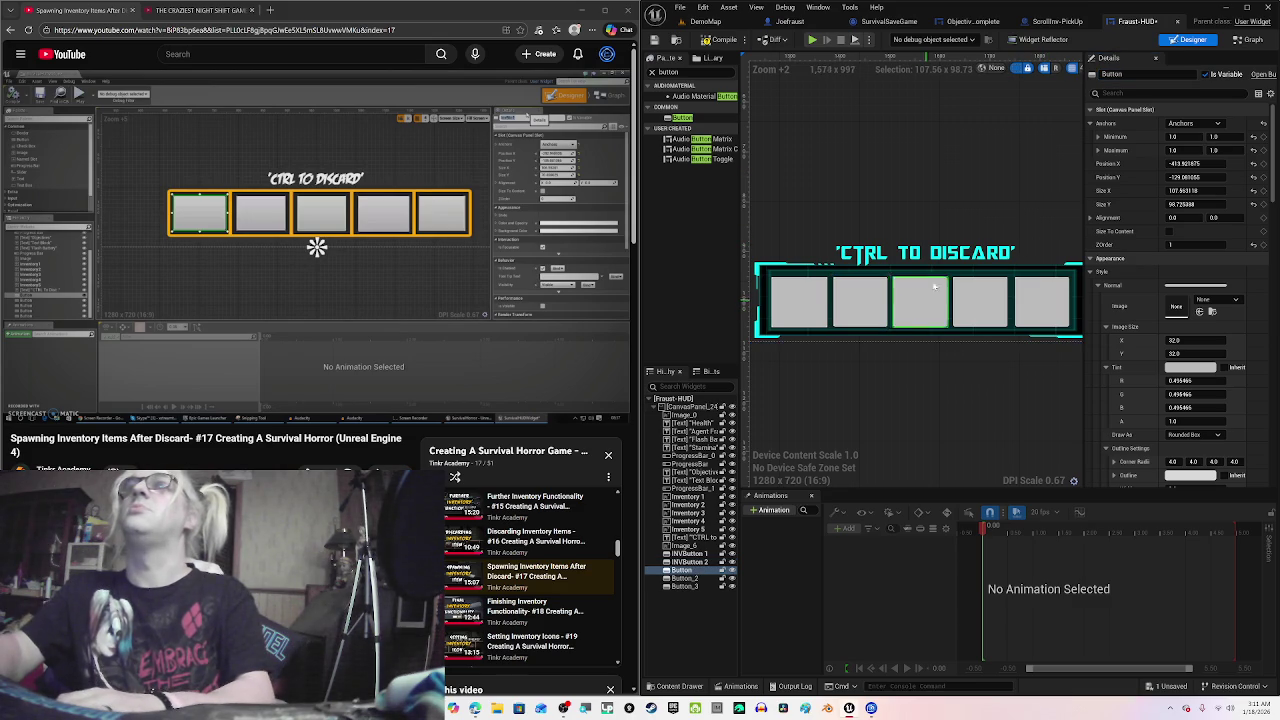
pyautogui.click(1139, 76)
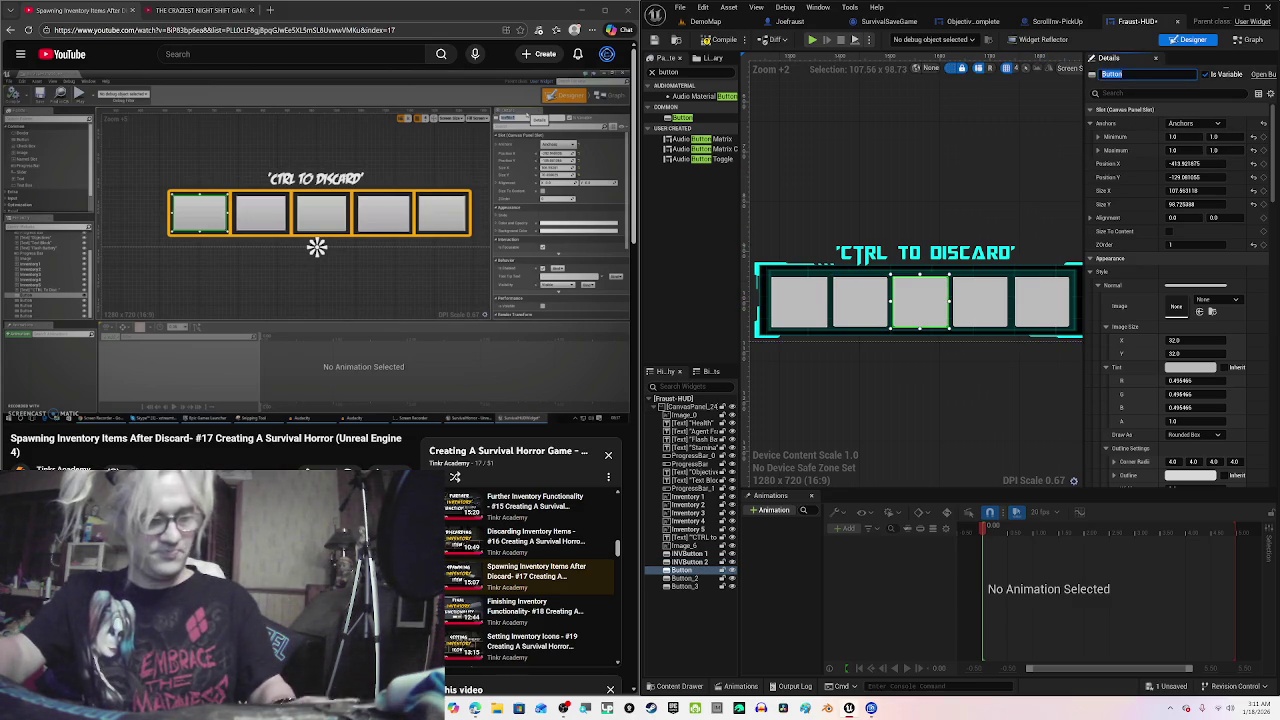
pyautogui.write('INVButton')
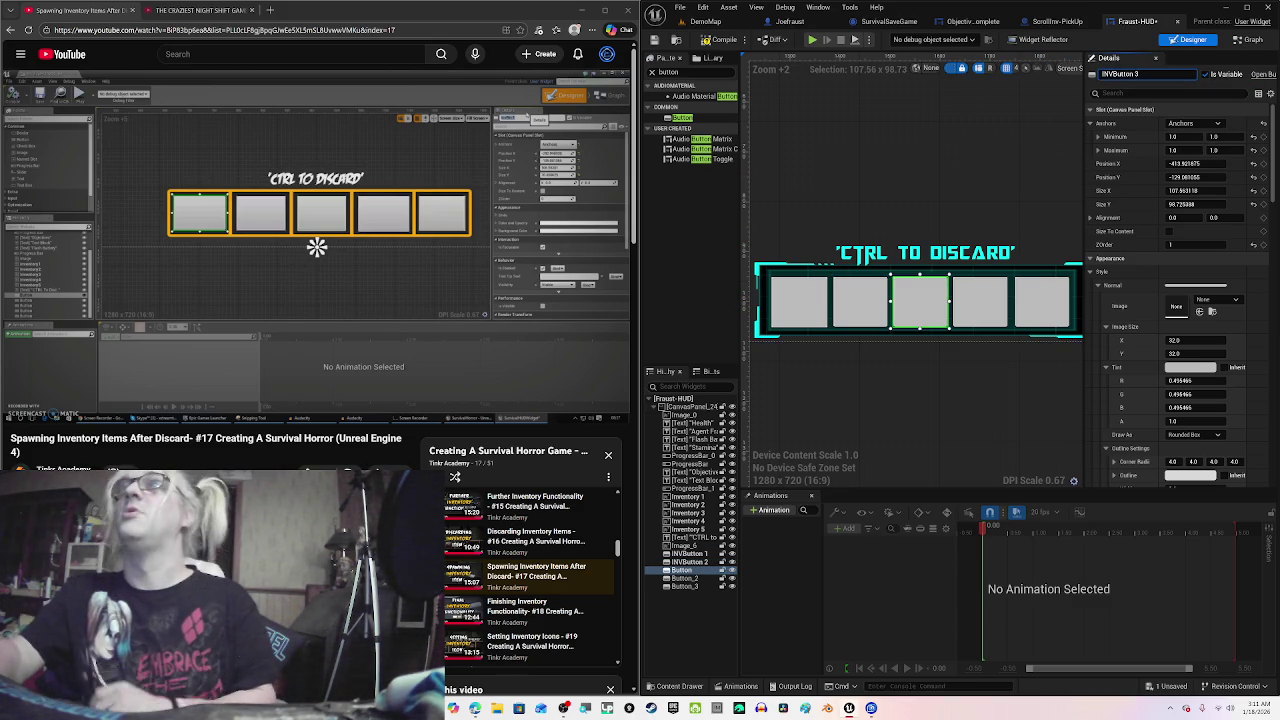
# Step: Select the fourth slot, rename the fifth to INVButton 5, and compile the Fraust-HUD widget
pyautogui.click(980, 300)
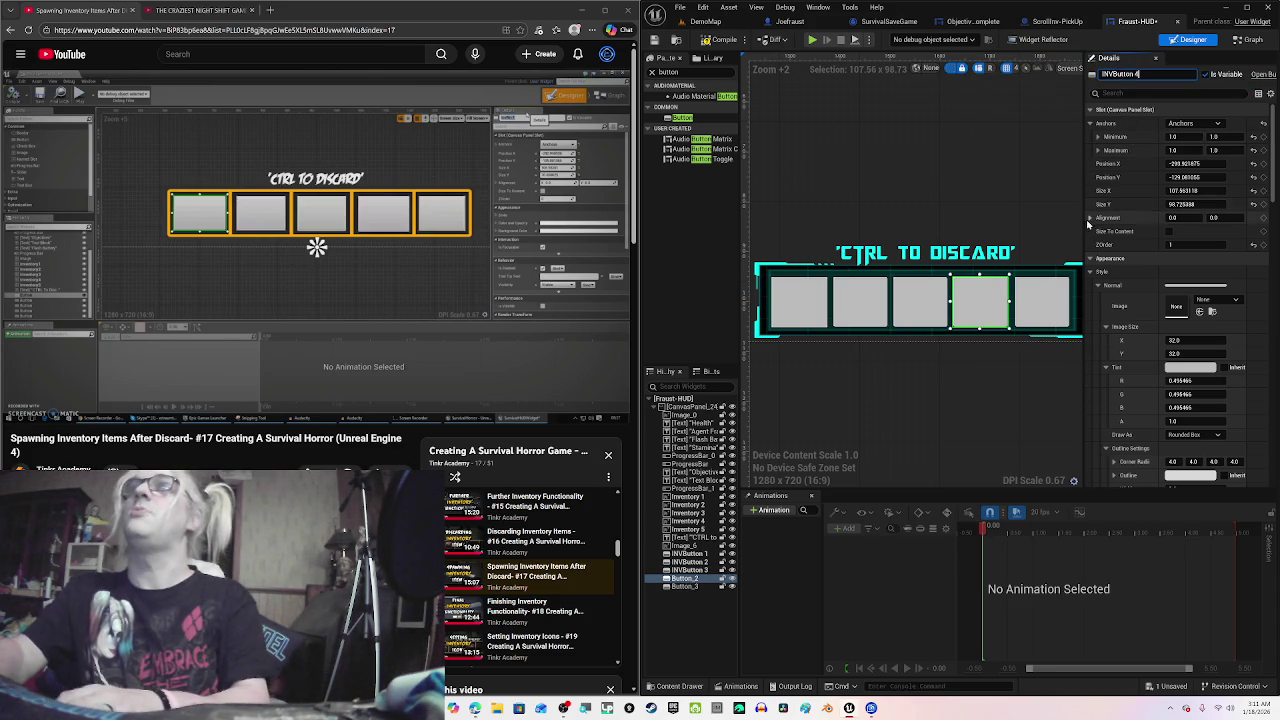
pyautogui.click(1040, 295)
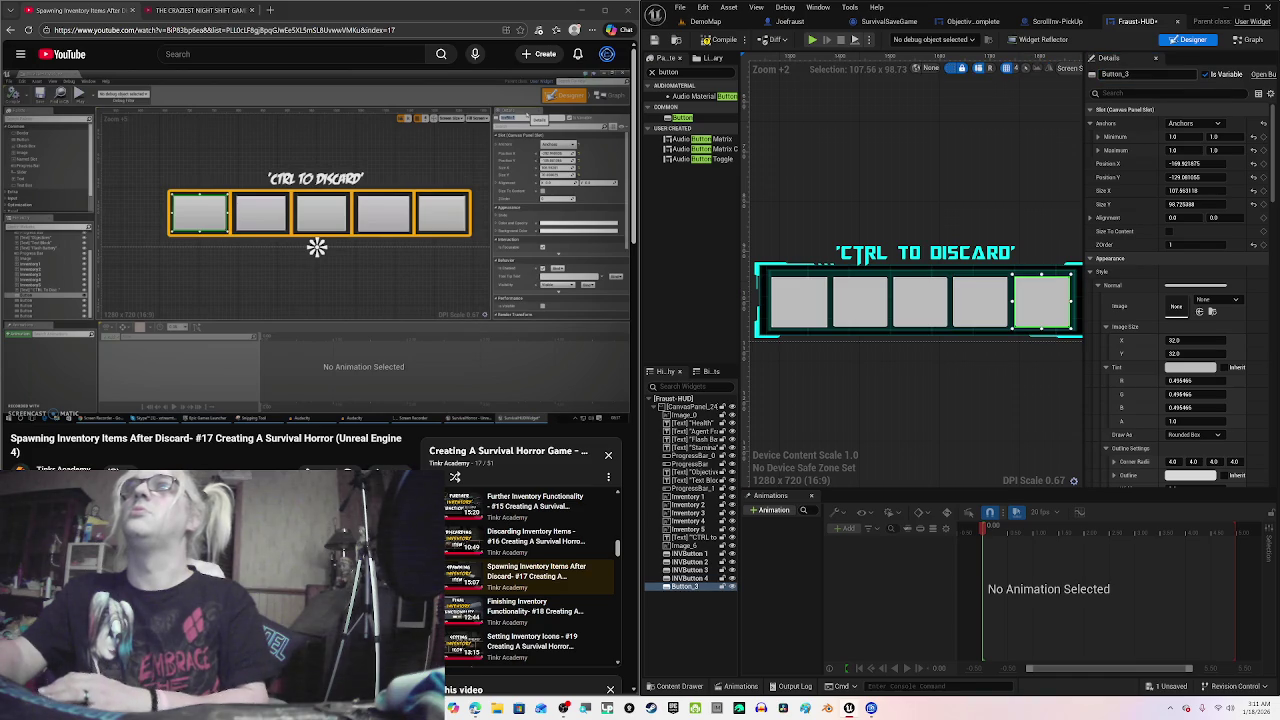
pyautogui.click(1130, 74)
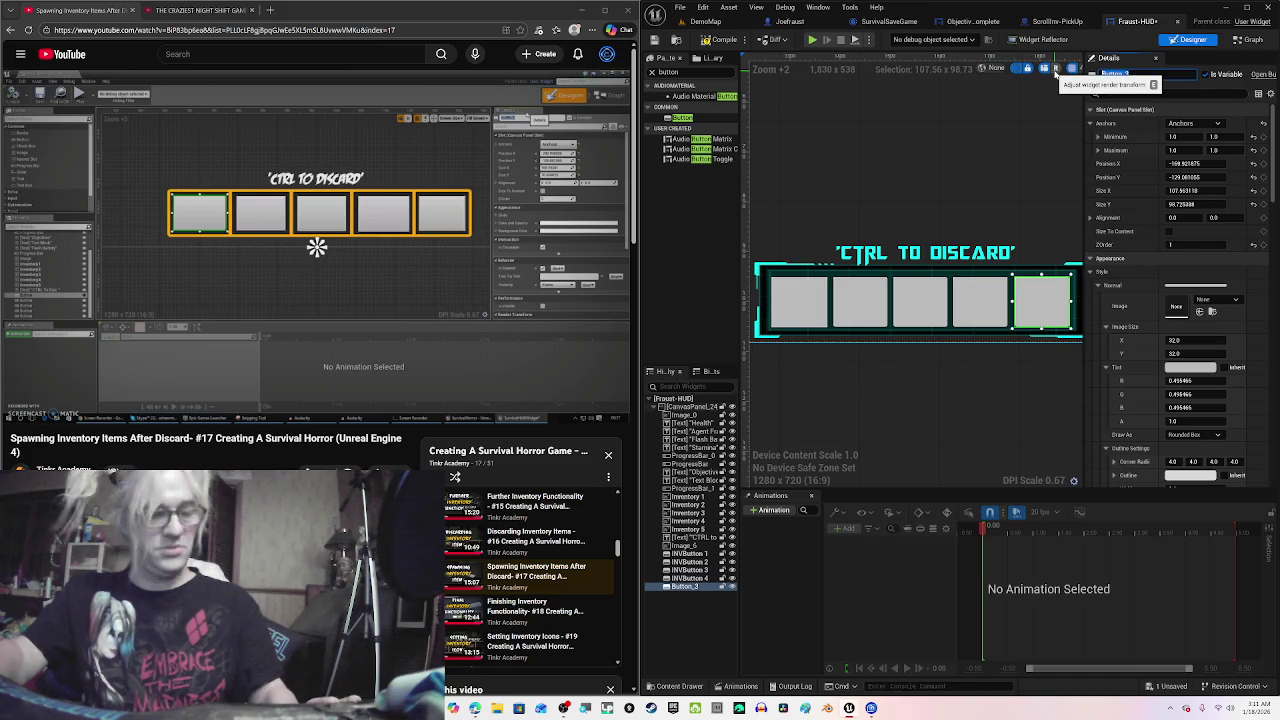
pyautogui.write('INVButton 1')
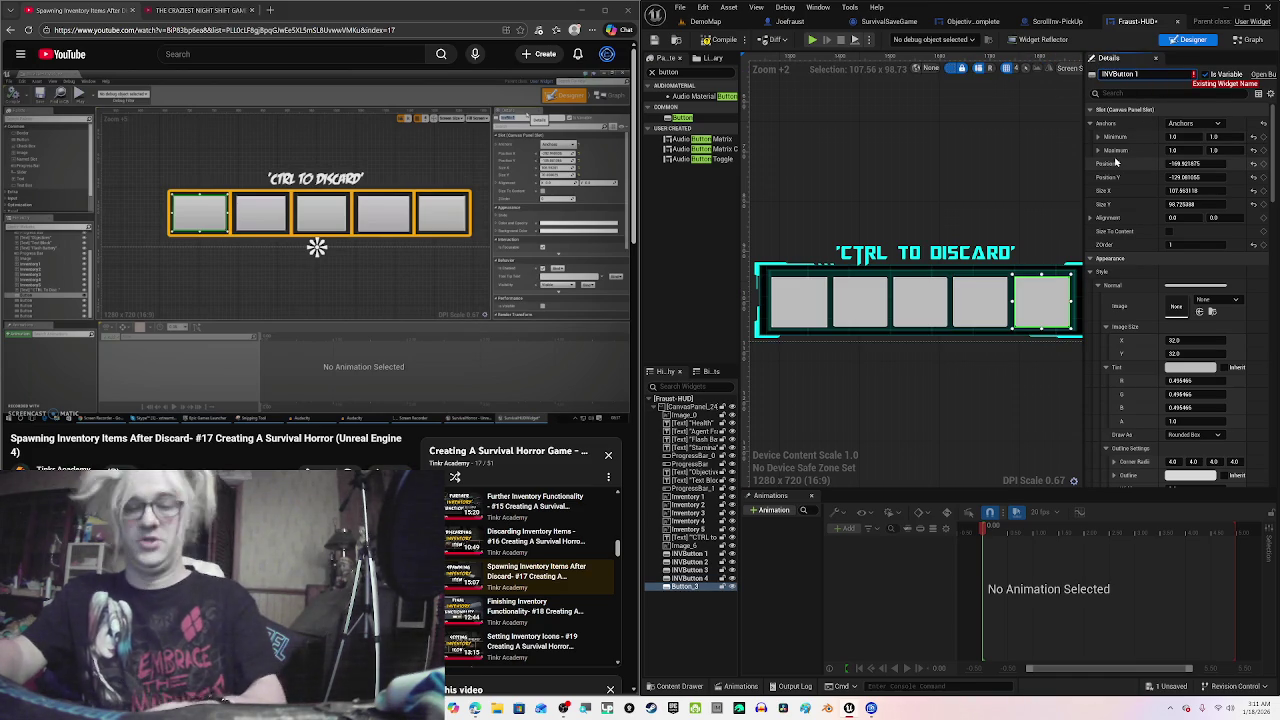
pyautogui.press('BackSpace')
pyautogui.write('5')
pyautogui.press('Return')
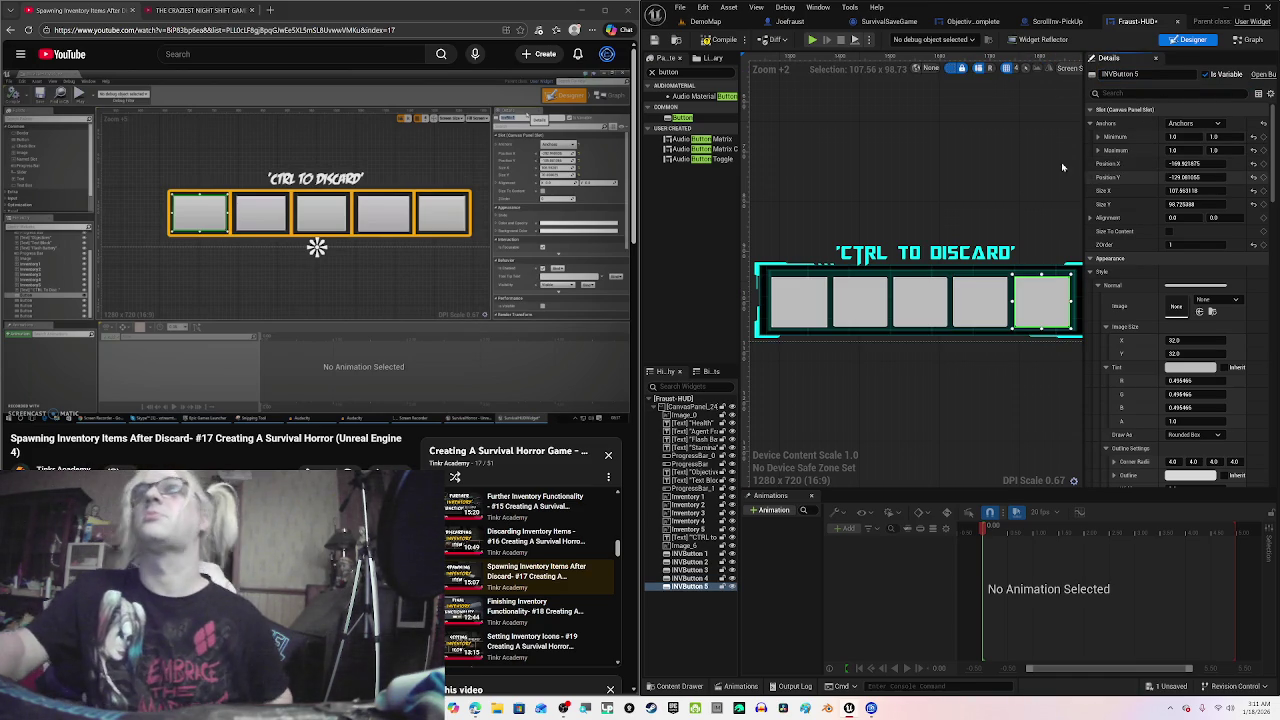
pyautogui.click(716, 42)
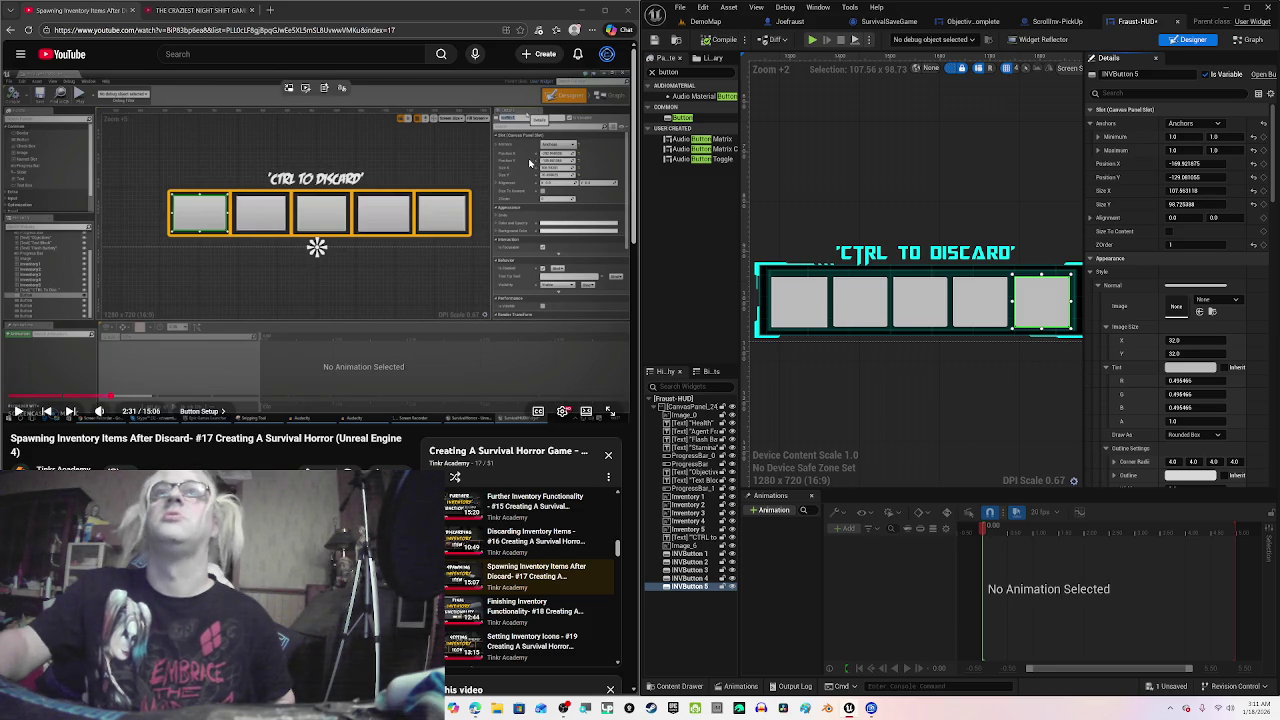
# Step: Let the tutorial play on, then open the Windows notifications and calendar panel
pyautogui.click(530, 163)
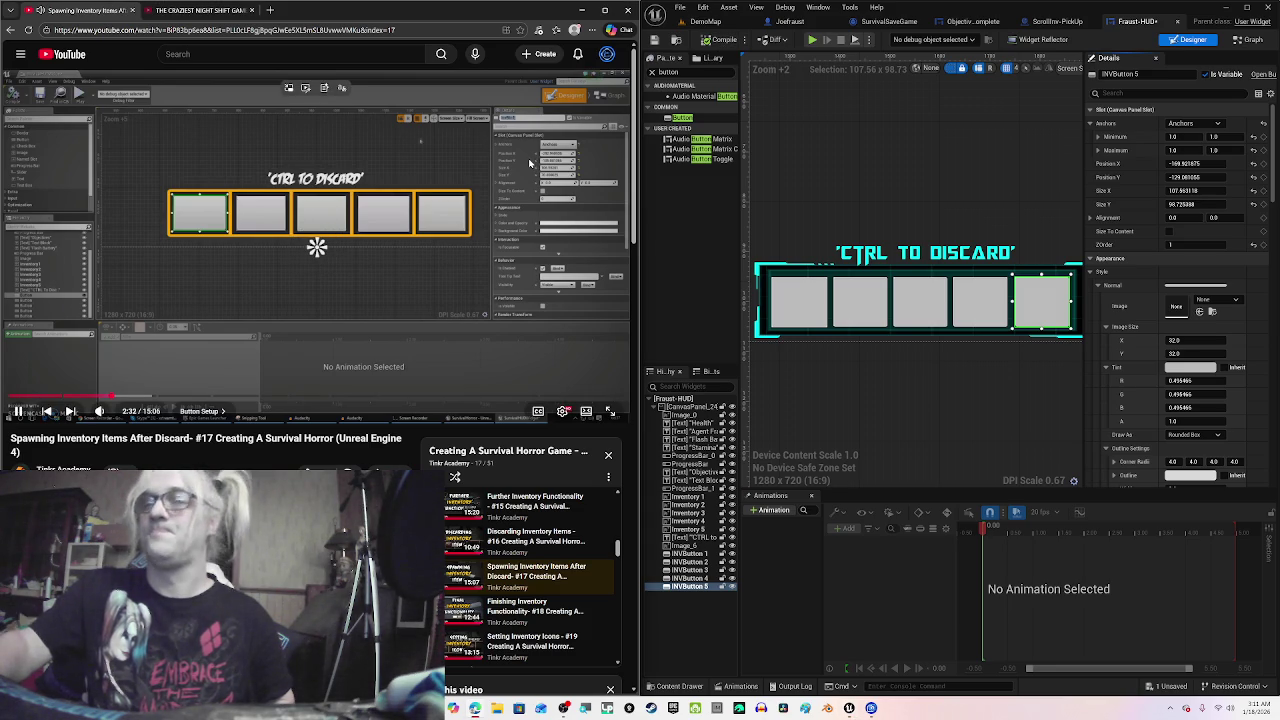
pyautogui.click(530, 163)
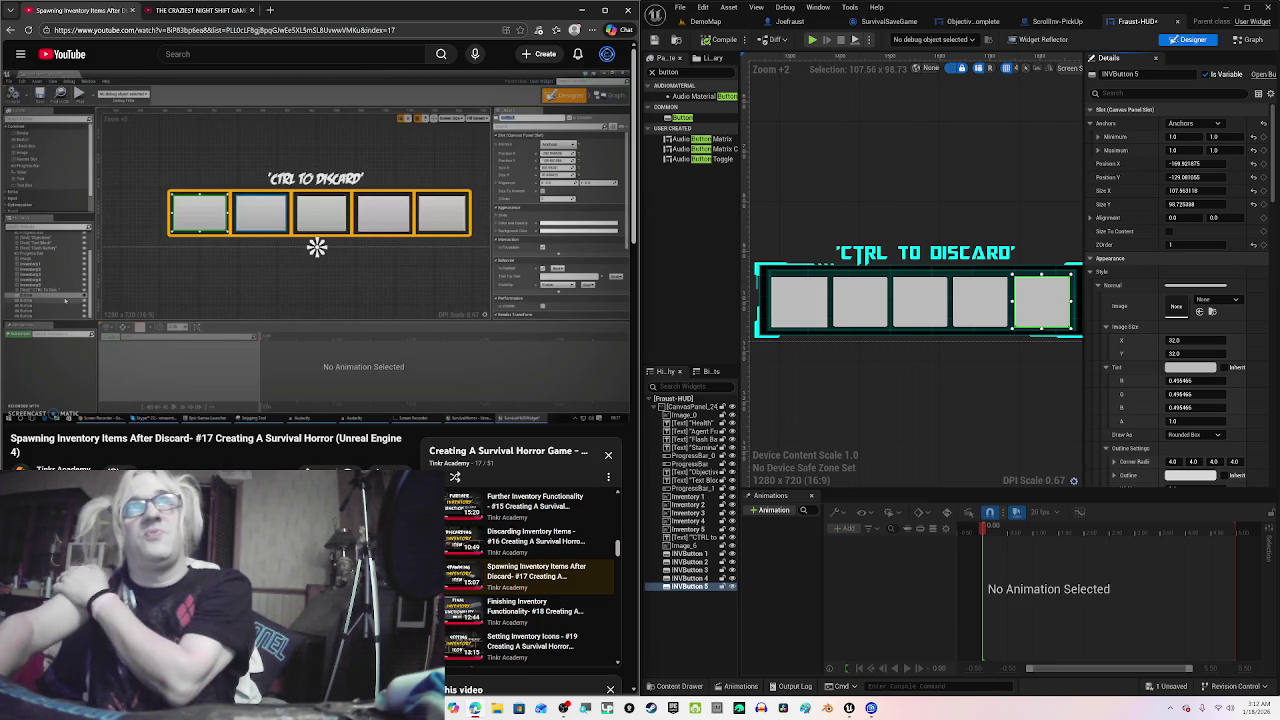
pyautogui.moveTo(454, 226)
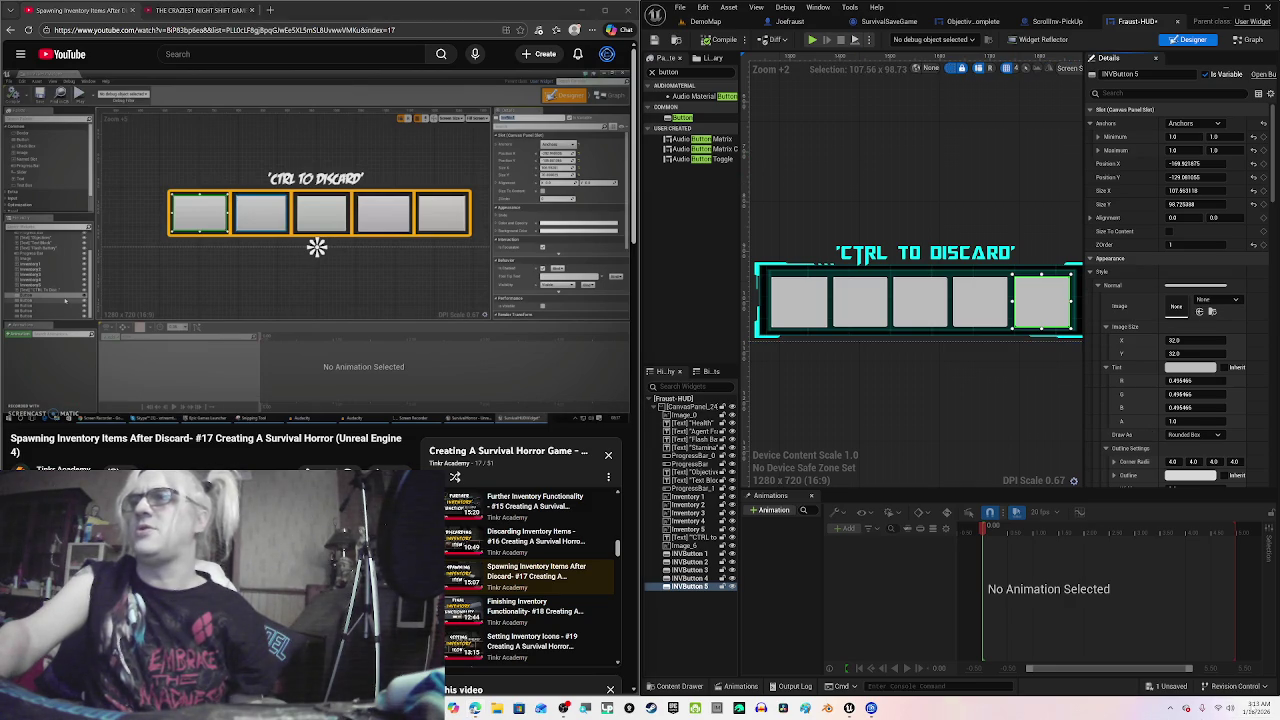
pyautogui.click(1251, 707)
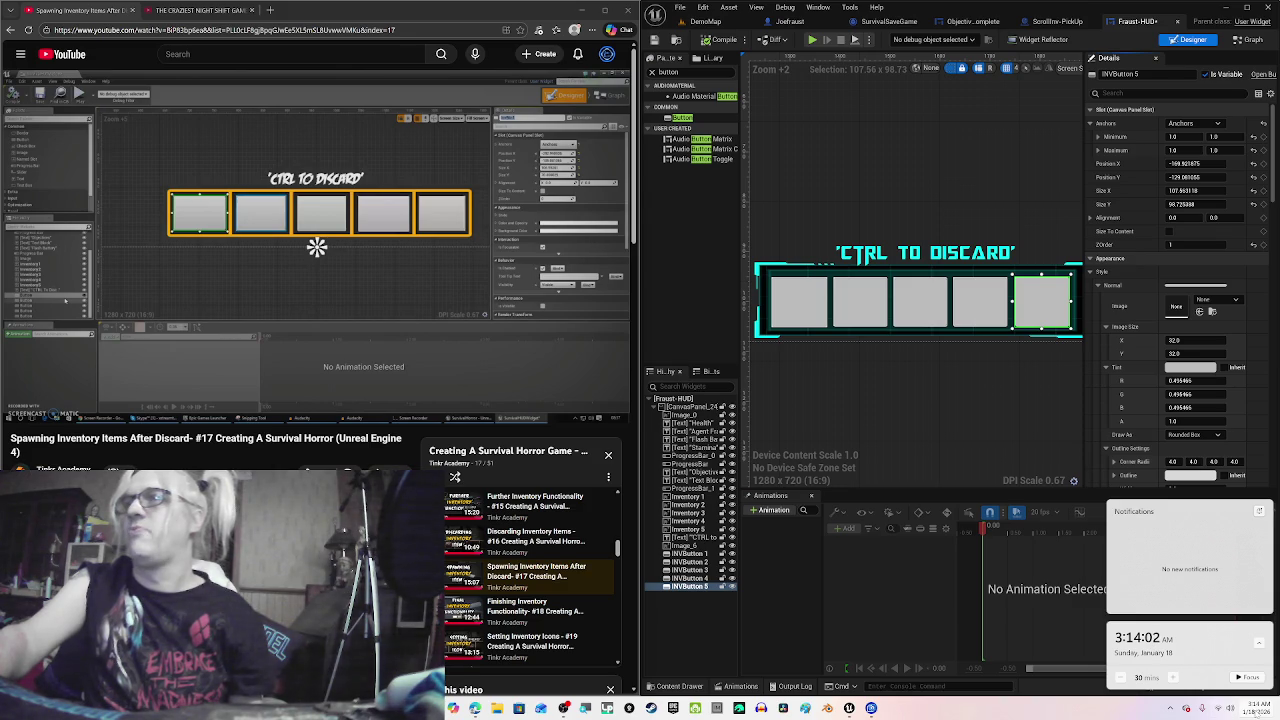
# Step: Open the Date & time settings from the taskbar clock, then close them
pyautogui.rightClick(1257, 711)
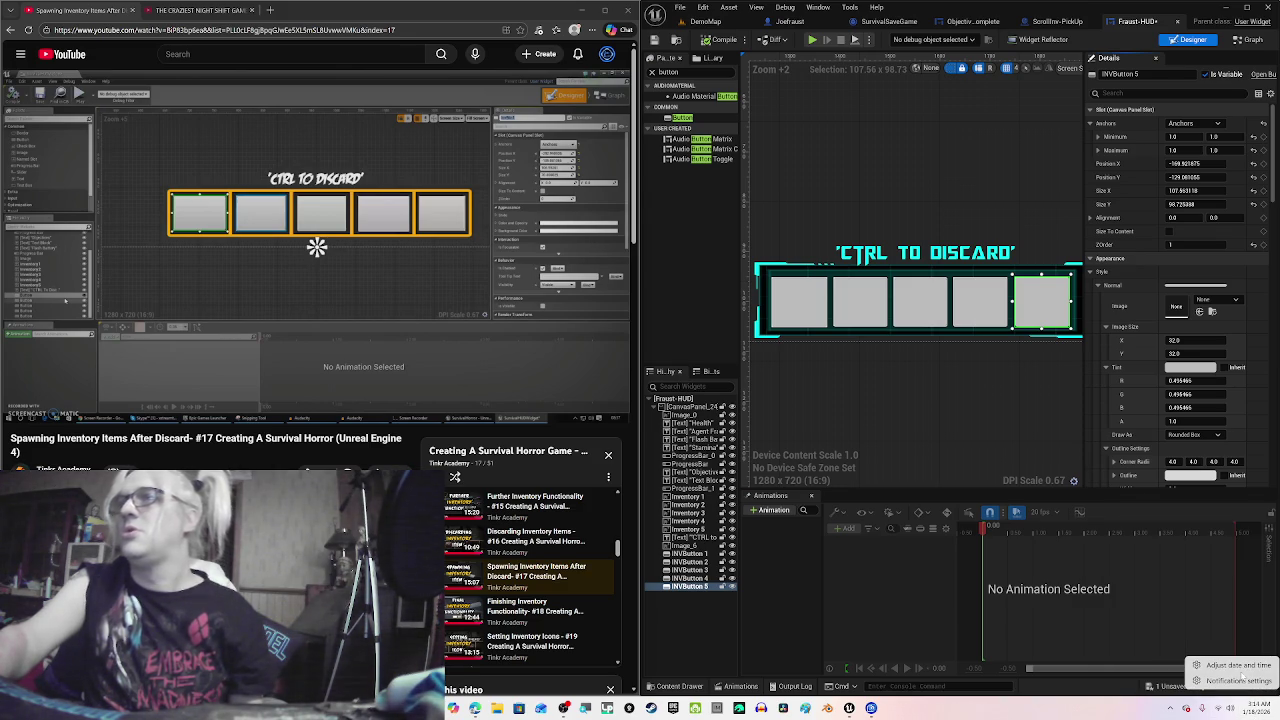
pyautogui.click(1246, 667)
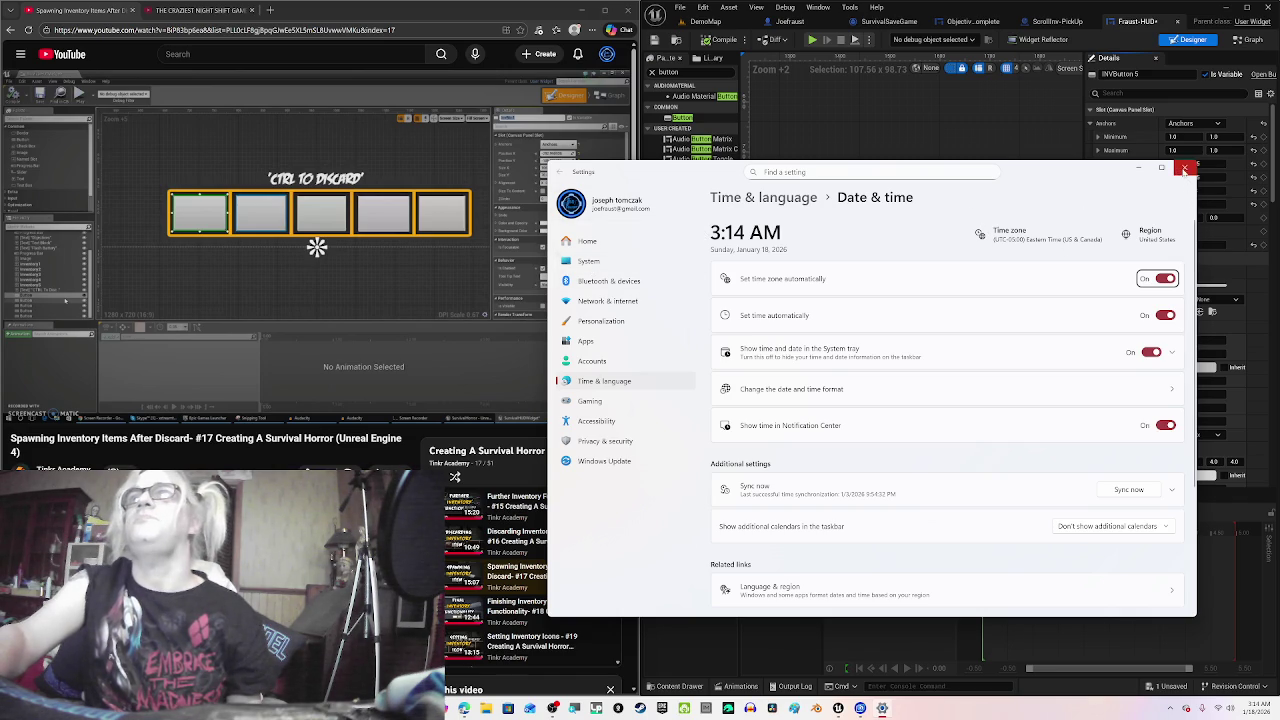
pyautogui.click(1184, 167)
# Step: Open a new browser tab and go to google.com
pyautogui.click(270, 10)
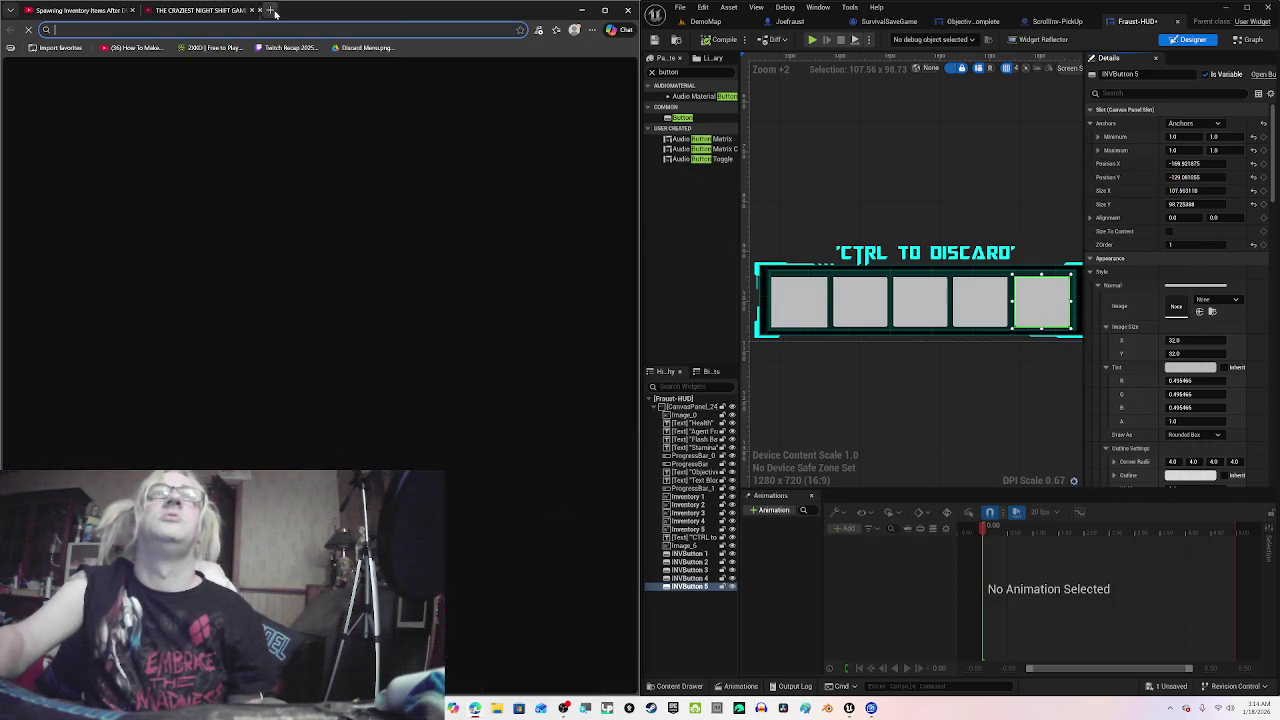
pyautogui.click(270, 29)
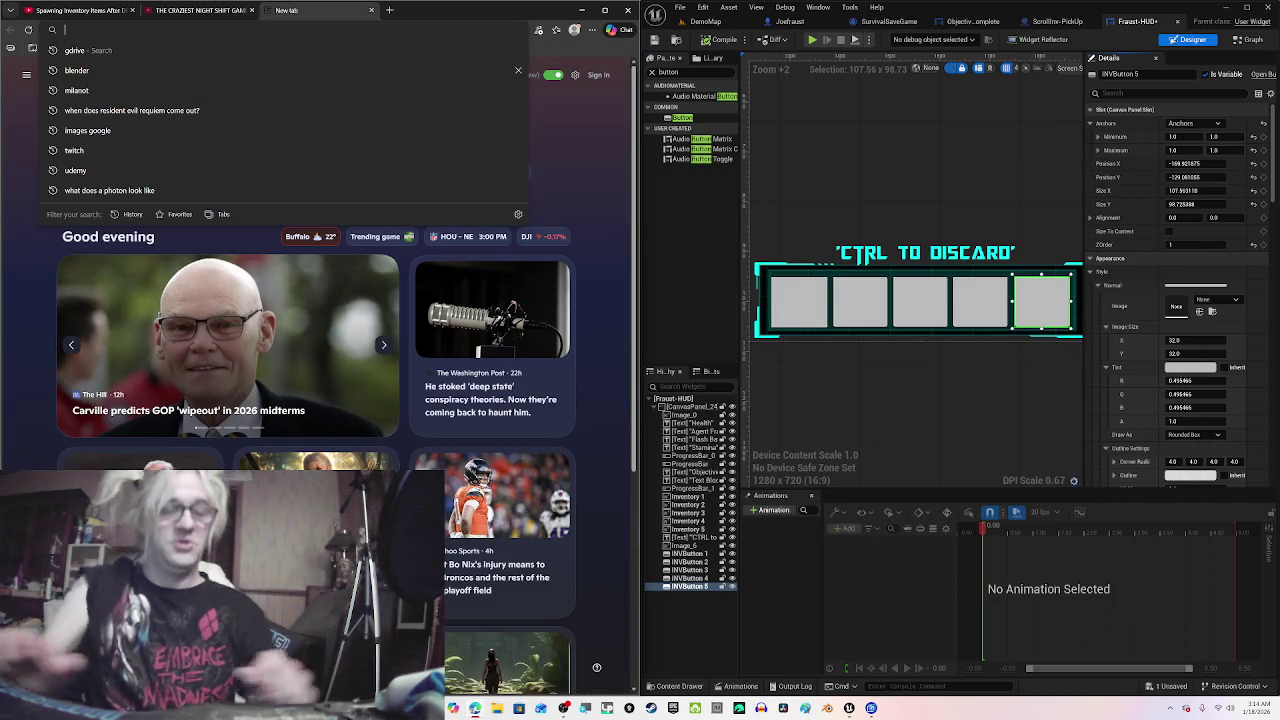
pyautogui.write('google.com')
pyautogui.press('Return')
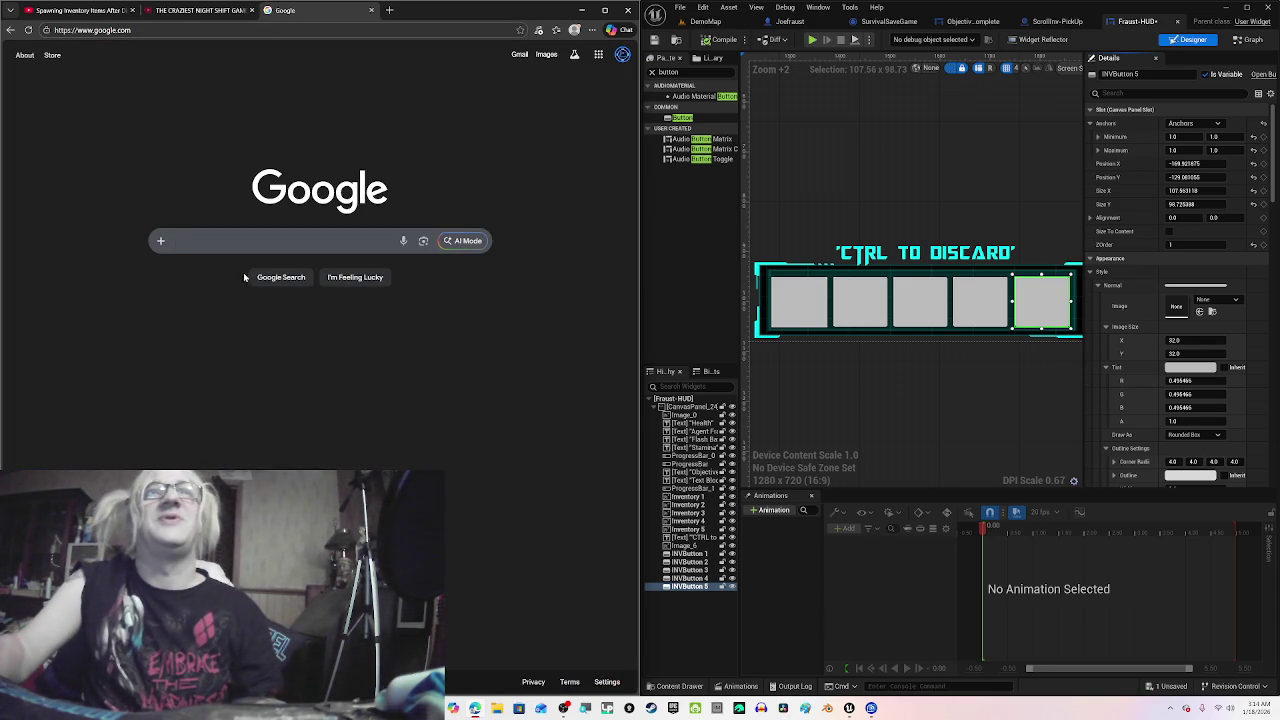
# Step: Search 'resident evil requiem release date', find February 27, 2026, then close the tab
pyautogui.click(280, 240)
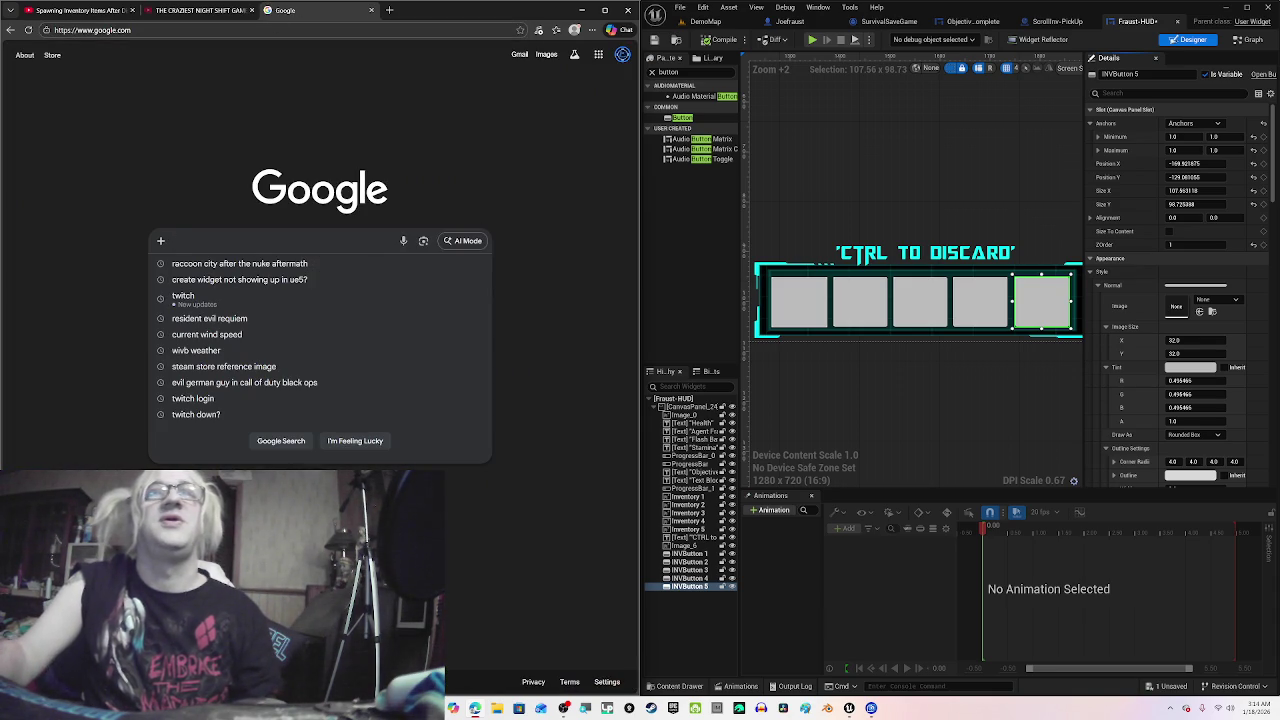
pyautogui.click(209, 318)
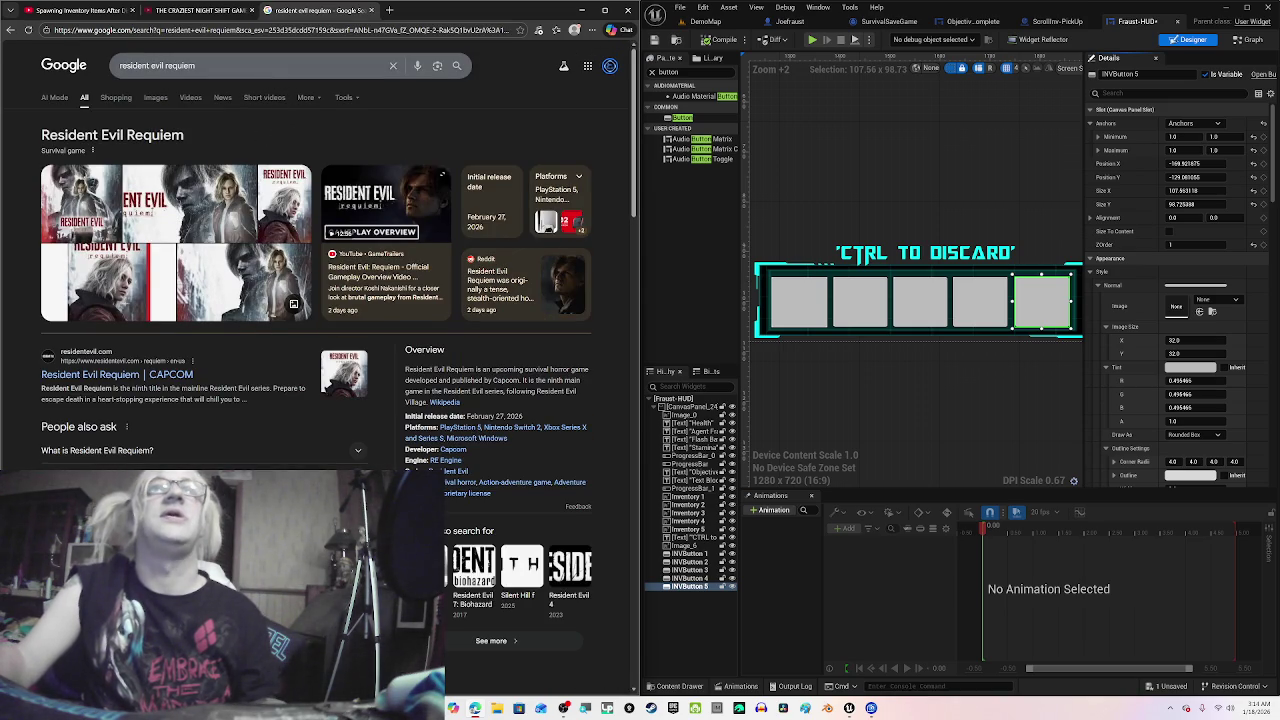
pyautogui.click(250, 68)
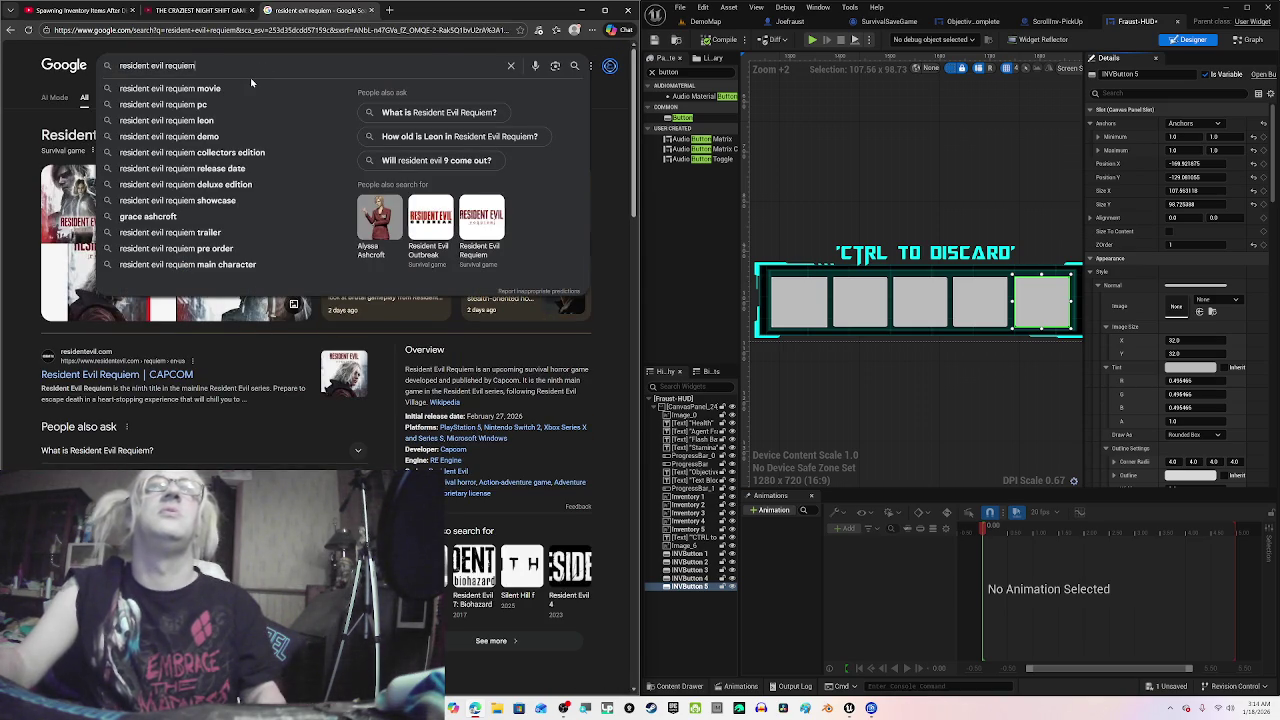
pyautogui.write(' rel')
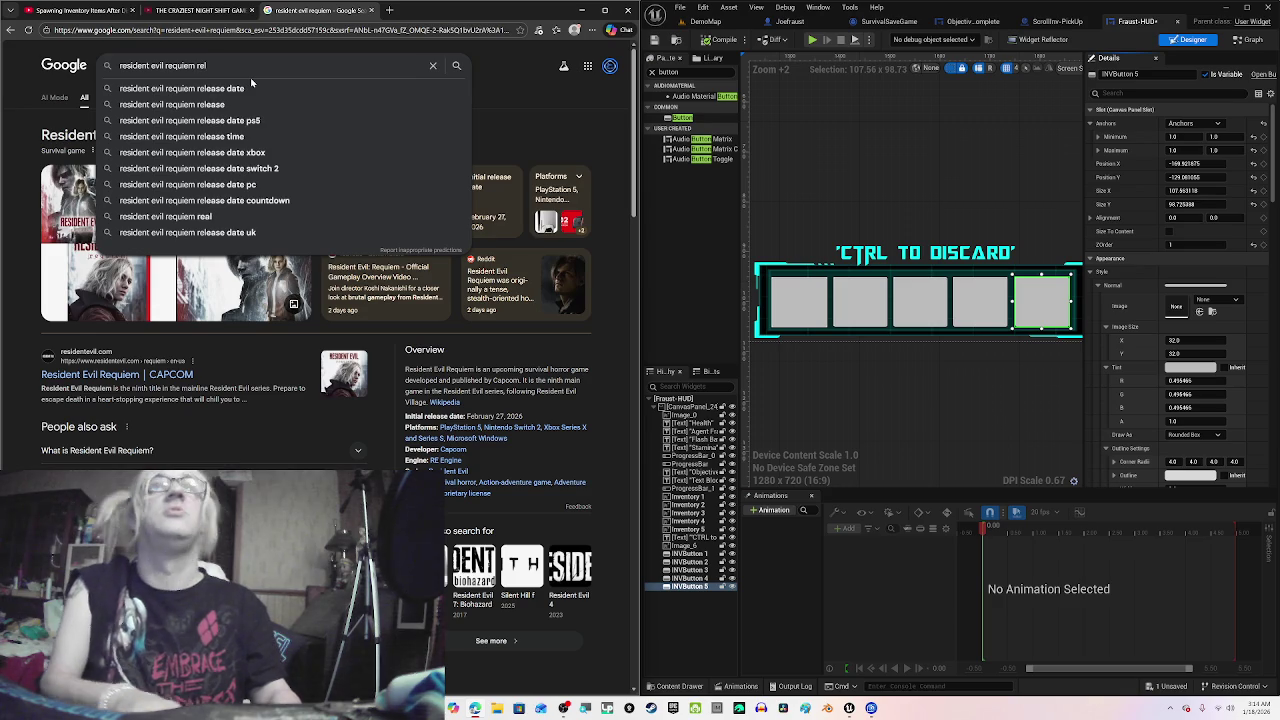
pyautogui.click(251, 86)
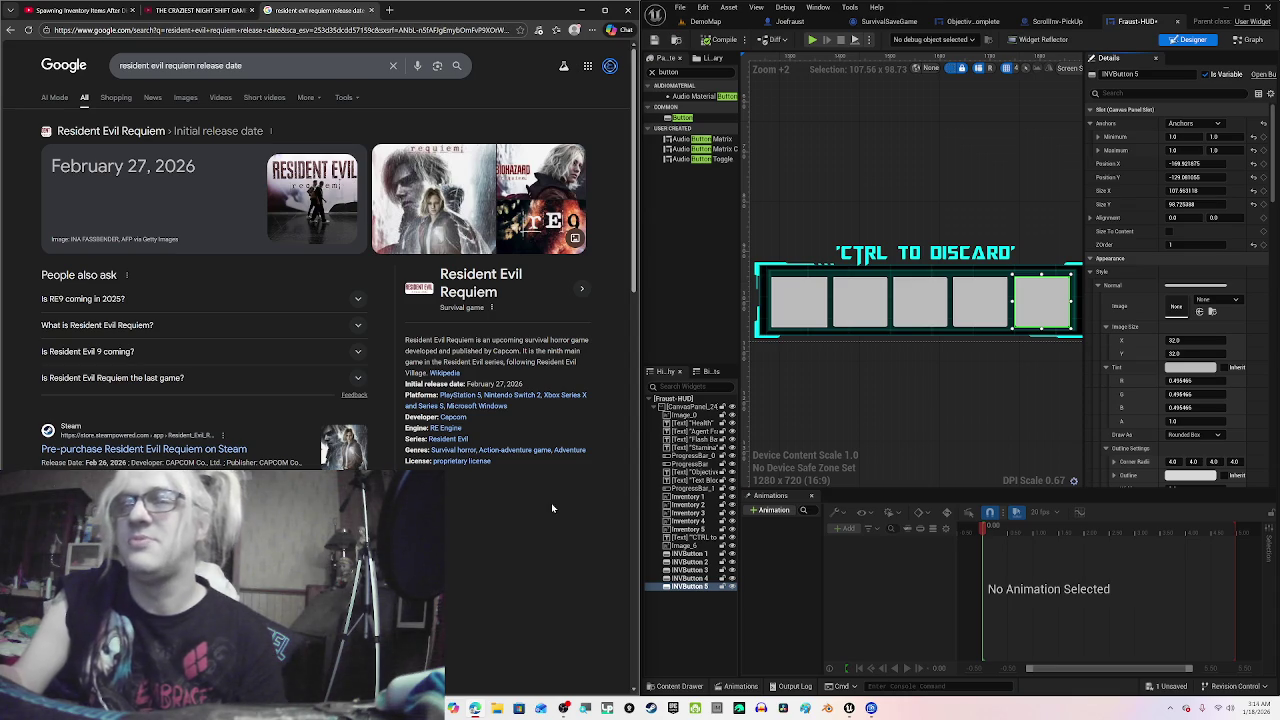
pyautogui.click(371, 10)
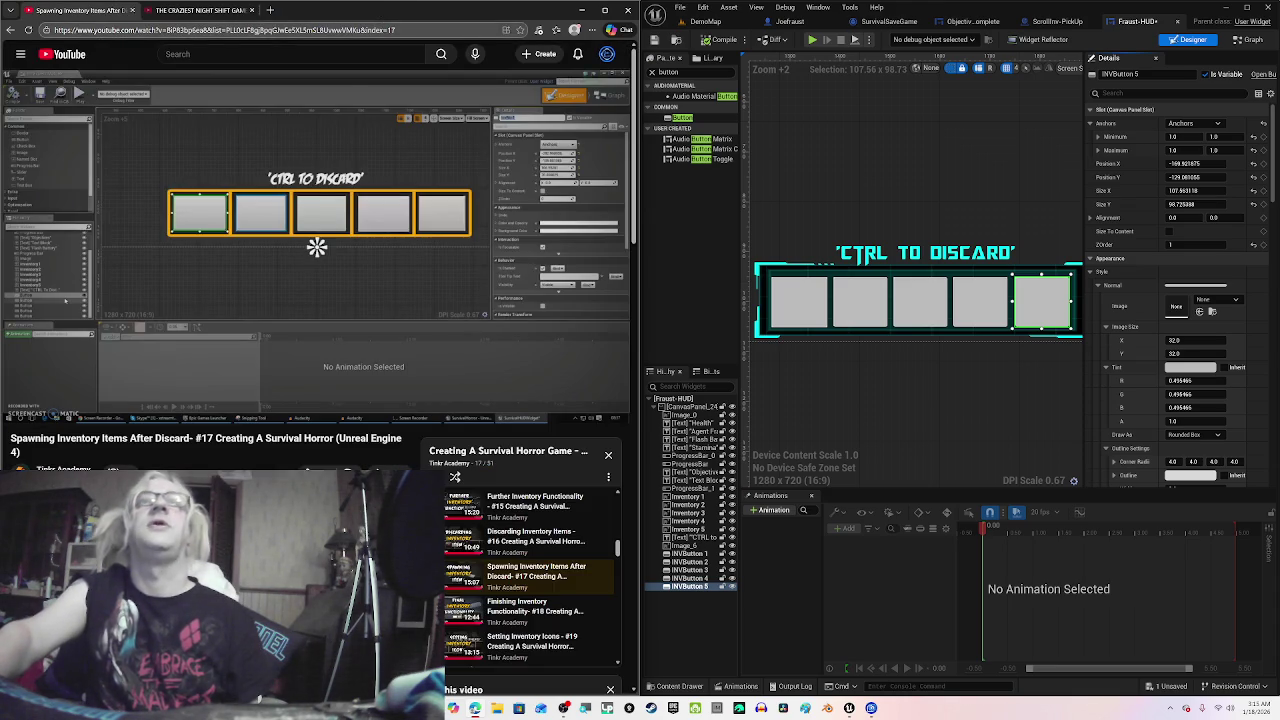
# Step: Select INVButton 2, 3, 5 and 1 in turn while the tutorial plays, then pause it
pyautogui.click(486, 287)
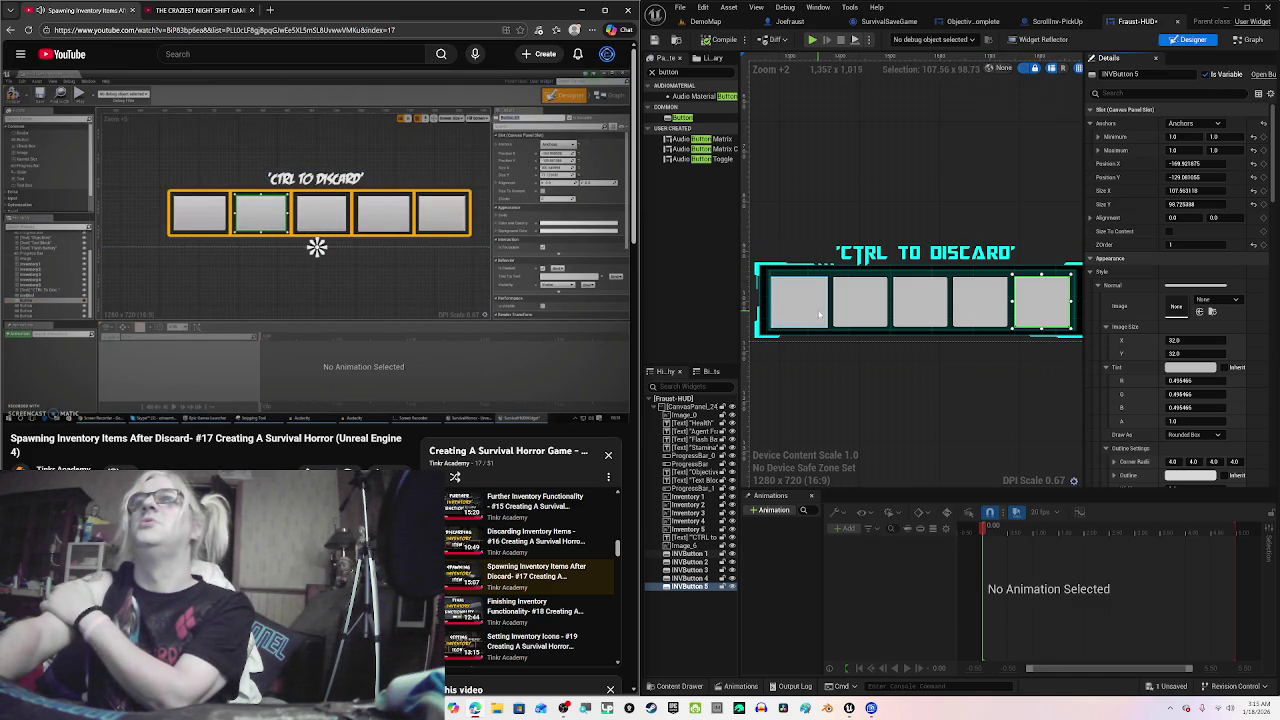
pyautogui.click(860, 300)
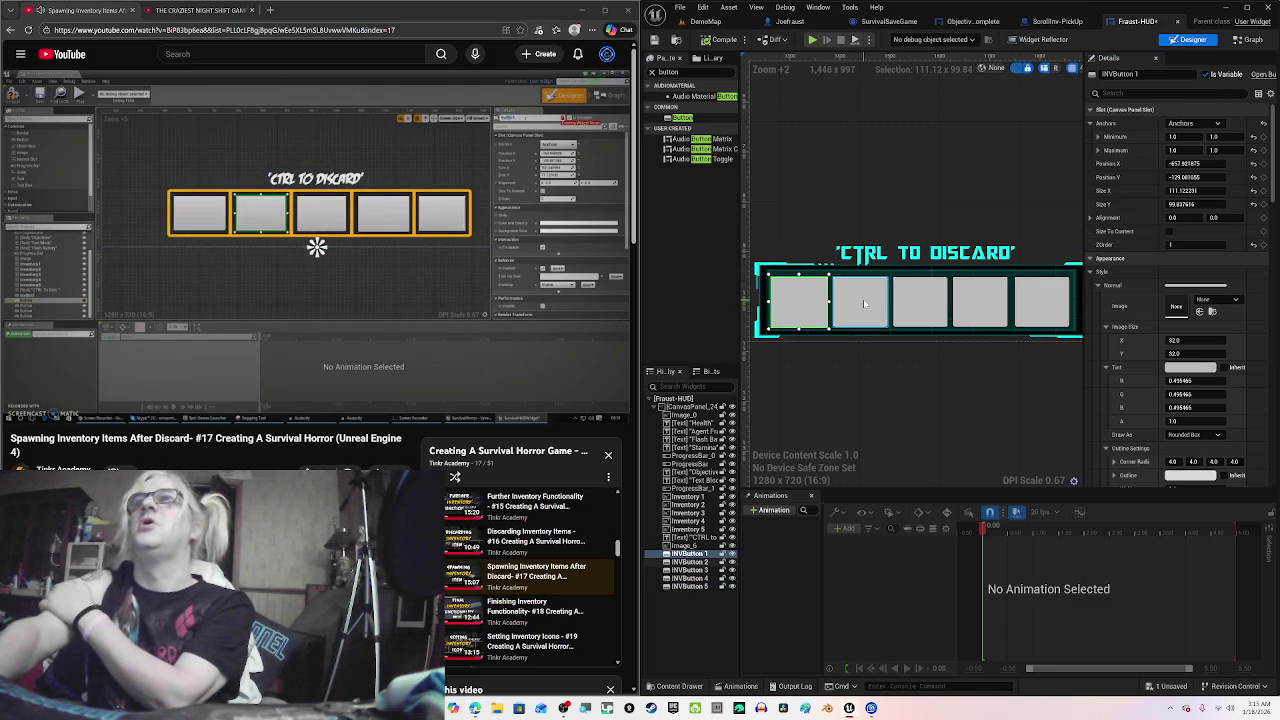
pyautogui.click(932, 305)
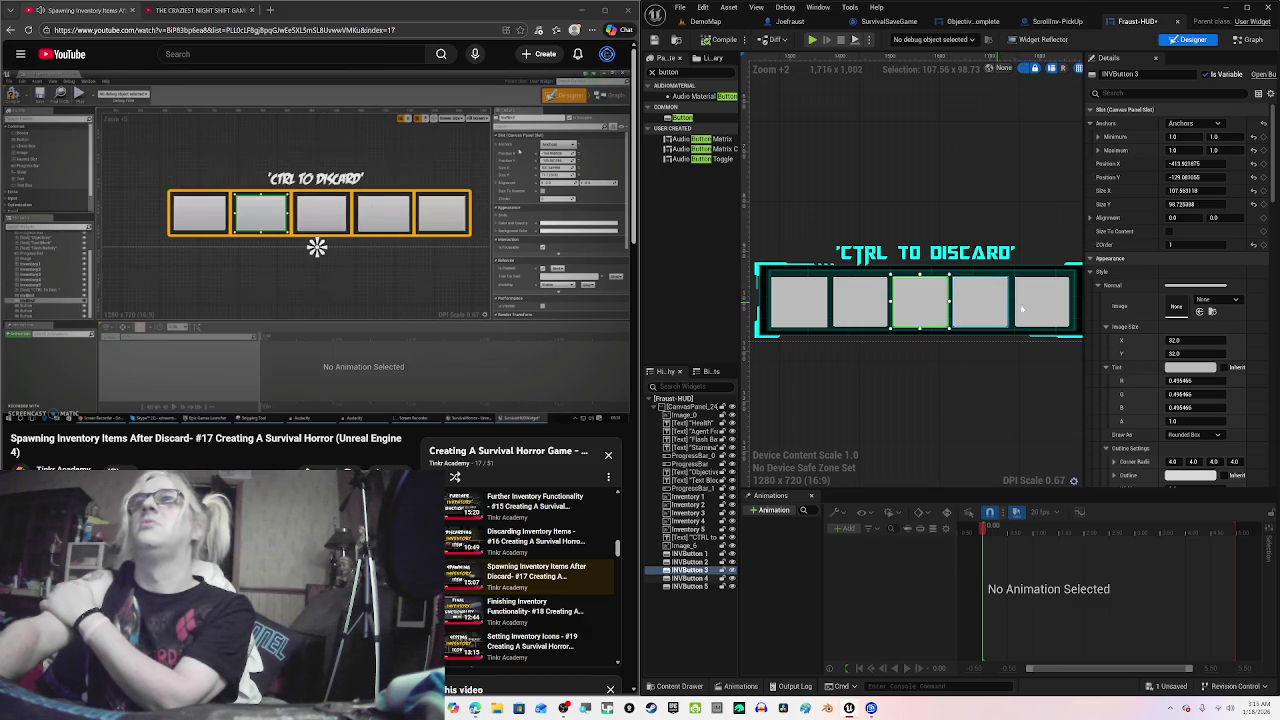
pyautogui.click(1021, 309)
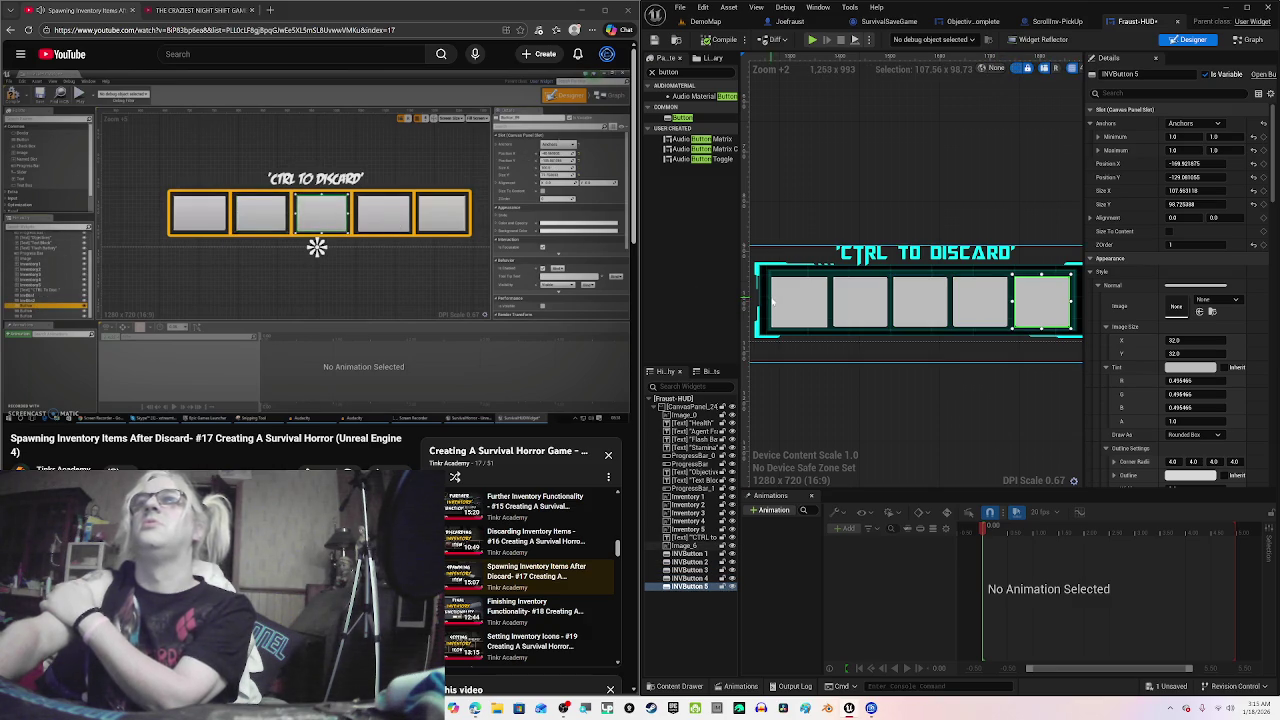
pyautogui.click(790, 300)
pyautogui.click(300, 212)
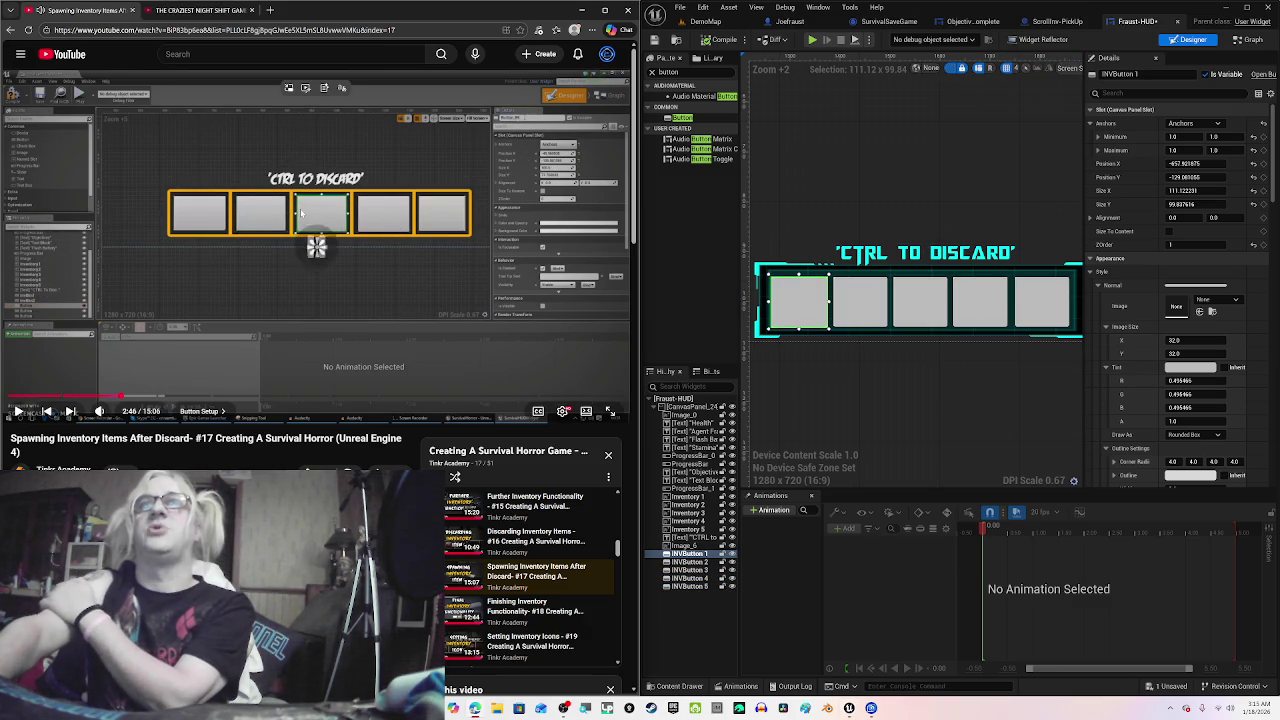
# Step: Visit DemoMap and return to Fraust-HUD, then close the ScrollInv-PickUp and SurvivalSaveGame tabs
pyautogui.click(687, 20)
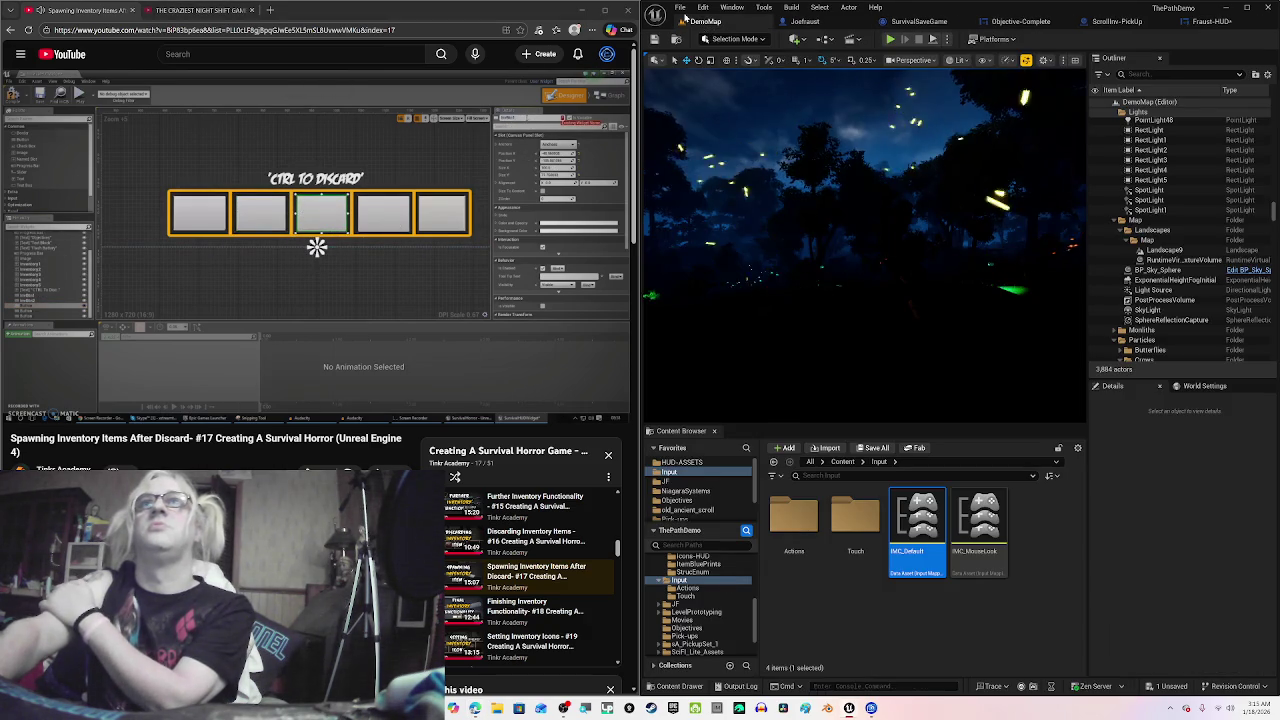
pyautogui.click(680, 7)
pyautogui.click(738, 156)
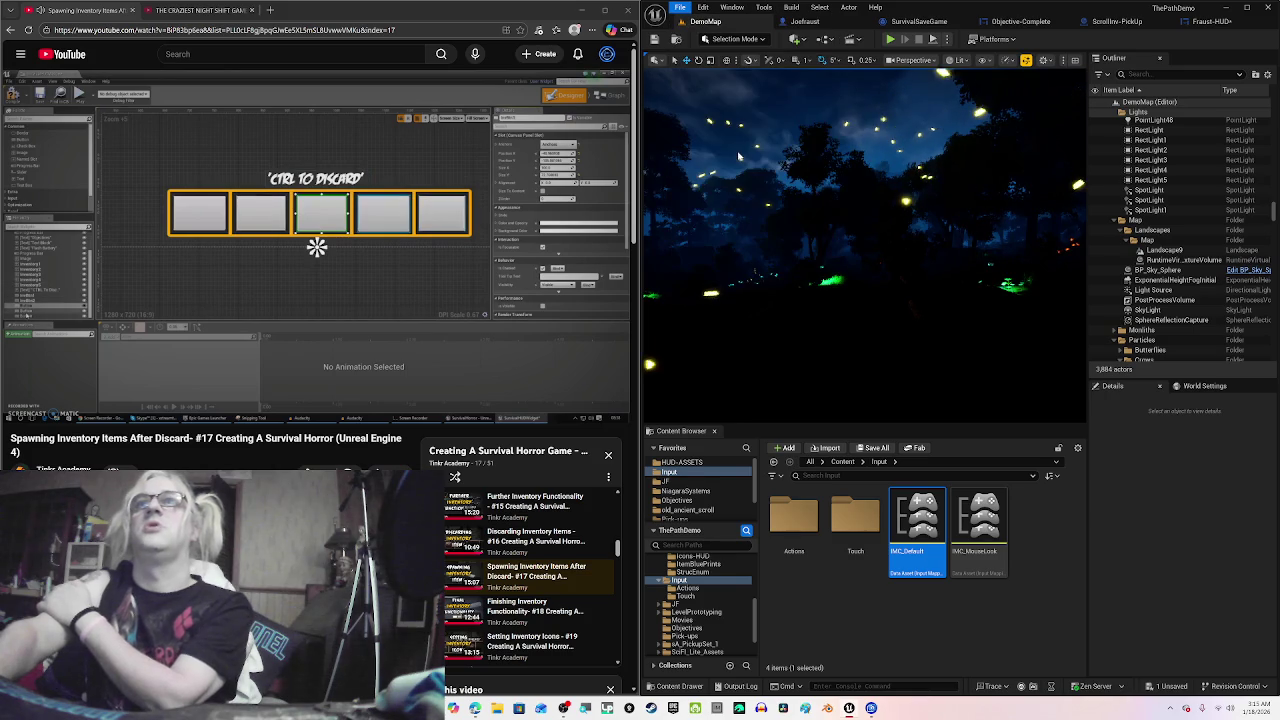
pyautogui.click(1203, 21)
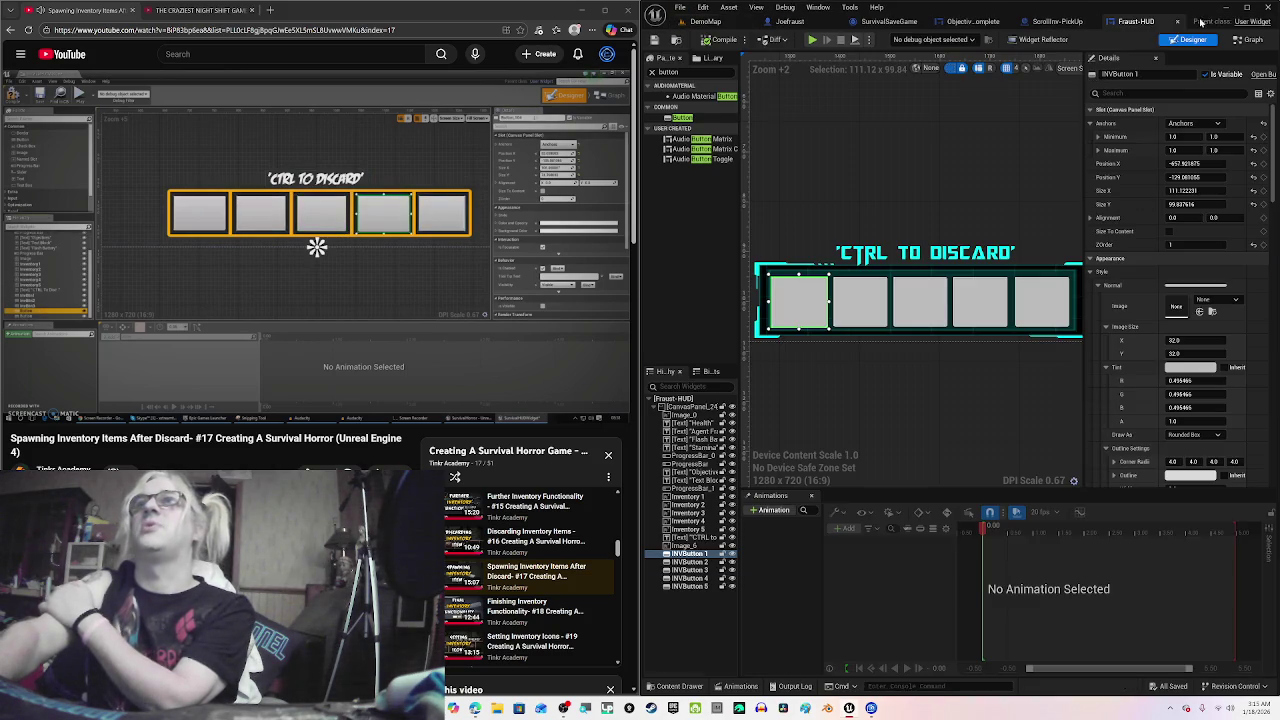
pyautogui.click(1091, 22)
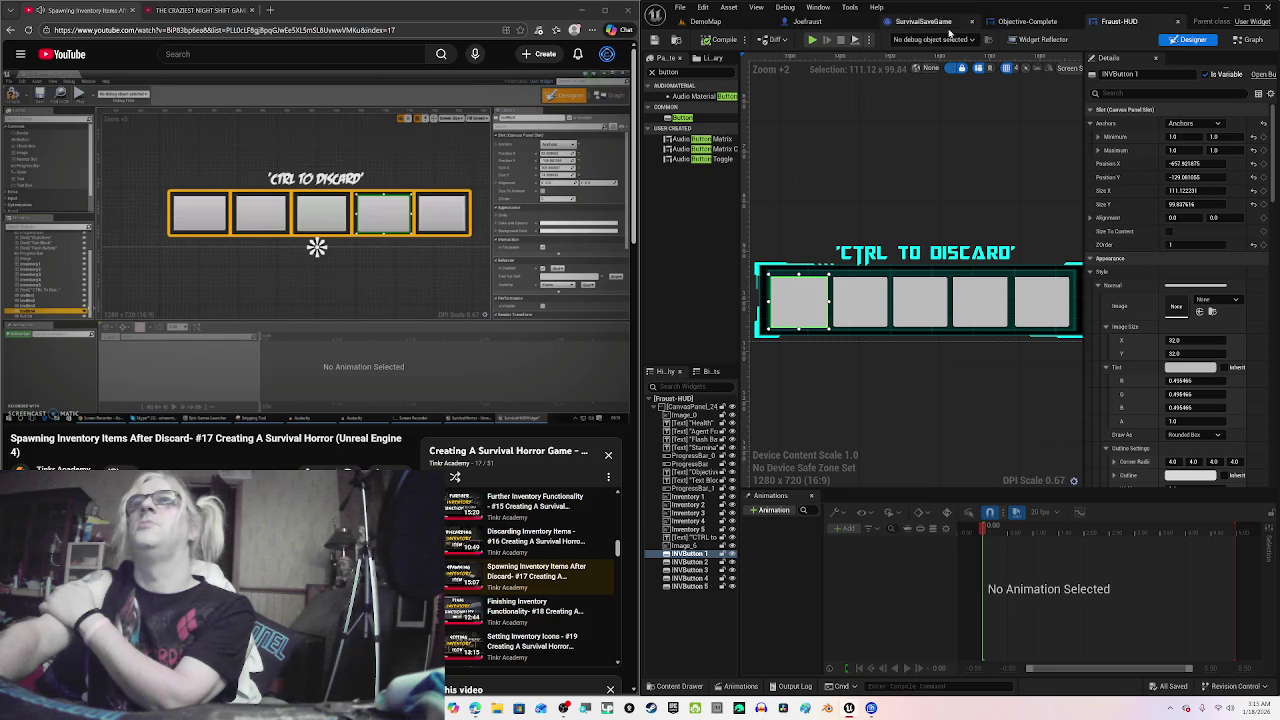
pyautogui.click(975, 22)
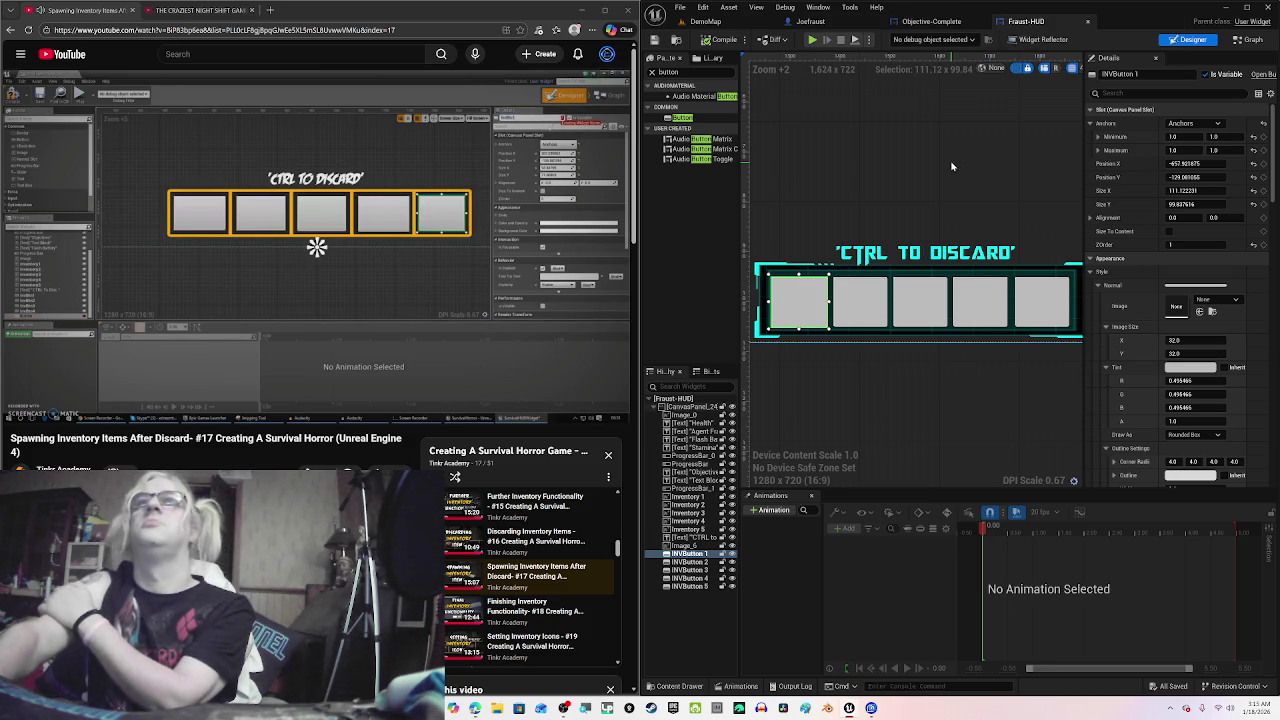
pyautogui.moveTo(443, 250)
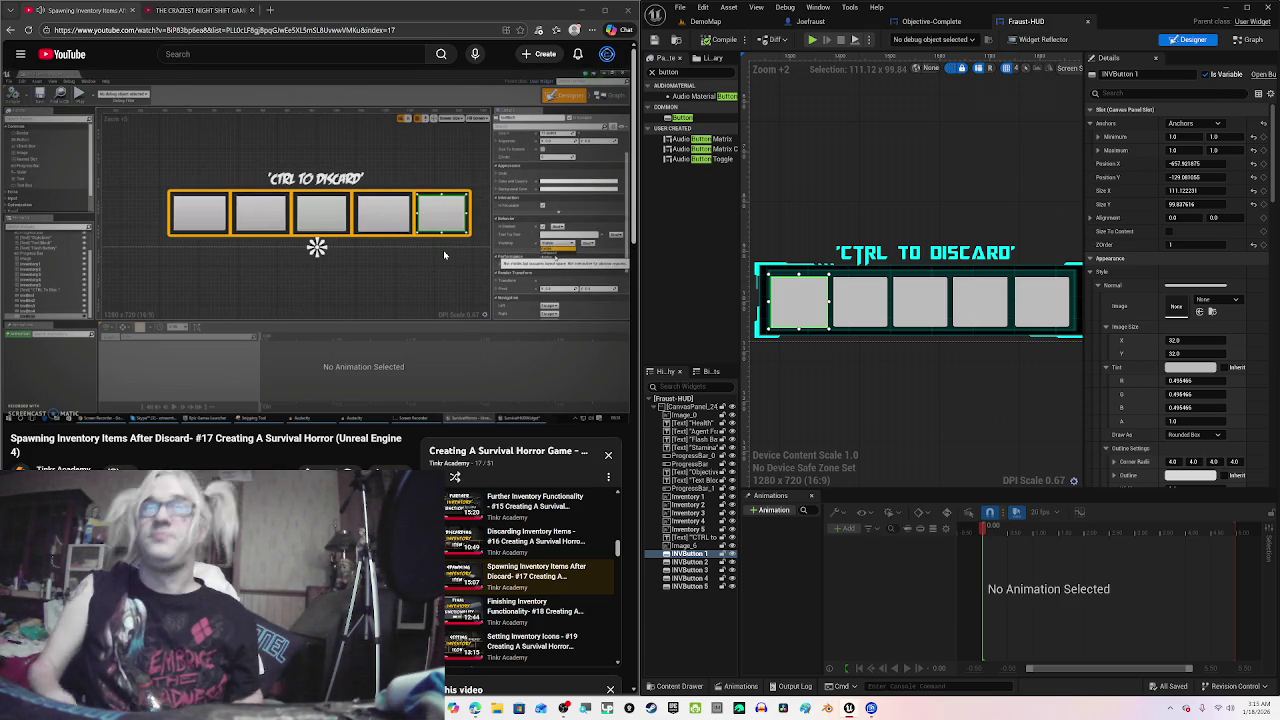
pyautogui.moveTo(578, 287)
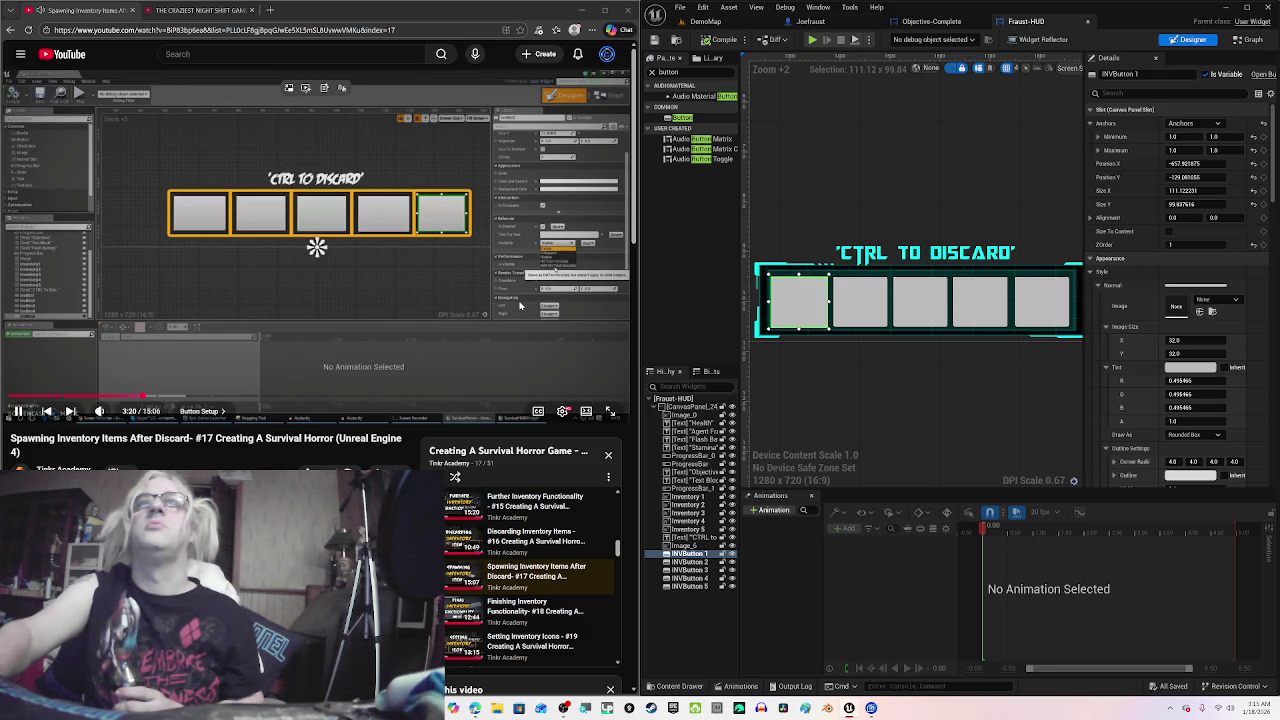
pyautogui.click(519, 305)
pyautogui.press('space')
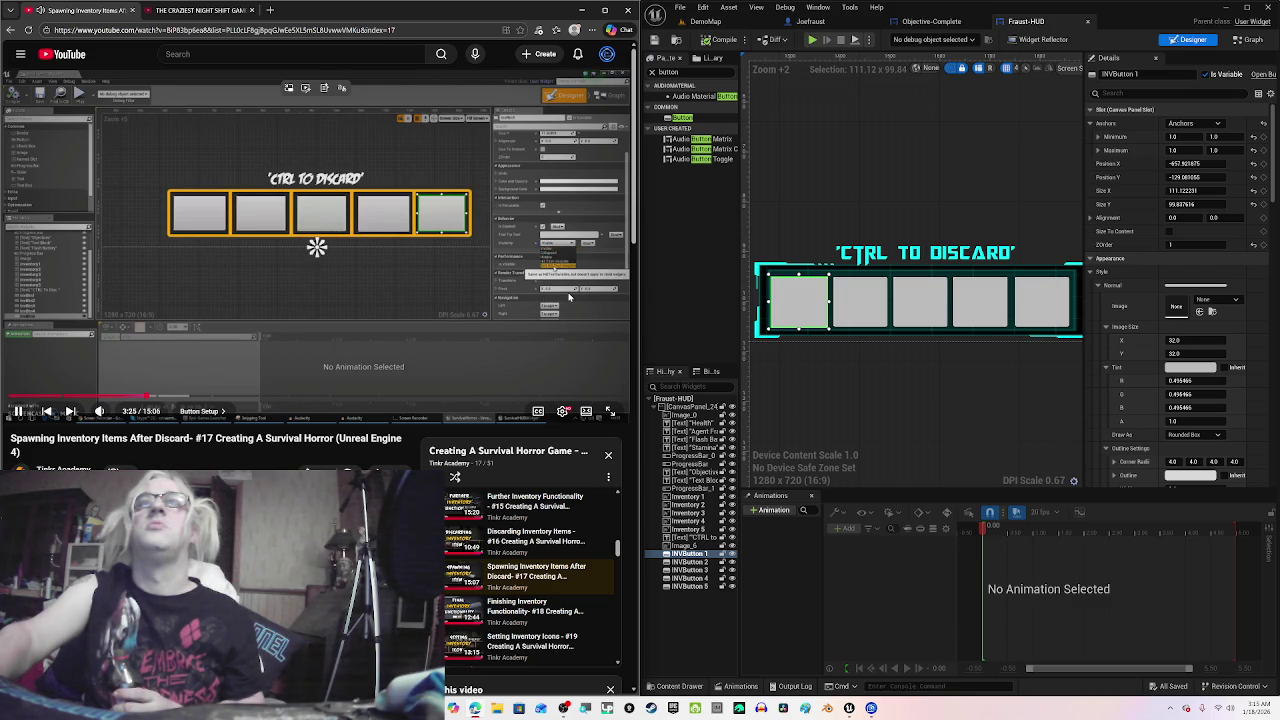
# Step: Scroll INVButton 1's Details down to Behavior and open its Visibility dropdown
pyautogui.press('space')
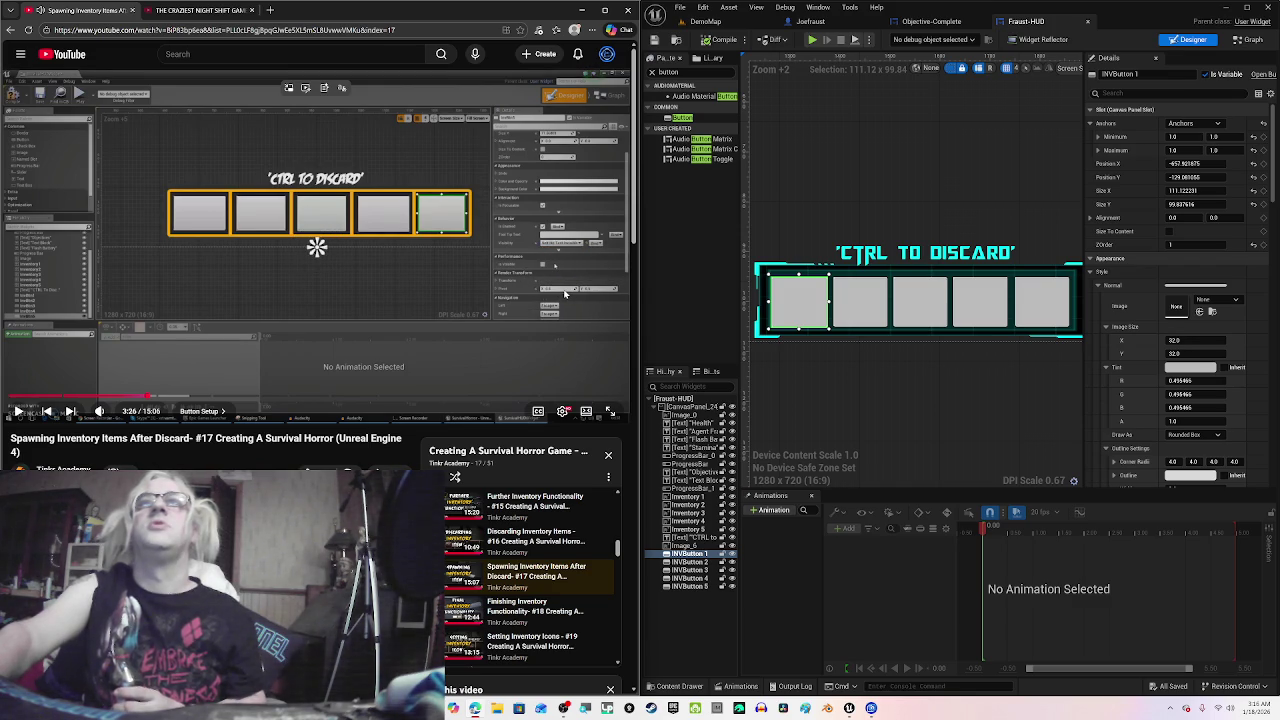
pyautogui.press('space')
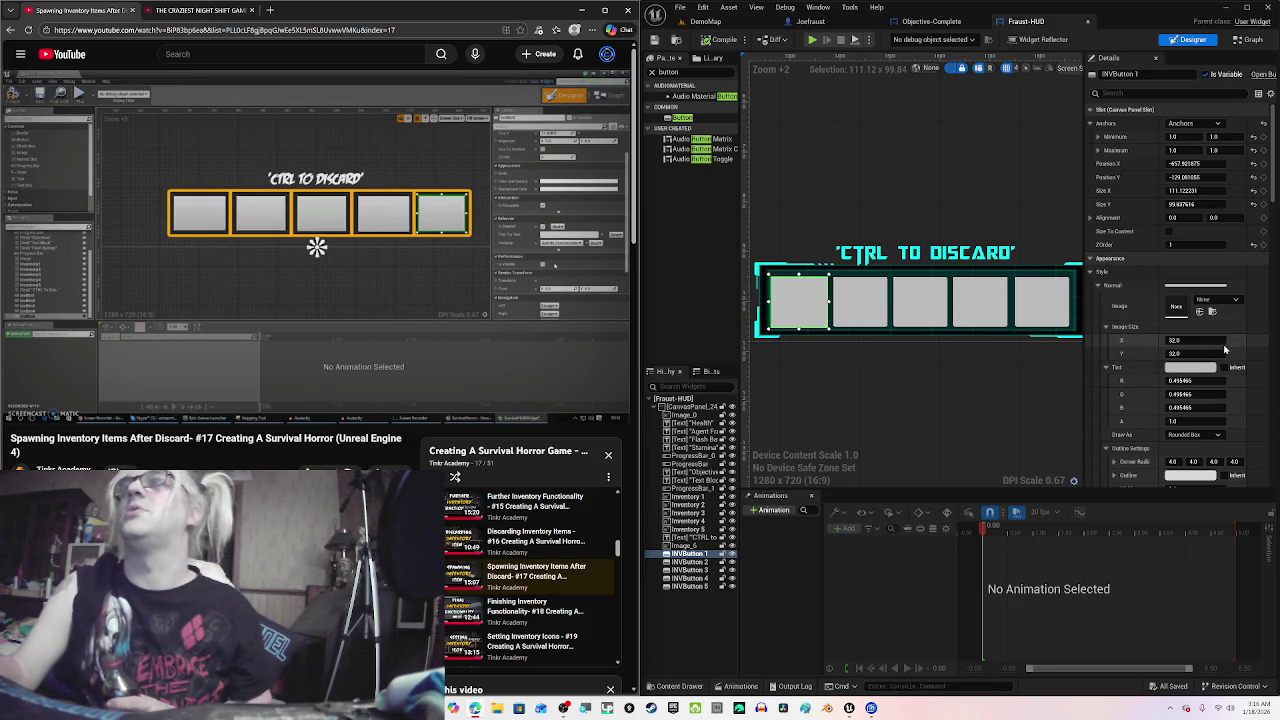
pyautogui.scroll(-8, 1200, 350)
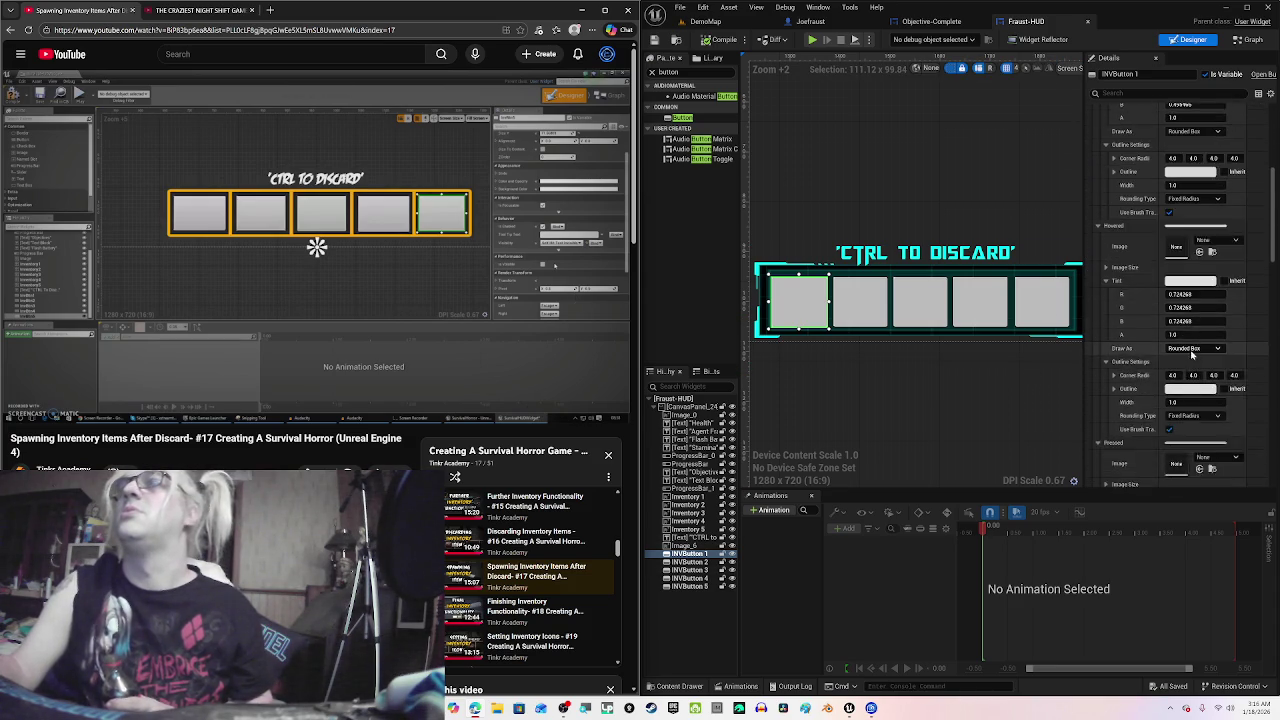
pyautogui.scroll(-3, 1191, 355)
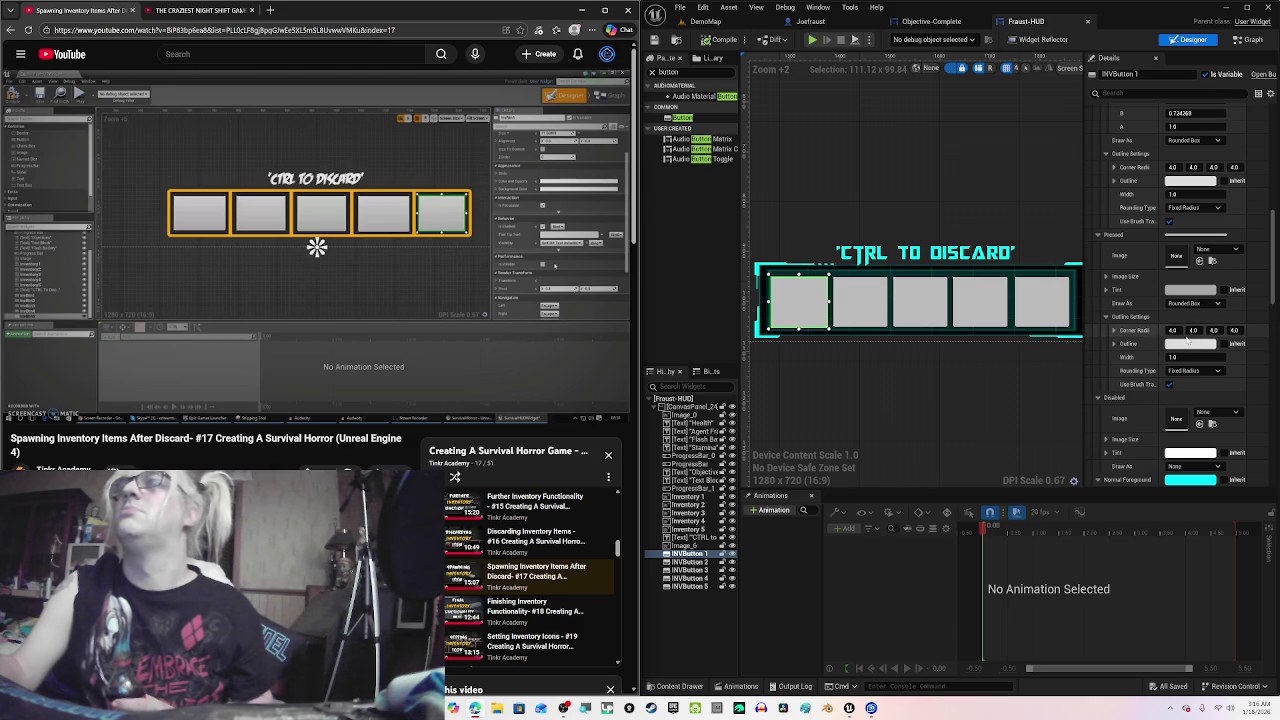
pyautogui.scroll(-3, 1190, 348)
pyautogui.scroll(-4, 1187, 340)
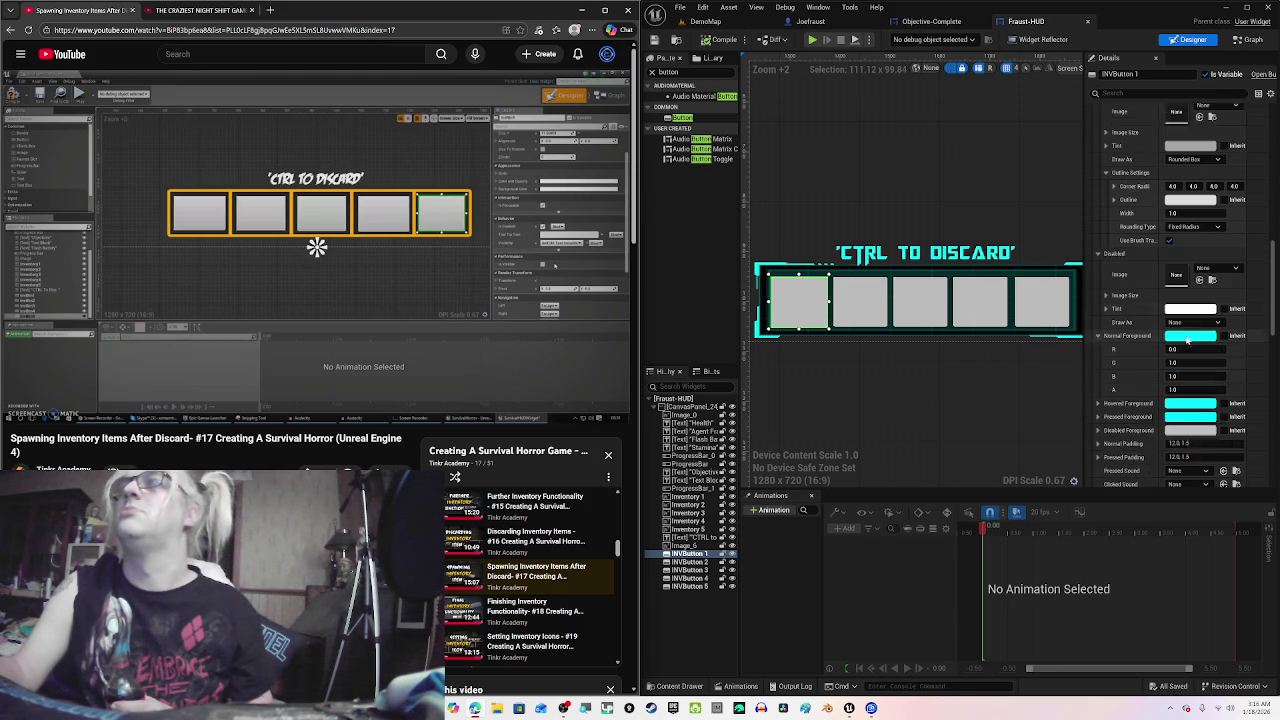
pyautogui.scroll(-2, 1186, 340)
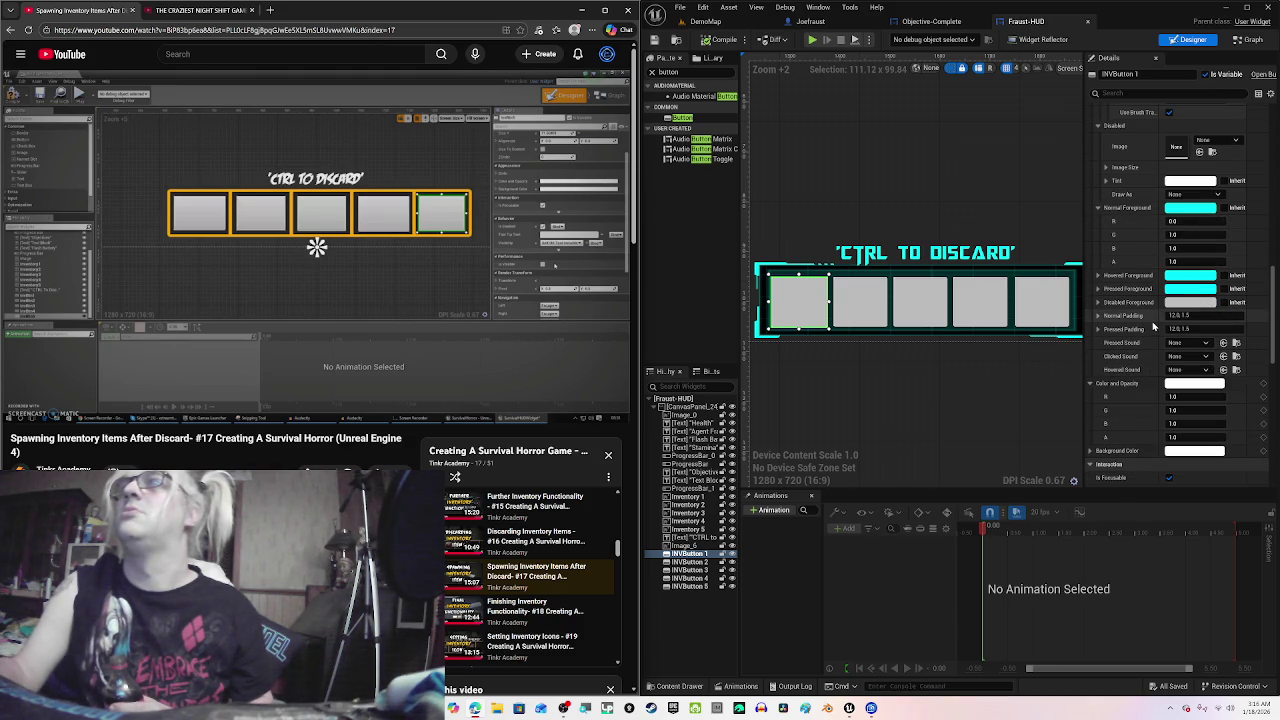
pyautogui.scroll(-3, 1153, 327)
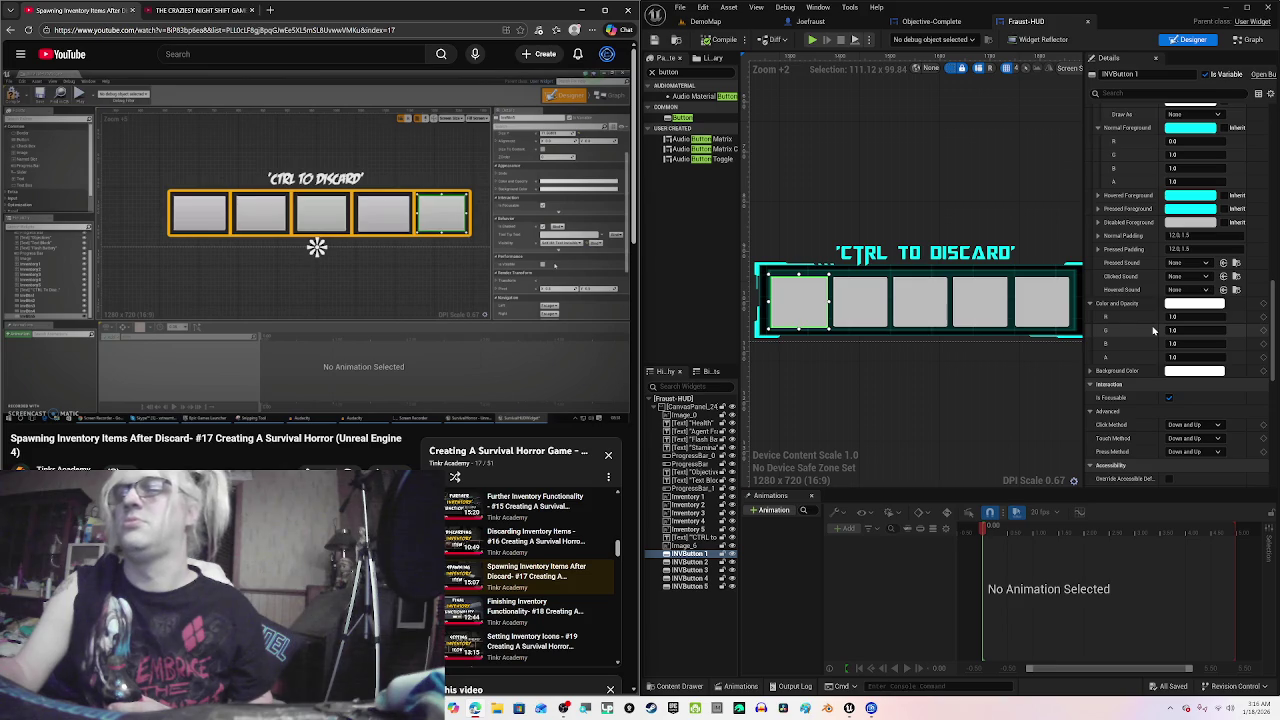
pyautogui.scroll(-8, 1153, 330)
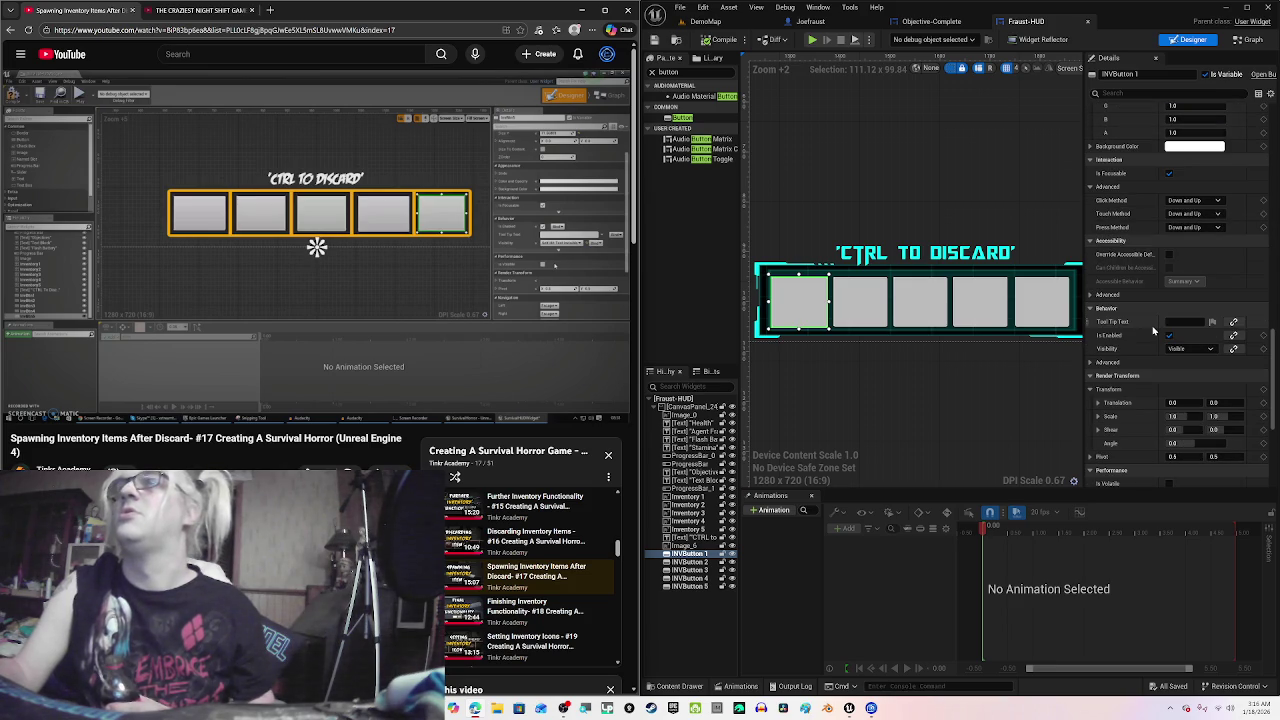
pyautogui.click(1182, 348)
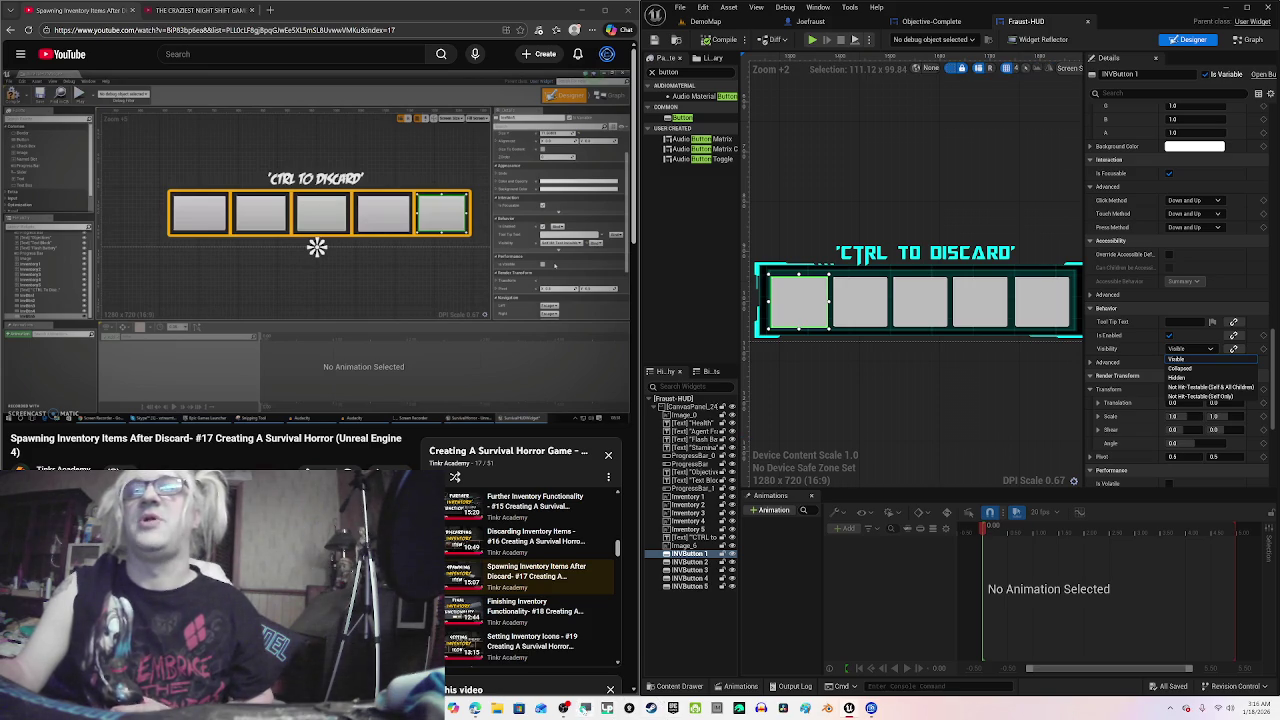
pyautogui.press('super+plus')
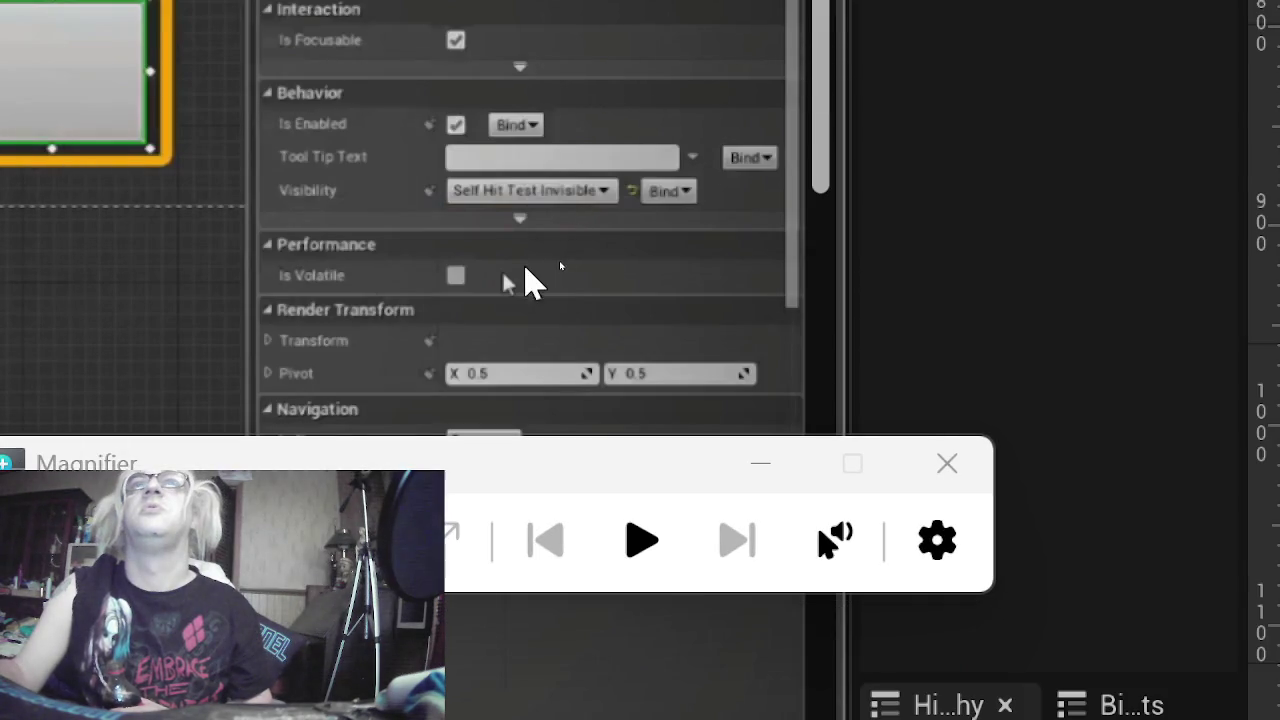
pyautogui.press('super+minus')
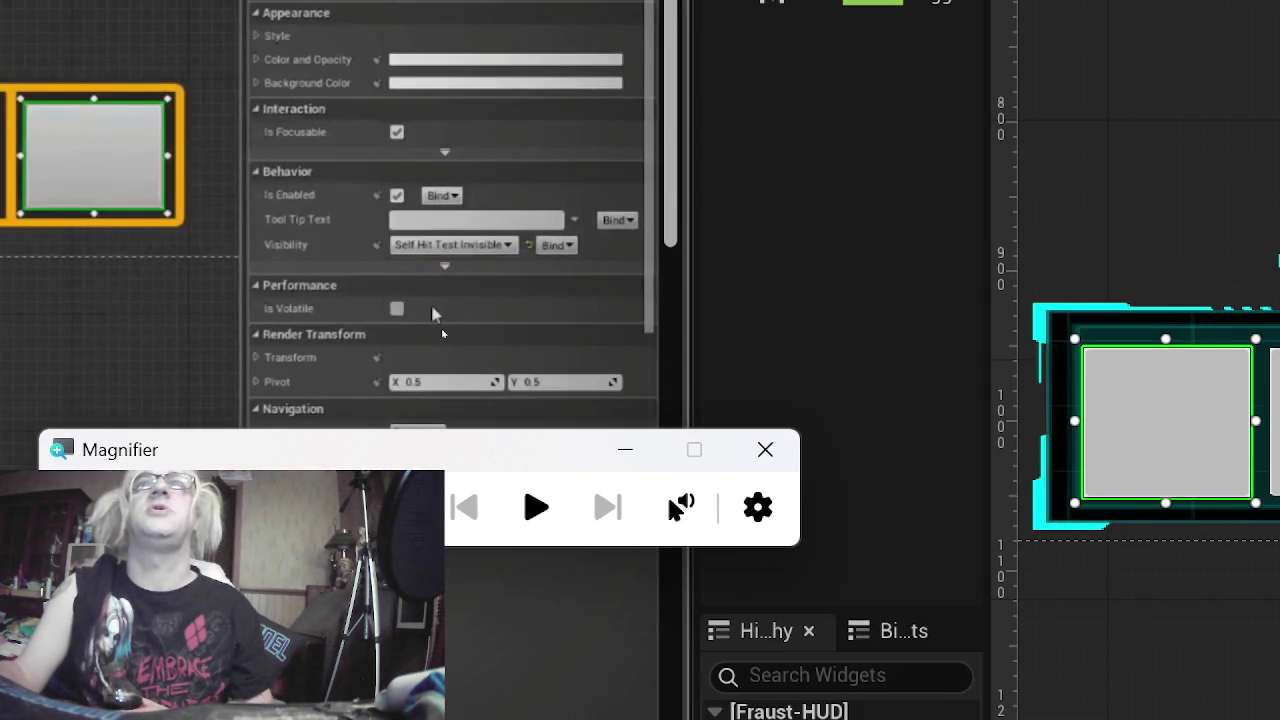
pyautogui.press('super+minus')
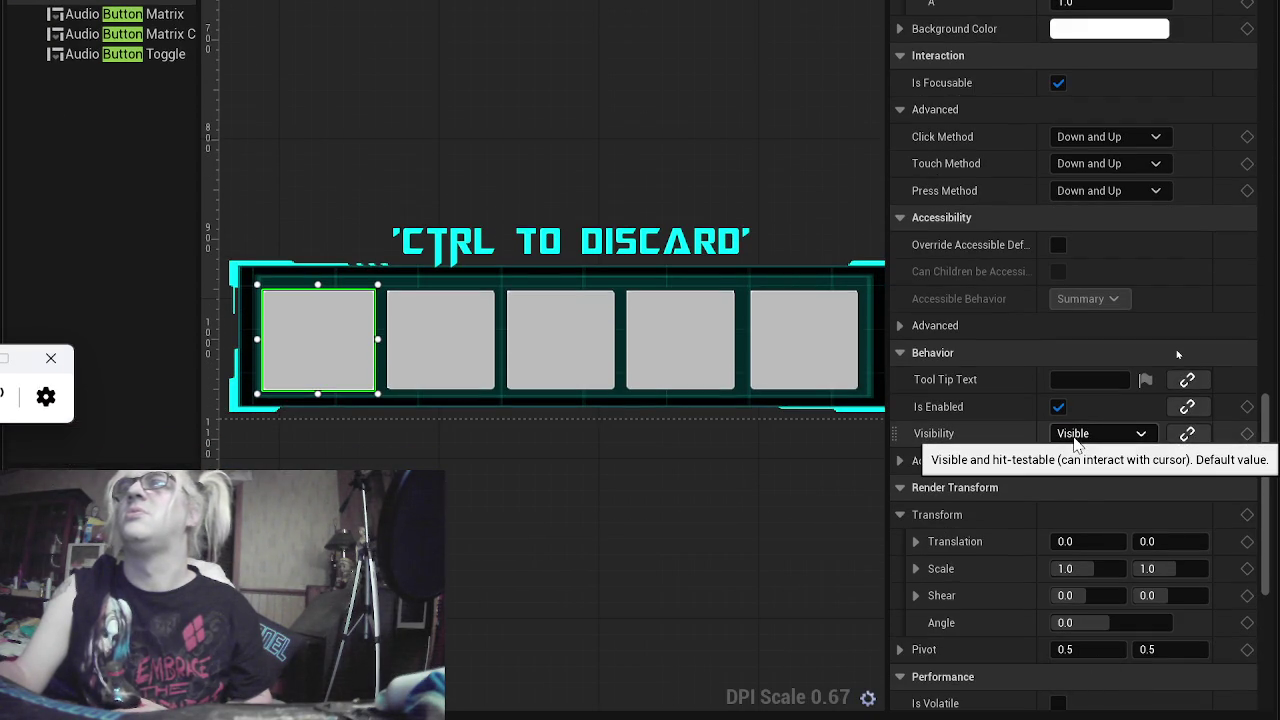
pyautogui.click(1075, 438)
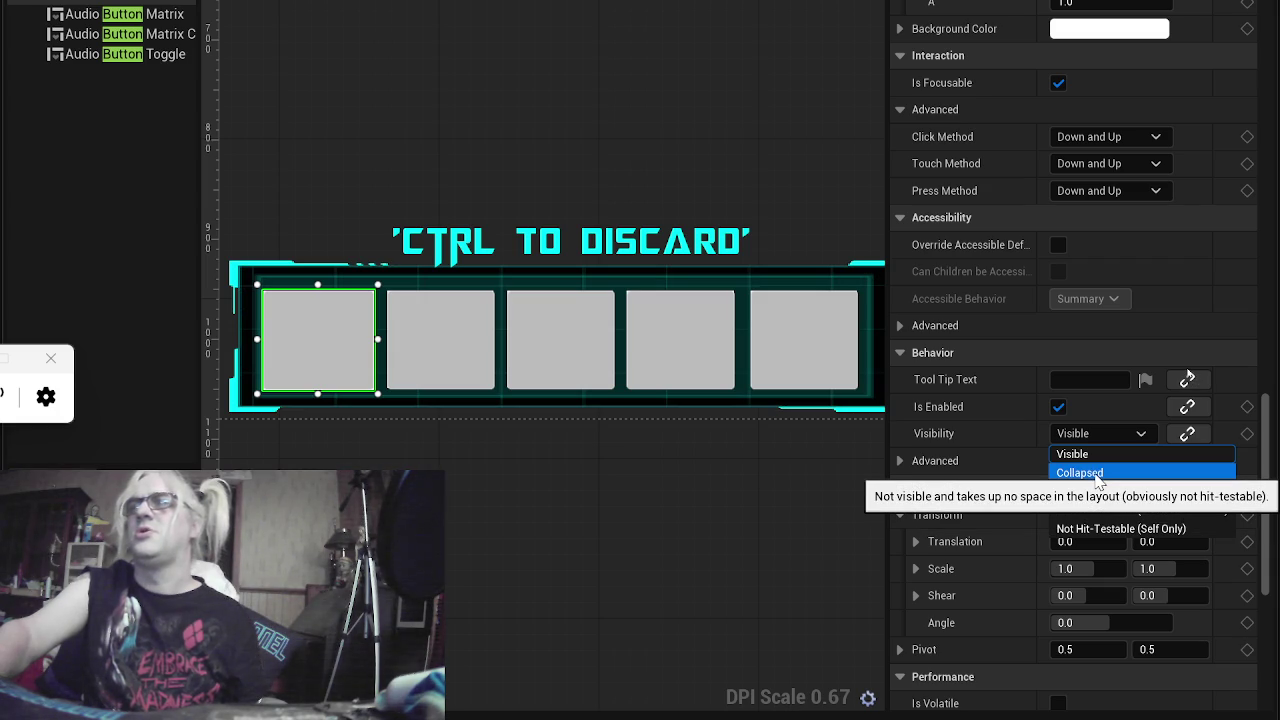
pyautogui.click(1024, 437)
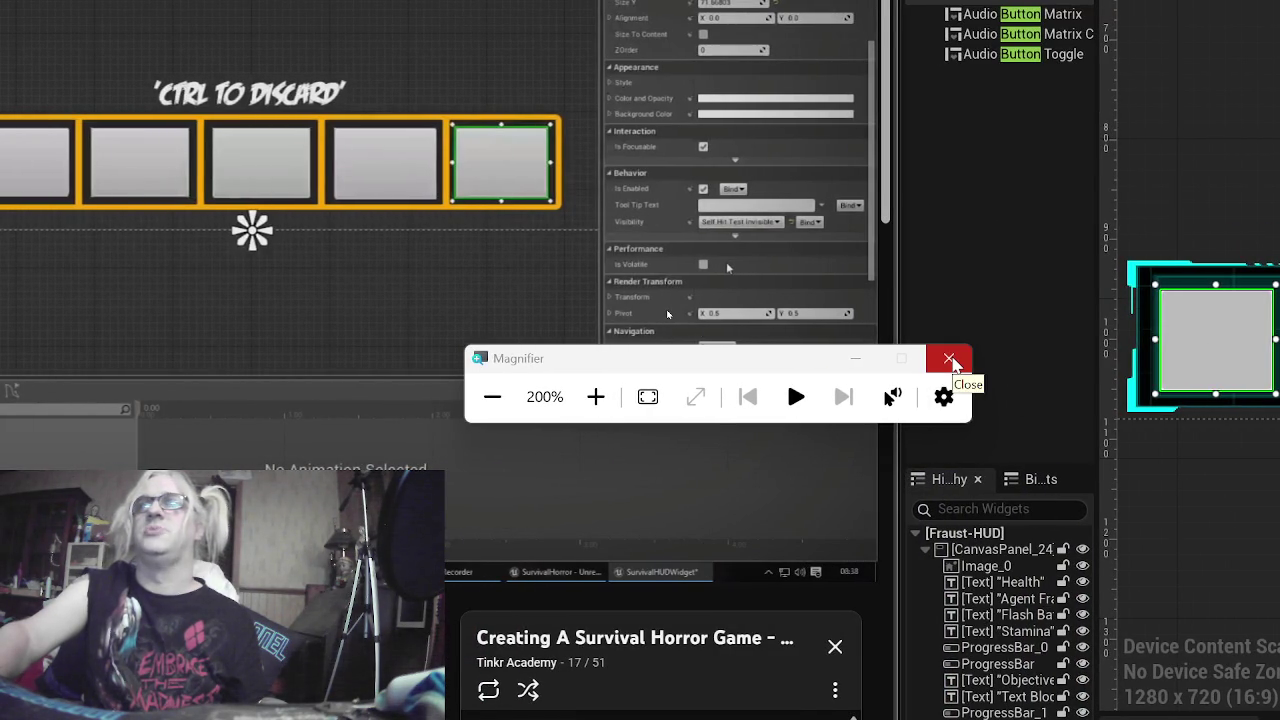
pyautogui.press('super+Escape')
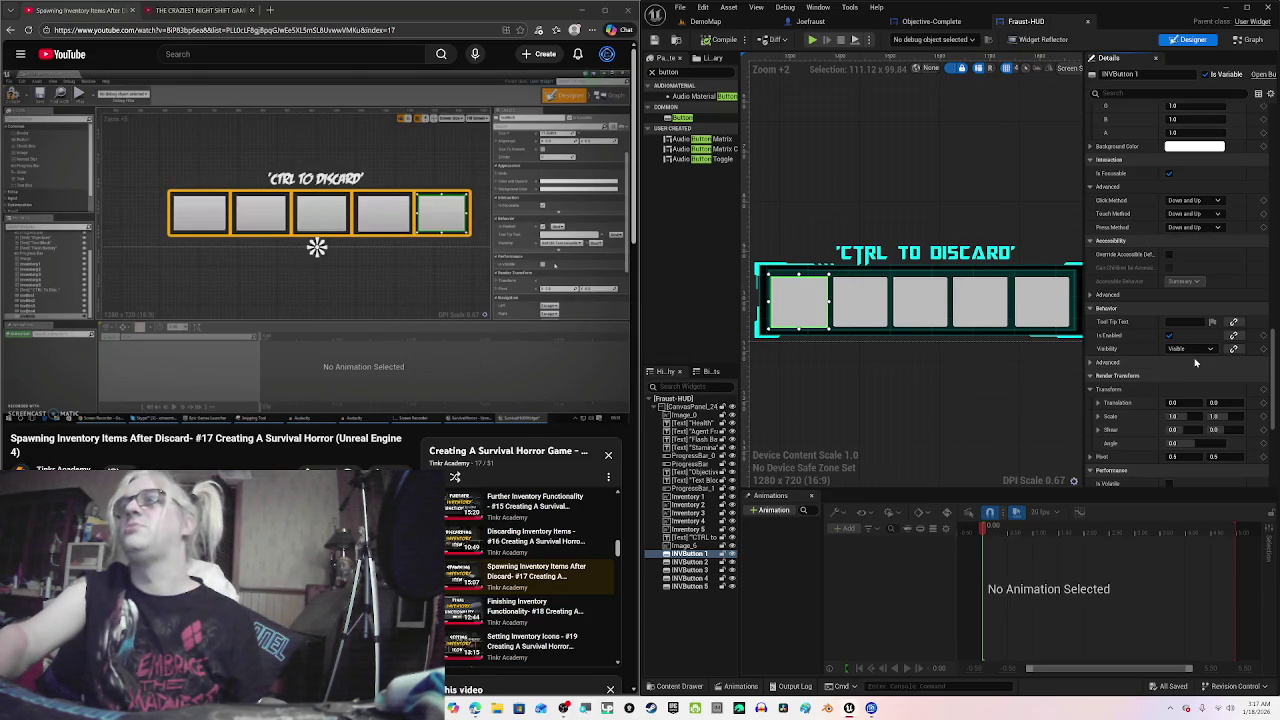
pyautogui.click(1187, 349)
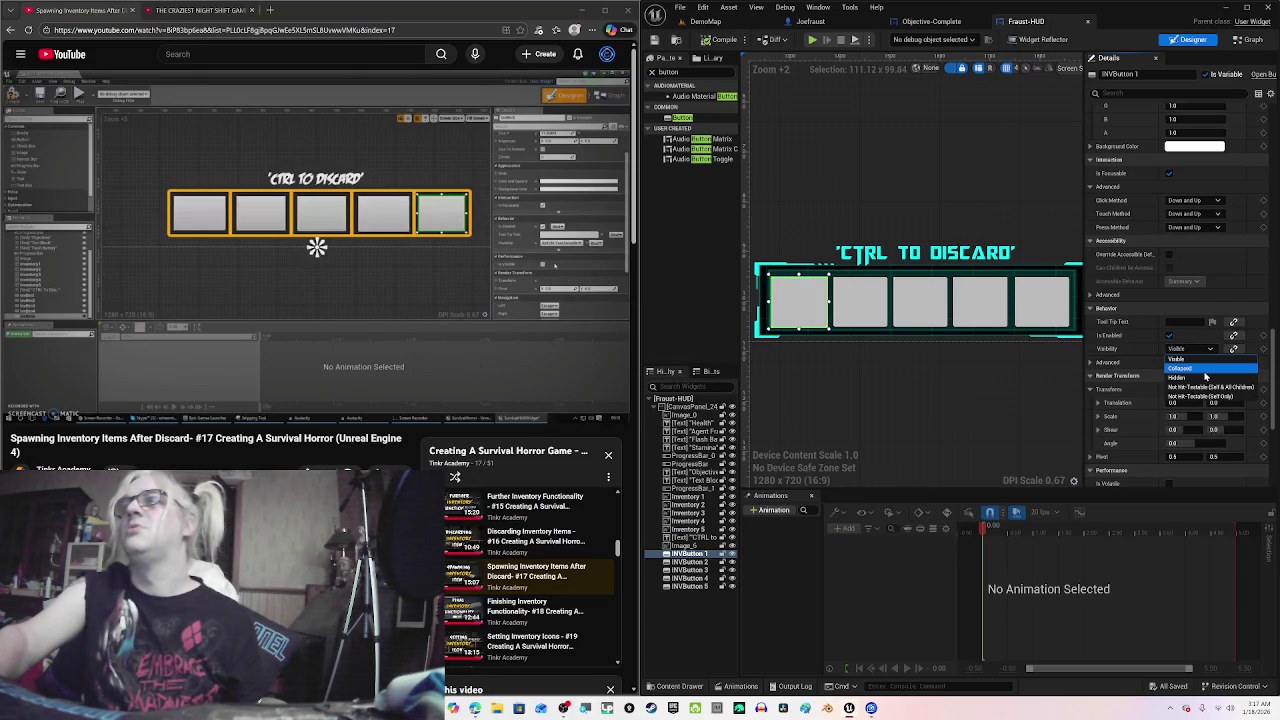
pyautogui.click(1190, 368)
pyautogui.click(1190, 348)
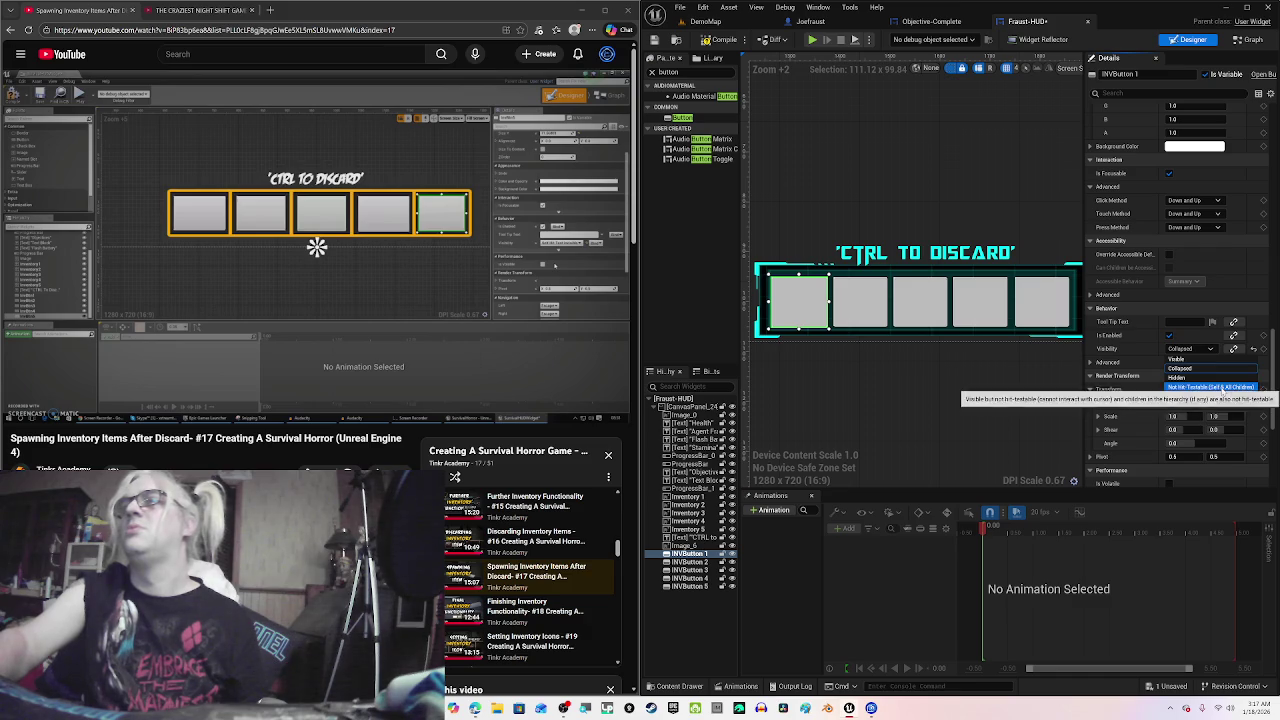
pyautogui.click(1222, 388)
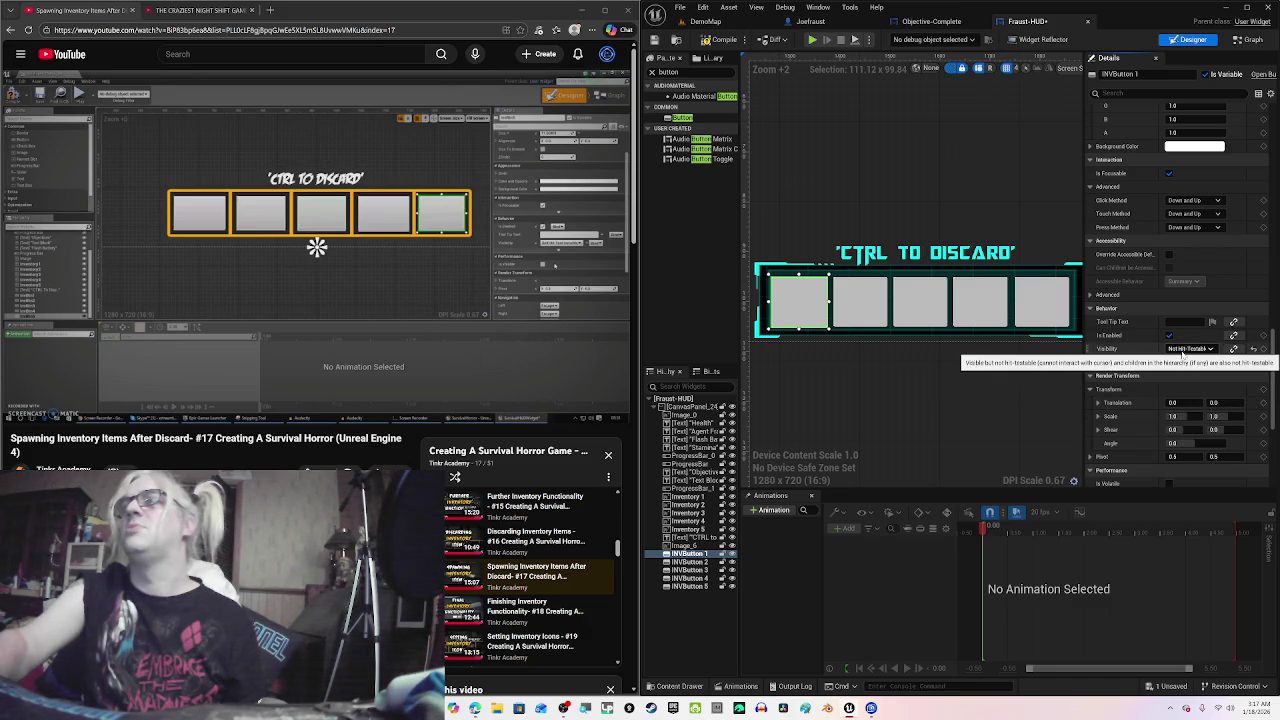
pyautogui.click(1185, 350)
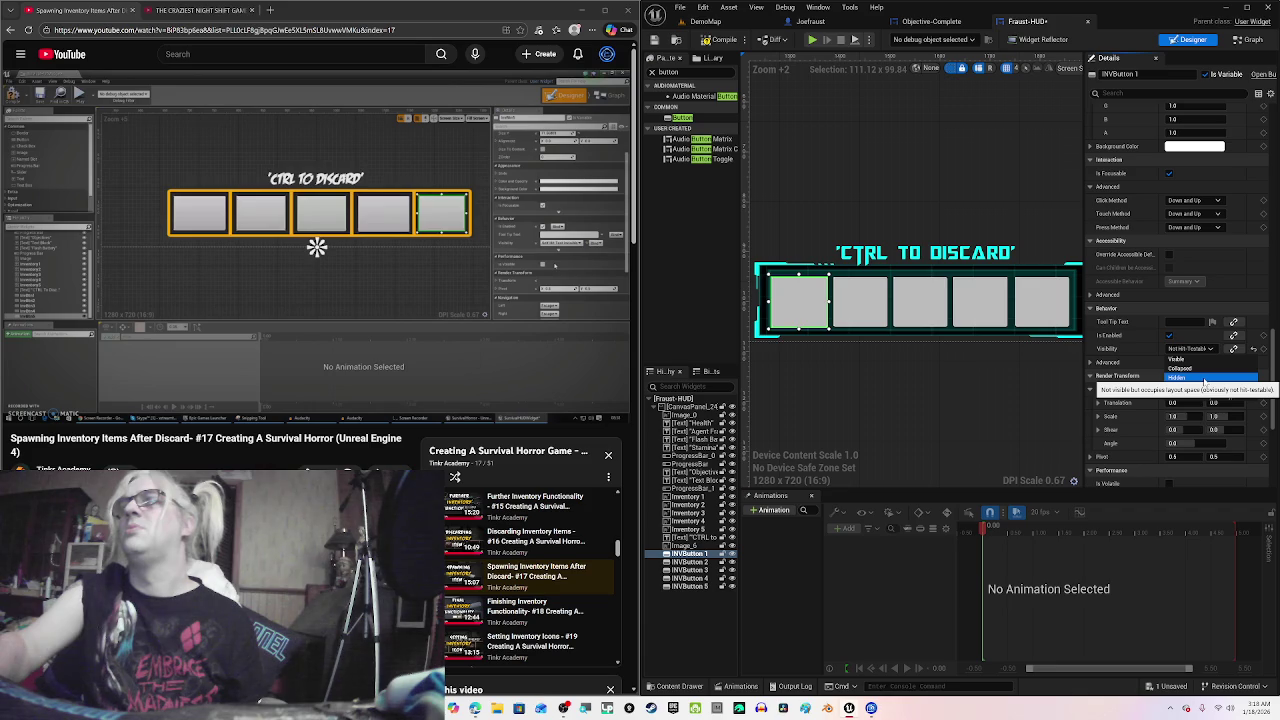
pyautogui.click(1205, 378)
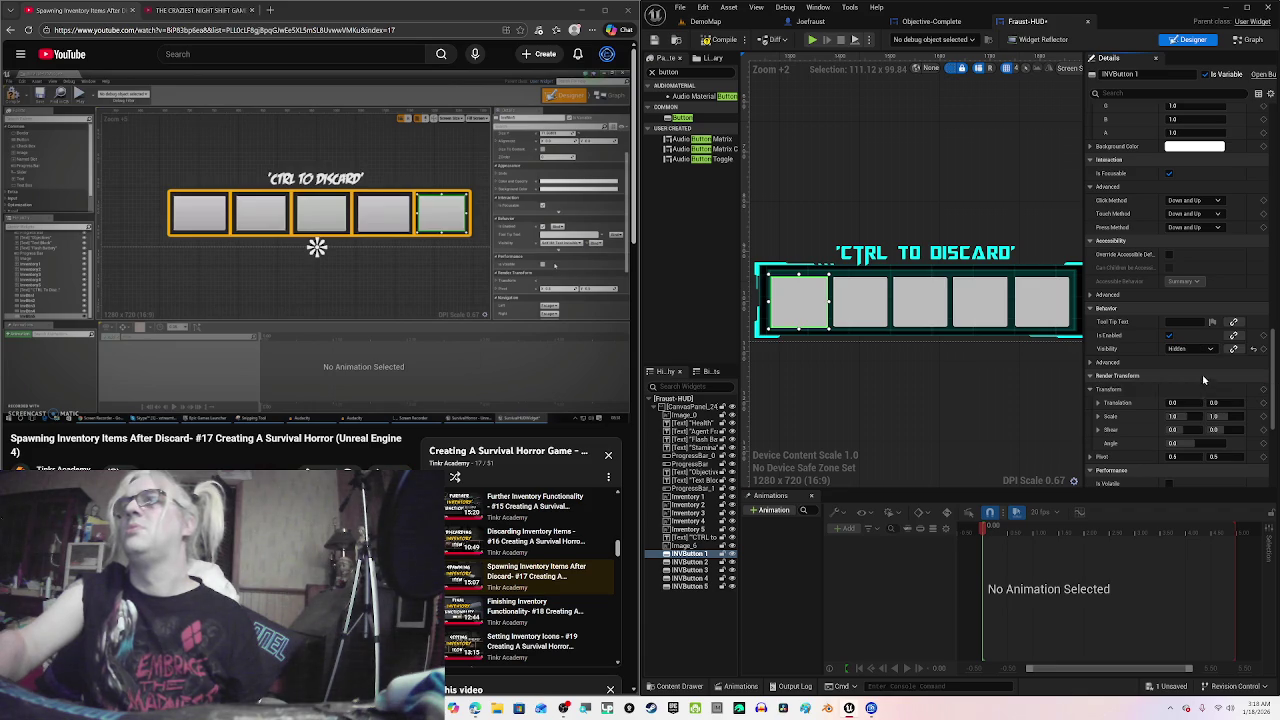
pyautogui.click(1195, 349)
pyautogui.click(1199, 362)
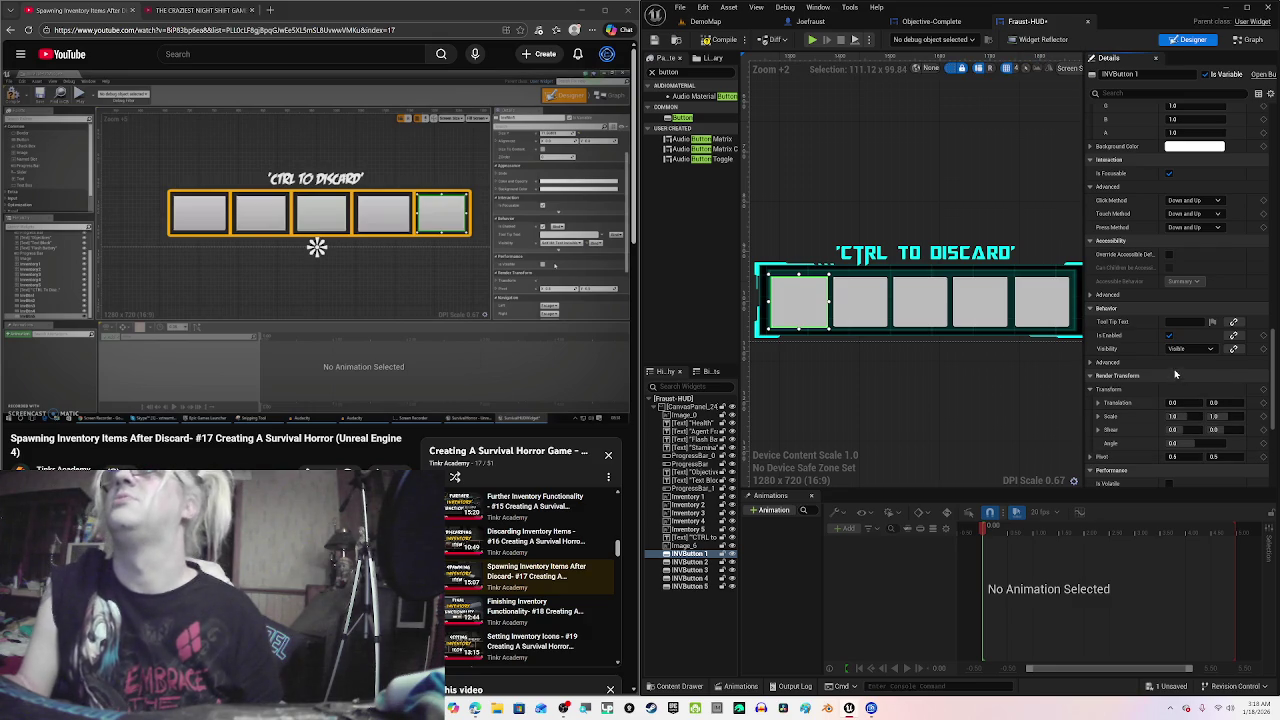
# Step: Set INVButton 1, INVButton 2 and INVButton 3 visibility to Hidden
pyautogui.click(1190, 348)
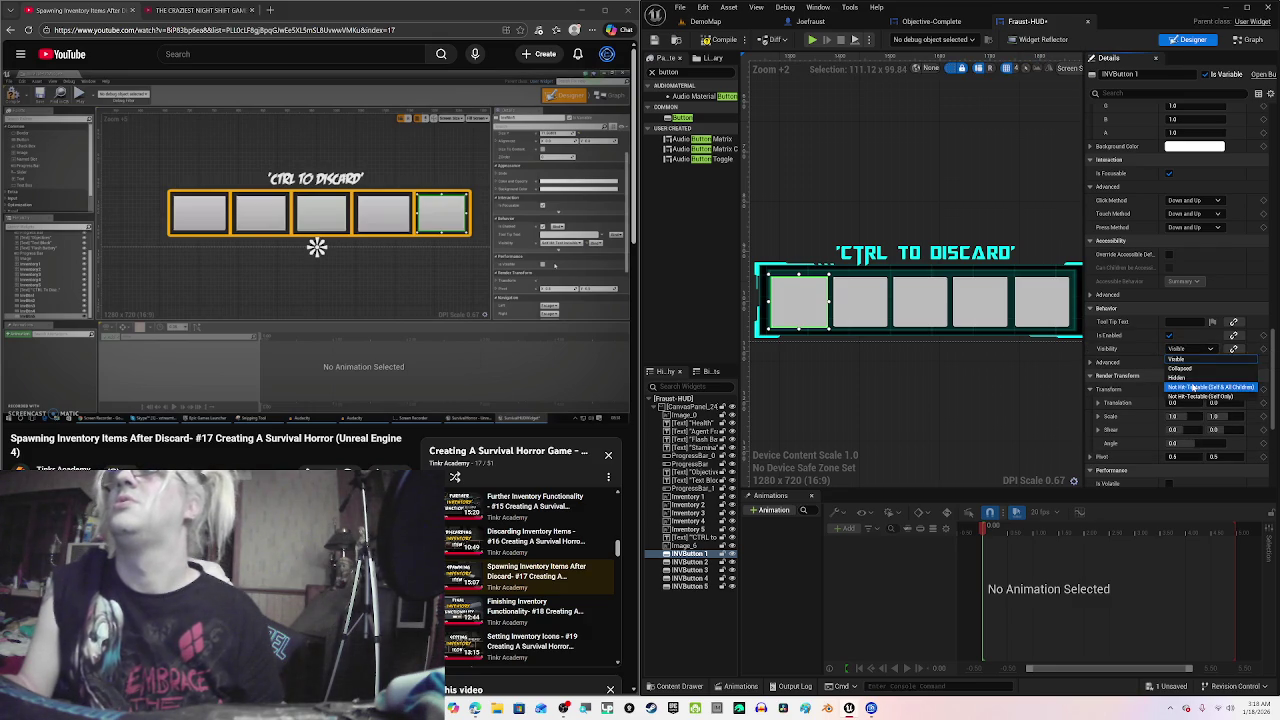
pyautogui.click(1182, 377)
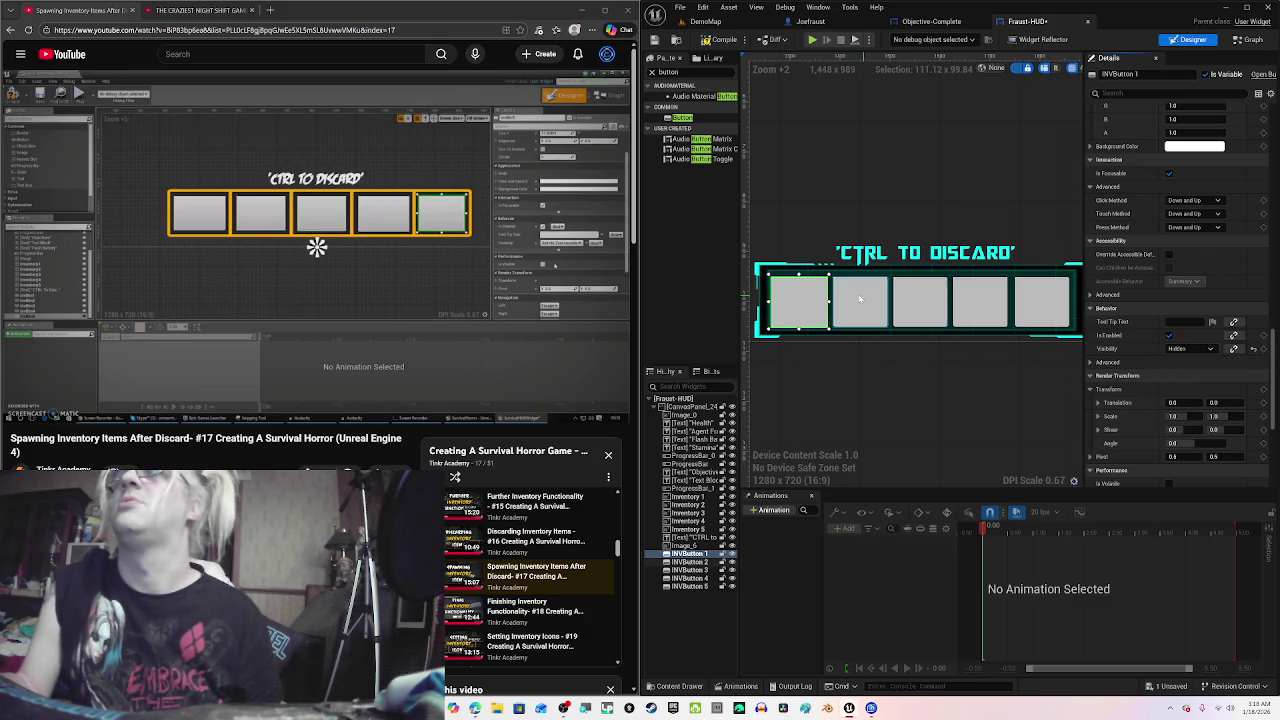
pyautogui.click(859, 298)
pyautogui.click(1190, 348)
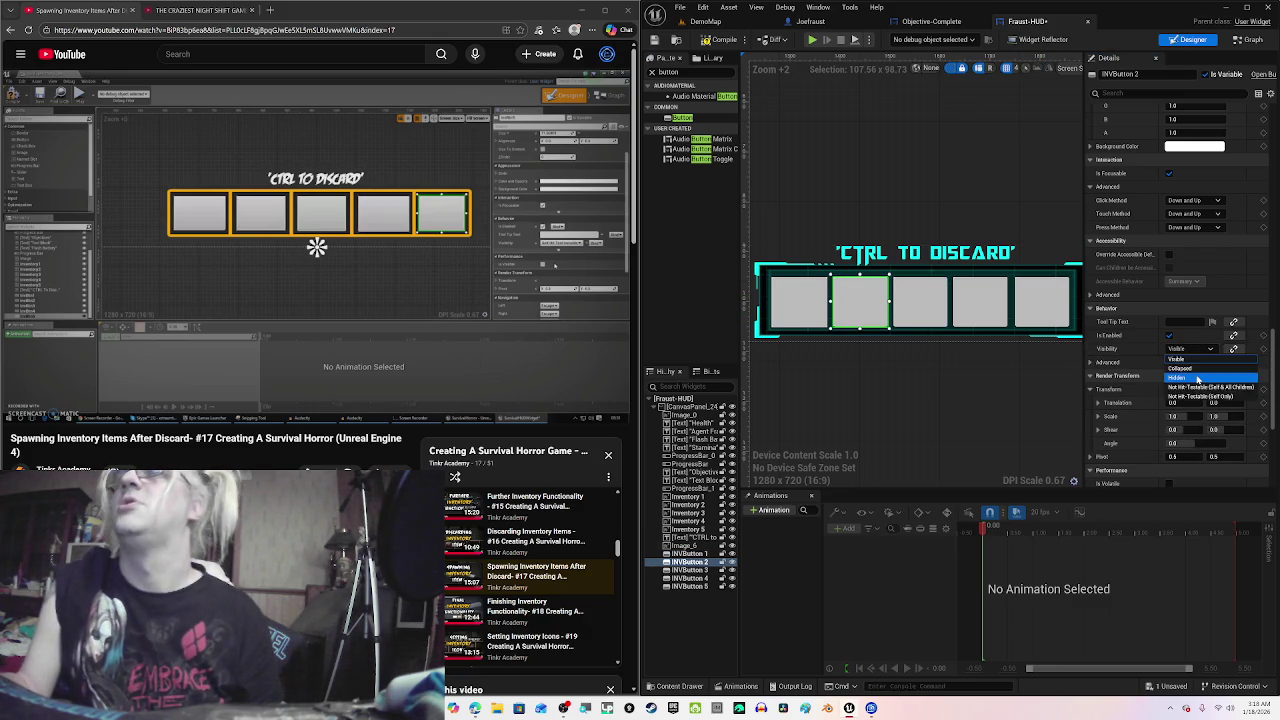
pyautogui.click(1195, 377)
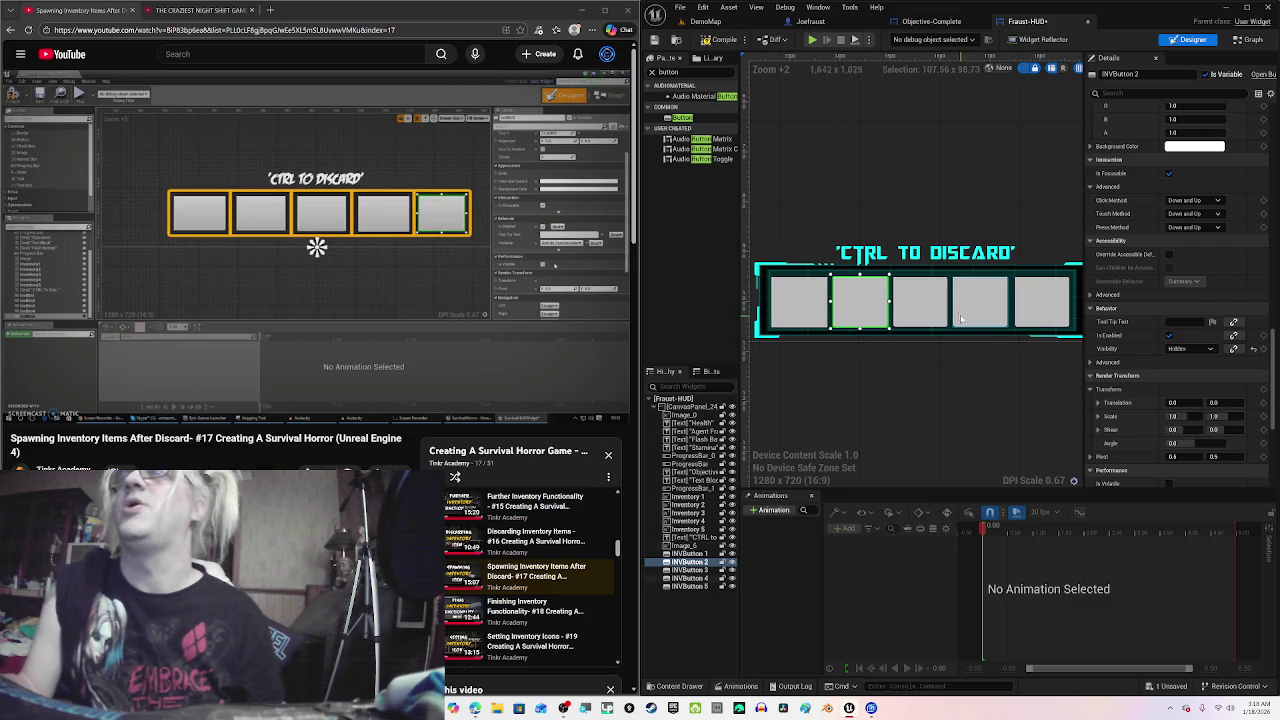
pyautogui.click(920, 303)
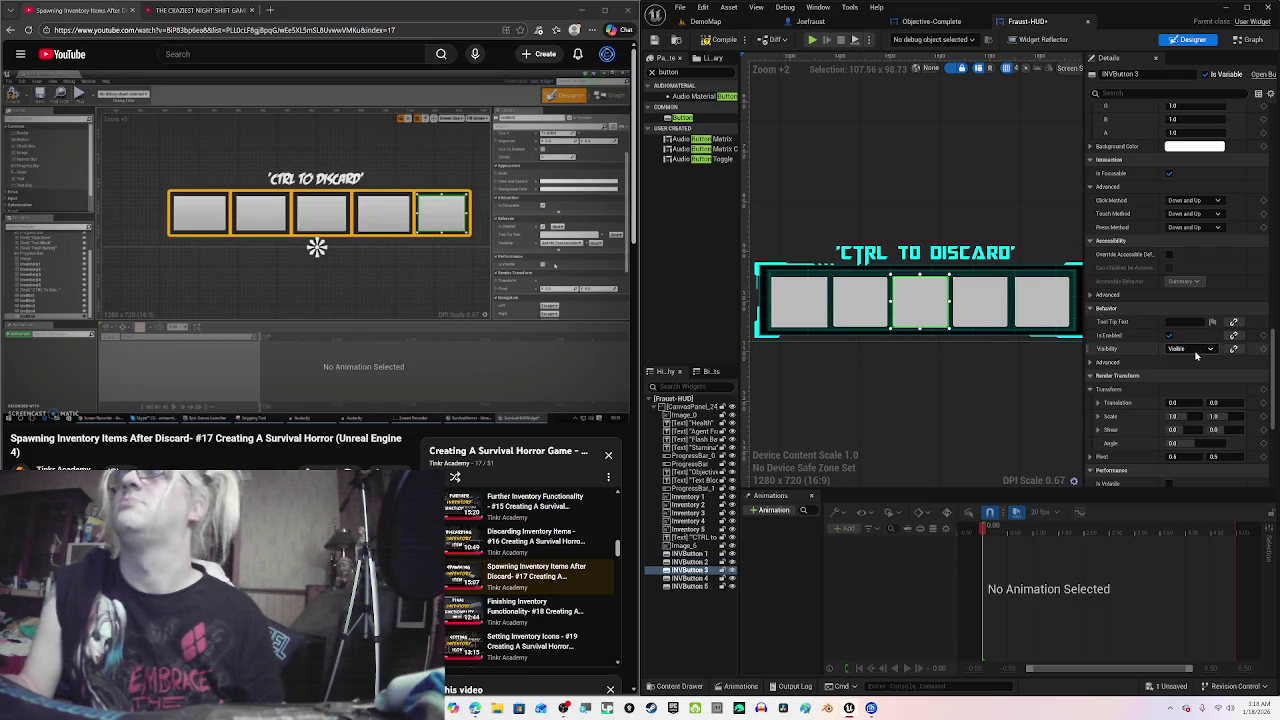
pyautogui.click(1196, 350)
pyautogui.click(1189, 376)
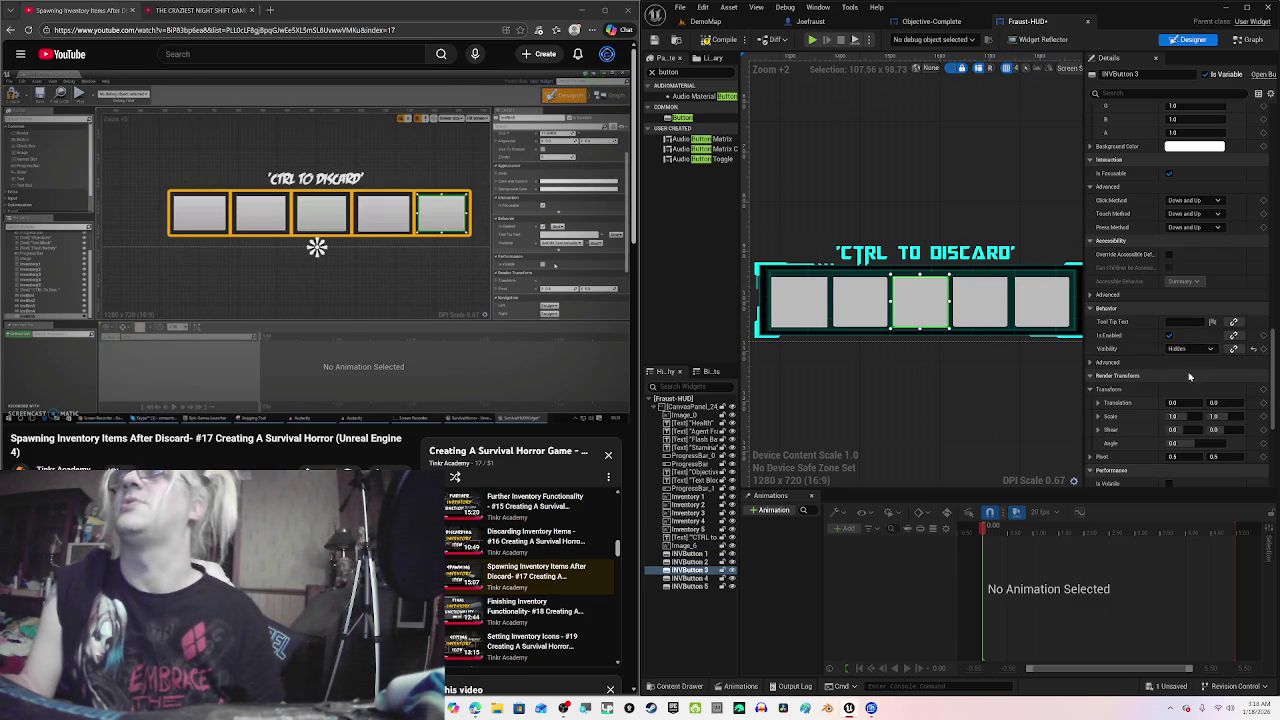
# Step: Set INVButton 4 and INVButton 5 visibility to Hidden
pyautogui.click(980, 300)
pyautogui.click(1190, 348)
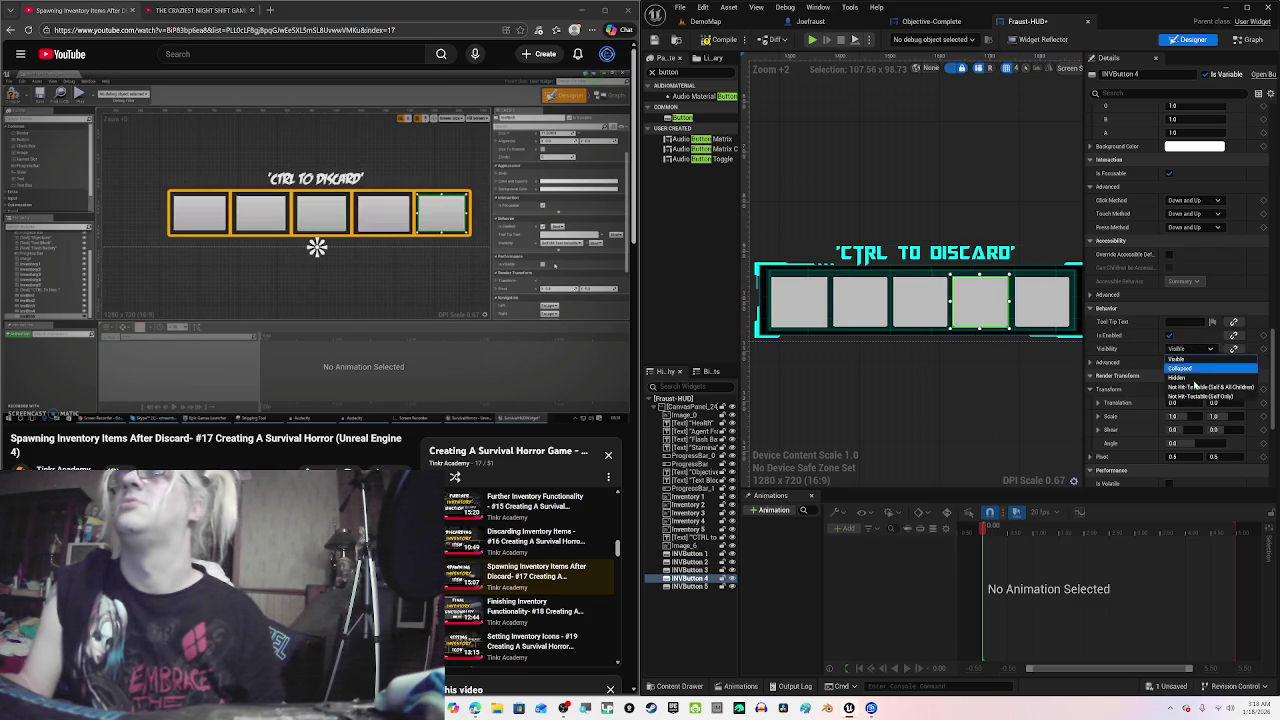
pyautogui.click(1184, 378)
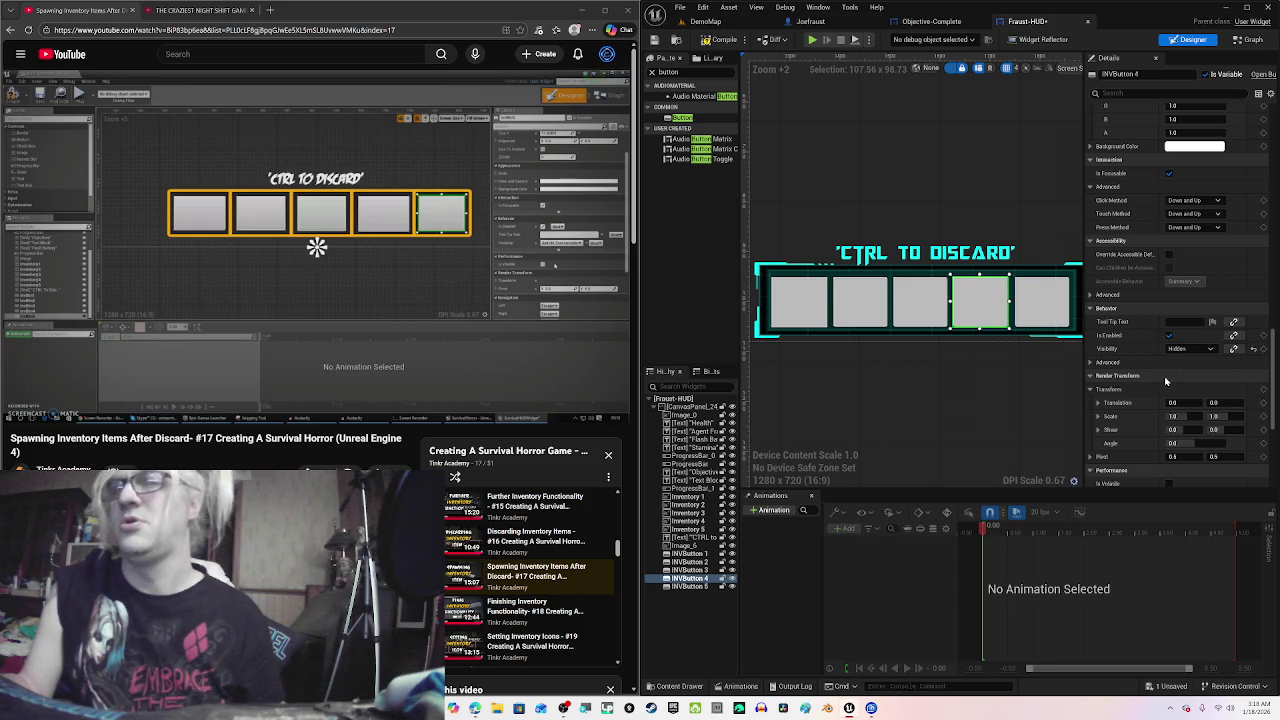
pyautogui.click(1042, 300)
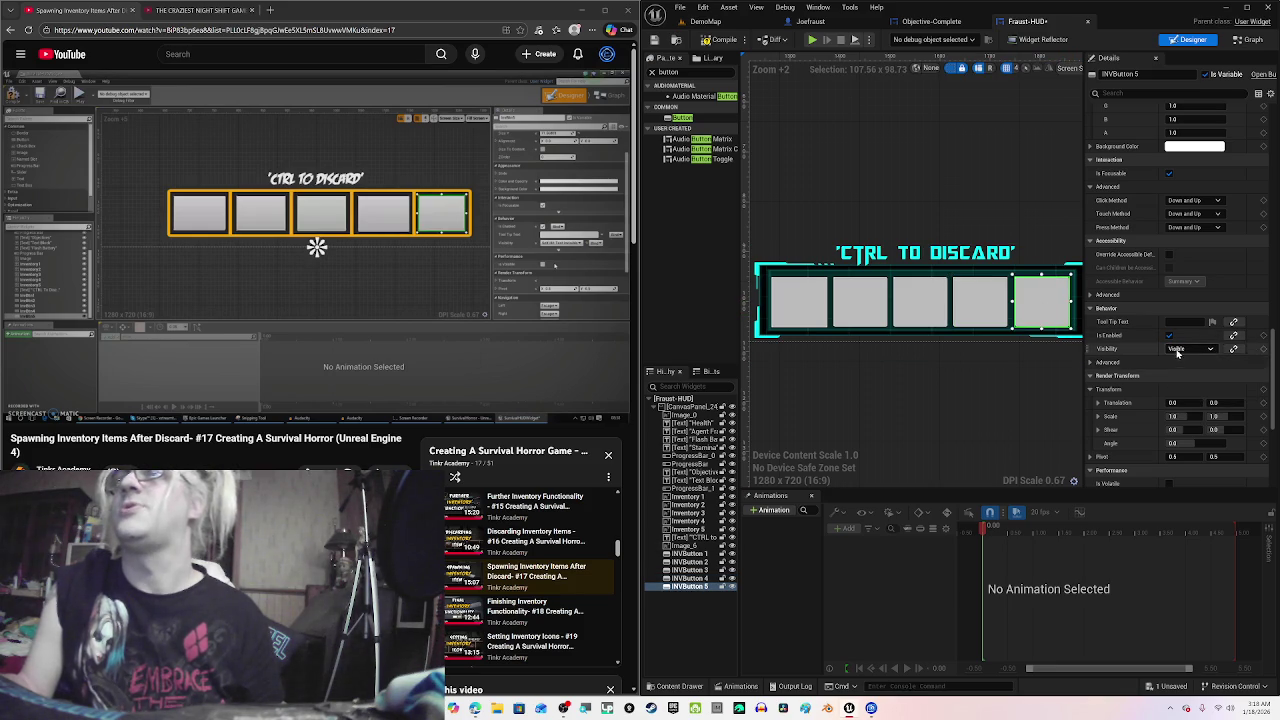
pyautogui.click(1177, 350)
pyautogui.click(1184, 378)
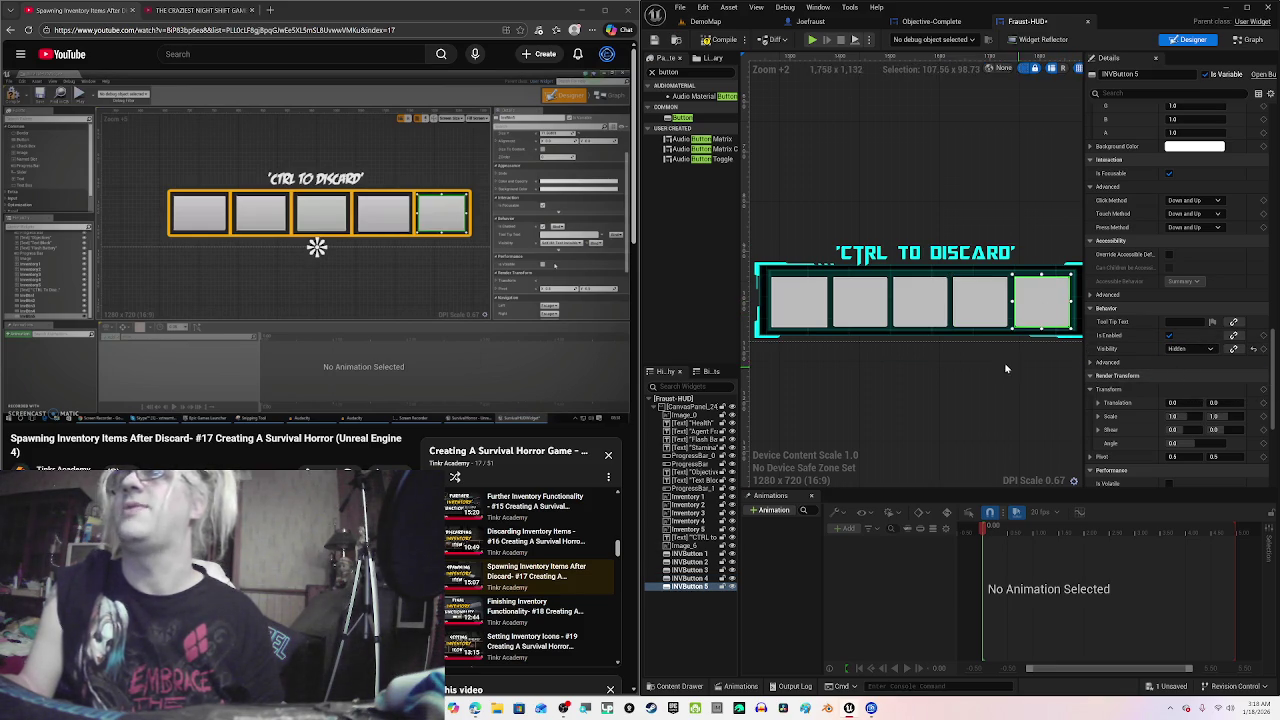
# Step: Compile Fraust-HUD, confirm INVButton 5 stays Hidden, and reselect INVButton 1
pyautogui.click(720, 40)
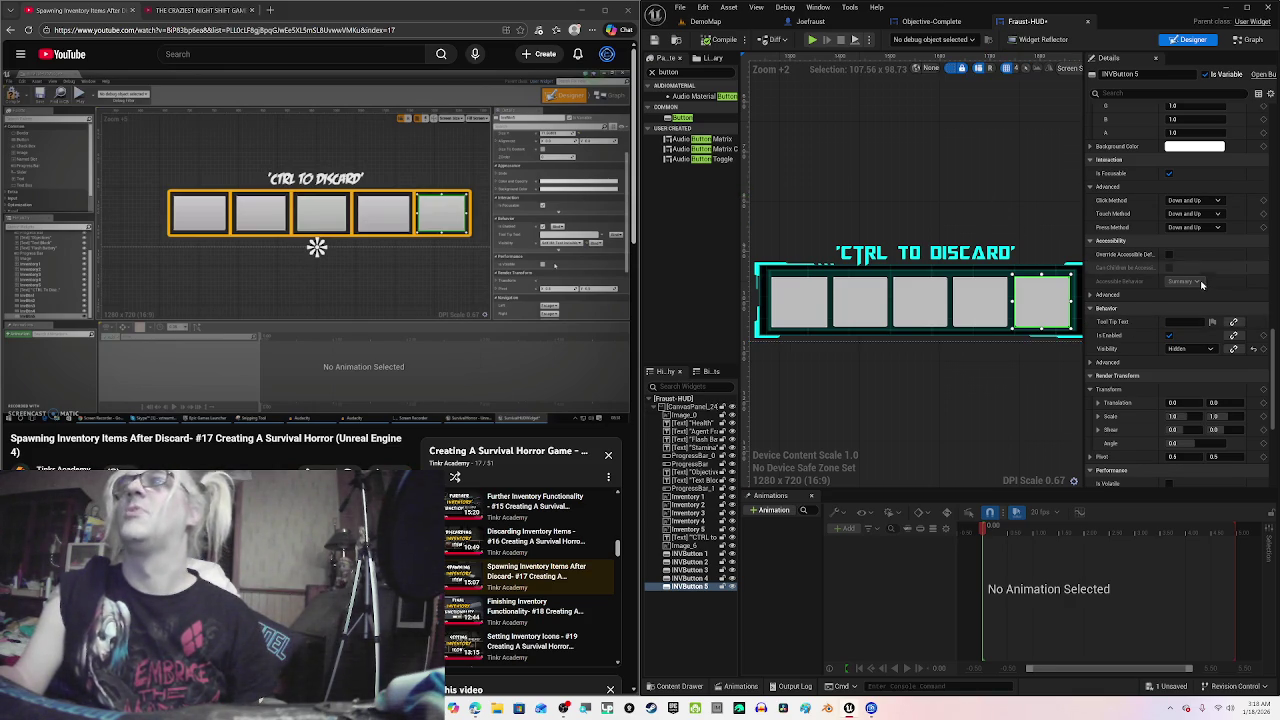
pyautogui.click(1190, 349)
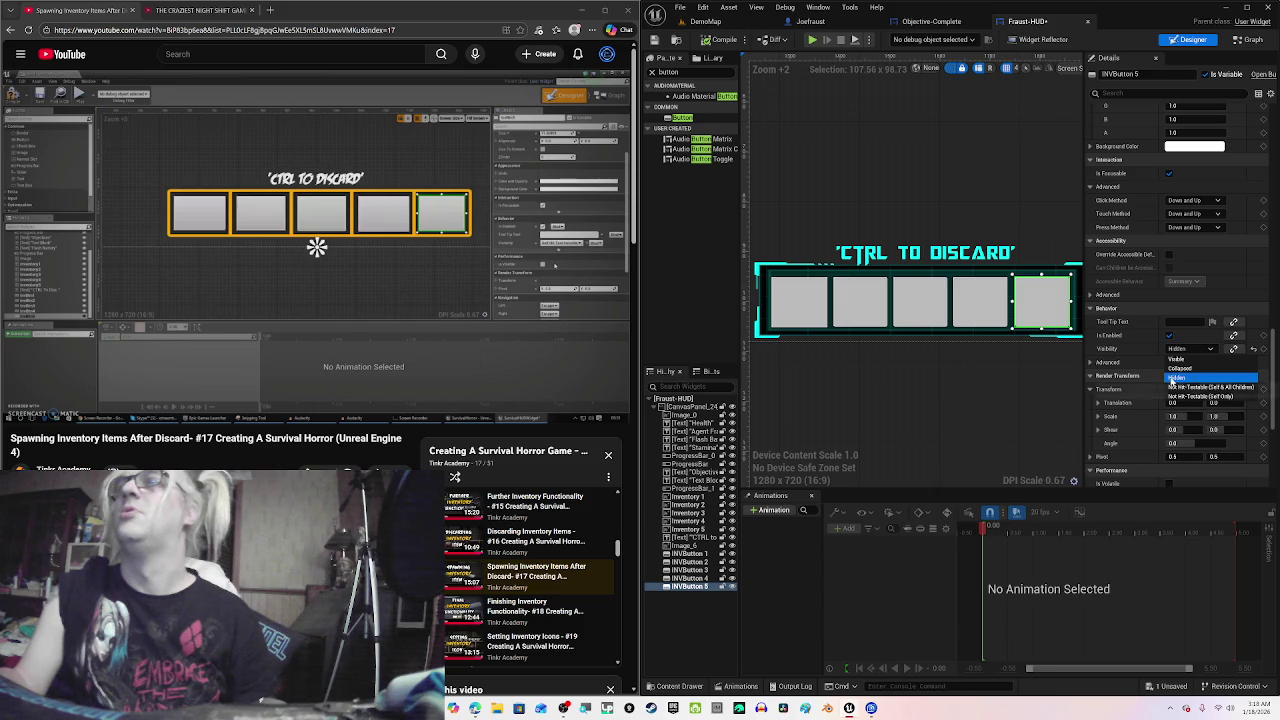
pyautogui.click(1180, 376)
pyautogui.click(1021, 370)
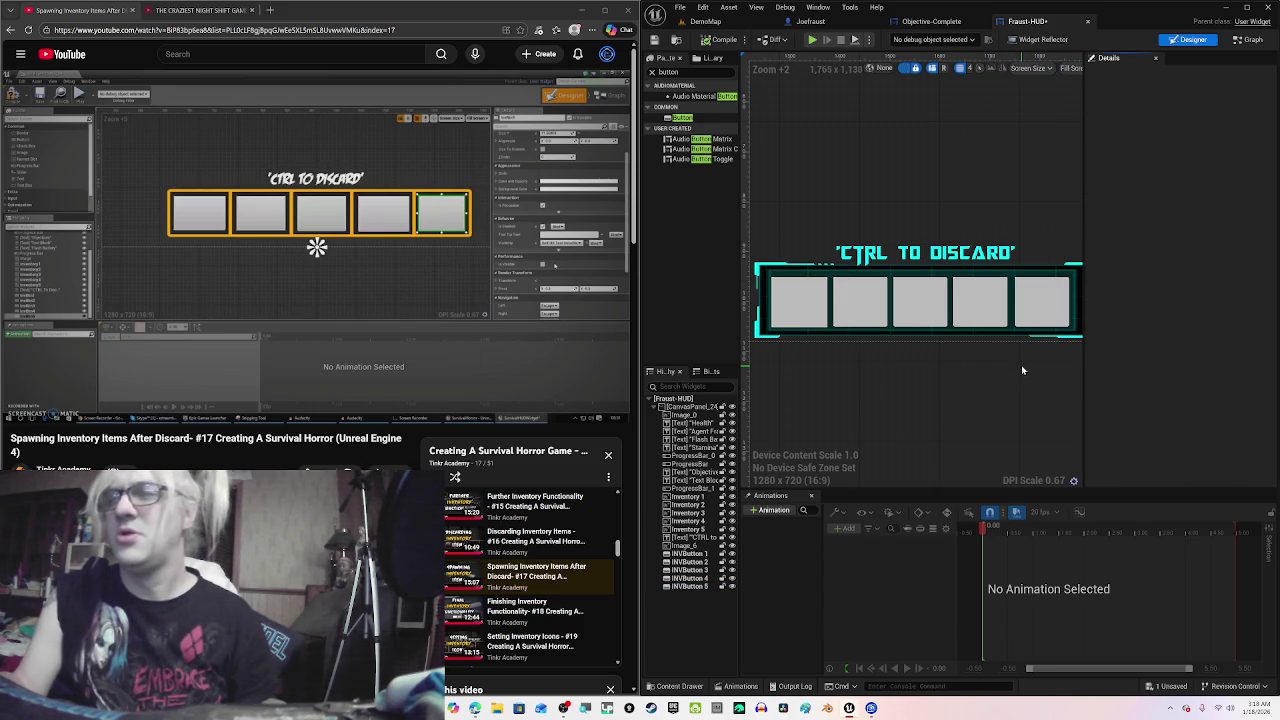
pyautogui.click(826, 302)
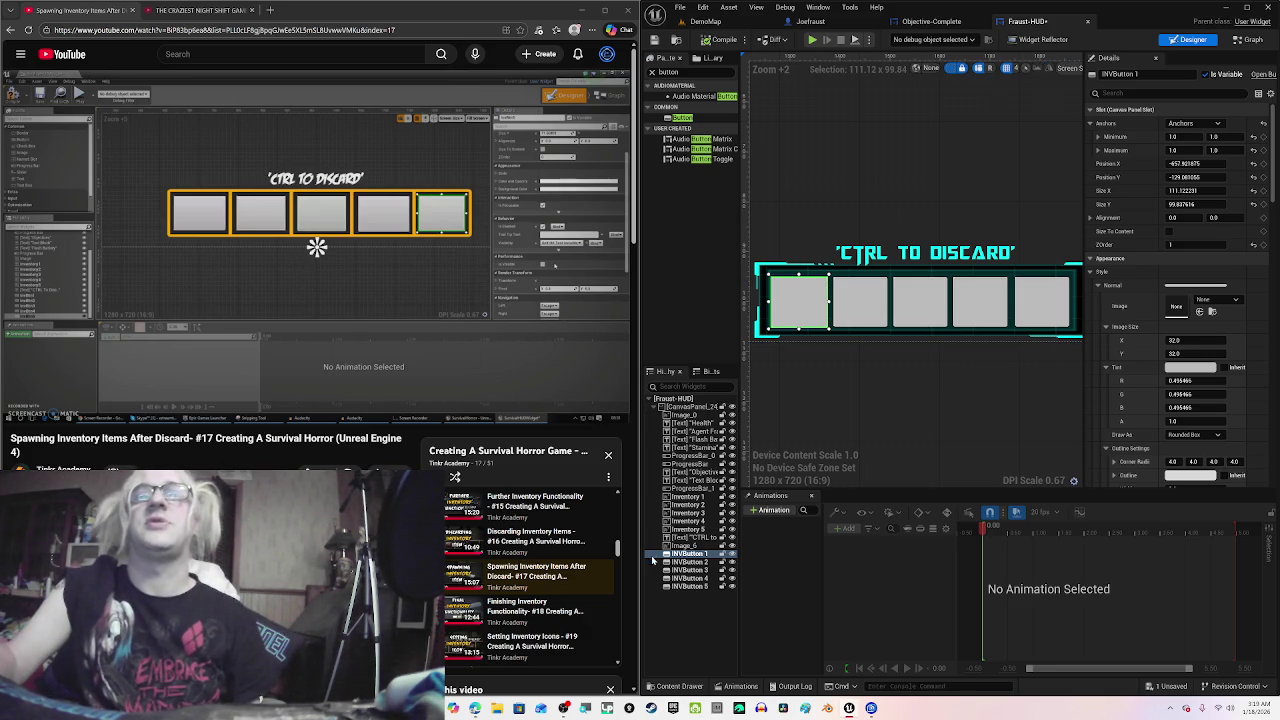
pyautogui.press('super+plus')
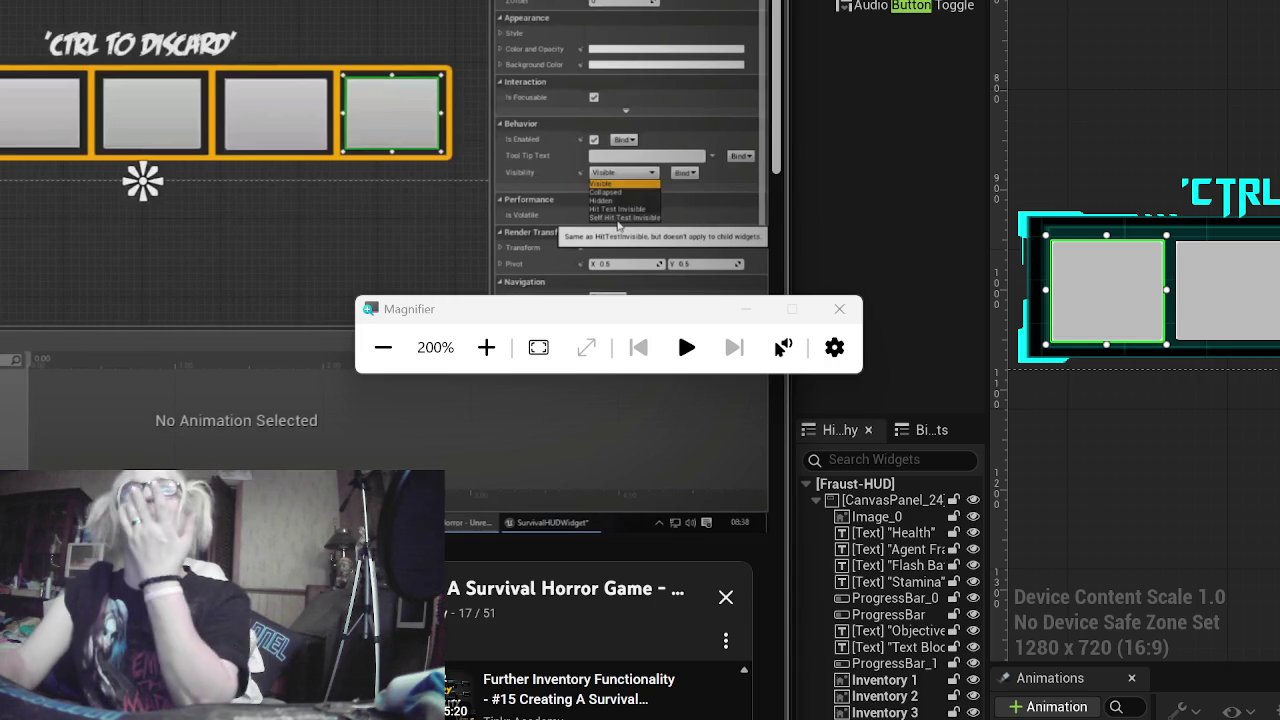
pyautogui.moveTo(637, 110)
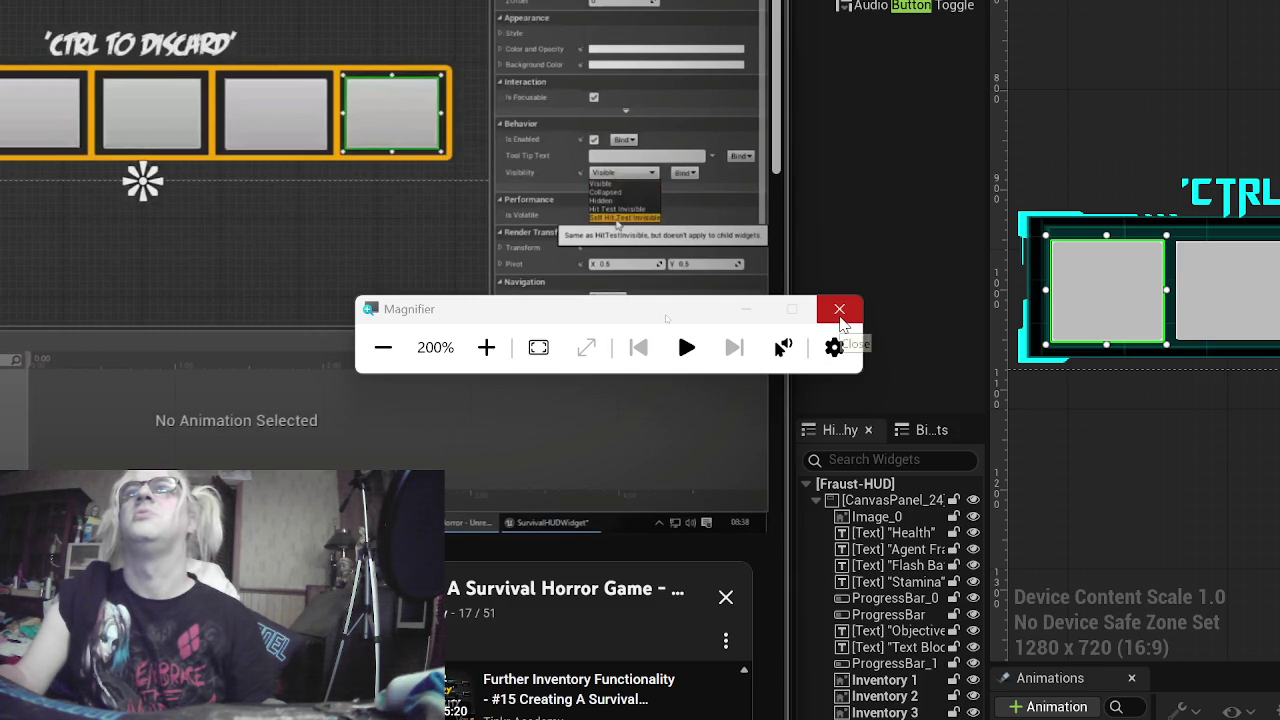
pyautogui.click(840, 316)
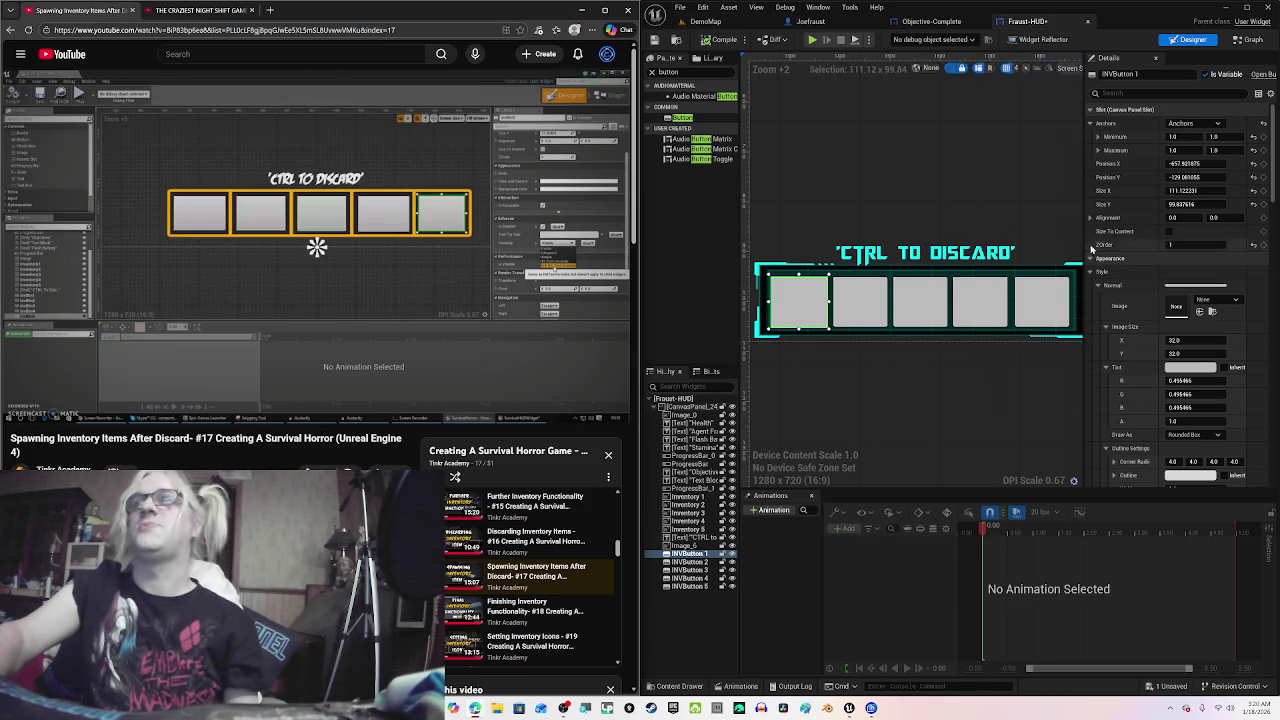
# Step: Switch INVButton 1's visibility to Not Hit-Testable and bring up INVButton 2's visibility choices
pyautogui.click(460, 292)
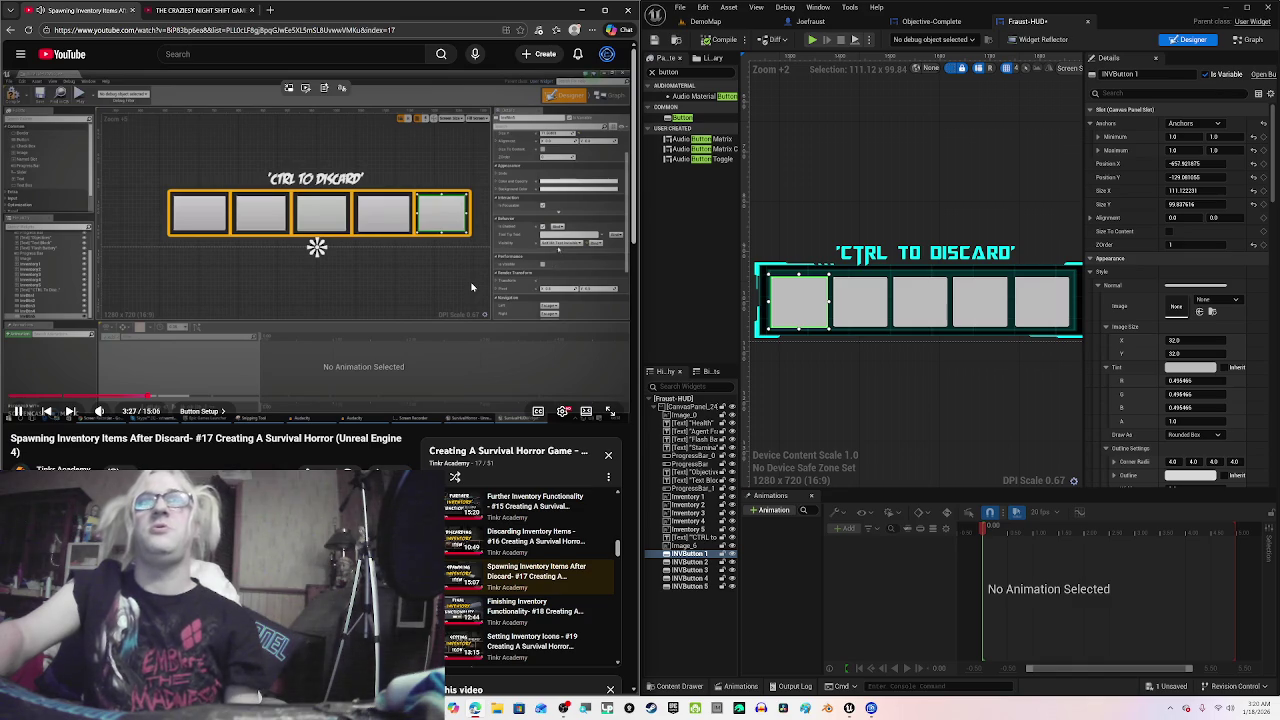
pyautogui.click(482, 287)
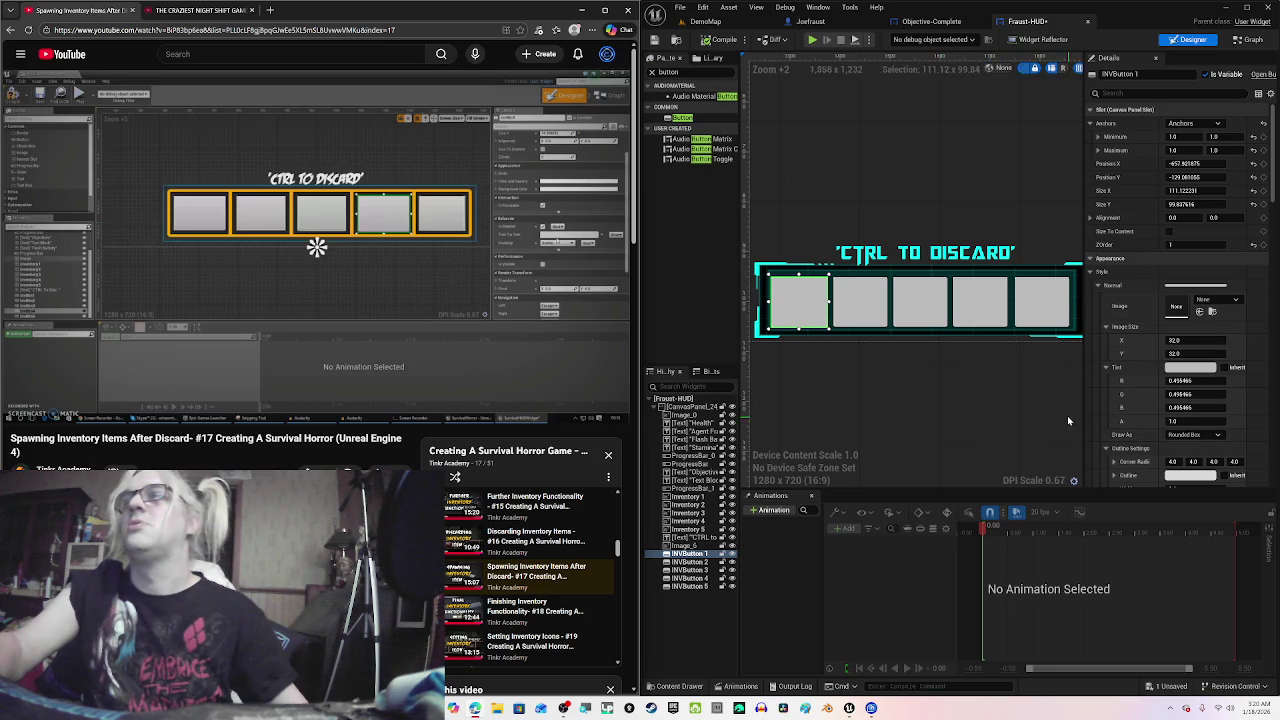
pyautogui.scroll(-1, 1190, 407)
pyautogui.scroll(-15, 1190, 404)
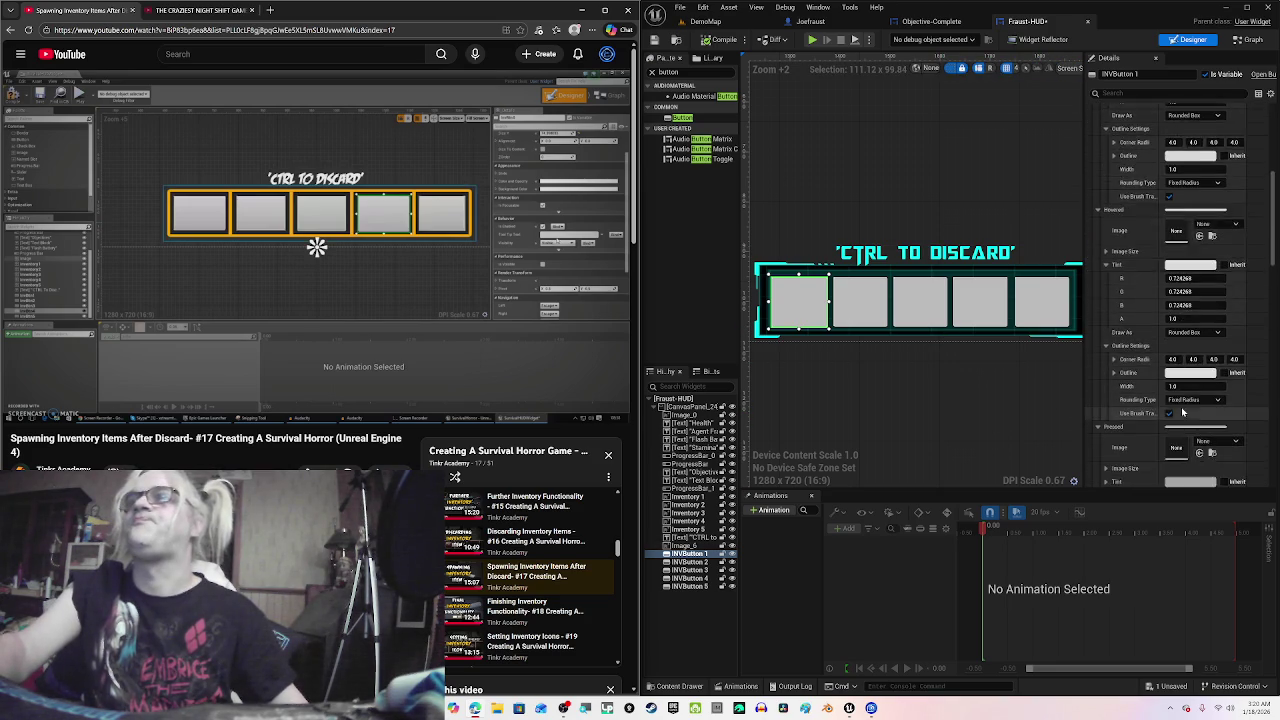
pyautogui.scroll(-15, 1190, 426)
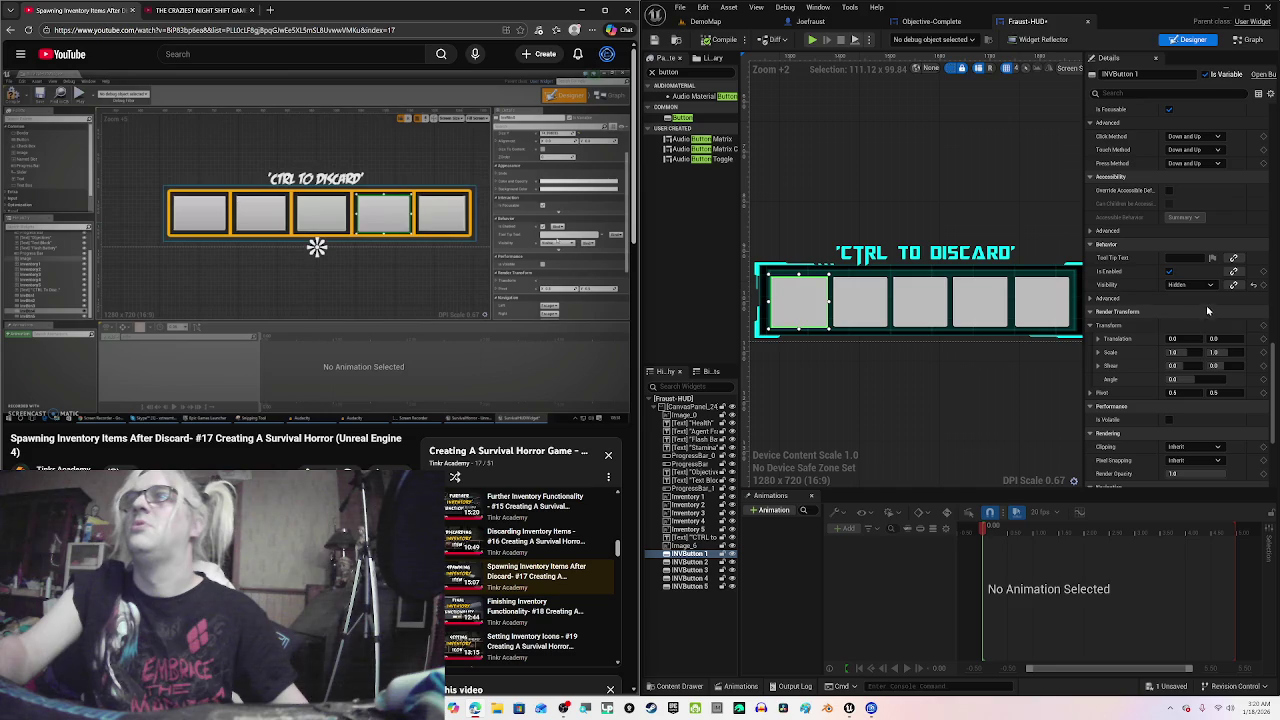
pyautogui.click(1196, 287)
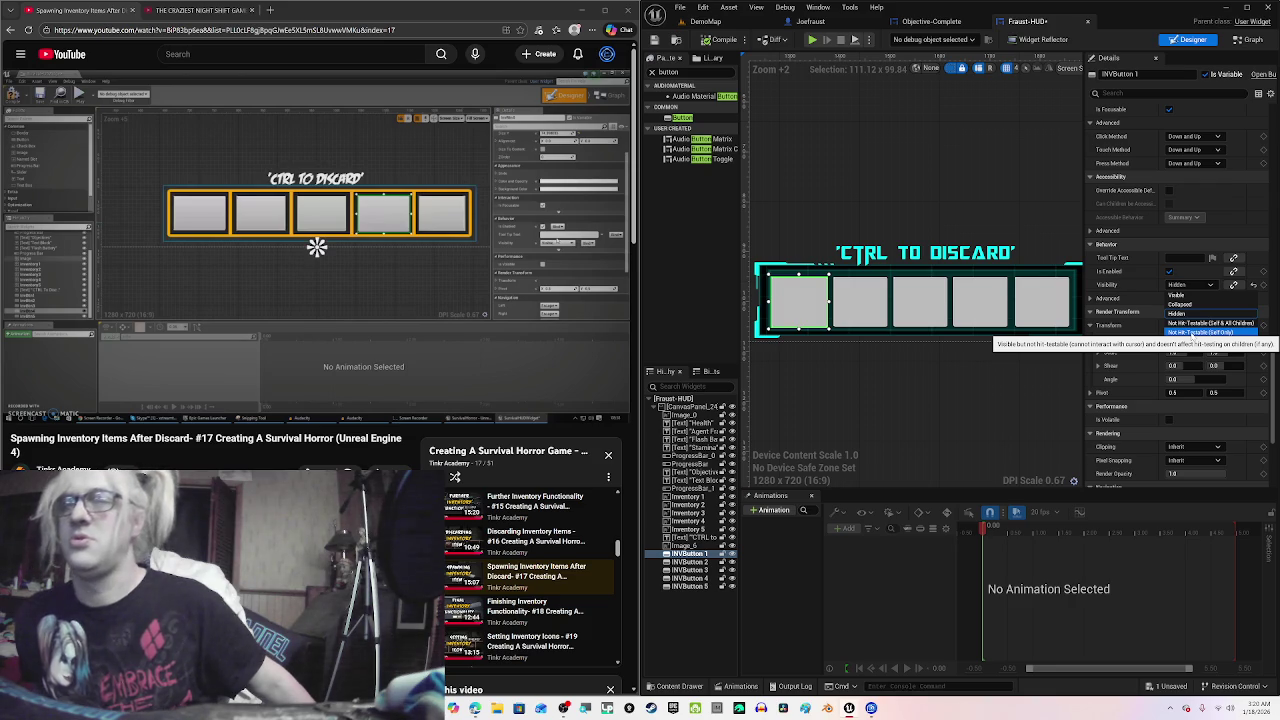
pyautogui.click(1205, 332)
pyautogui.click(859, 320)
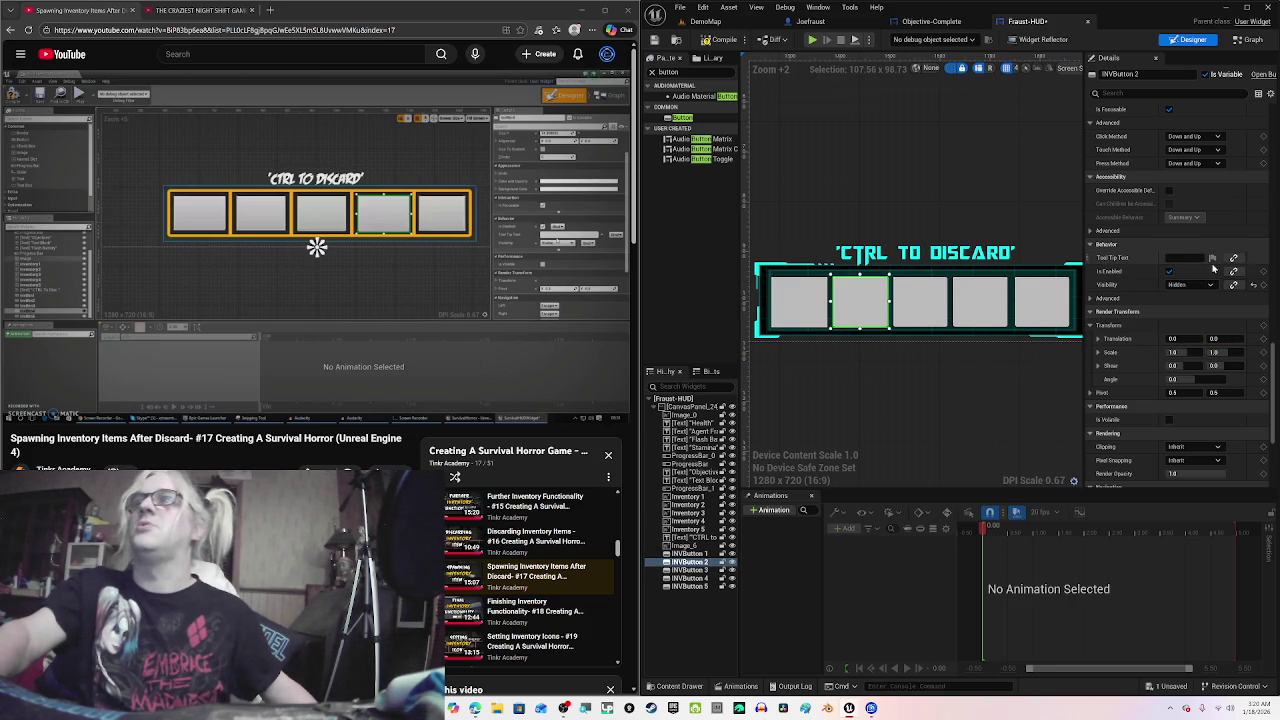
pyautogui.click(1188, 289)
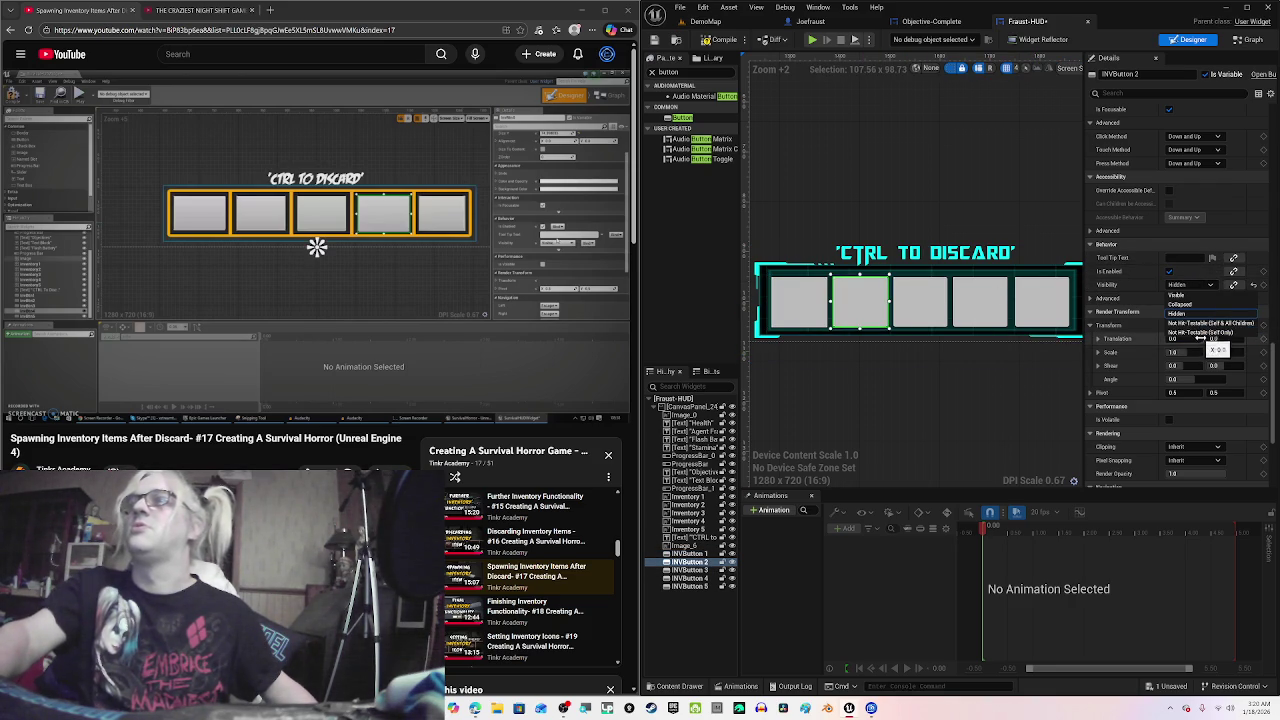
# Step: Set INVButton 3, 4 and 5 to Not Hit-Testable (Self Only)
pyautogui.click(922, 300)
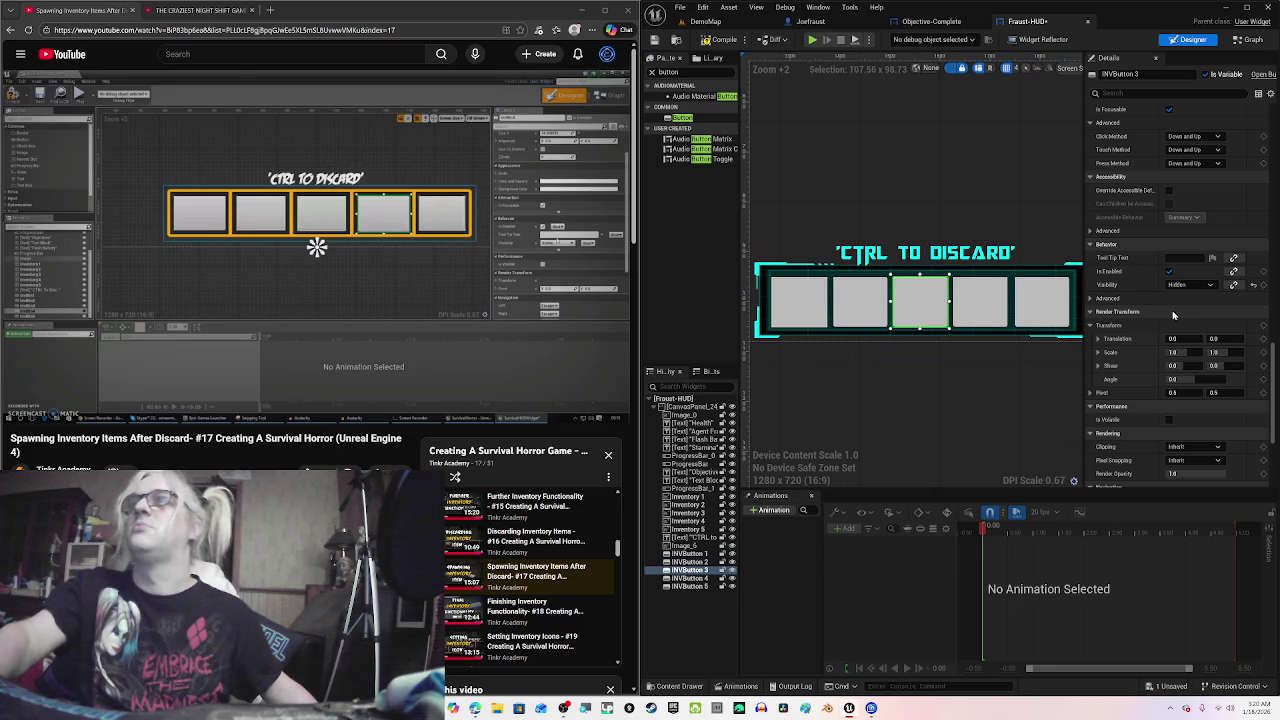
pyautogui.click(1190, 285)
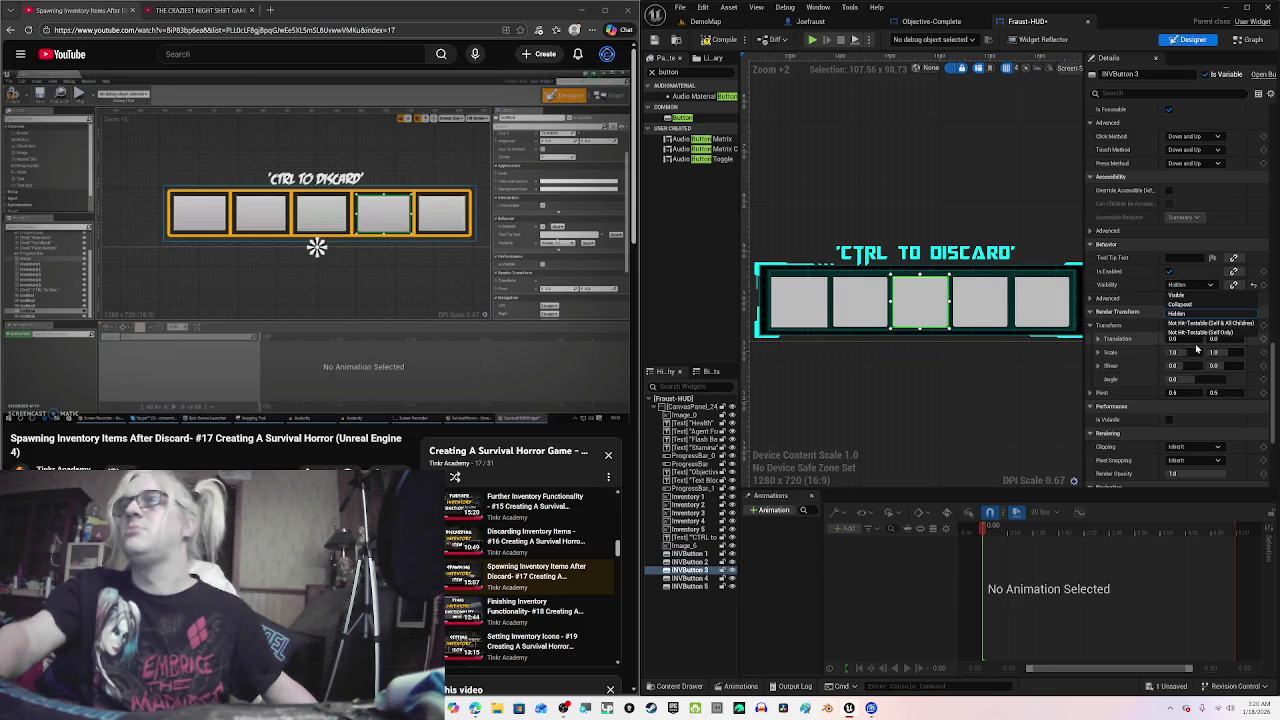
pyautogui.click(1194, 333)
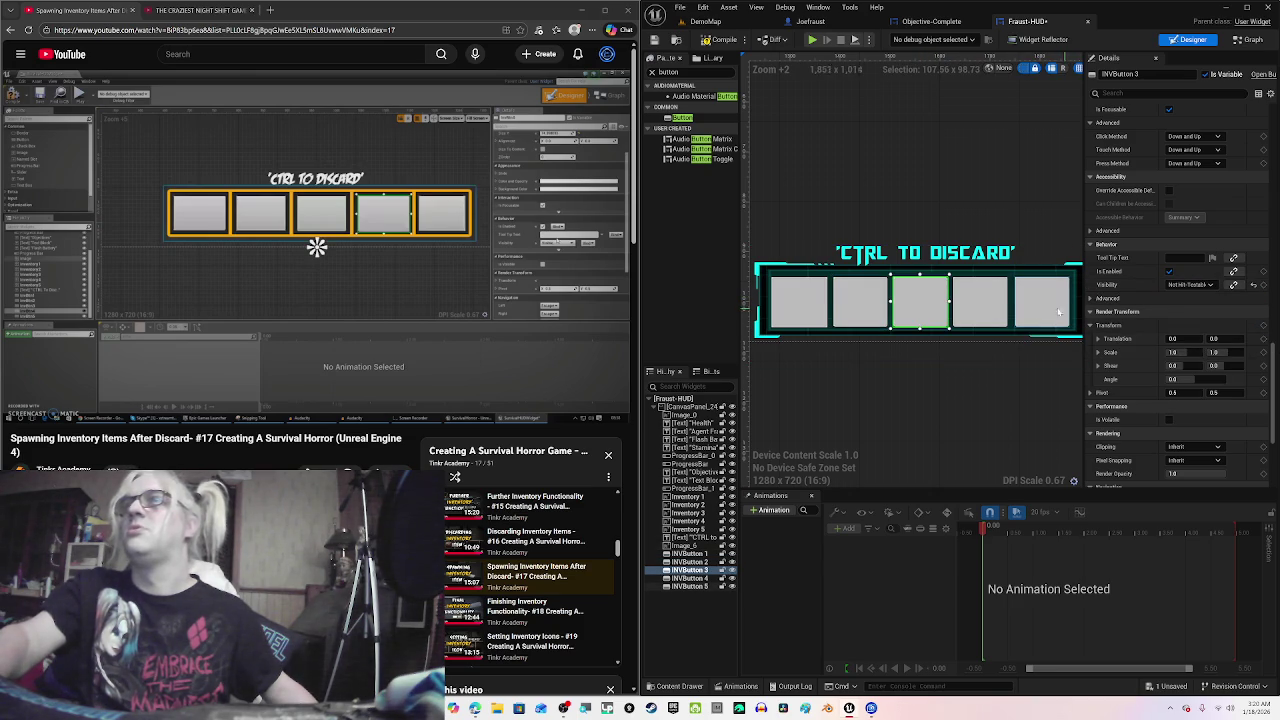
pyautogui.click(995, 306)
pyautogui.click(1190, 285)
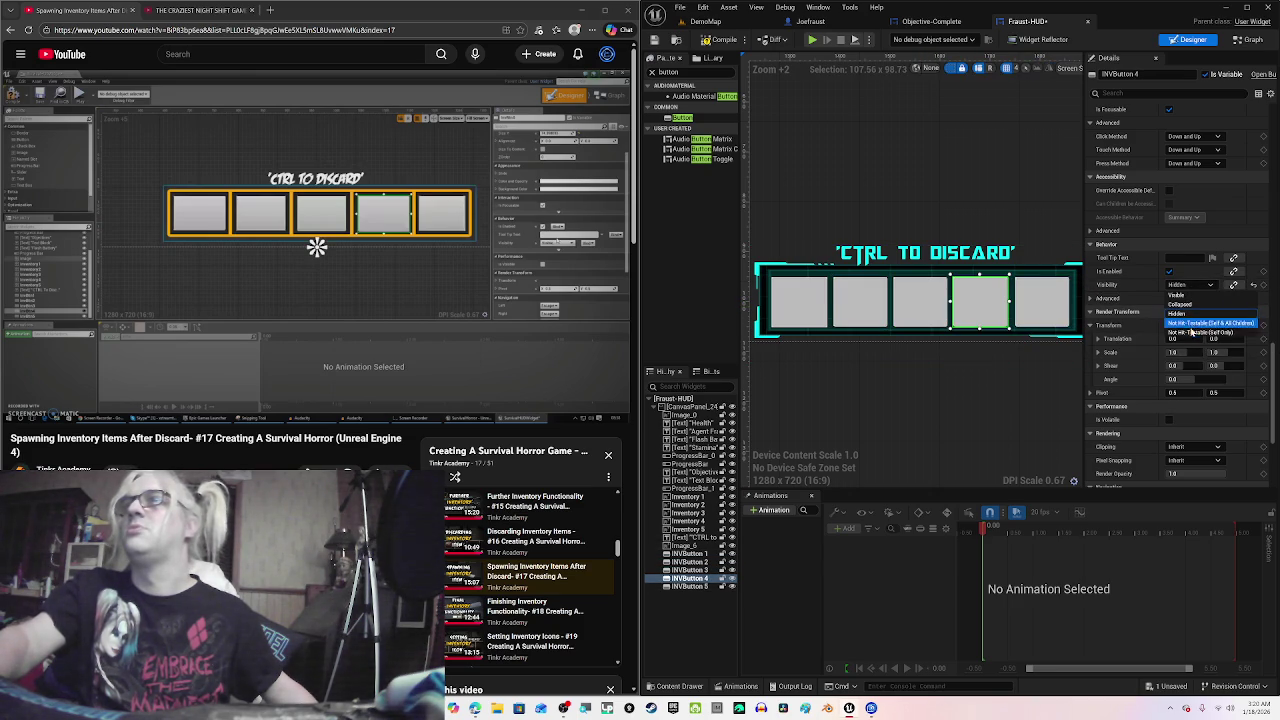
pyautogui.click(1194, 333)
pyautogui.click(1028, 304)
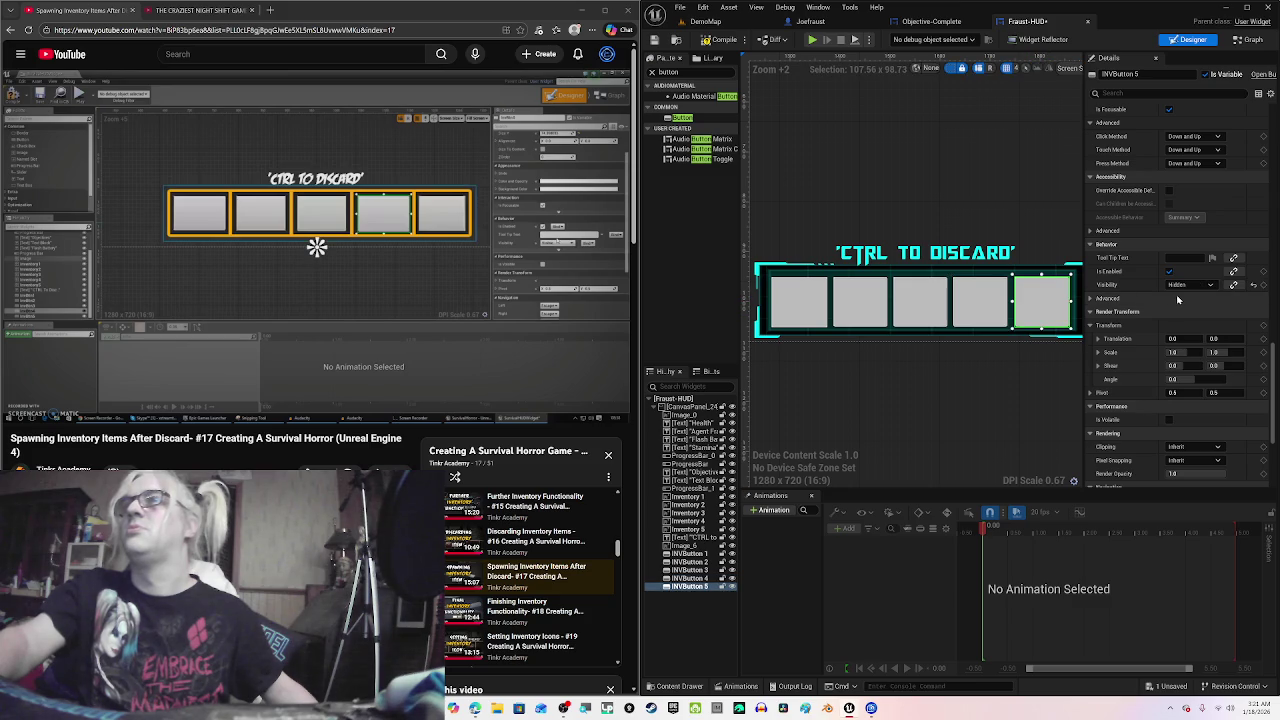
pyautogui.click(1190, 285)
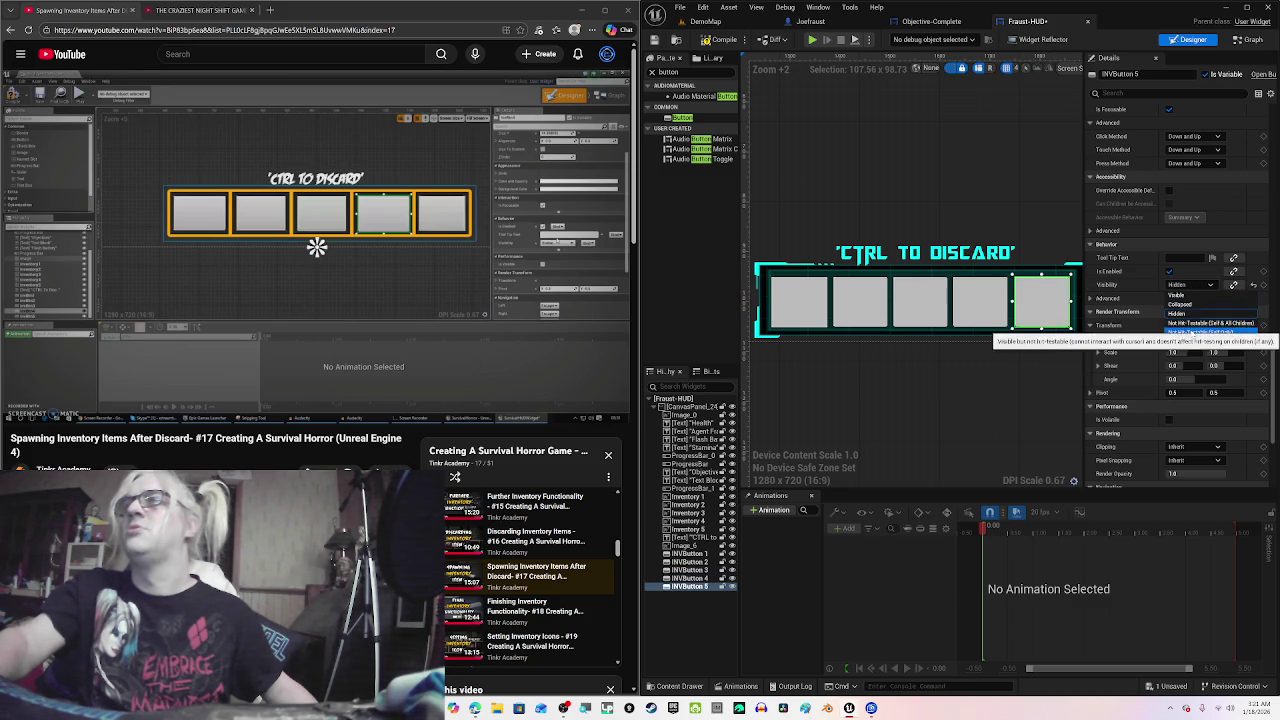
pyautogui.click(1192, 333)
pyautogui.click(472, 220)
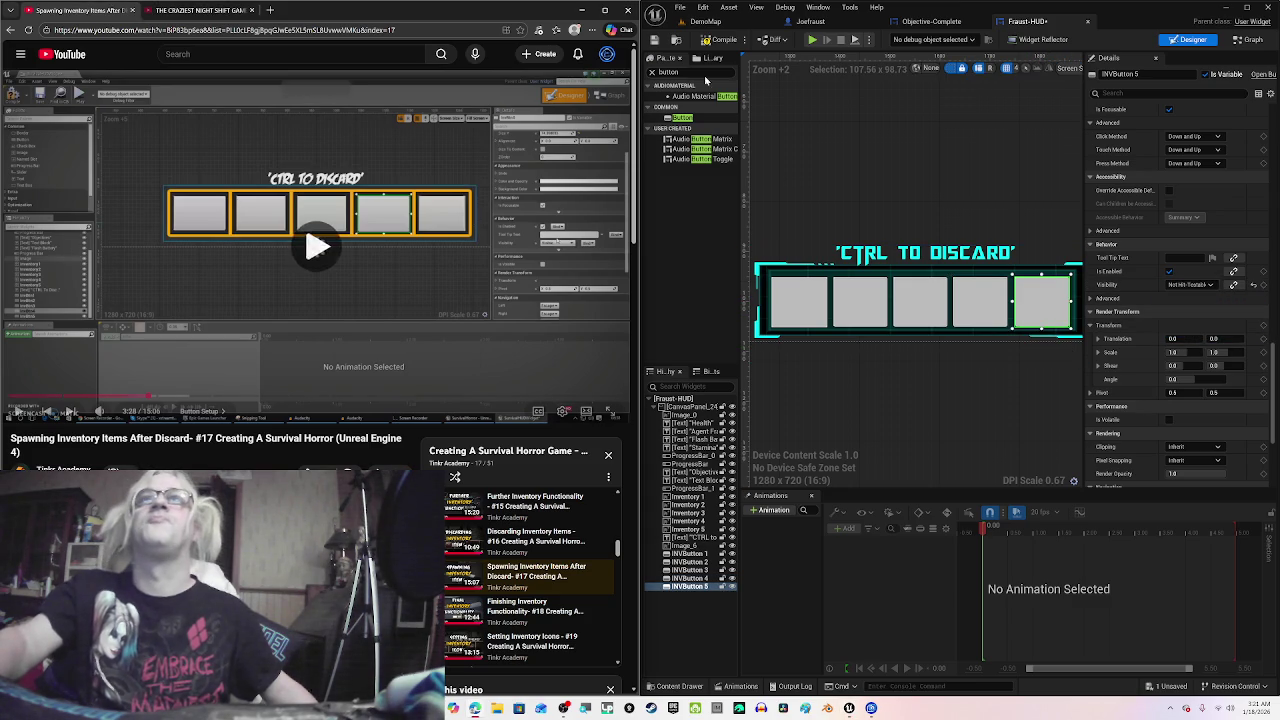
# Step: Save Fraust-HUD, skip the tutorial ahead to Button Visibility at 3:44, and open DemoMap
pyautogui.click(654, 39)
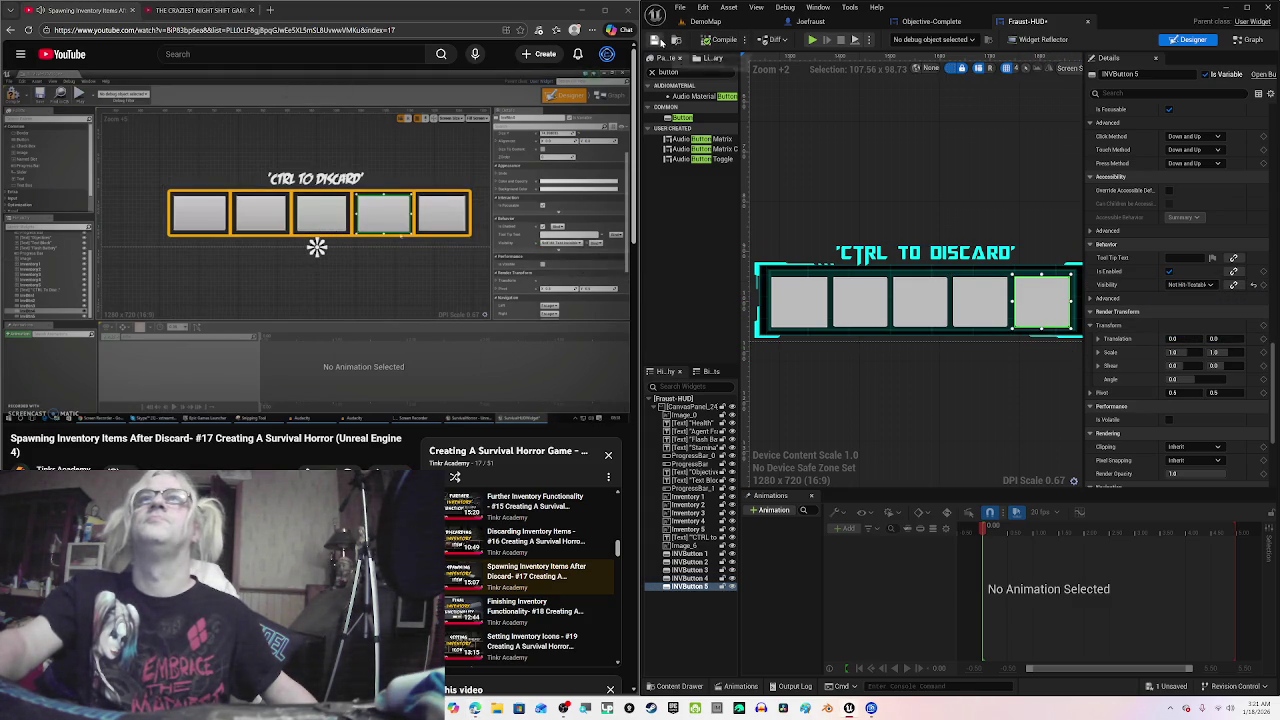
pyautogui.click(426, 299)
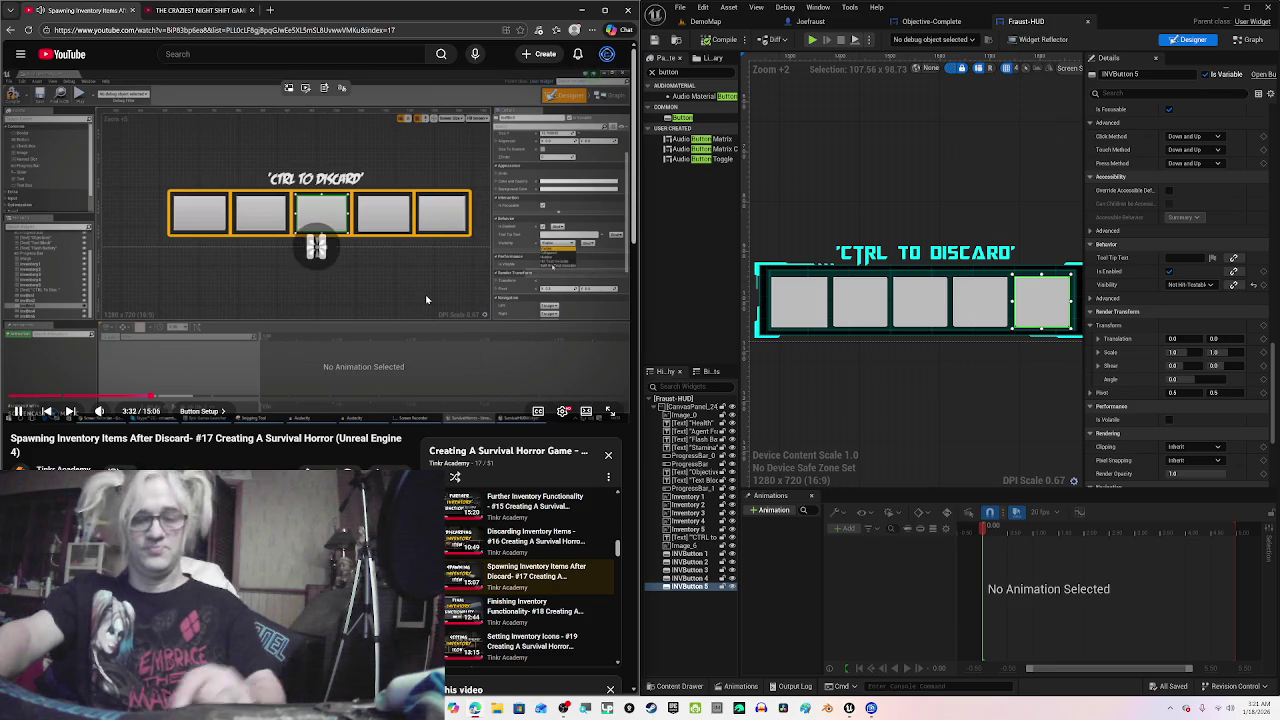
pyautogui.click(440, 297)
pyautogui.press('Right')
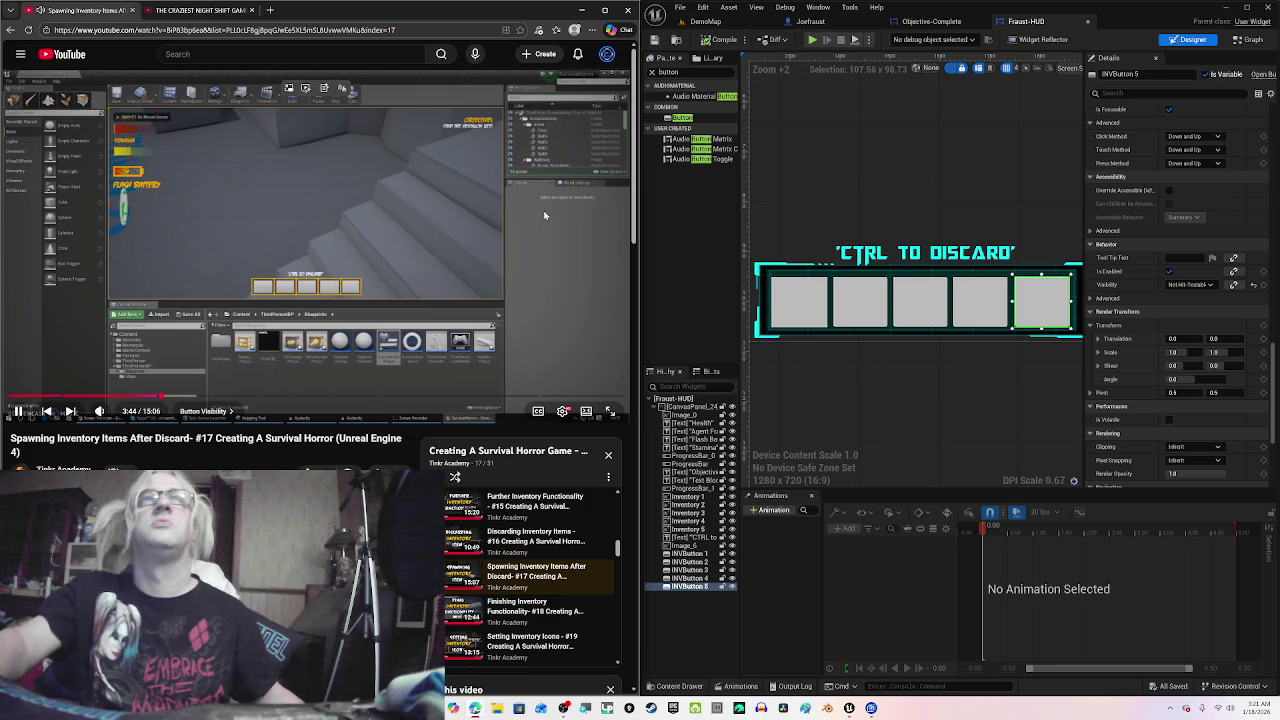
pyautogui.click(543, 210)
pyautogui.click(705, 21)
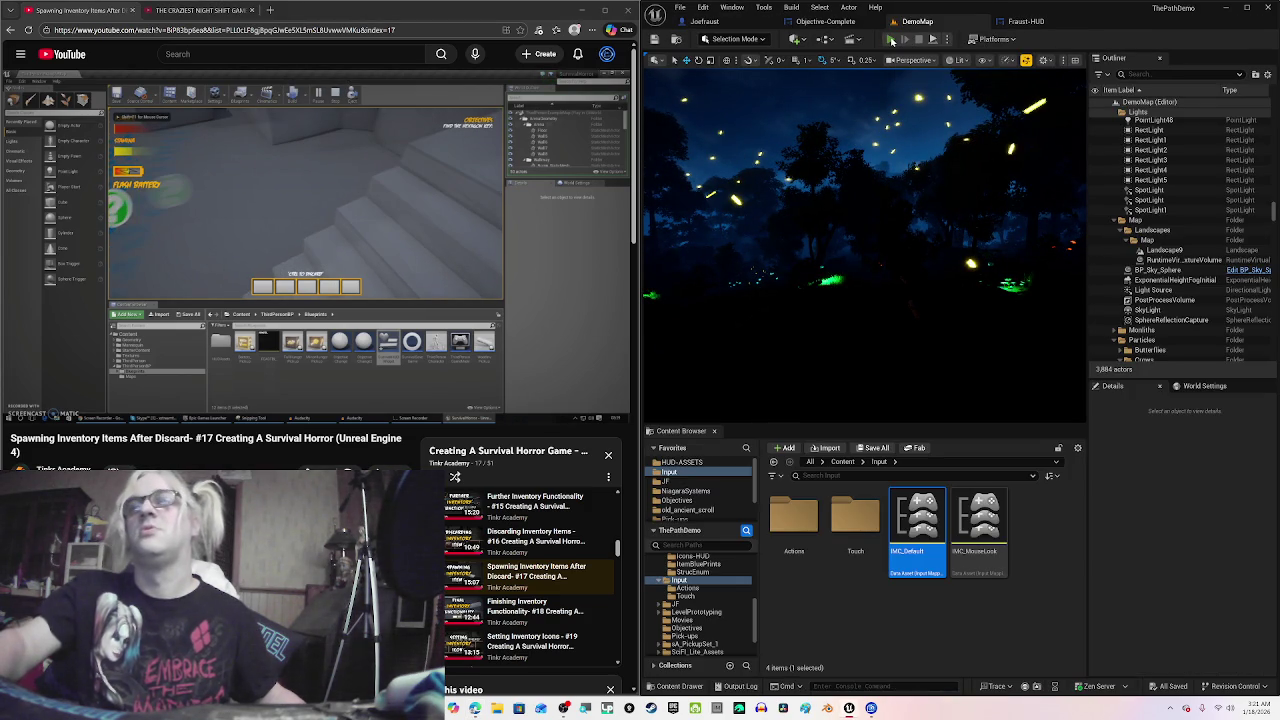
# Step: Play-test DemoMap in the editor, stop with Esc, and maximize the editor window
pyautogui.click(891, 40)
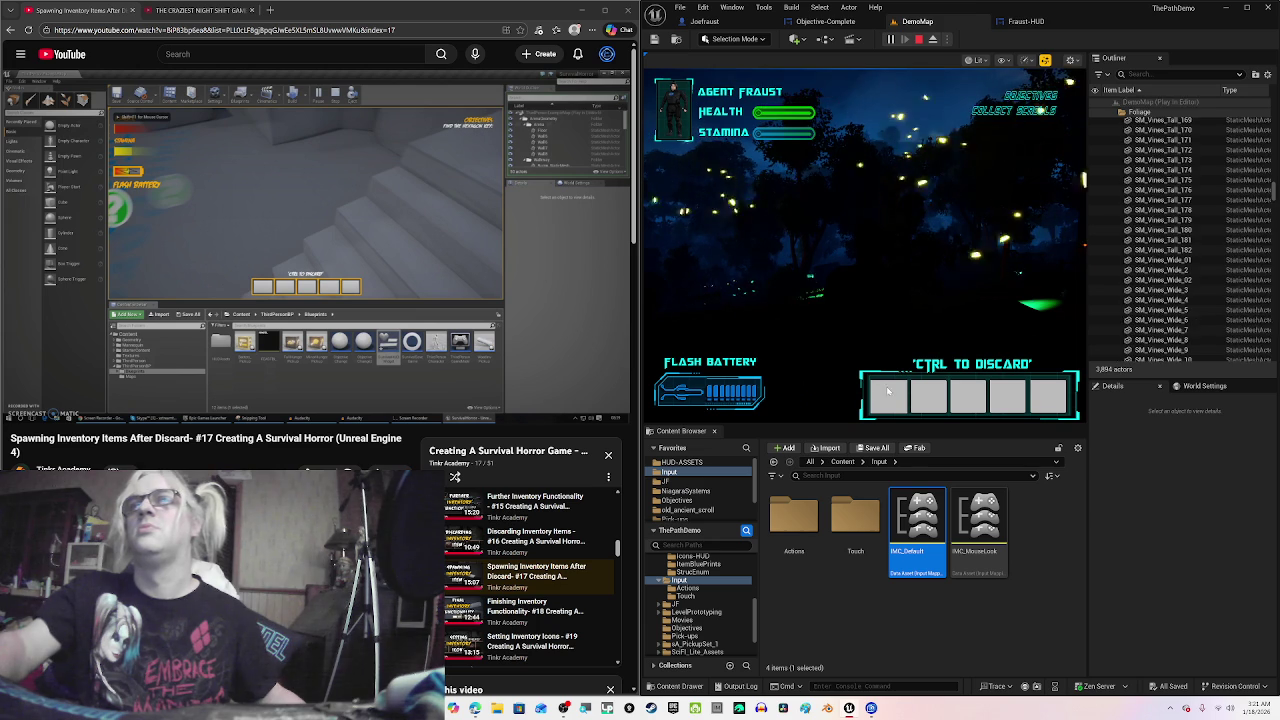
pyautogui.click(881, 323)
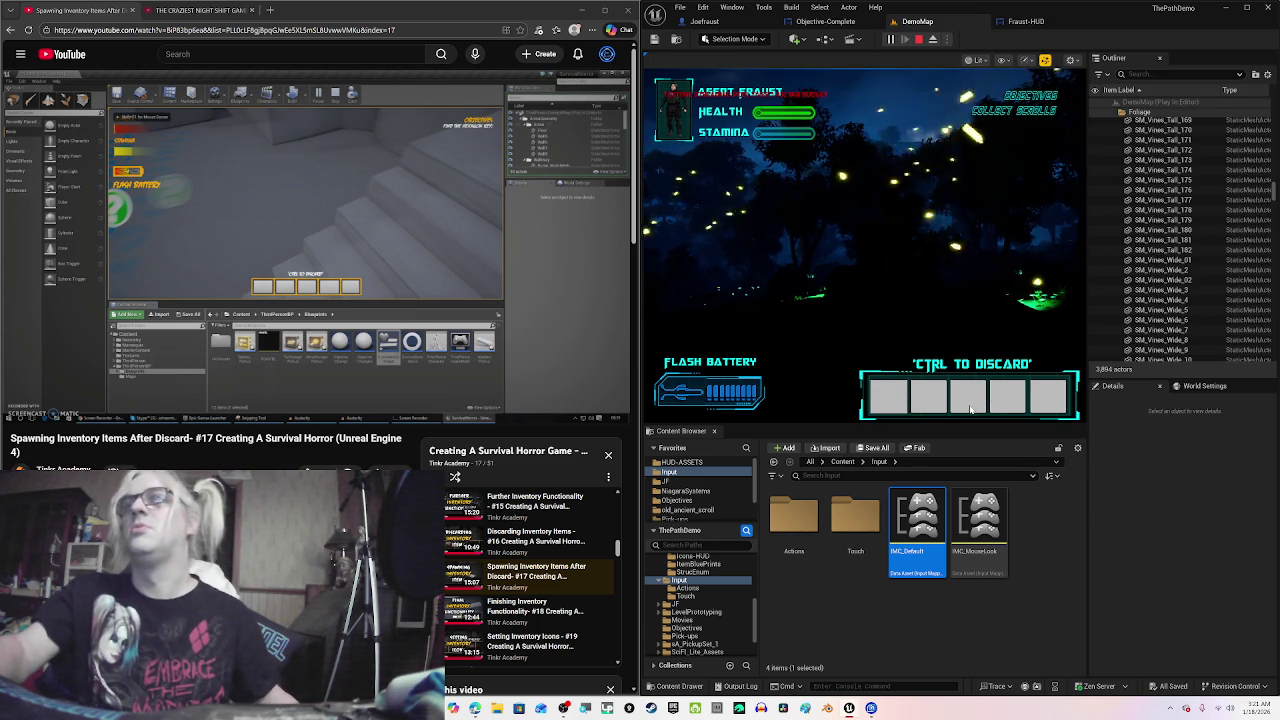
pyautogui.press('Escape')
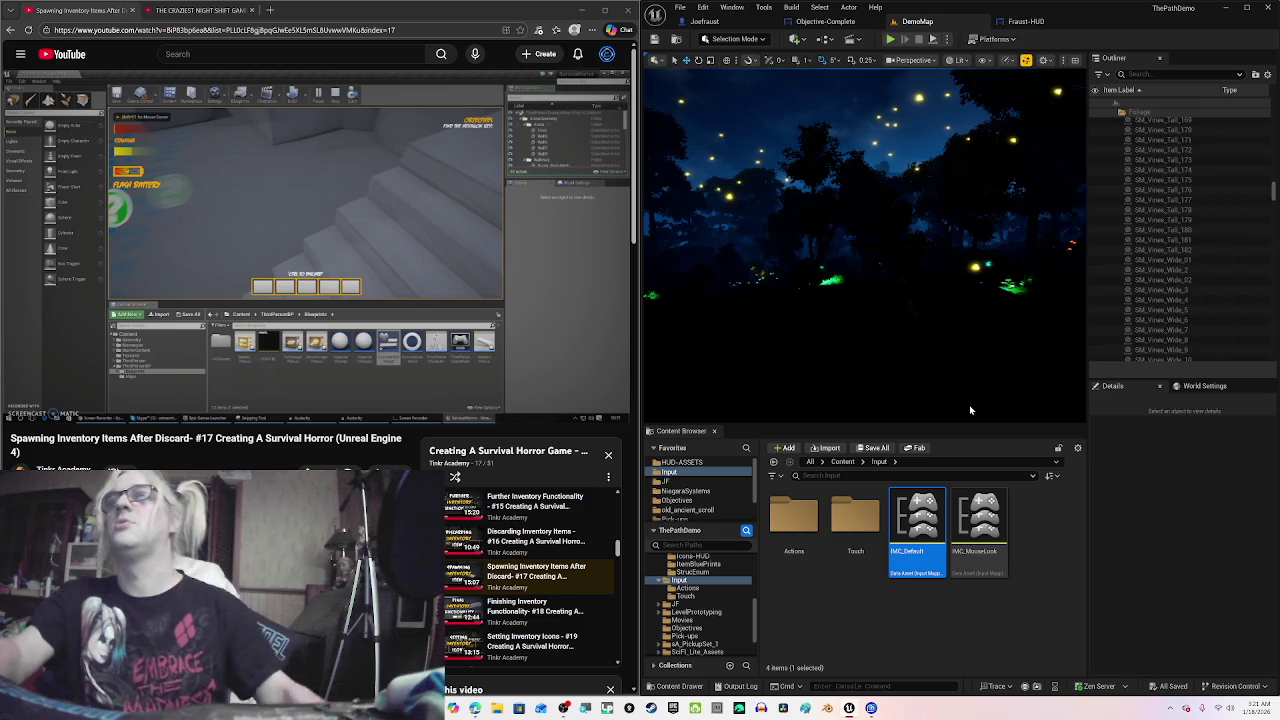
pyautogui.click(1247, 8)
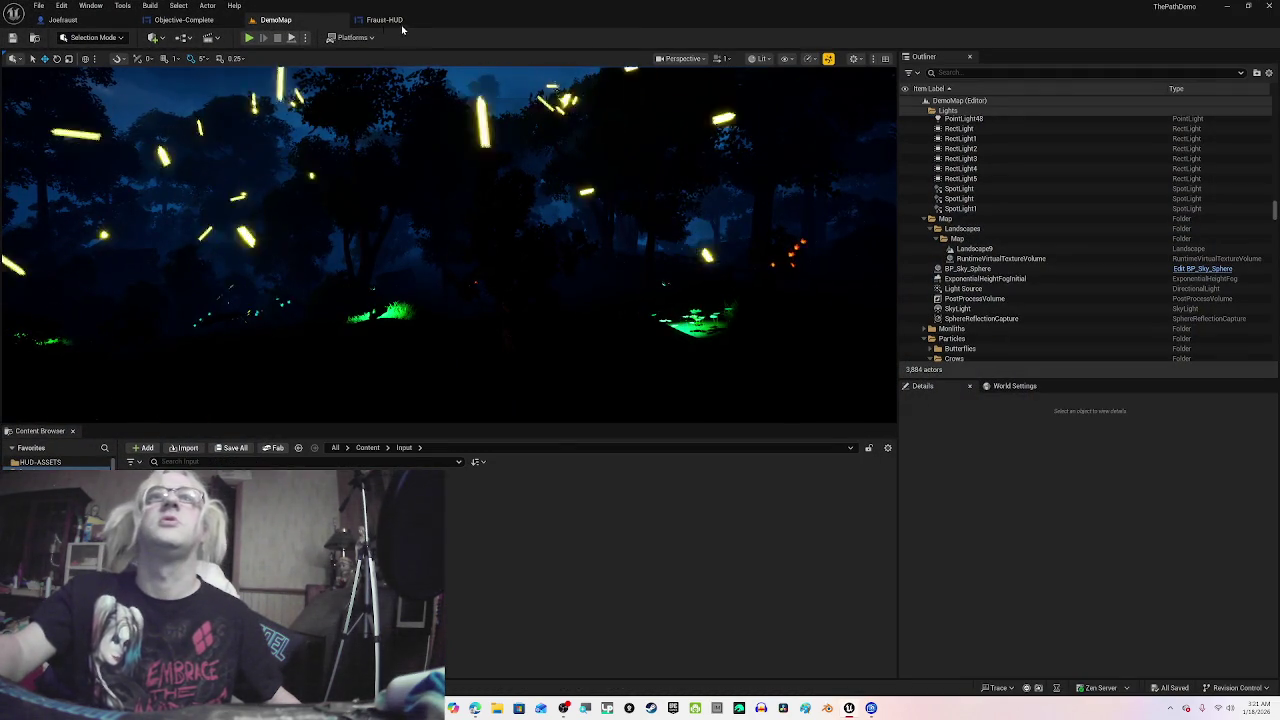
# Step: In the Fraust-HUD designer, set INVButton 1's visibility back to Hidden
pyautogui.click(384, 19)
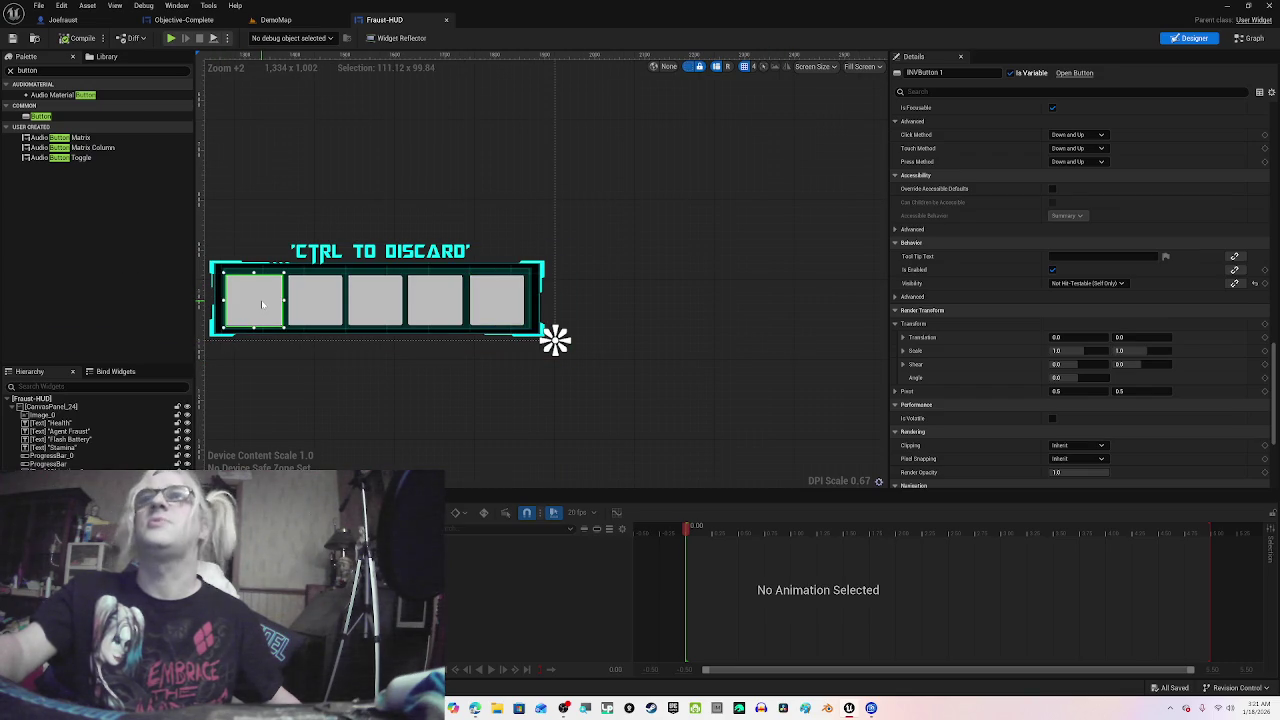
pyautogui.scroll(9, 1077, 285)
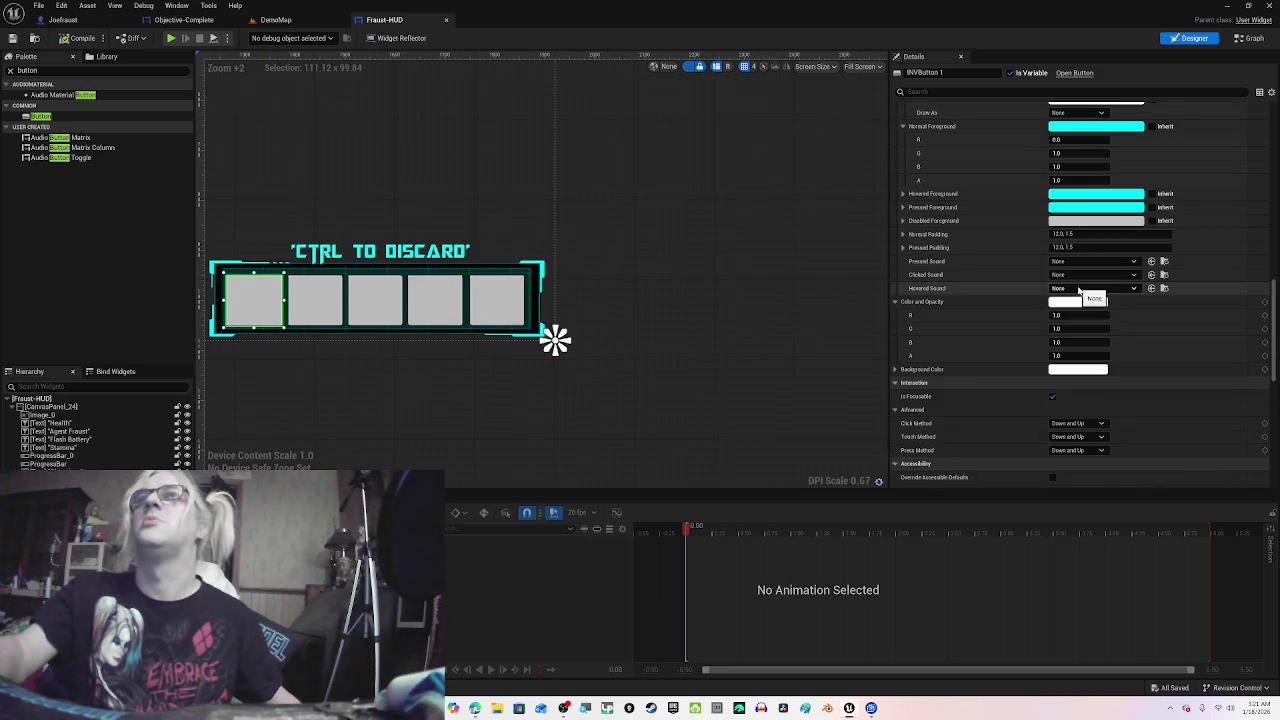
pyautogui.scroll(3, 1078, 290)
pyautogui.scroll(-8, 1090, 310)
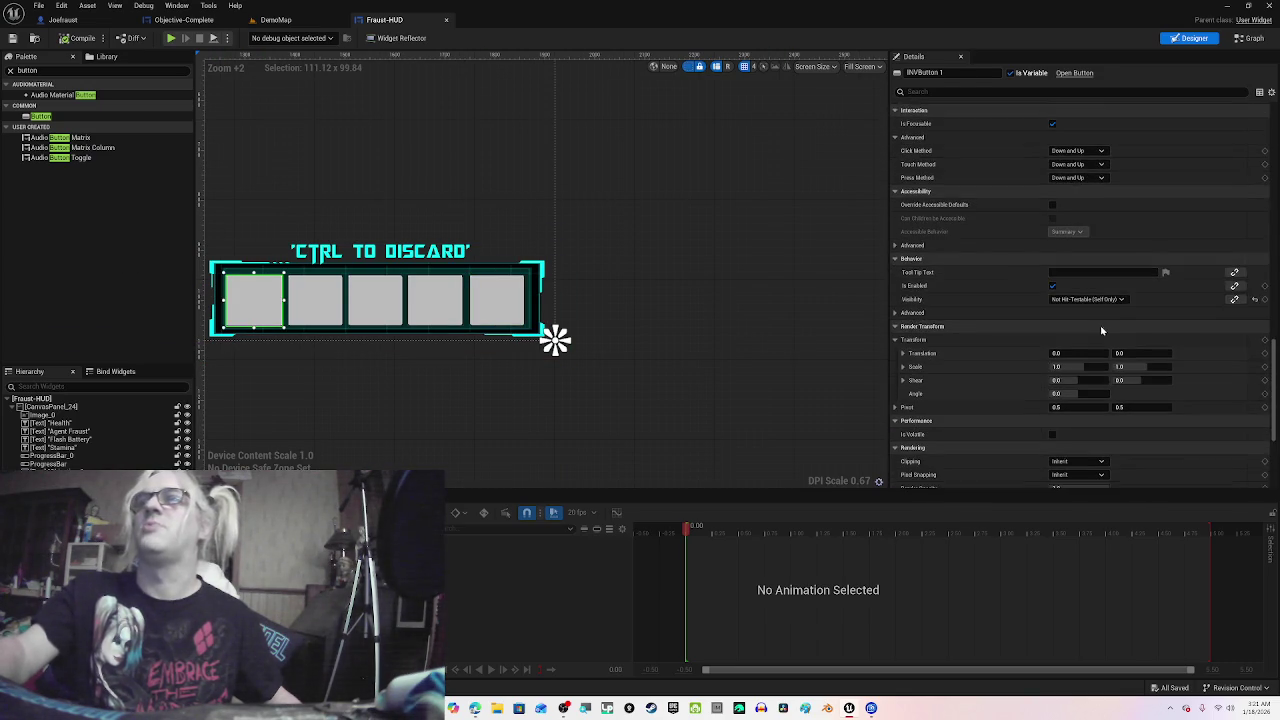
pyautogui.scroll(-5, 1101, 330)
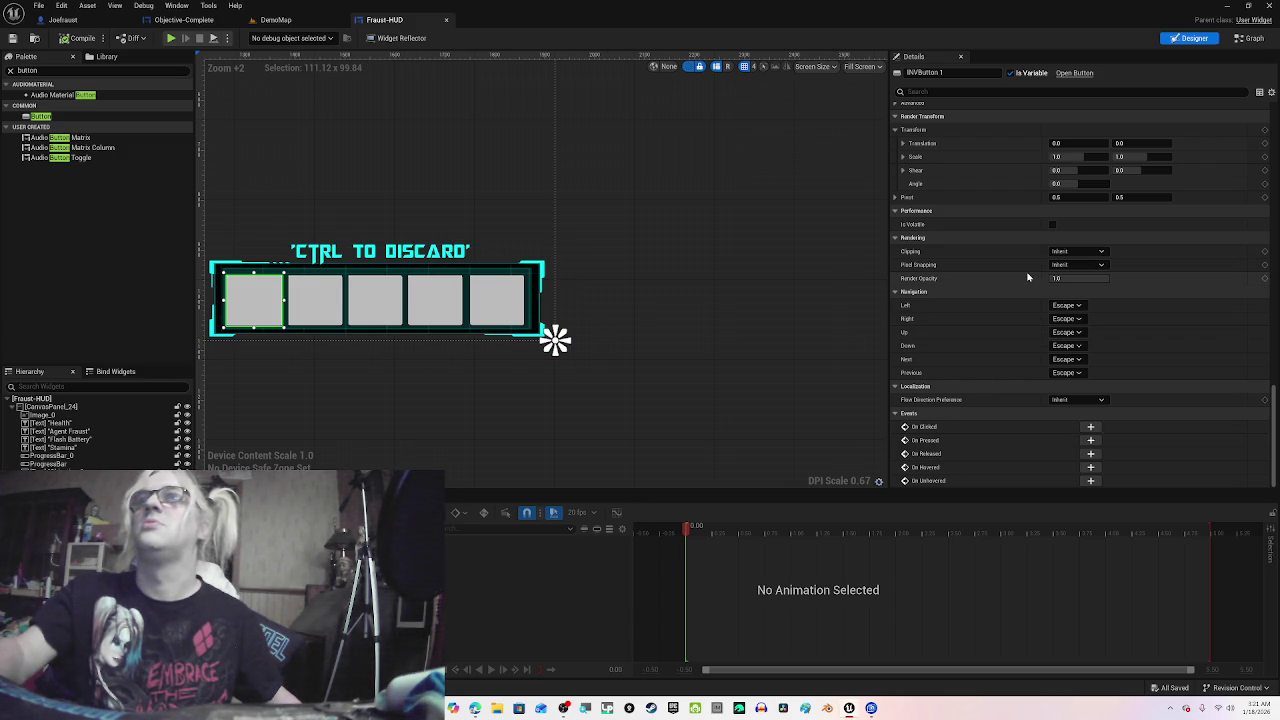
pyautogui.scroll(3, 1027, 277)
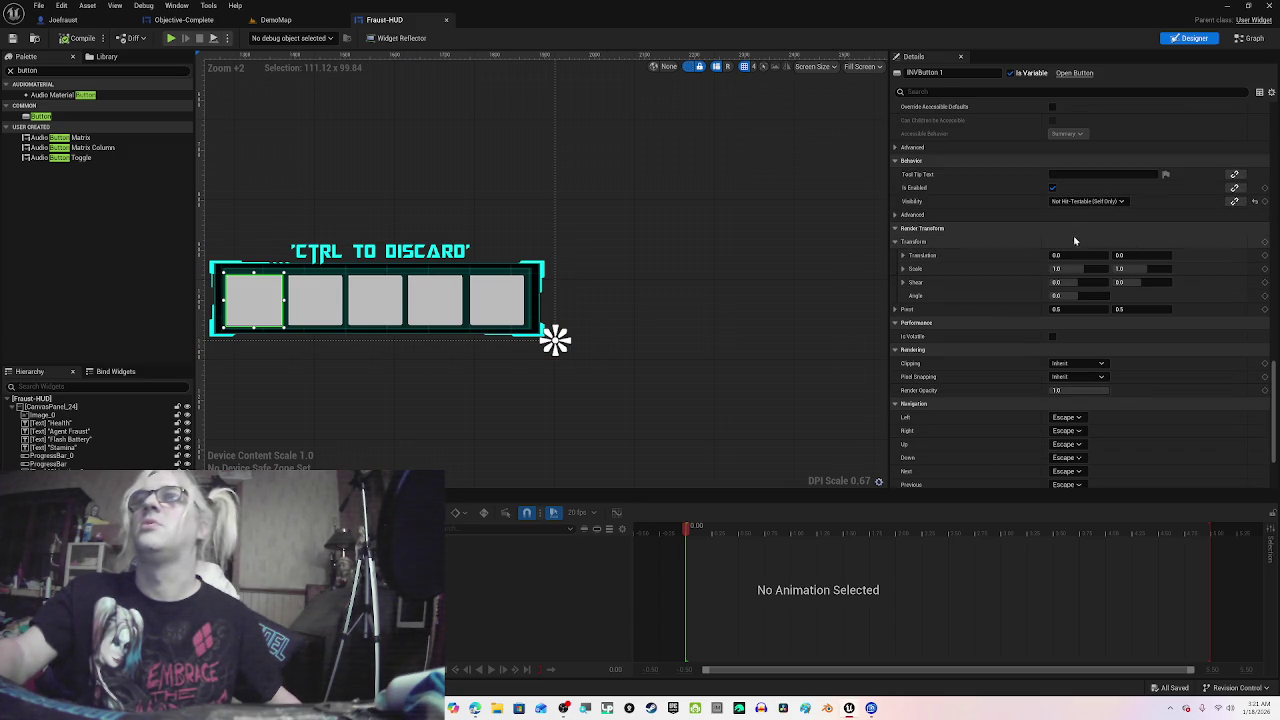
pyautogui.click(1087, 201)
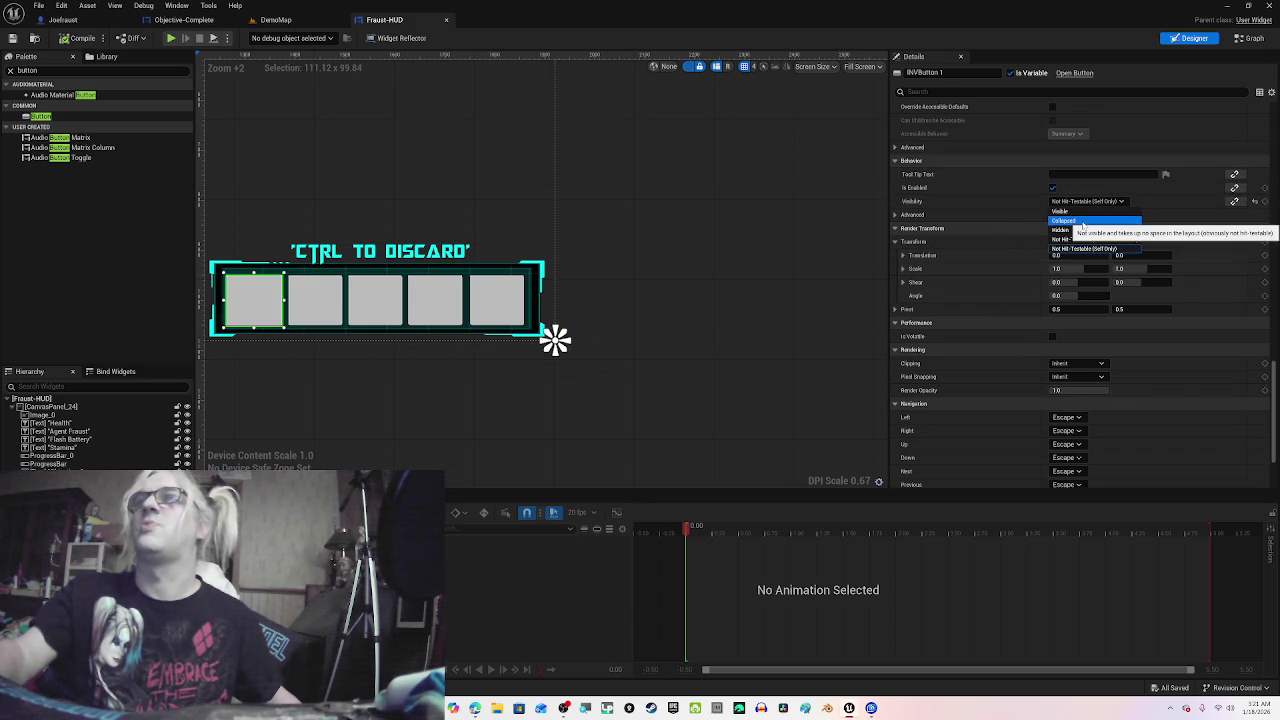
pyautogui.click(1083, 230)
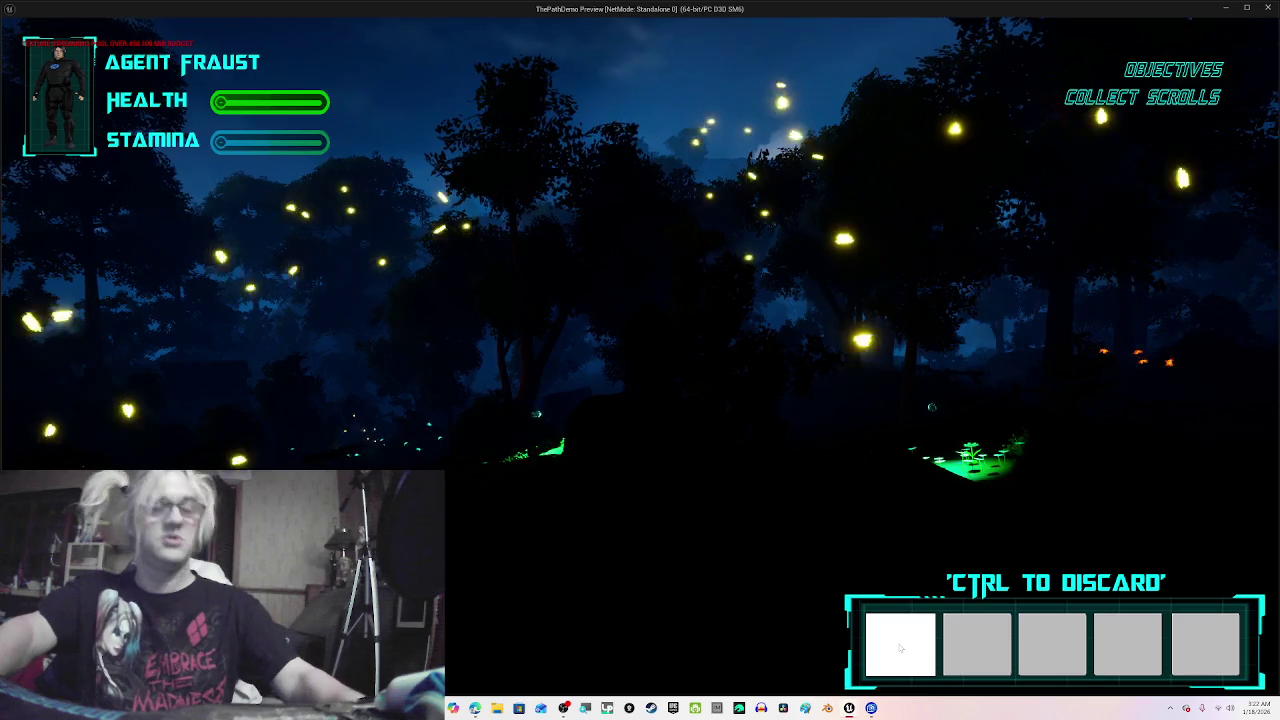
# Step: Close the standalone ThePathDemo preview with Esc
pyautogui.press('Escape')
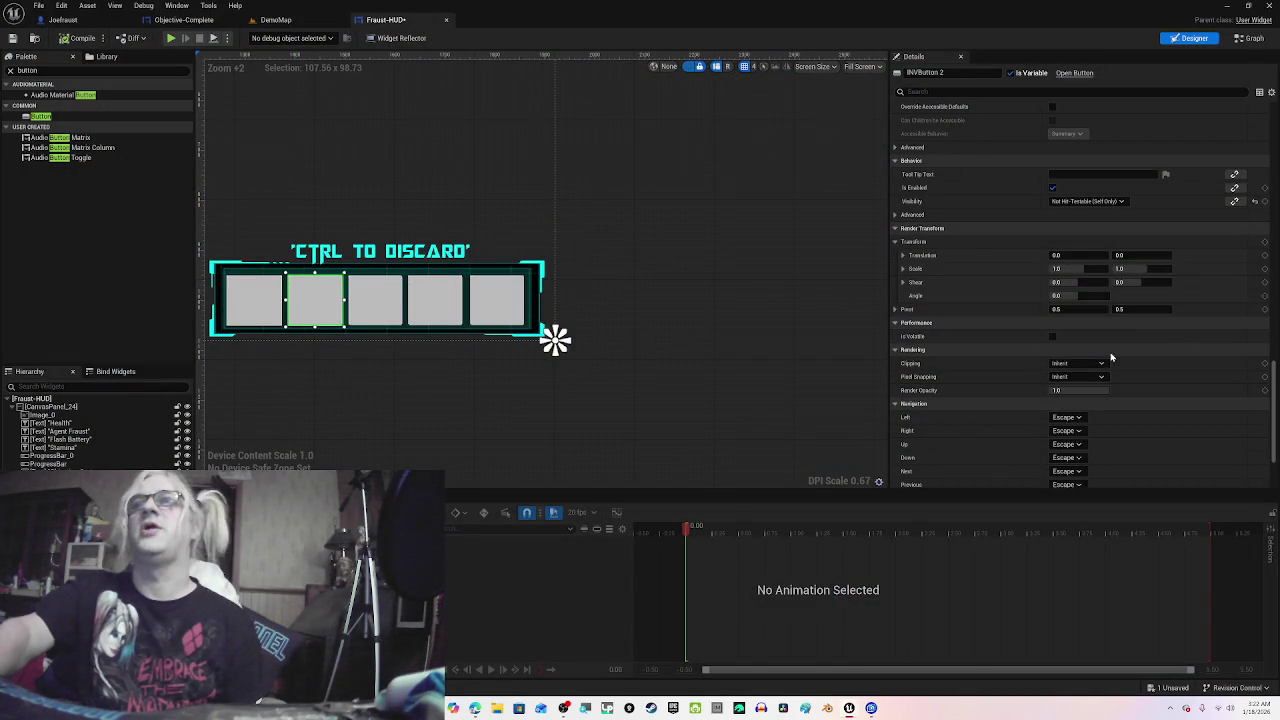
# Step: Set INVButton 2 and INVButton 3 visibility to Hidden
pyautogui.scroll(-5, 1110, 380)
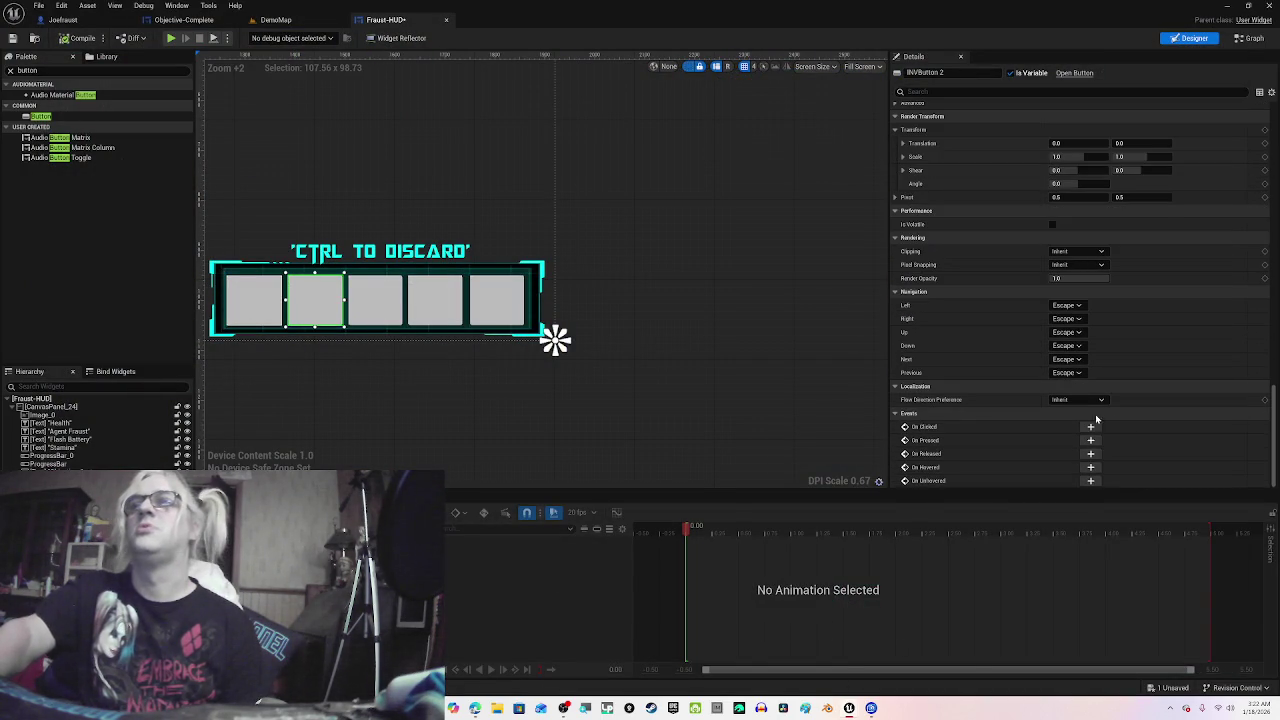
pyautogui.scroll(10, 1099, 388)
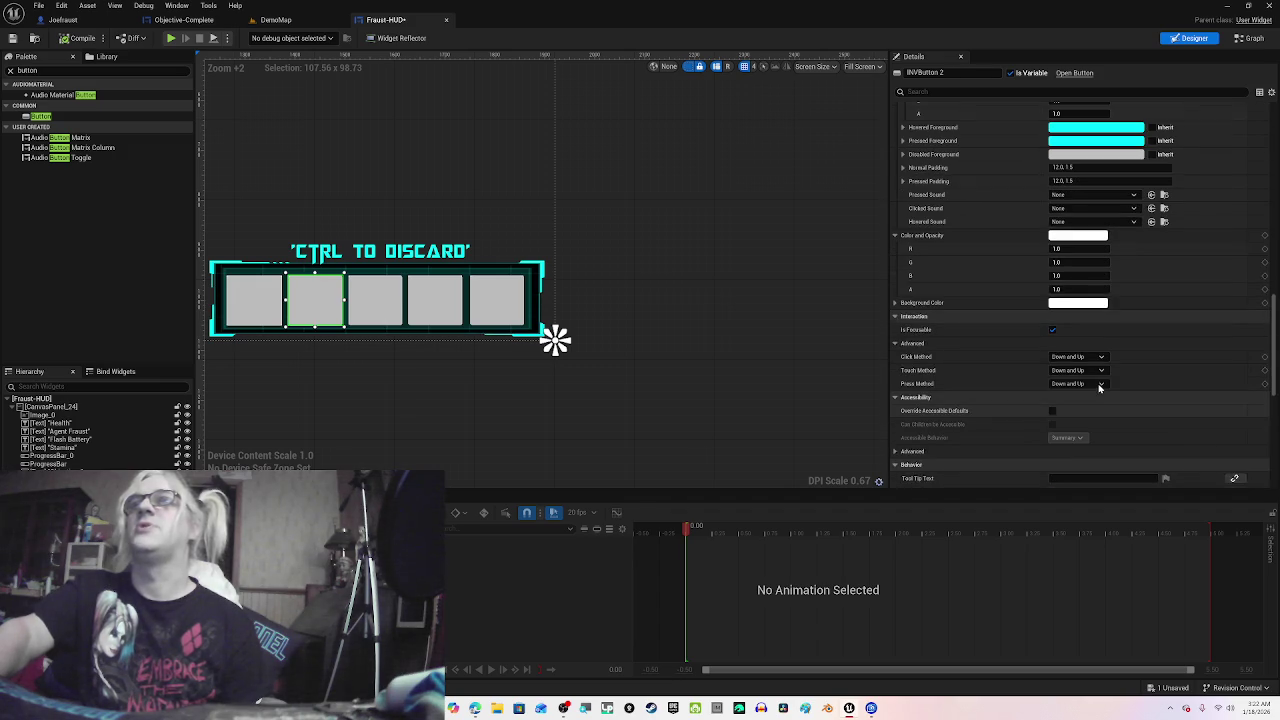
pyautogui.scroll(8, 1099, 388)
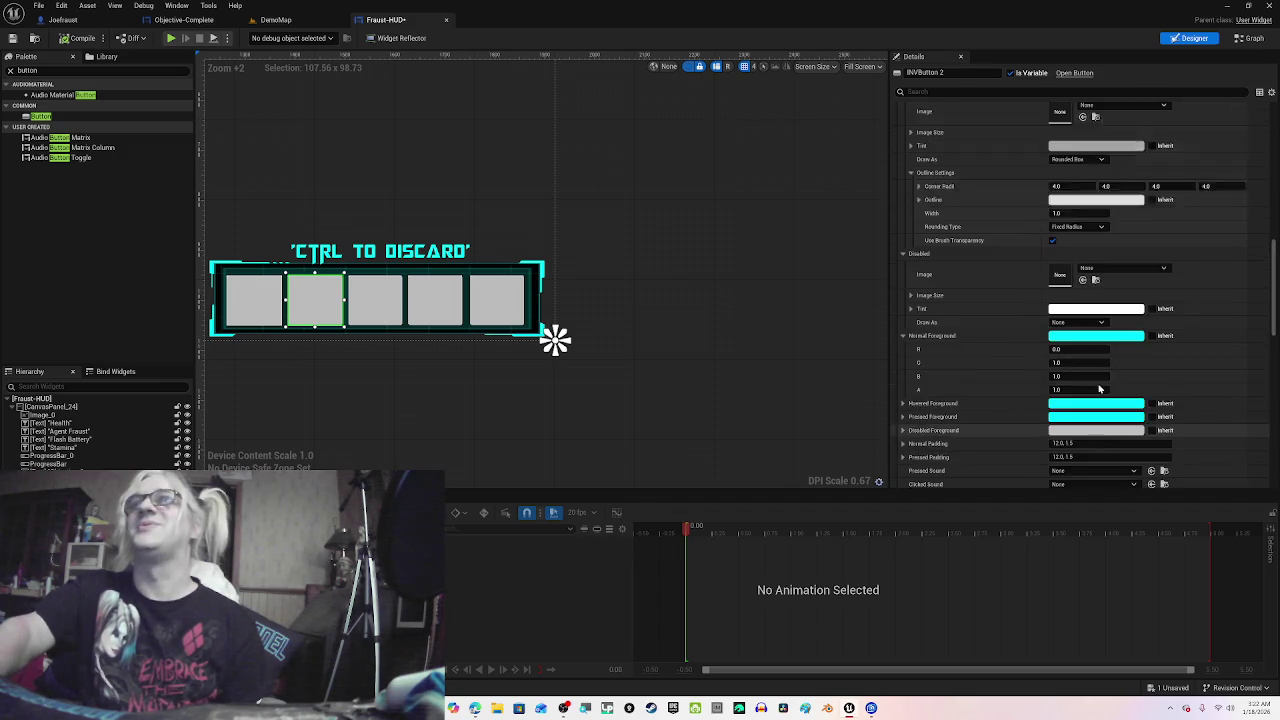
pyautogui.scroll(-5, 1098, 385)
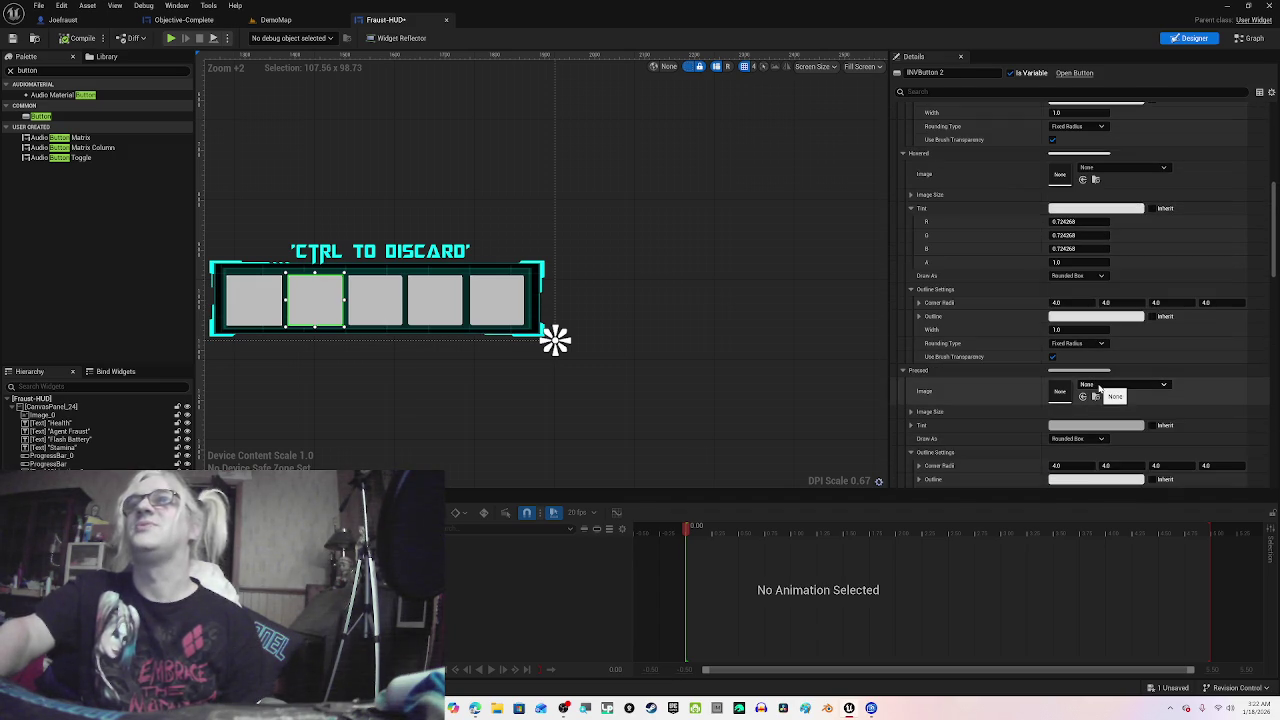
pyautogui.scroll(-15, 1095, 370)
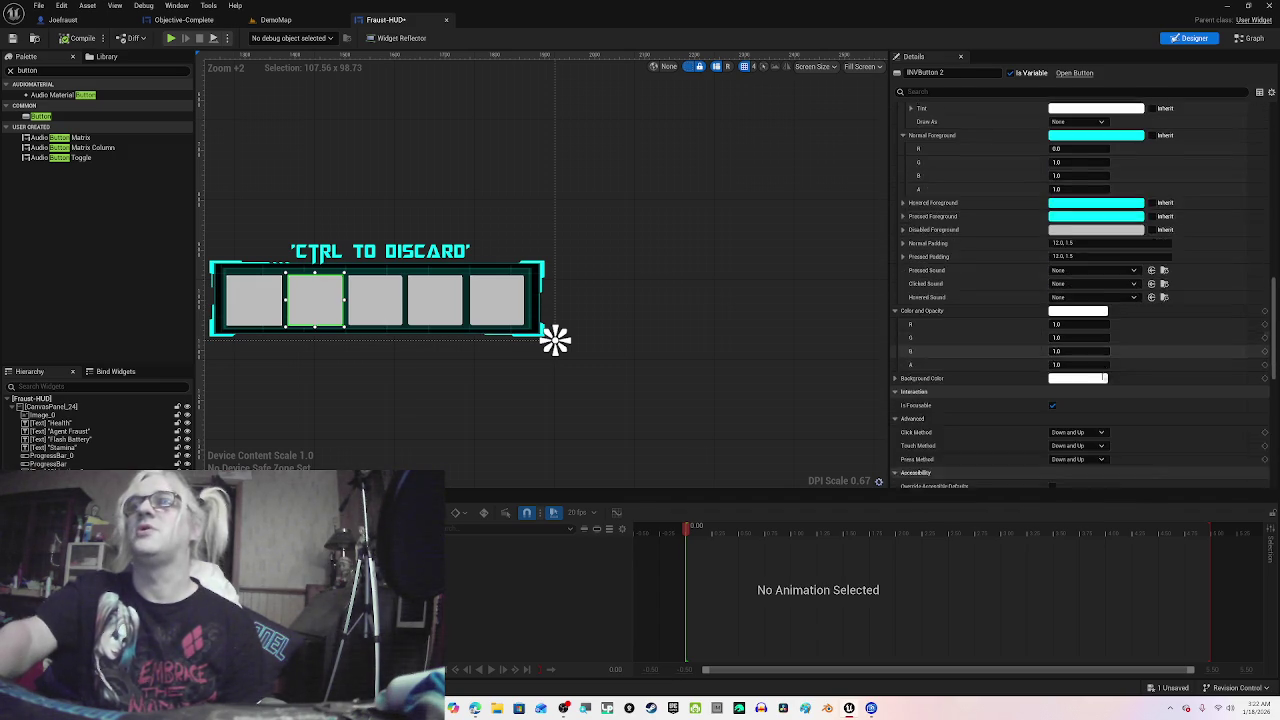
pyautogui.scroll(-1, 1096, 378)
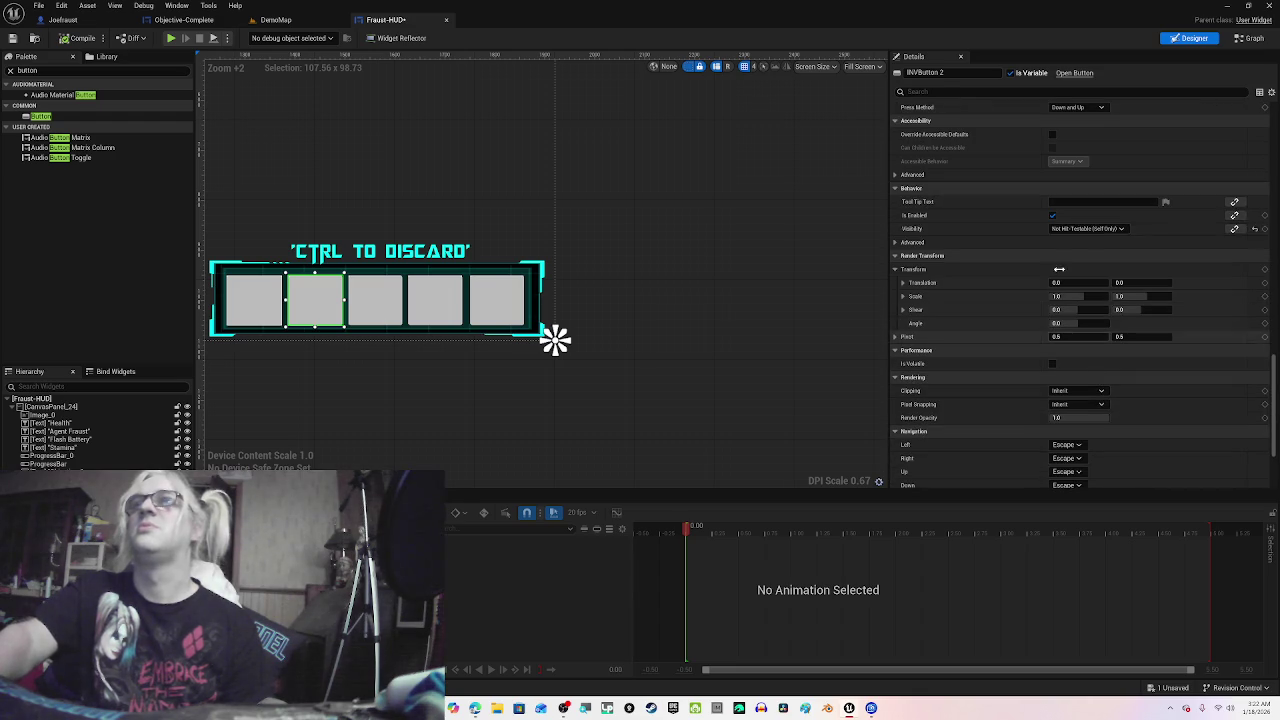
pyautogui.click(1059, 232)
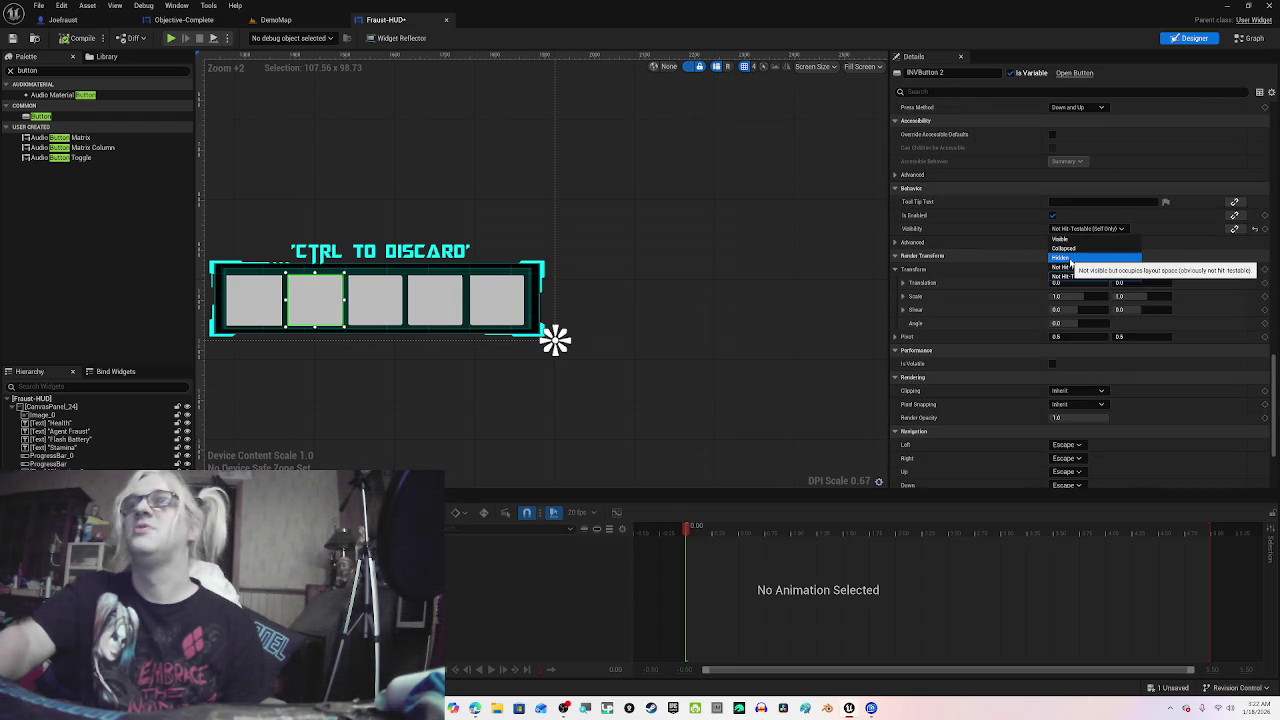
pyautogui.click(1060, 258)
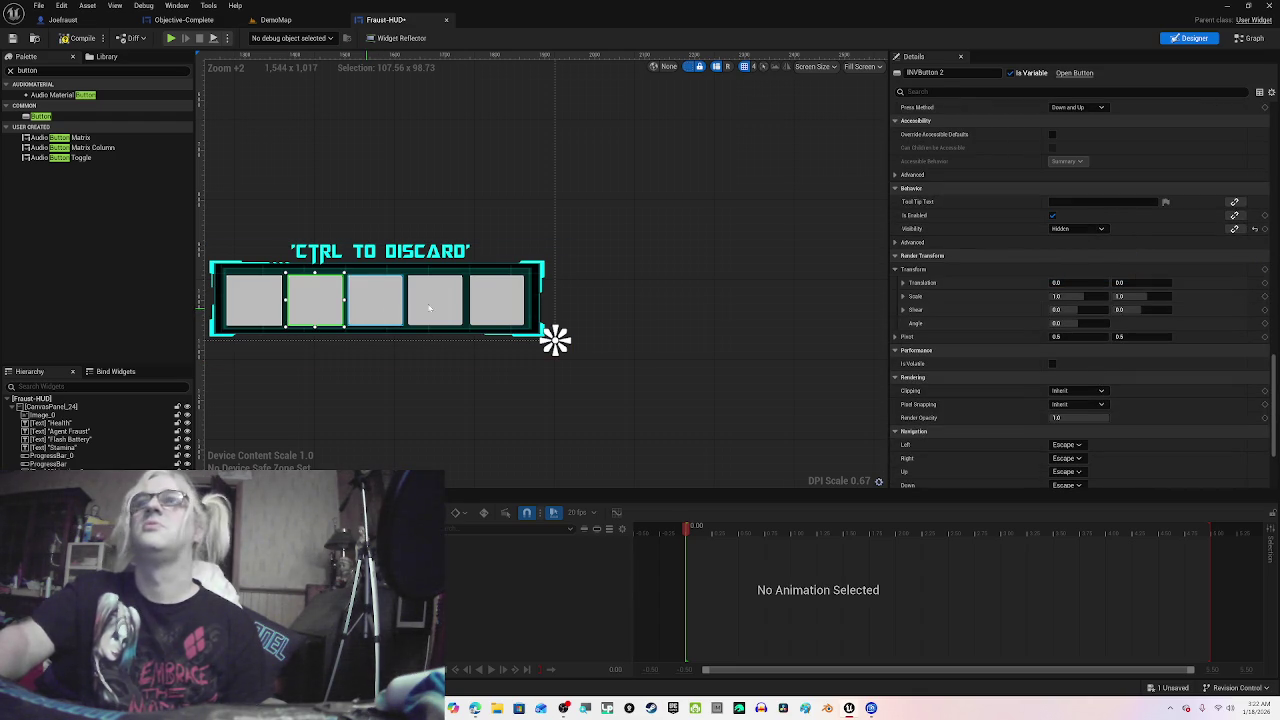
pyautogui.click(380, 305)
pyautogui.click(1085, 228)
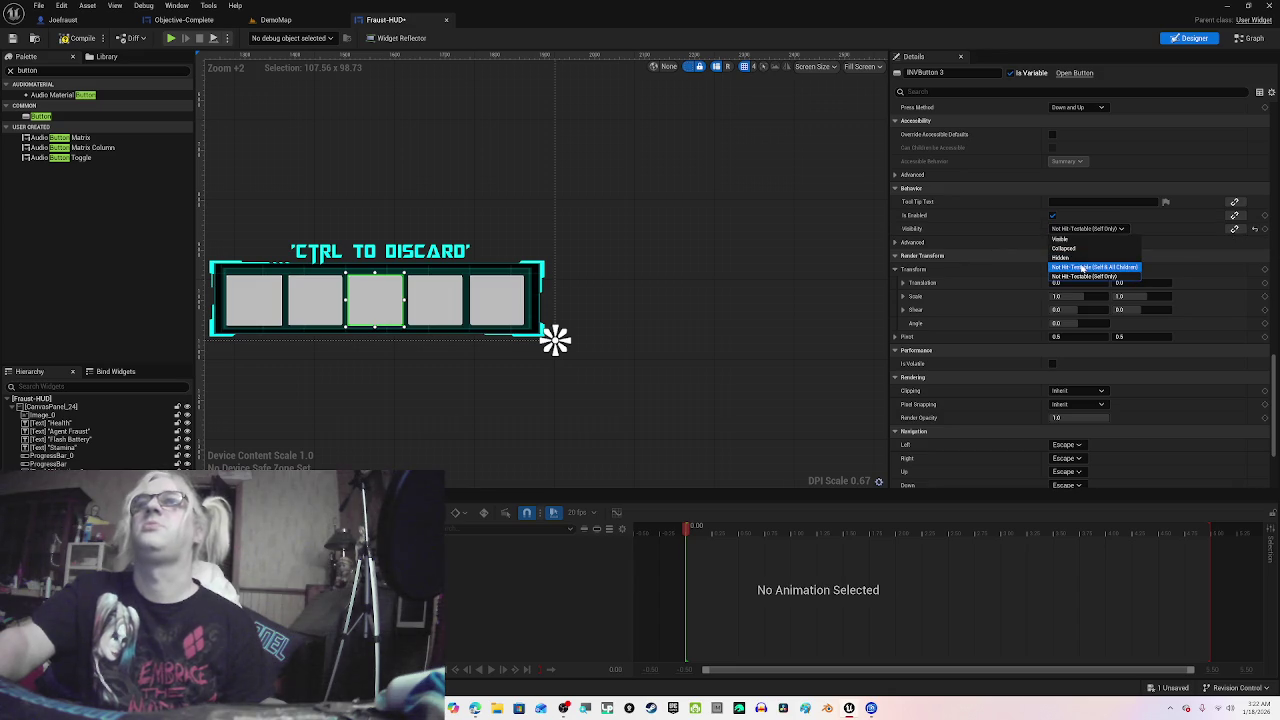
pyautogui.click(1062, 257)
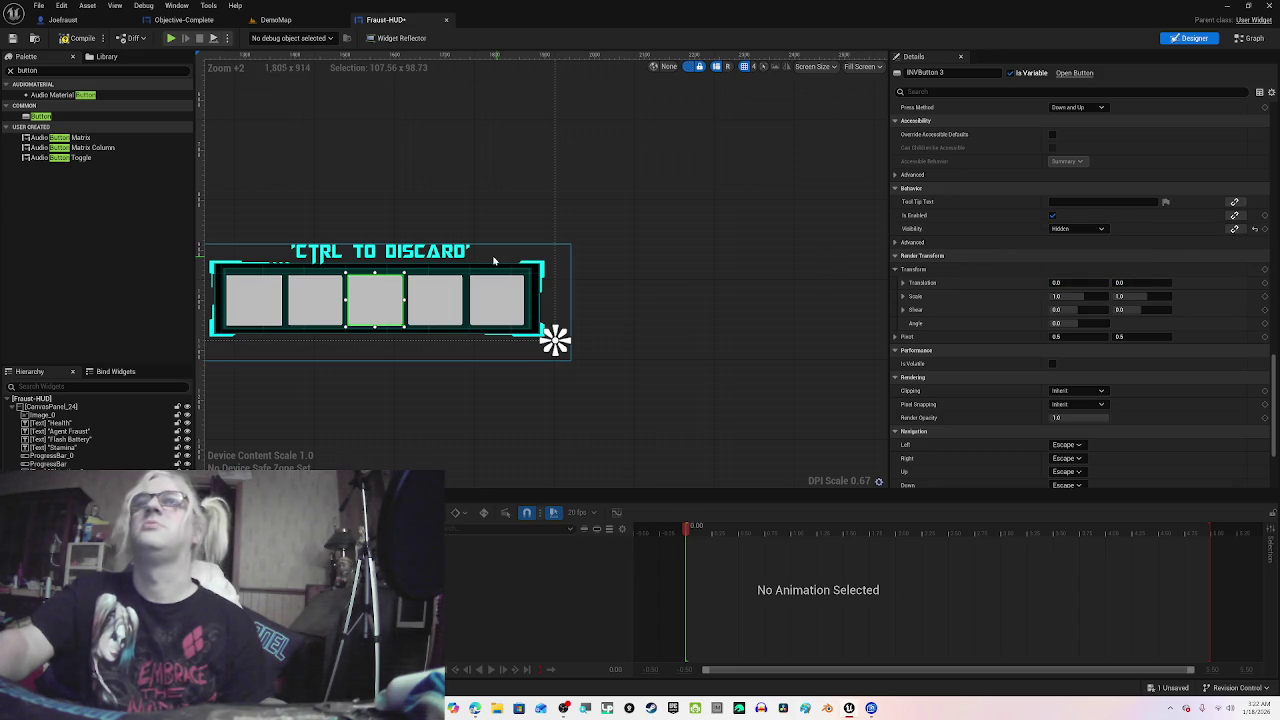
# Step: Set INVButton 4 and INVButton 5 to Hidden and save the Fraust-HUD widget
pyautogui.click(435, 300)
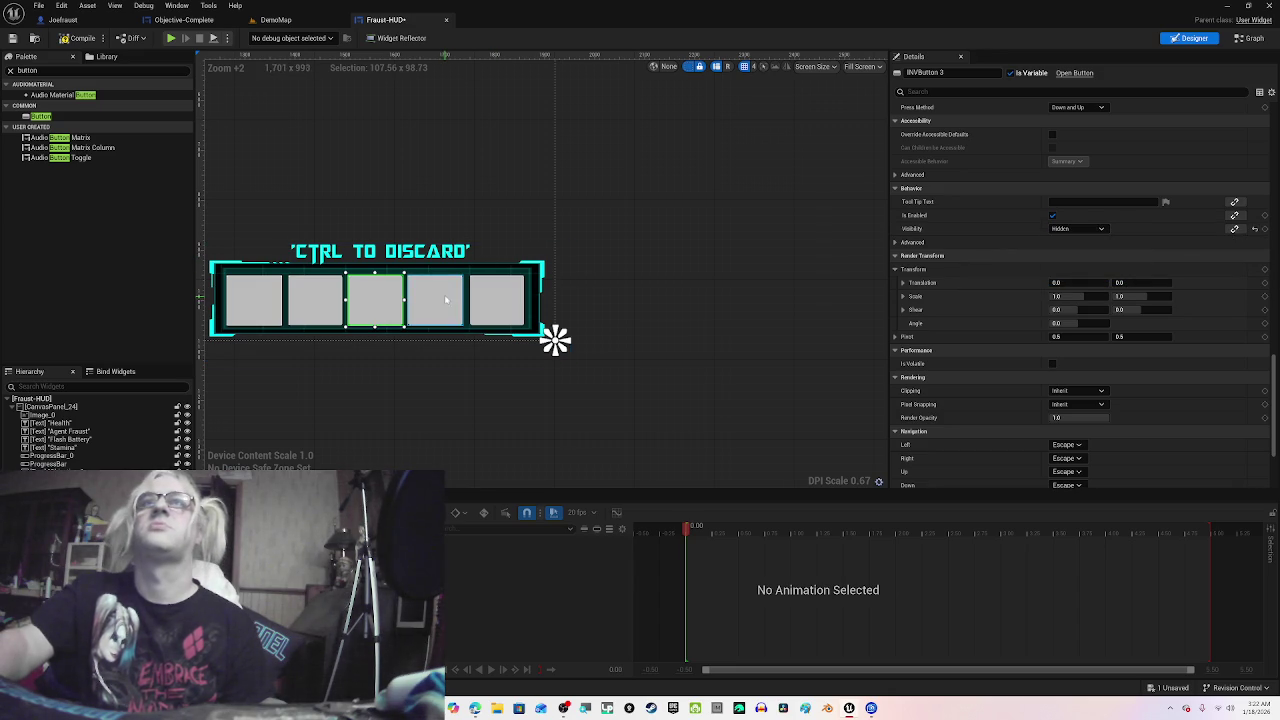
pyautogui.click(1085, 229)
pyautogui.click(1062, 258)
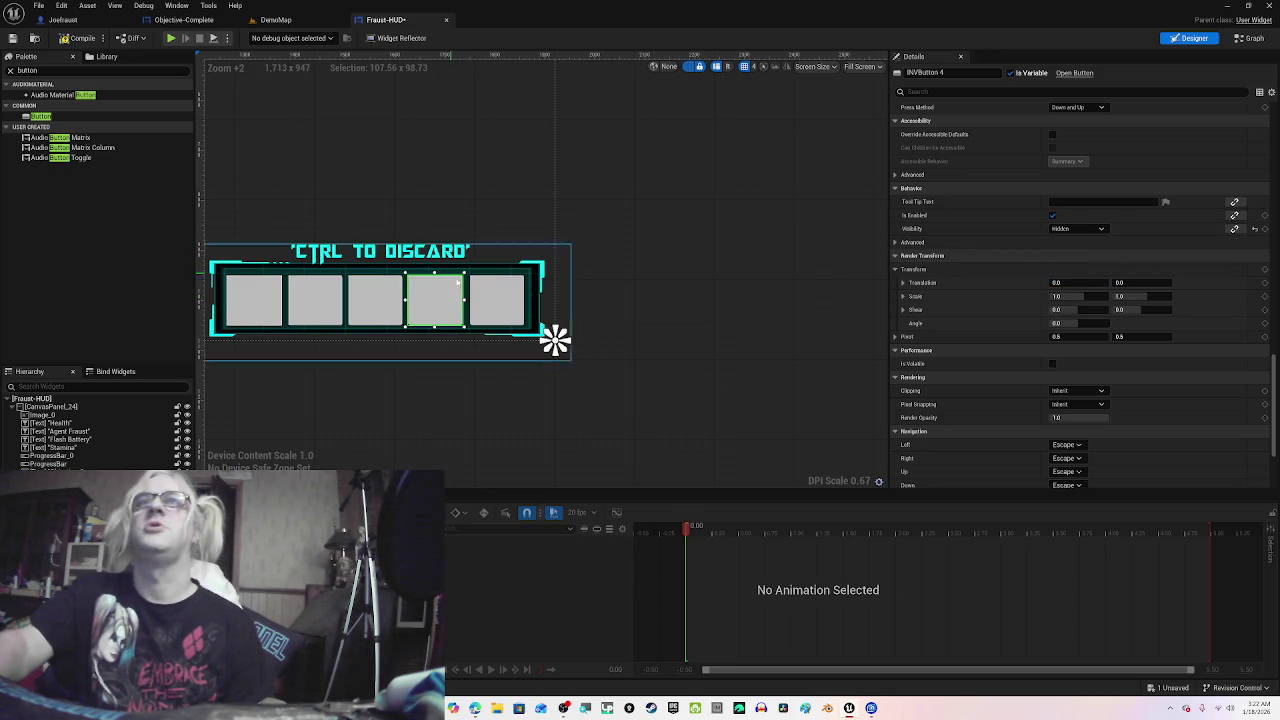
pyautogui.click(488, 290)
pyautogui.click(1085, 229)
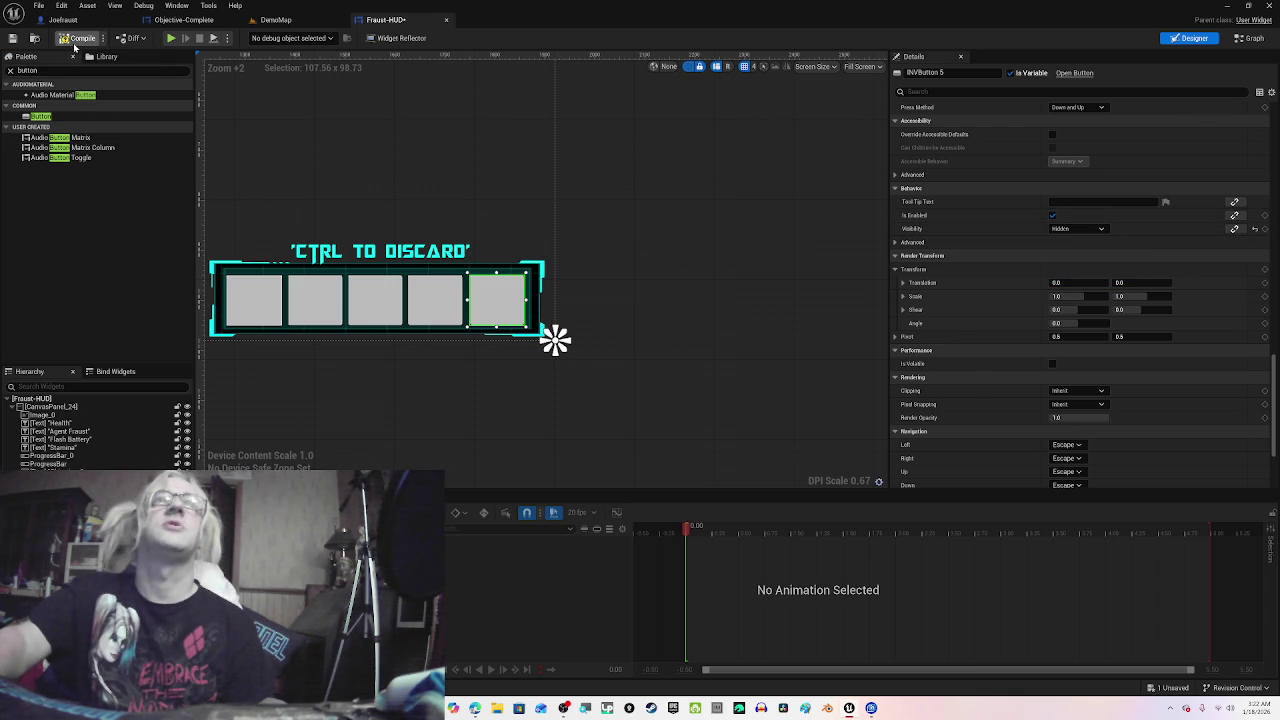
pyautogui.click(12, 40)
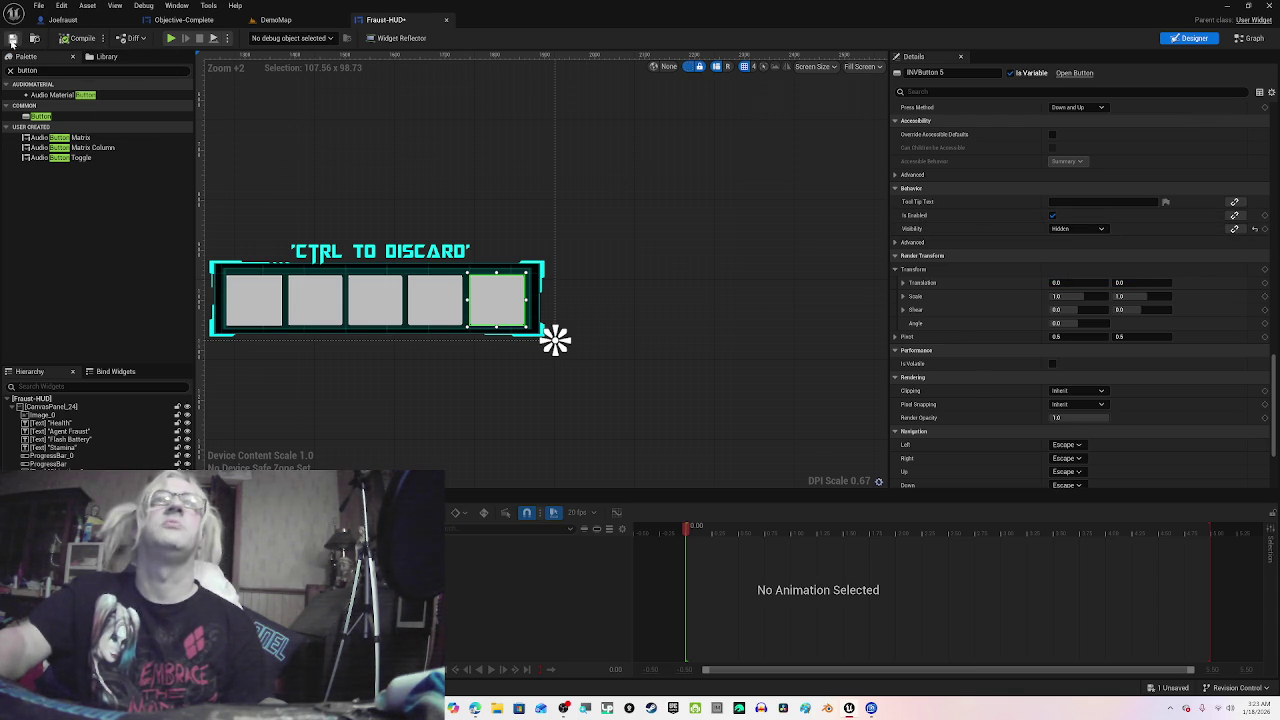
# Step: Switch to DemoMap, look through the File menu without saving, and un-maximize the editor window
pyautogui.click(98, 21)
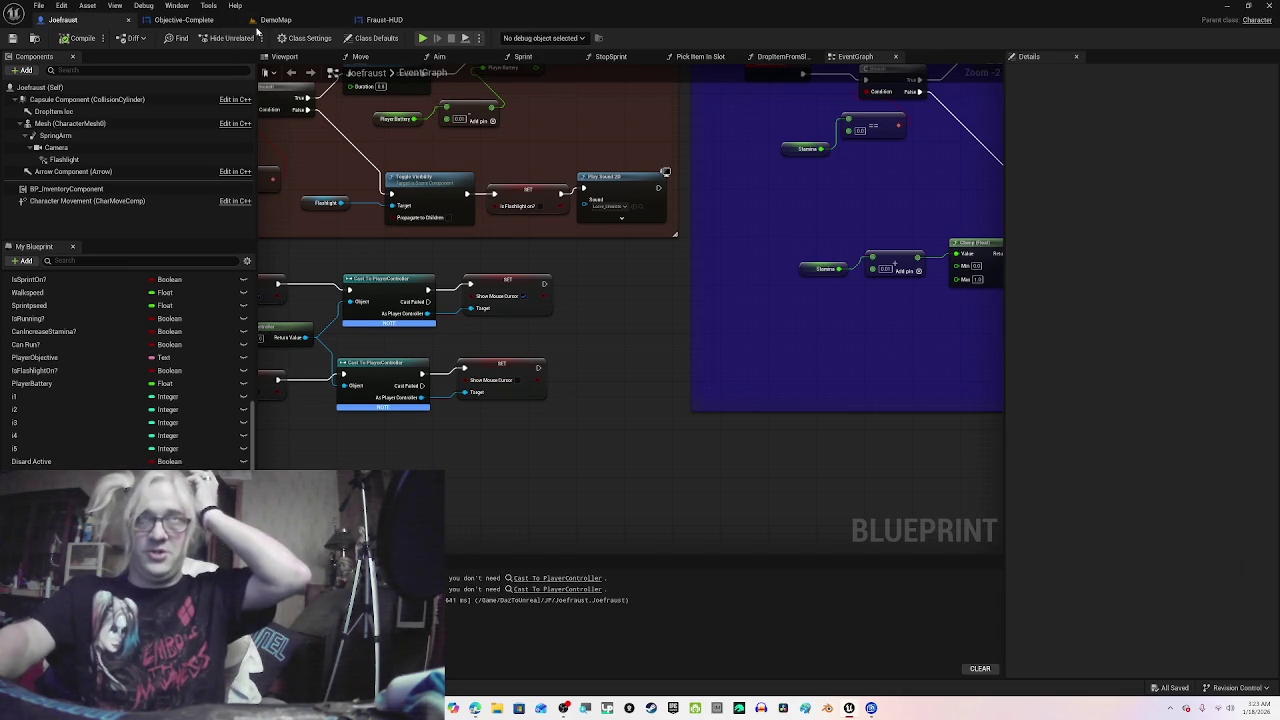
pyautogui.click(274, 20)
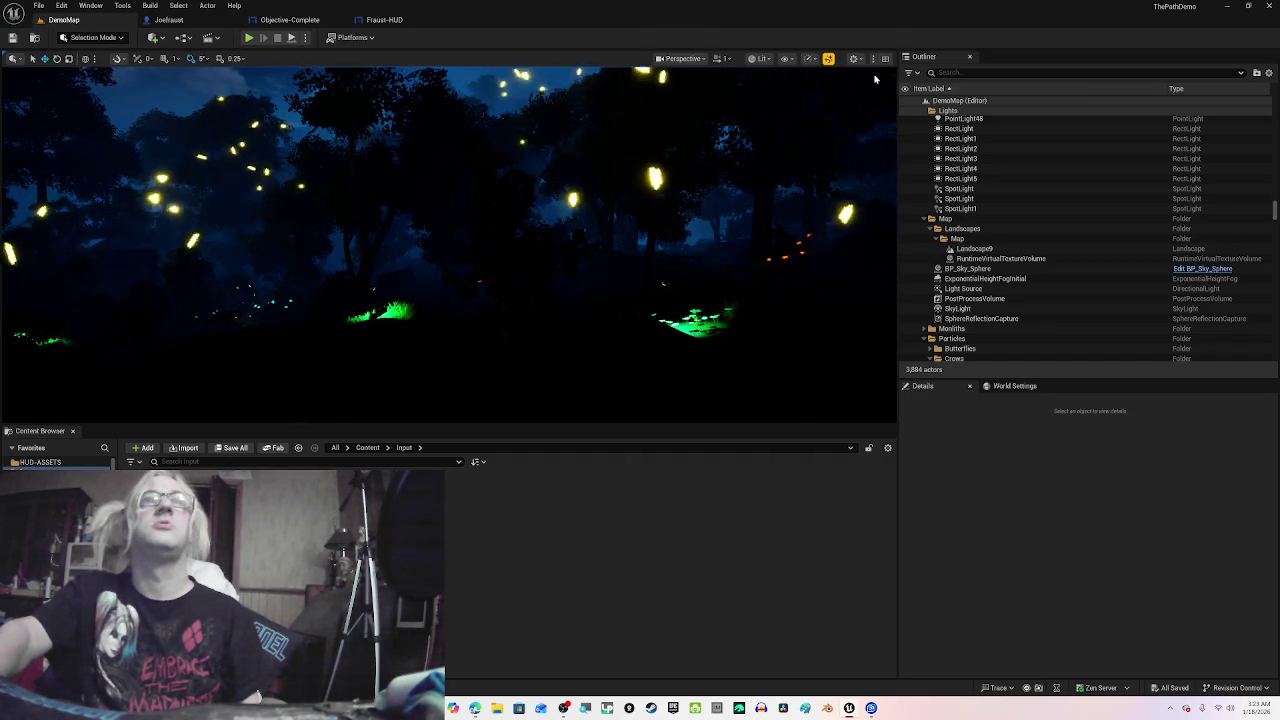
pyautogui.click(40, 13)
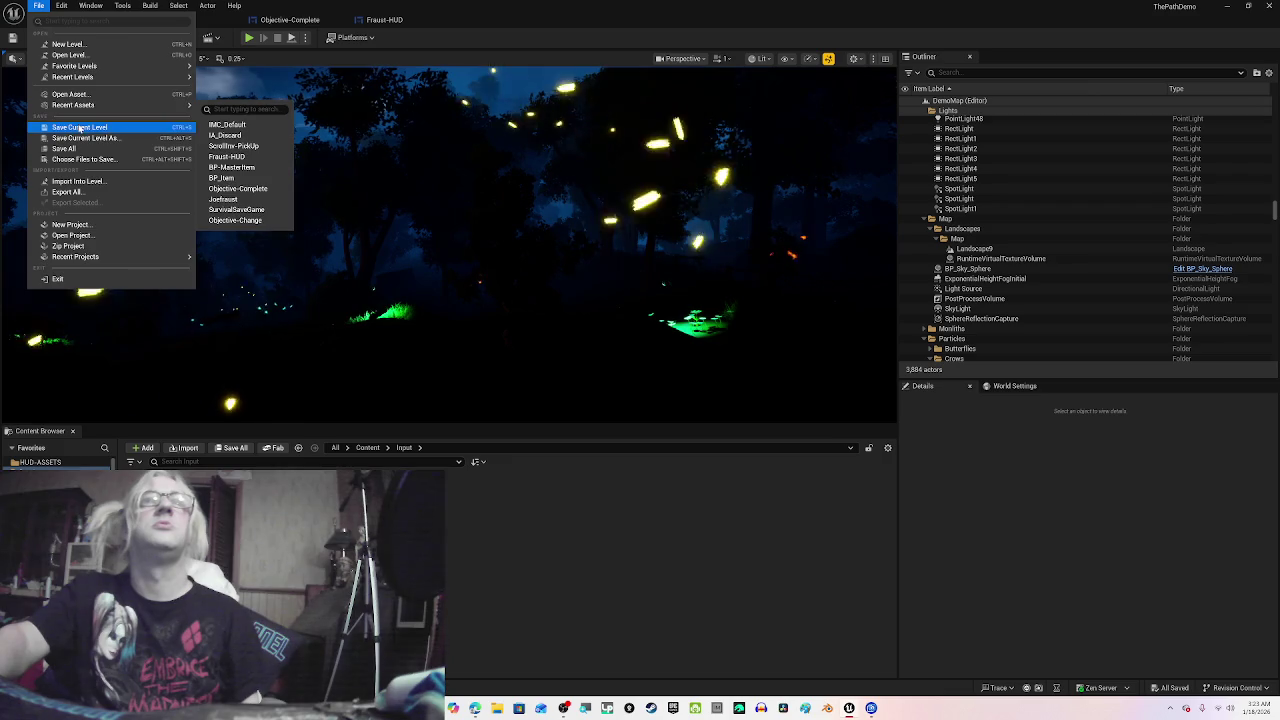
pyautogui.click(62, 30)
pyautogui.click(38, 5)
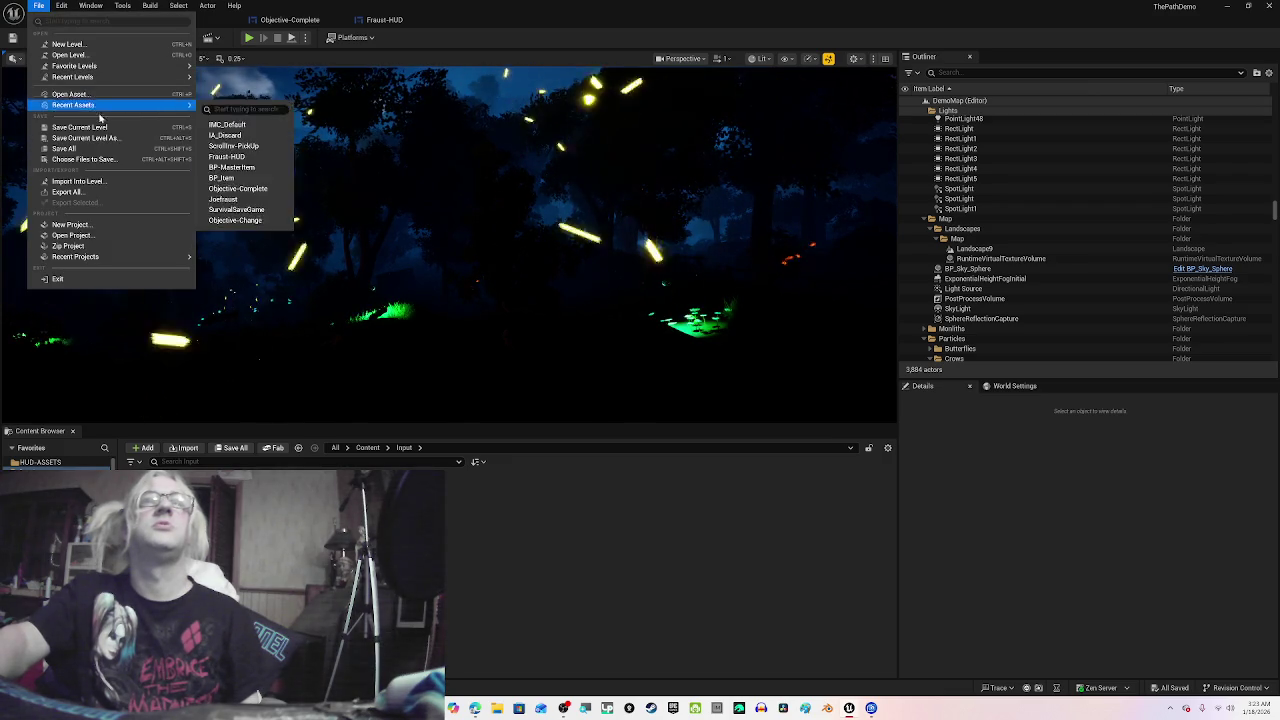
pyautogui.click(372, 148)
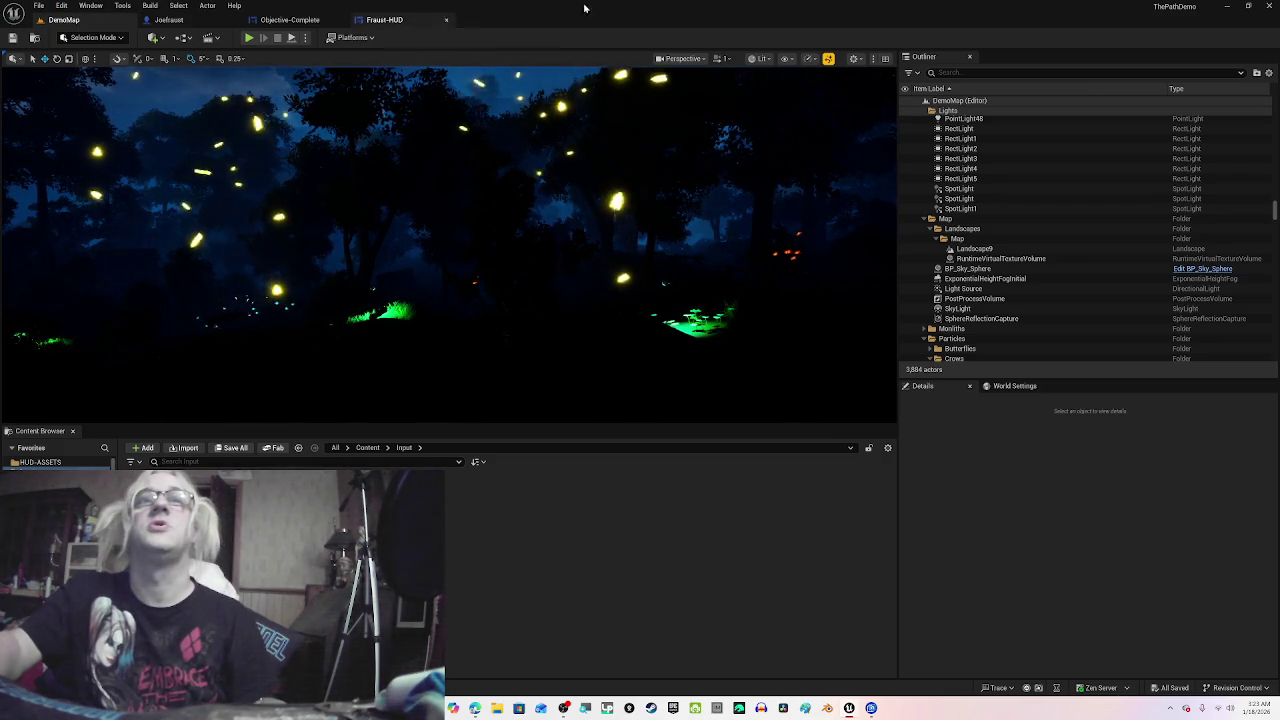
pyautogui.moveTo(626, 12); pyautogui.dragTo(1278, 208)
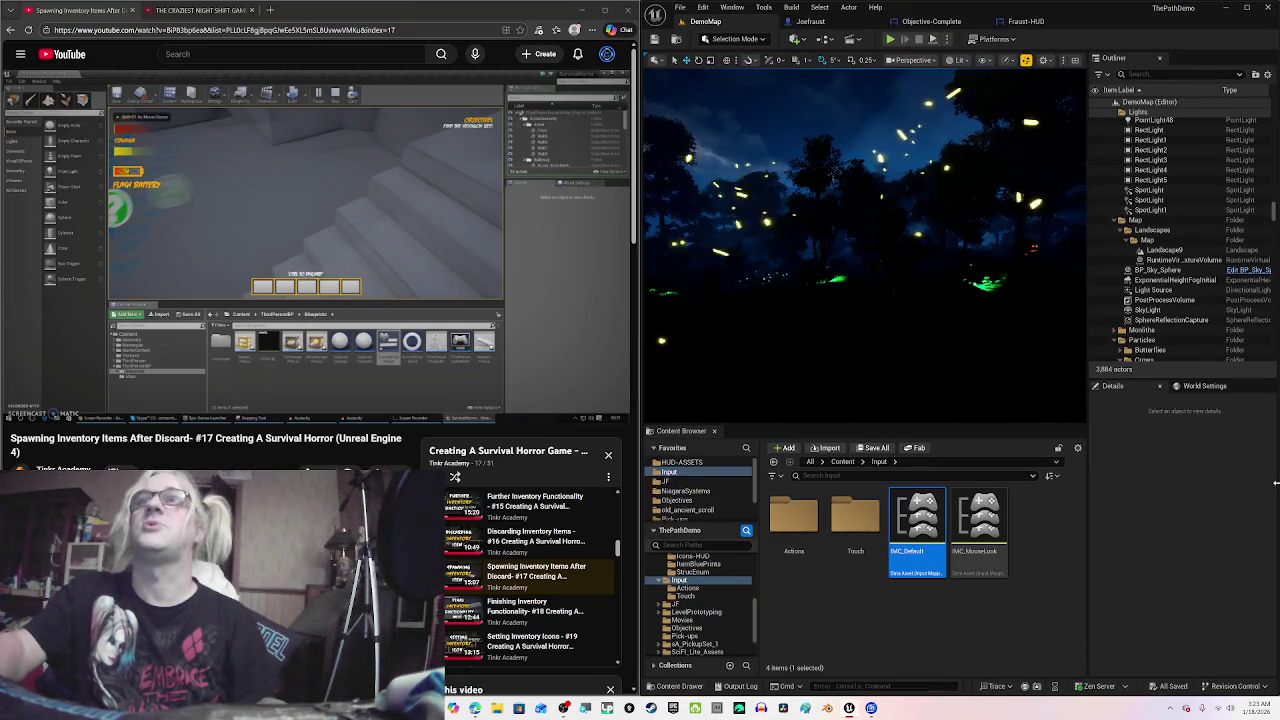
# Step: Bring up the Fraust-HUD designer and play the tutorial video beside it
pyautogui.click(1030, 22)
pyautogui.click(523, 194)
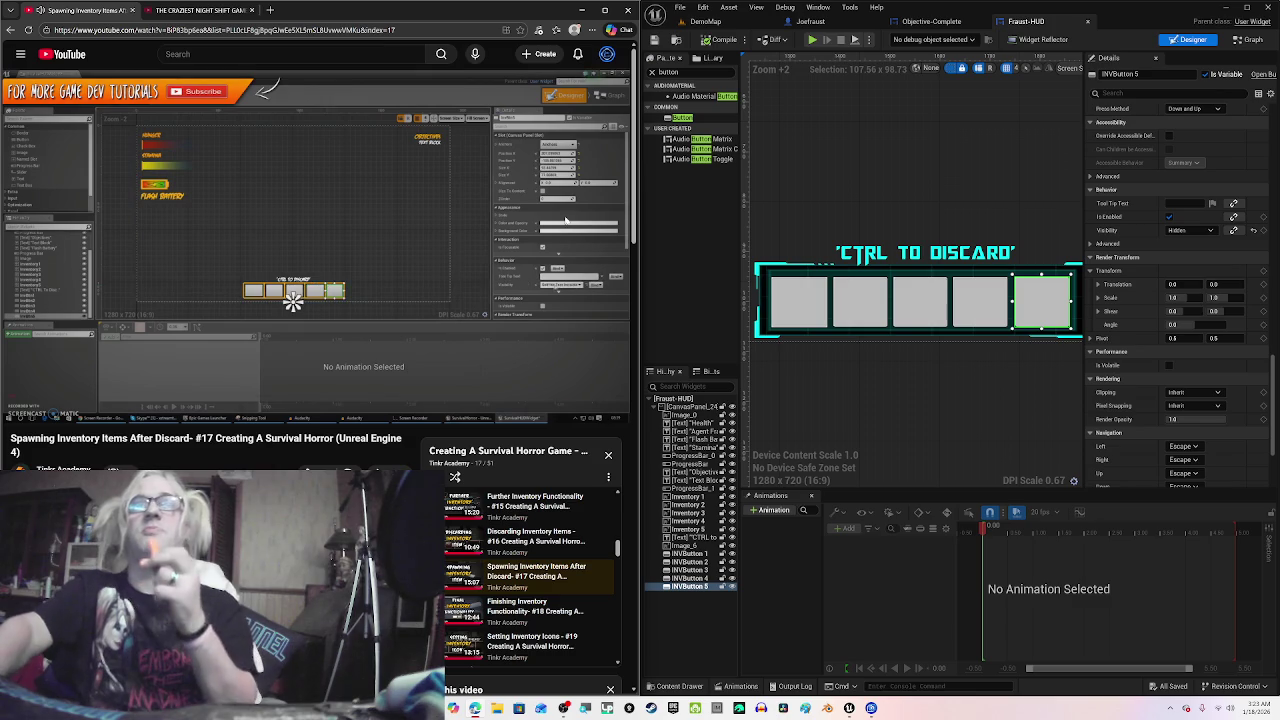
pyautogui.moveTo(570, 225)
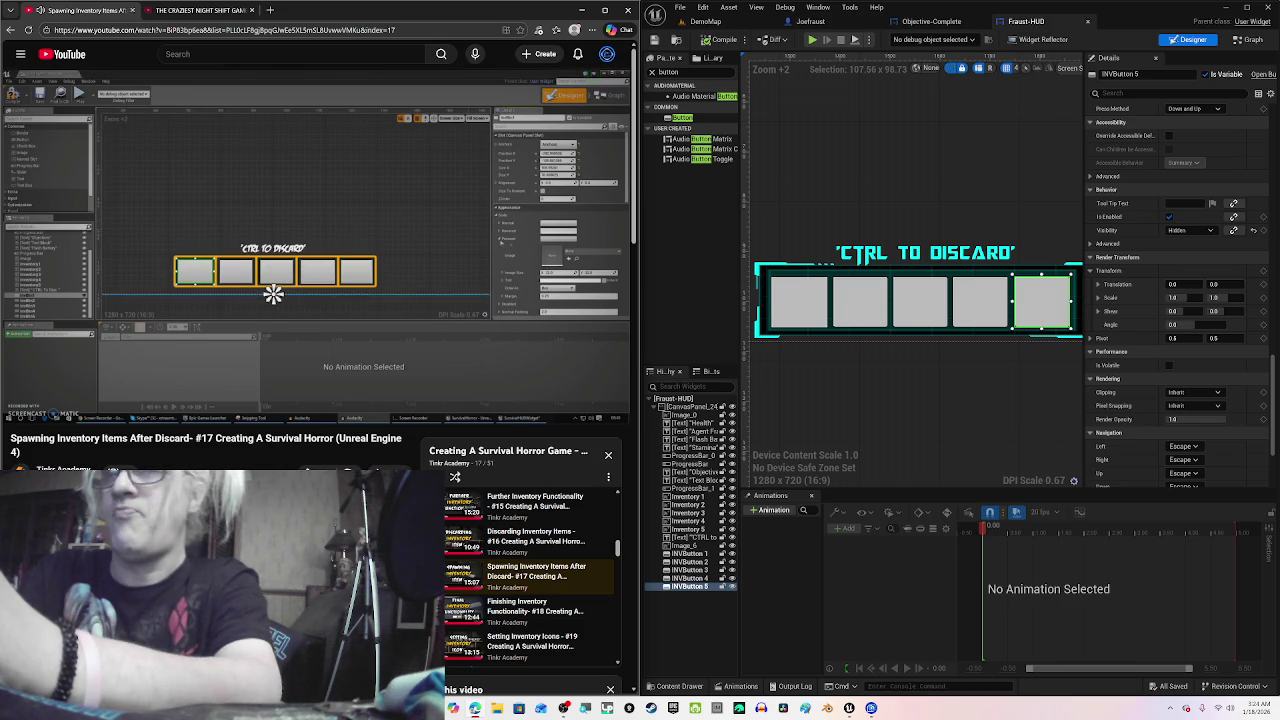
pyautogui.moveTo(254, 153)
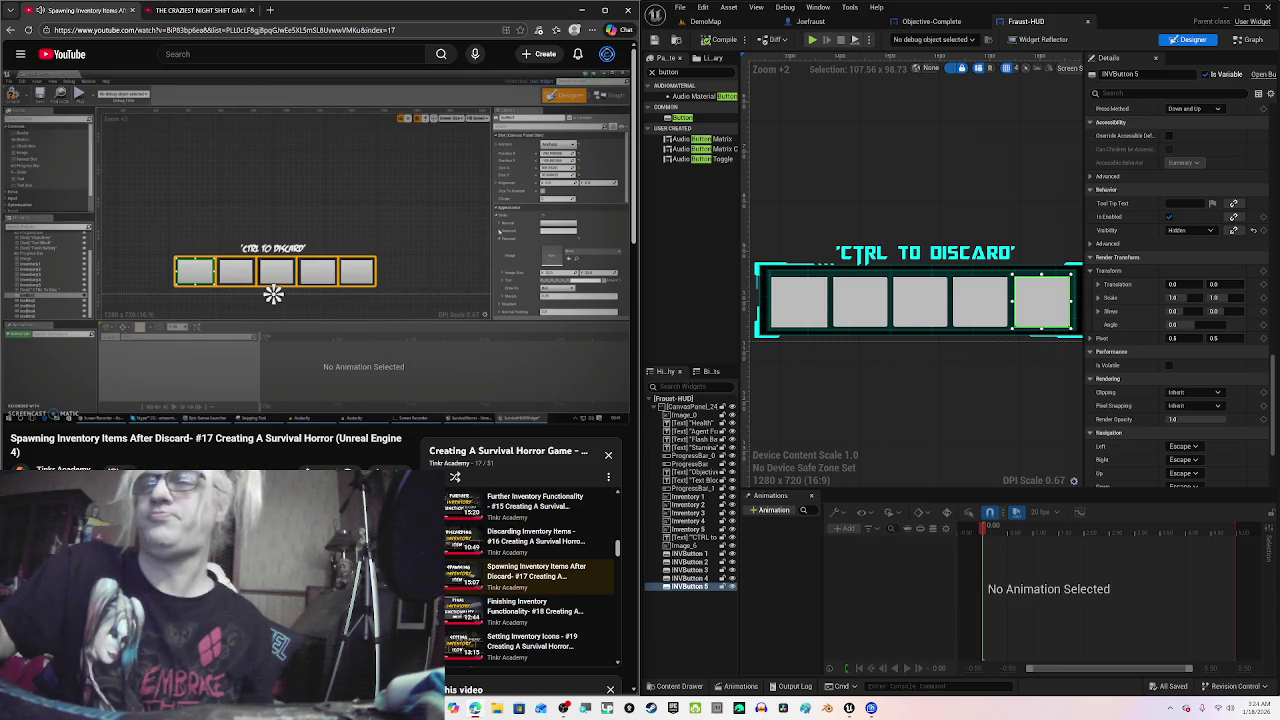
pyautogui.moveTo(106, 104)
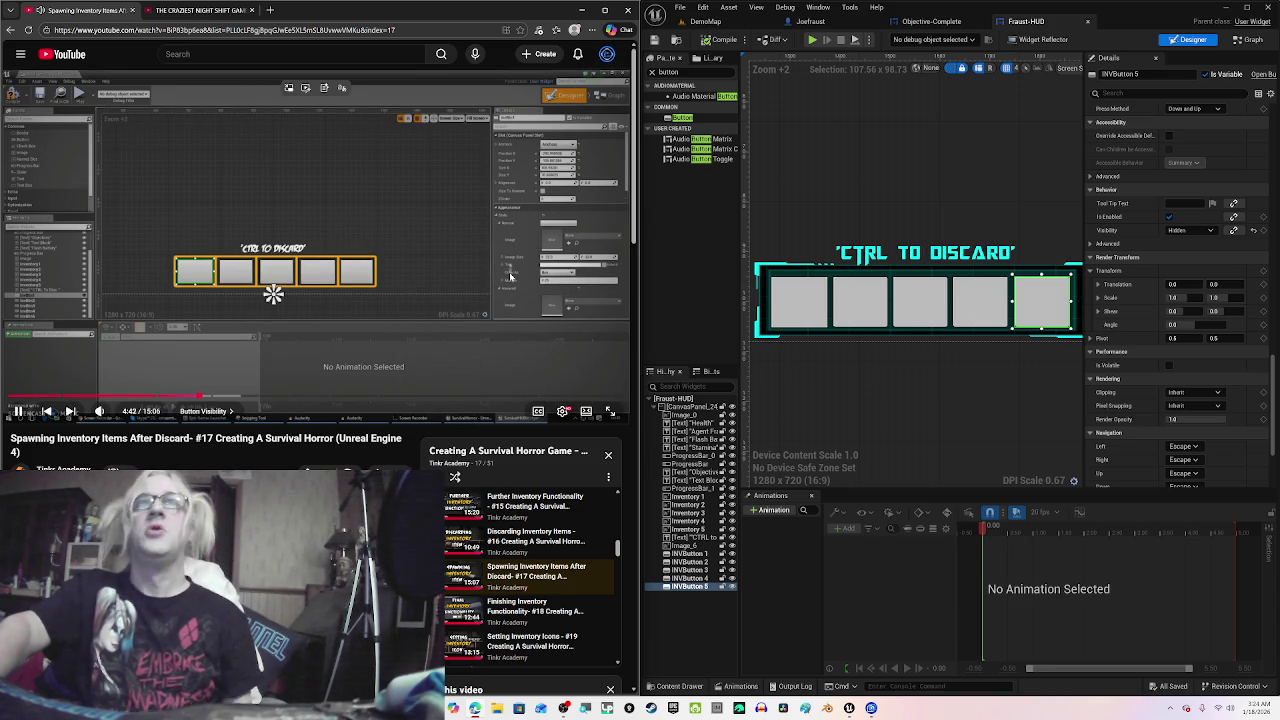
# Step: Rewind the tutorial to 3:44, resume it, and select INVButton 1
pyautogui.press('k')
pyautogui.press('j')
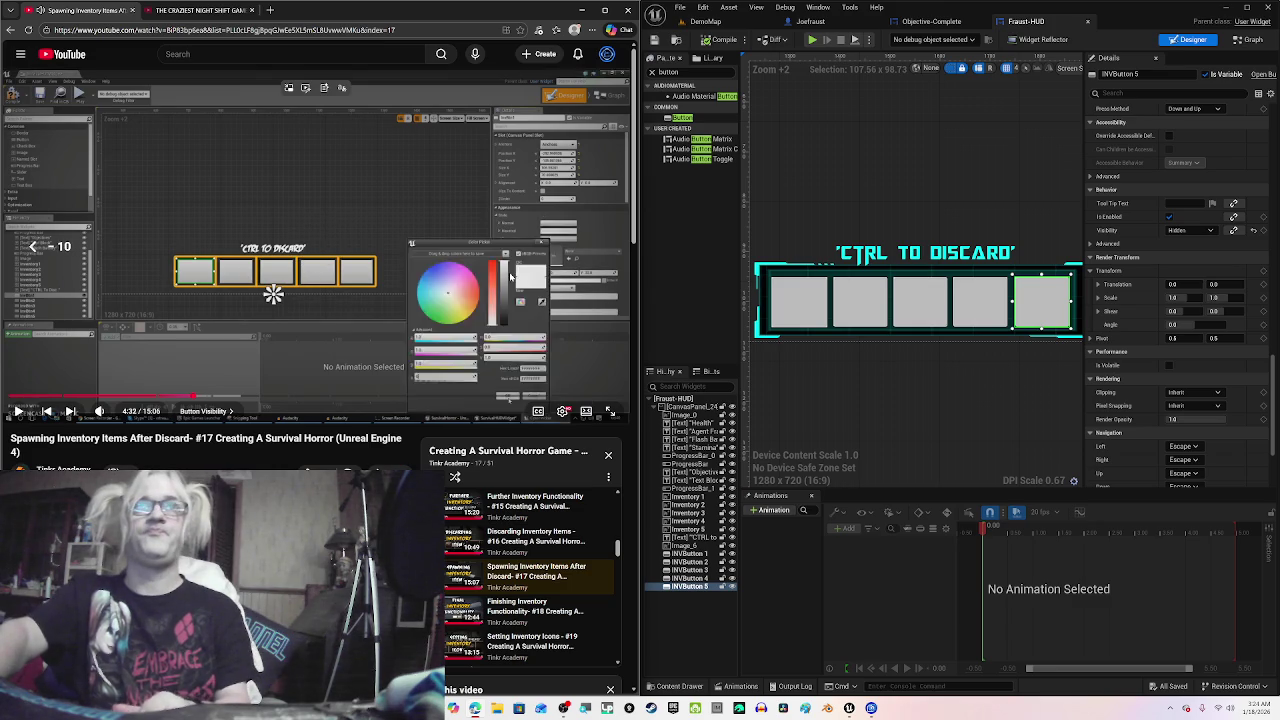
pyautogui.press('j')
pyautogui.press('j')
pyautogui.press('j')
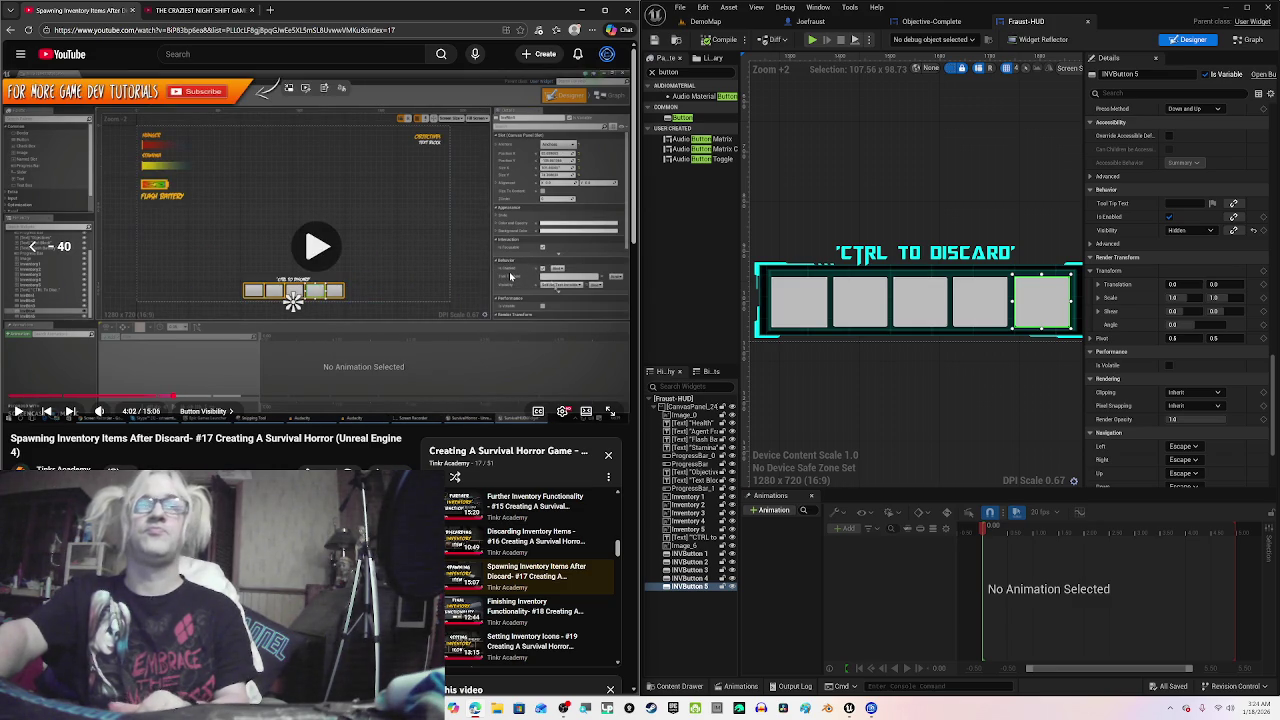
pyautogui.press('k')
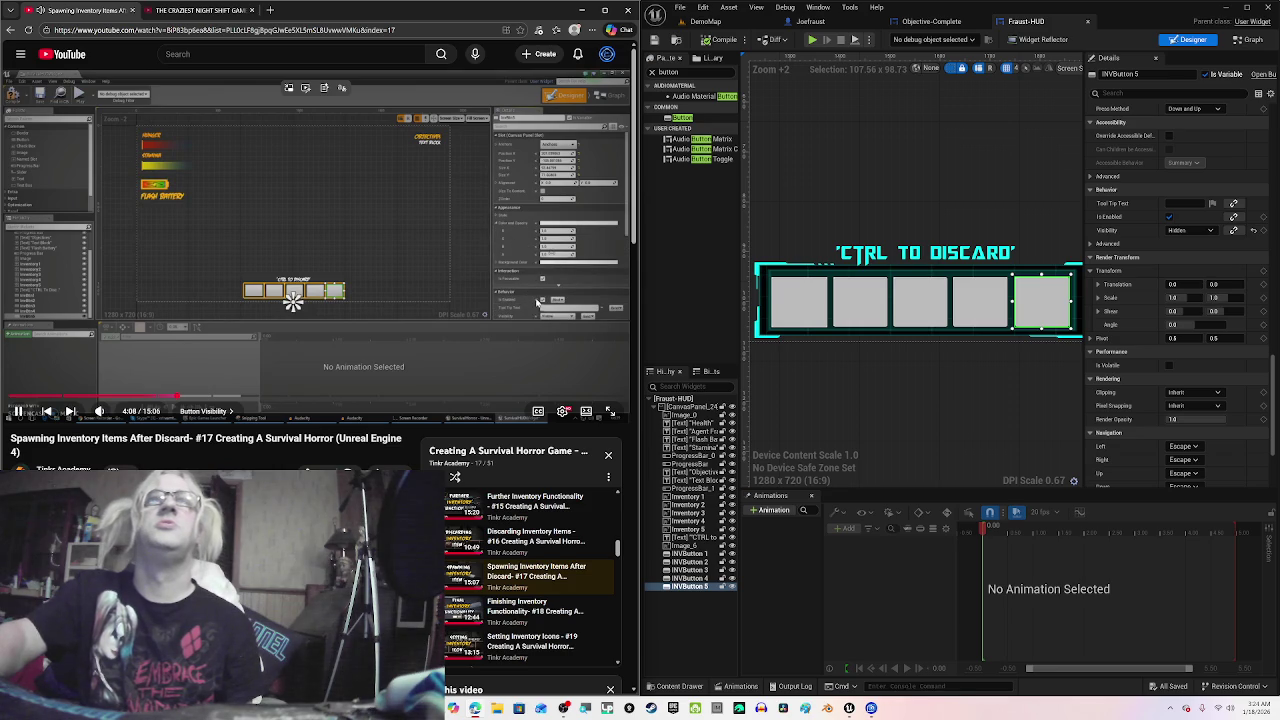
pyautogui.click(537, 301)
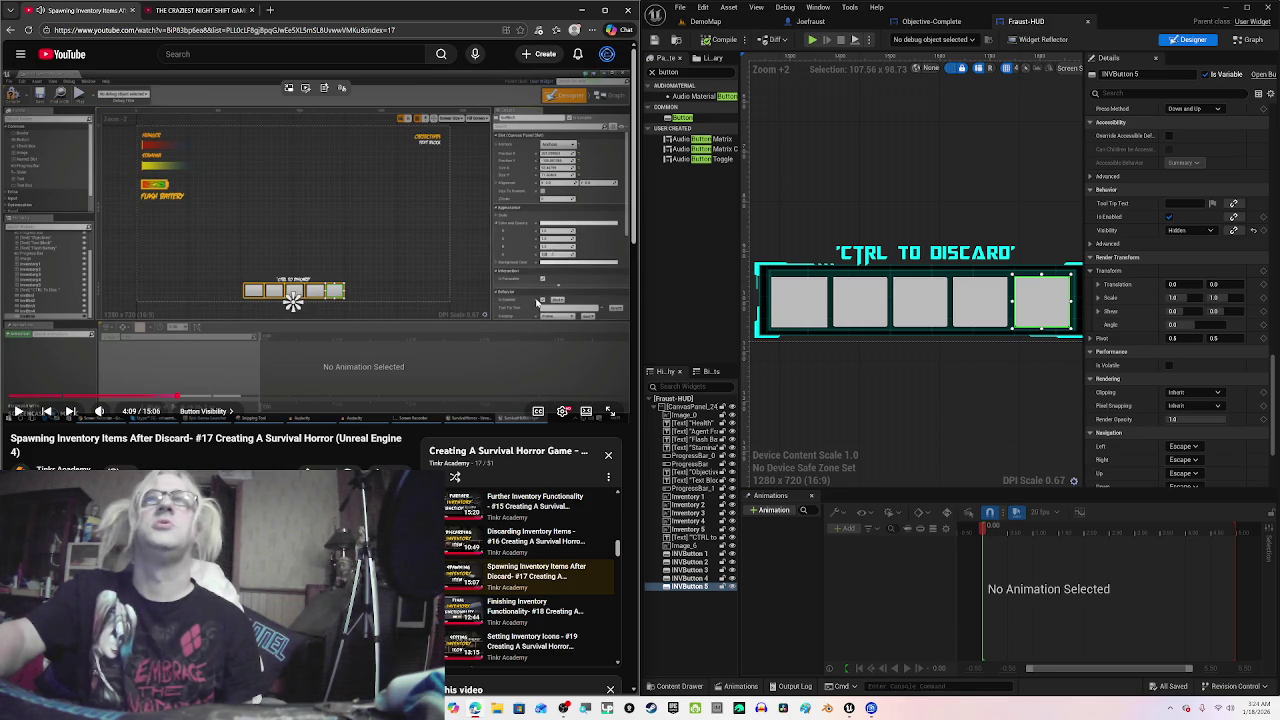
pyautogui.press('Left')
pyautogui.press('Left')
pyautogui.press('Left')
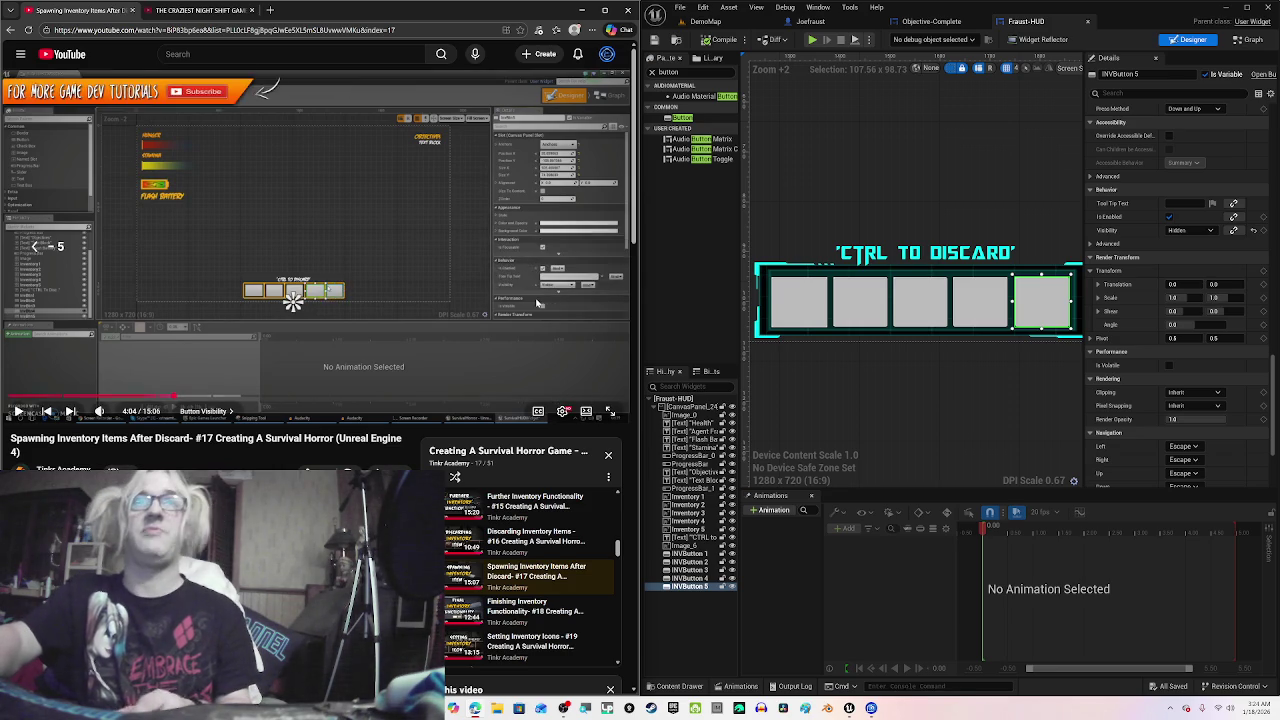
pyautogui.press('Left')
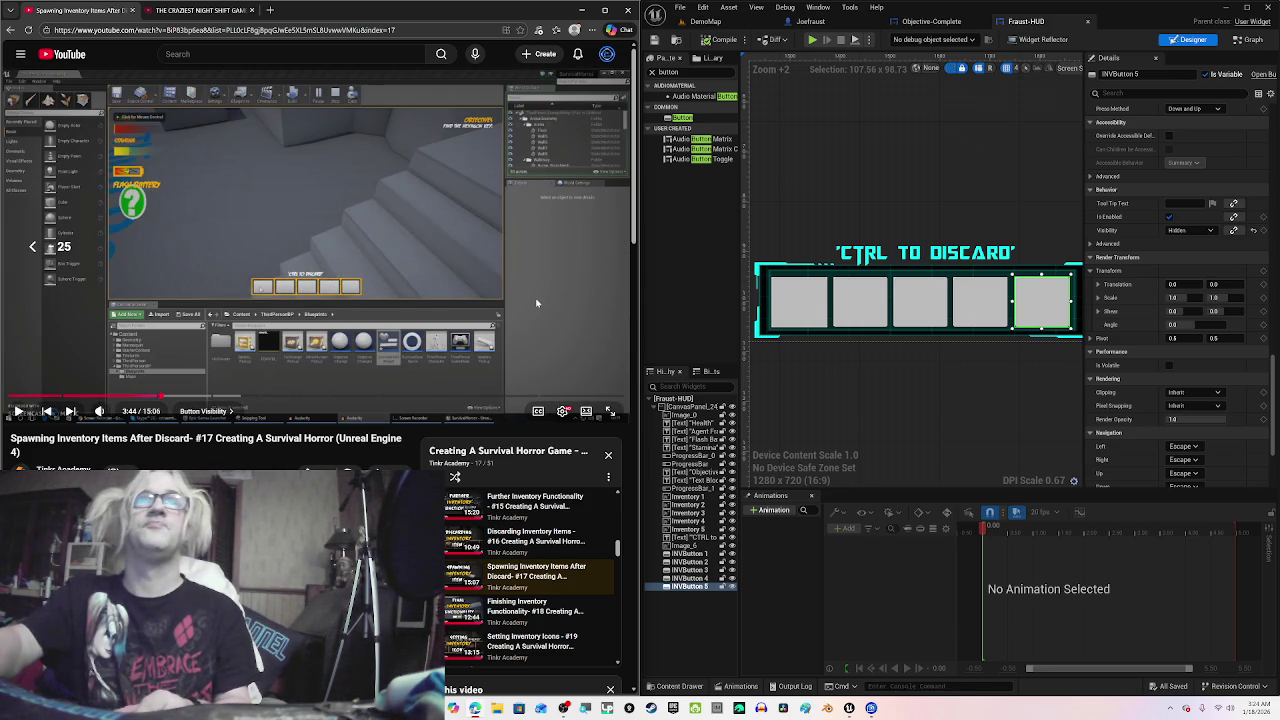
pyautogui.click(536, 302)
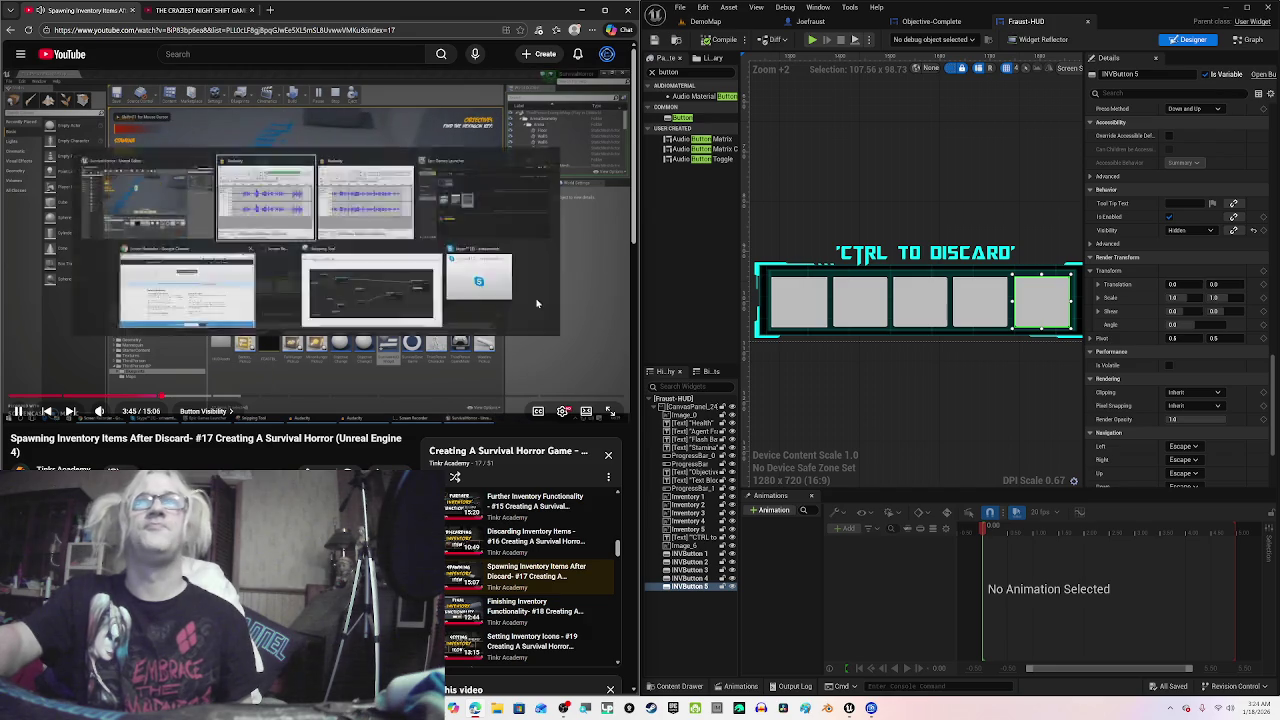
pyautogui.click(808, 308)
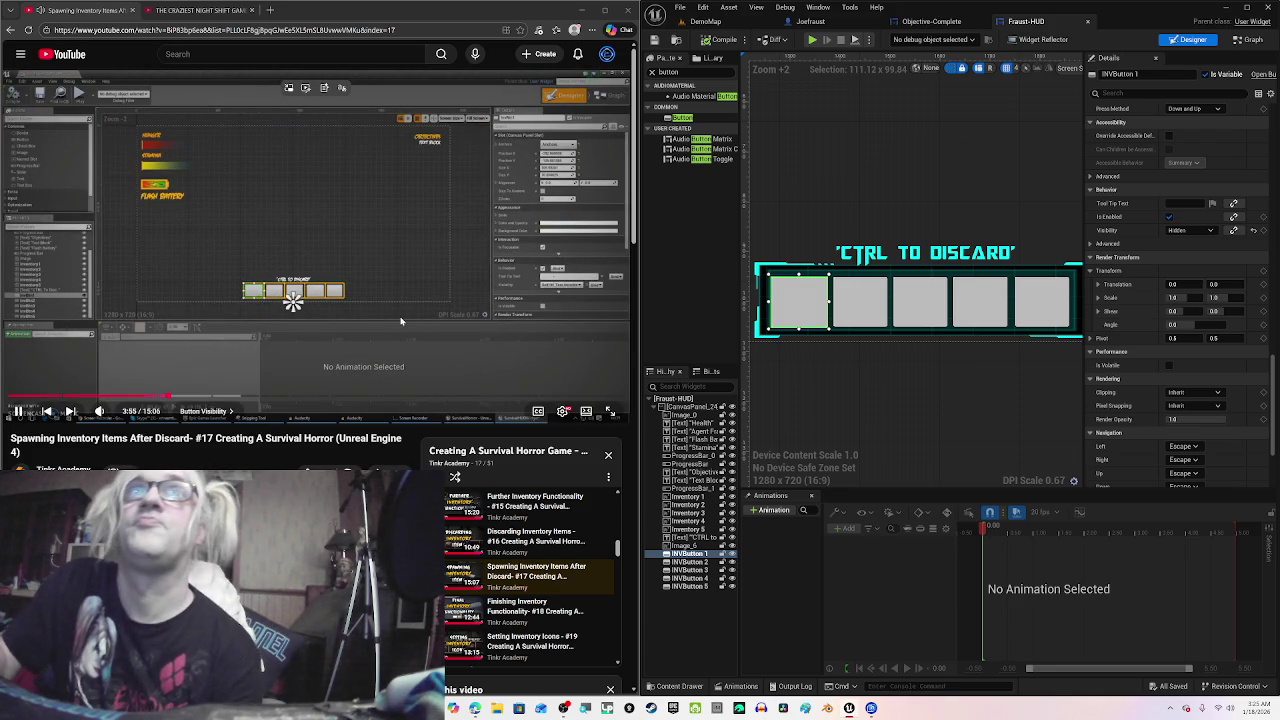
pyautogui.click(404, 288)
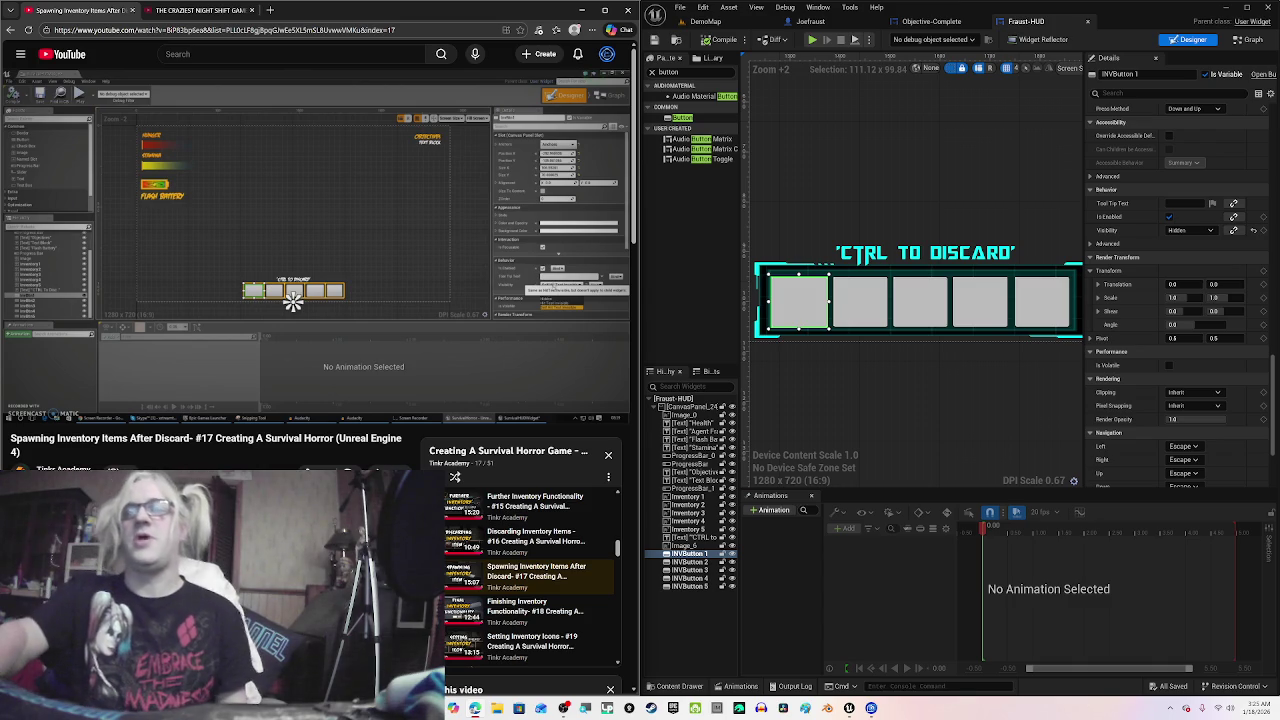
pyautogui.moveTo(403, 283)
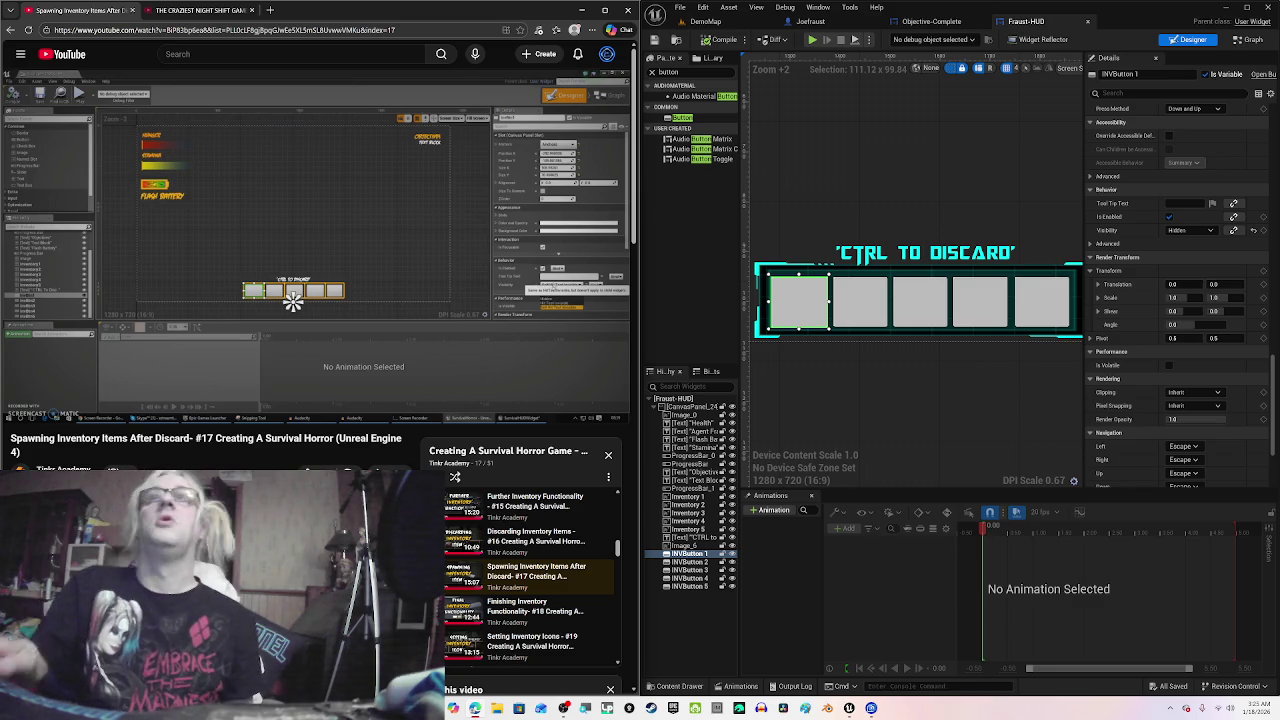
pyautogui.click(374, 224)
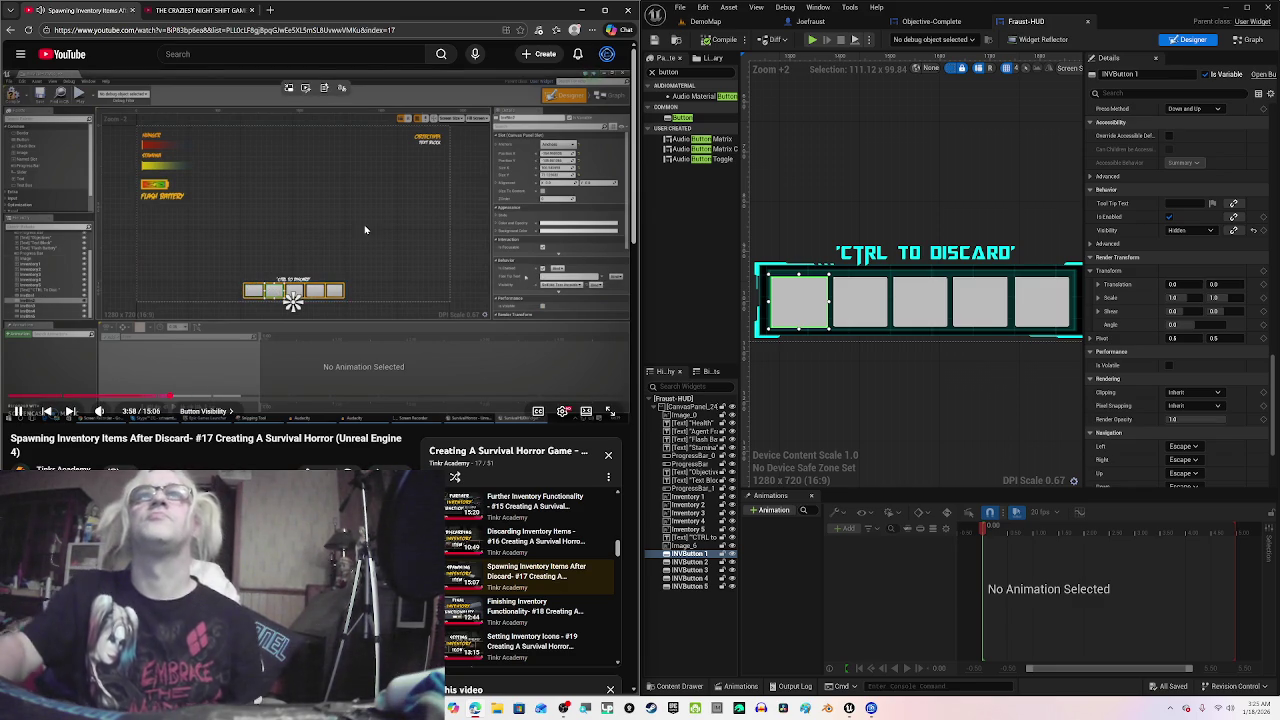
pyautogui.click(453, 307)
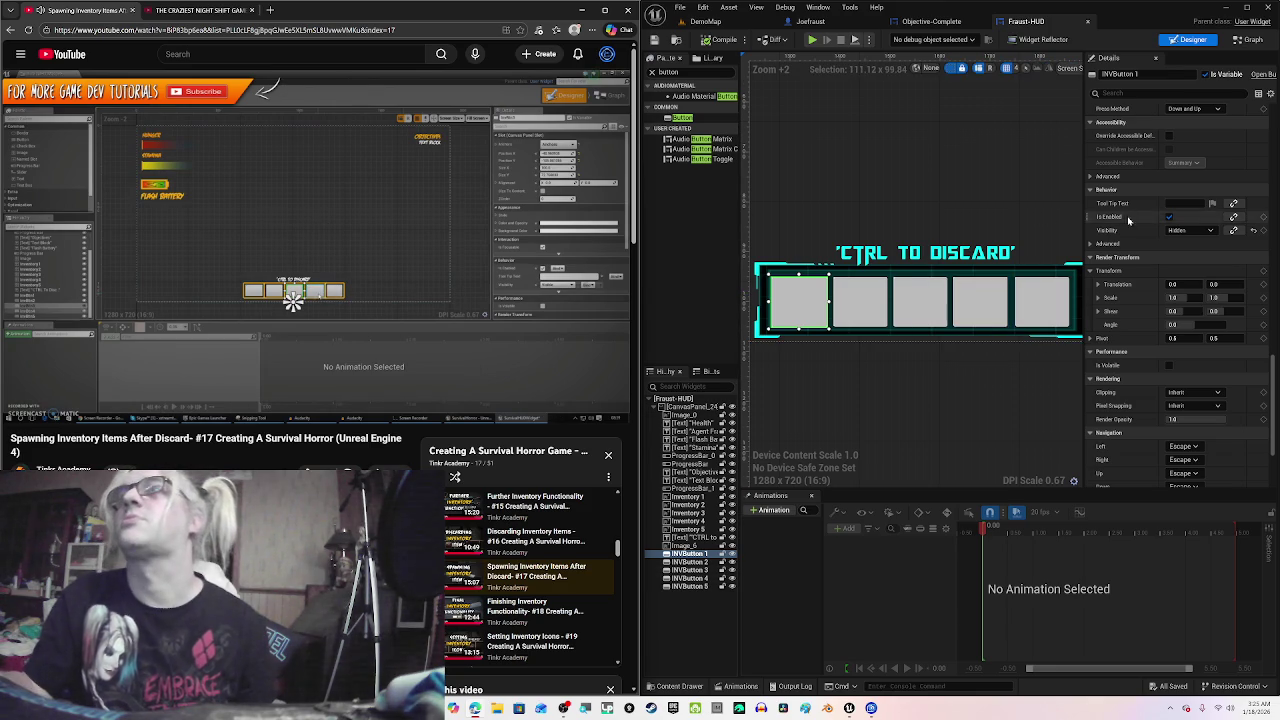
# Step: Set the Visibility of INVButton 1, 2 and 3 to Visible
pyautogui.click(1185, 231)
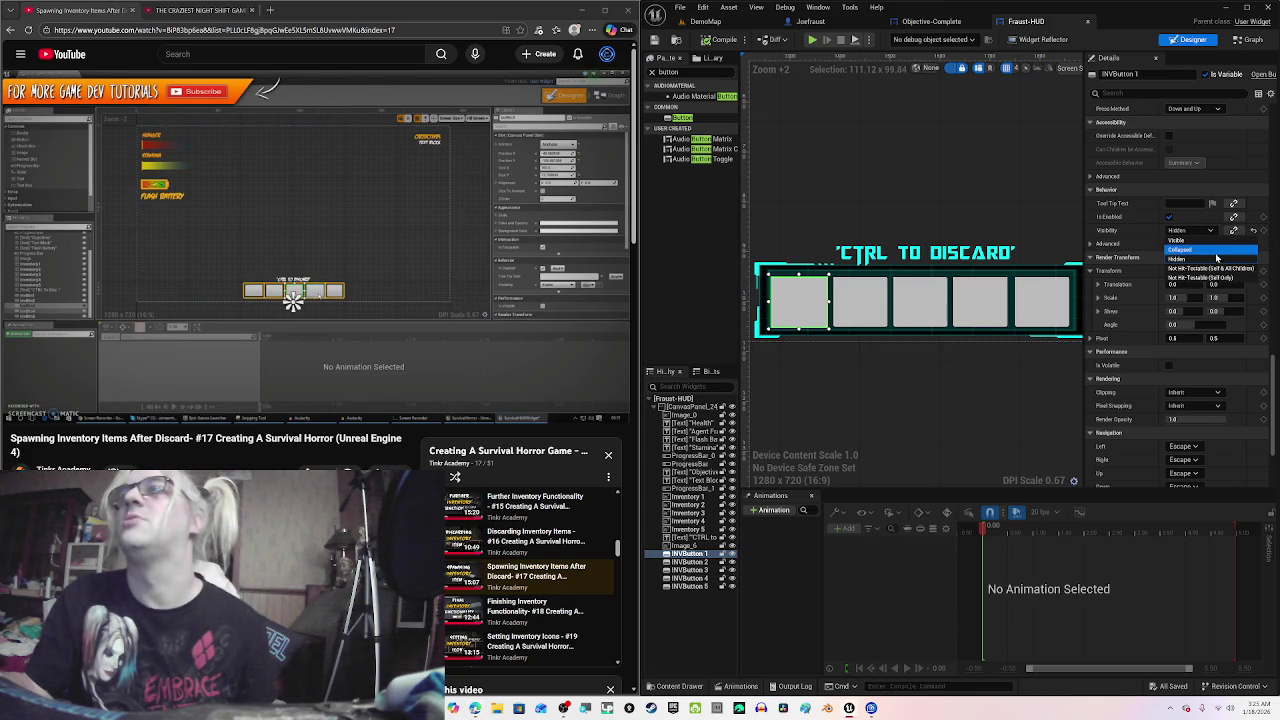
pyautogui.click(1200, 241)
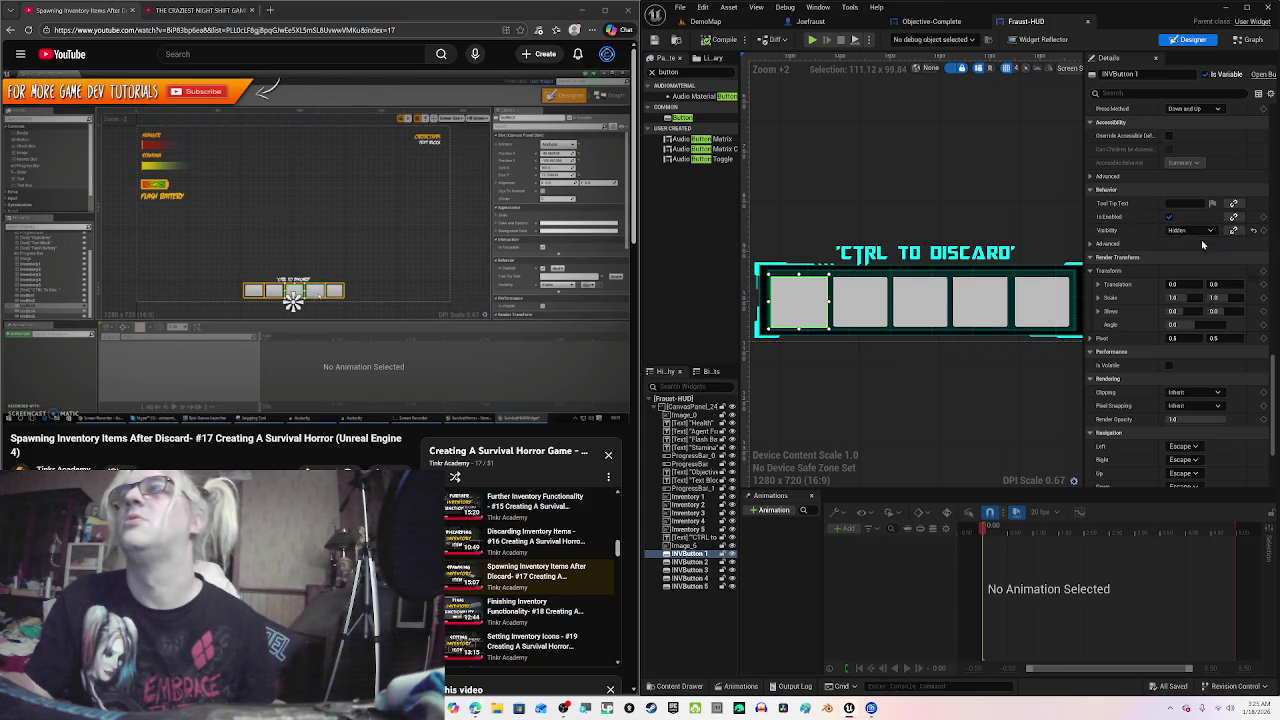
pyautogui.click(885, 311)
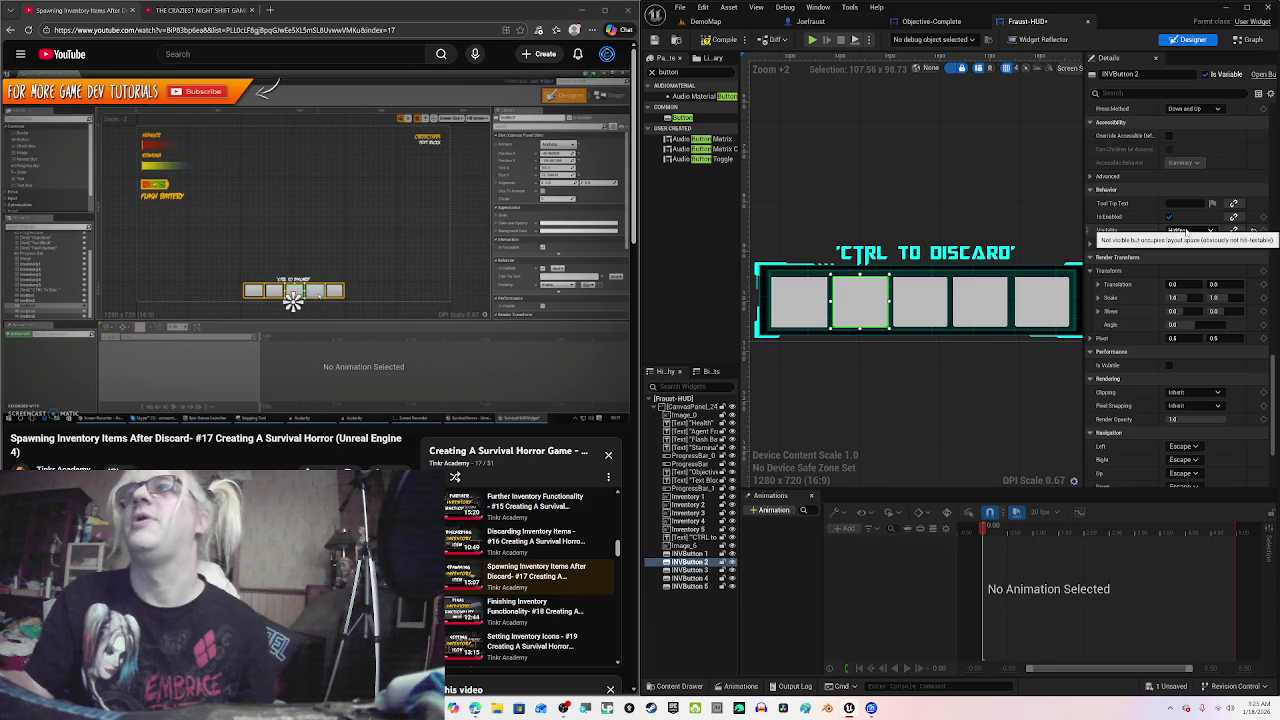
pyautogui.click(1185, 232)
pyautogui.click(1180, 246)
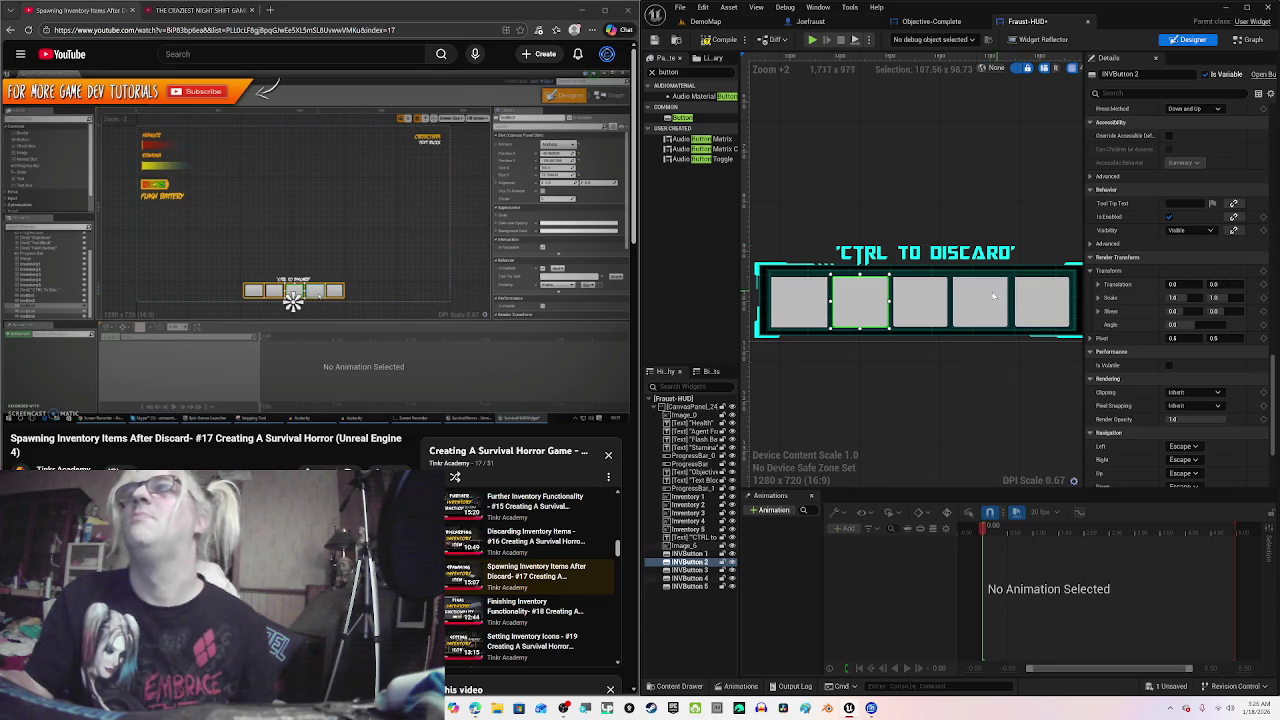
pyautogui.click(914, 305)
pyautogui.click(1178, 231)
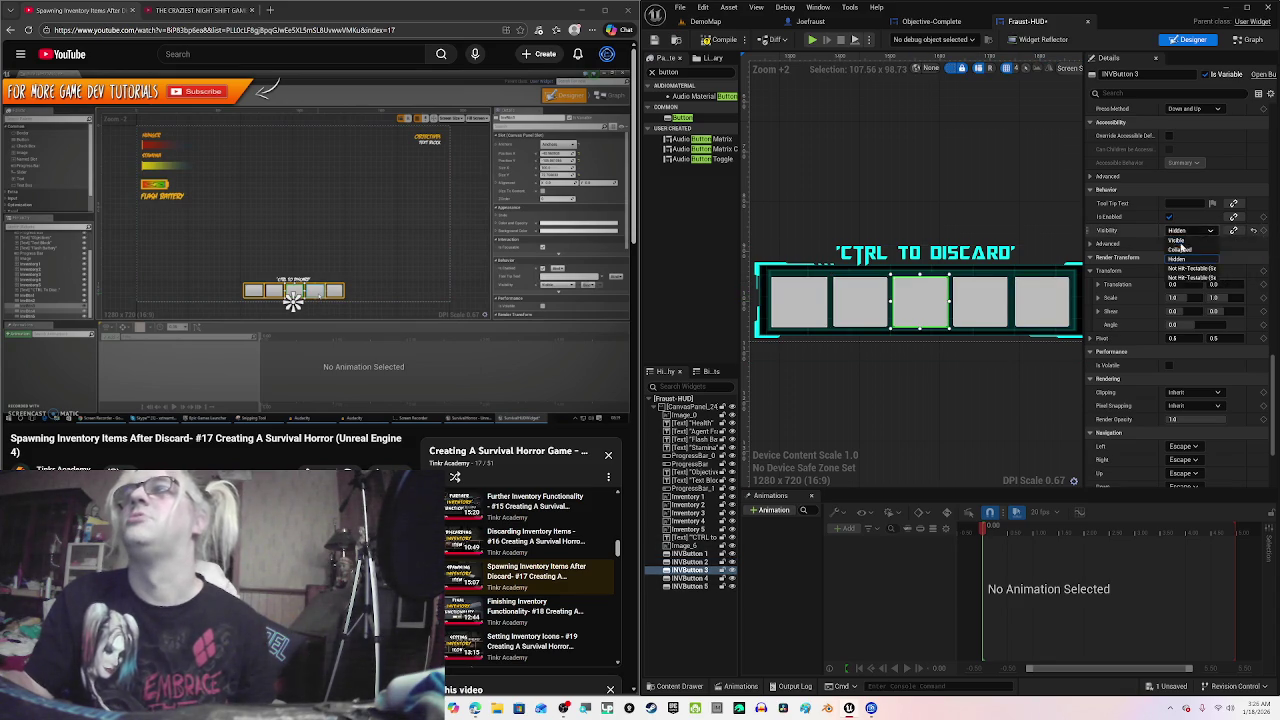
pyautogui.click(1178, 247)
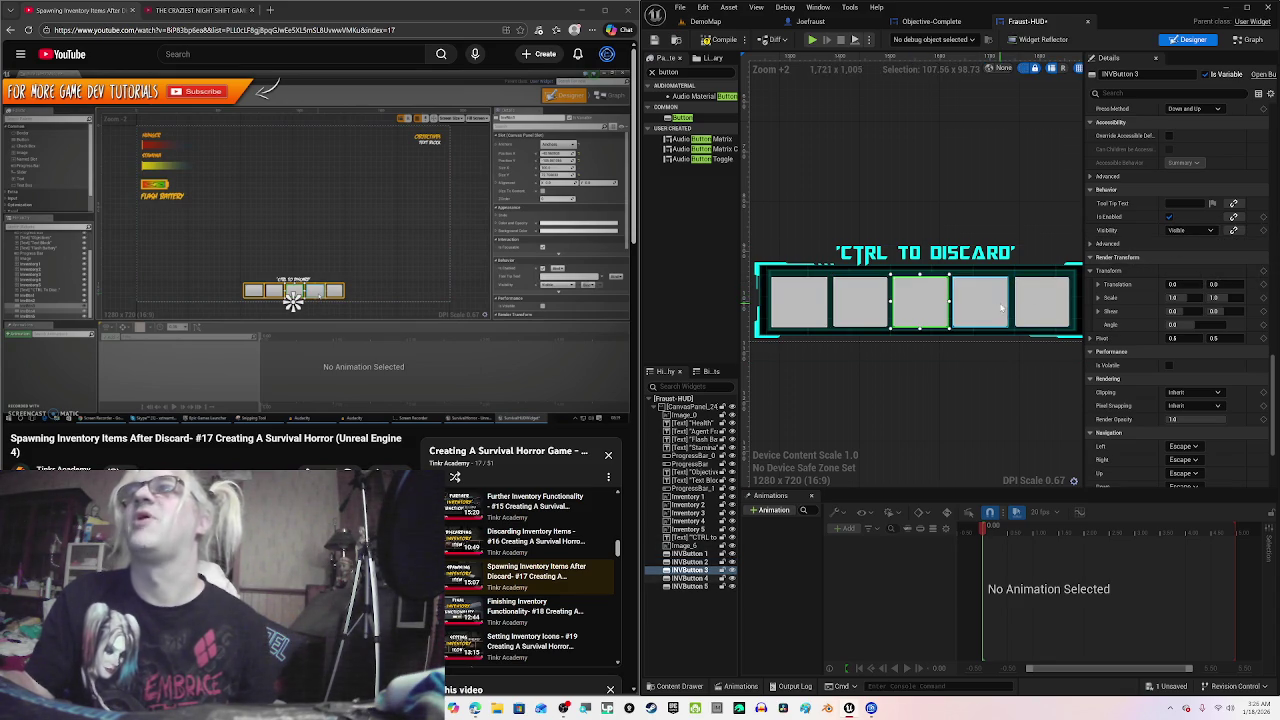
# Step: Set INVButton 4 and 5 to Visible, then resume the tutorial video
pyautogui.click(980, 300)
pyautogui.click(1180, 231)
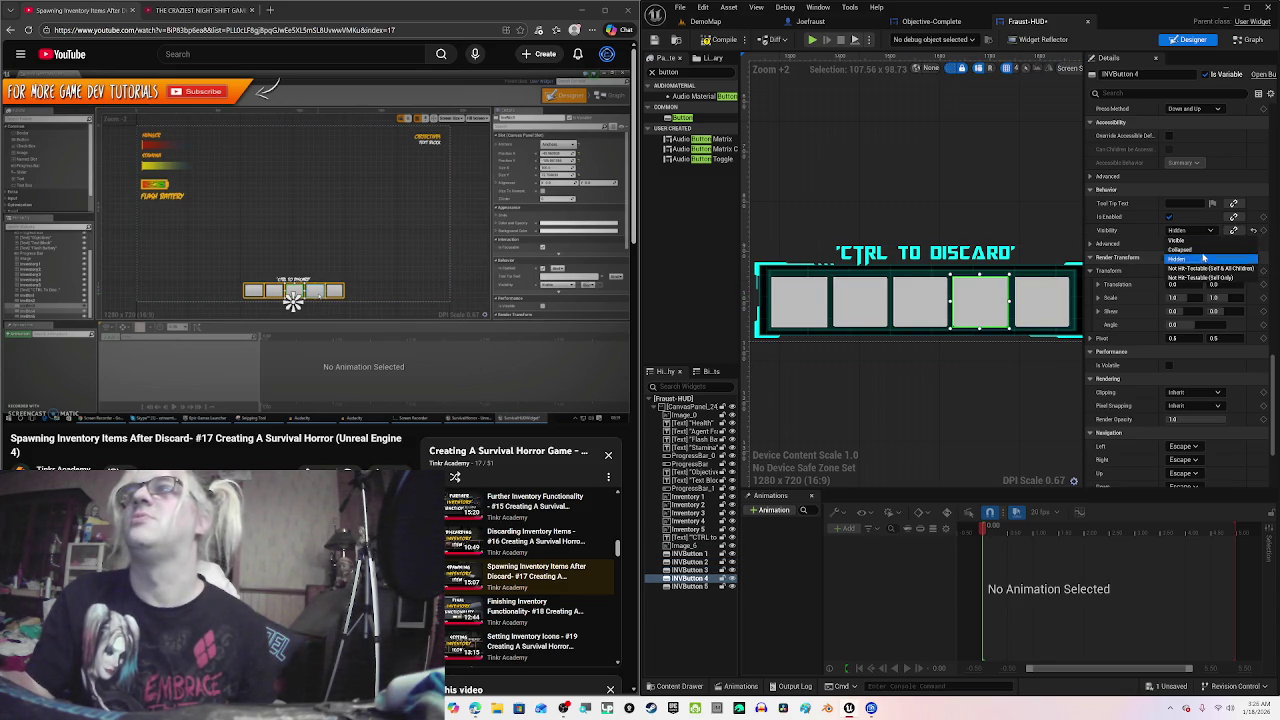
pyautogui.click(1199, 241)
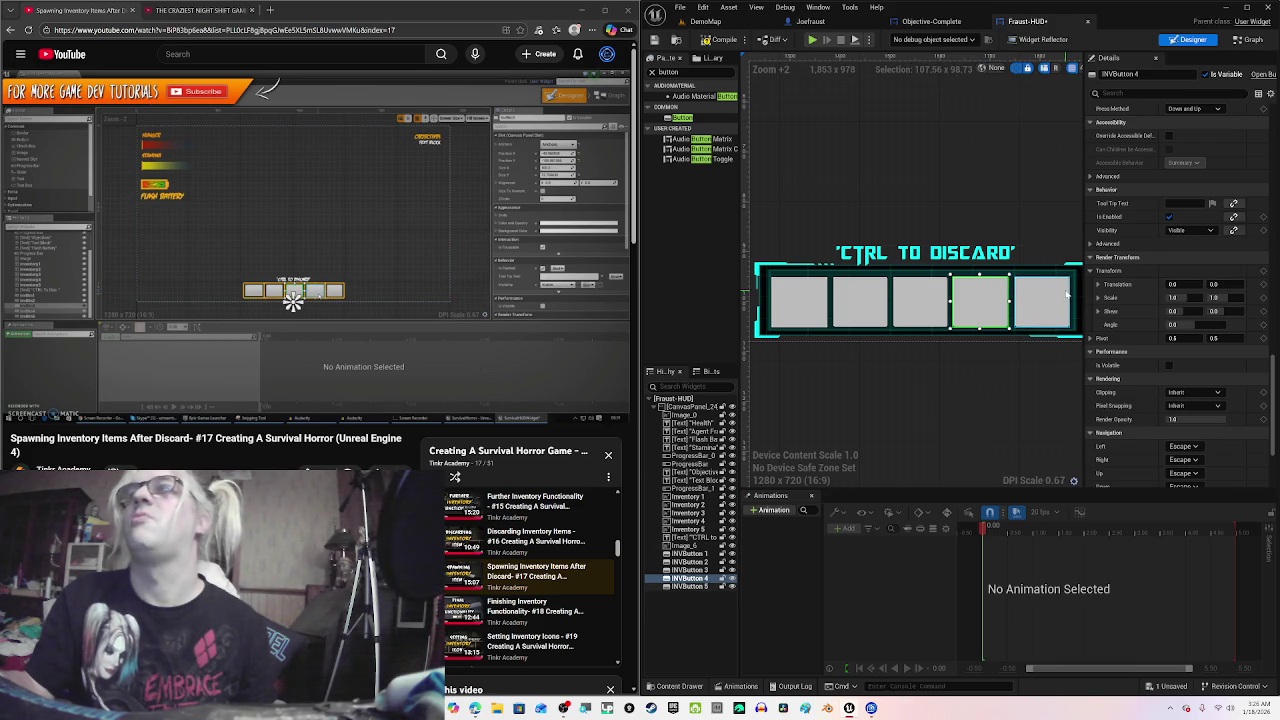
pyautogui.click(1042, 300)
pyautogui.click(1180, 231)
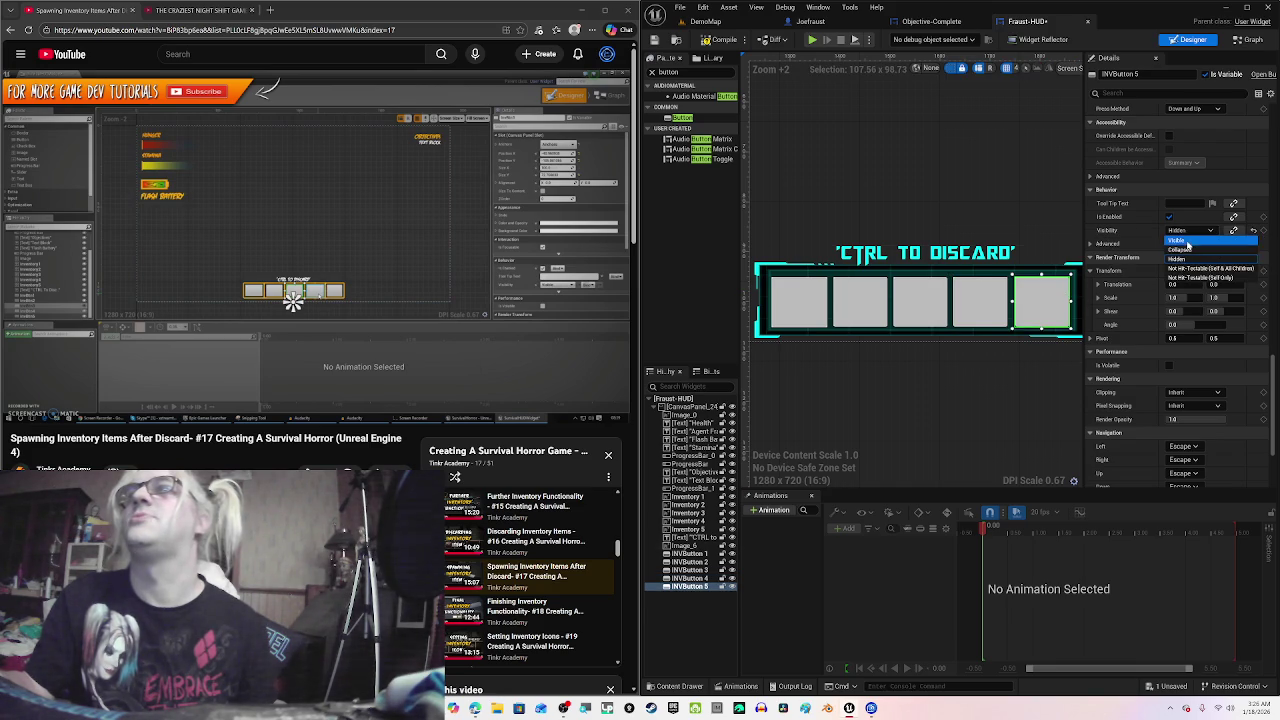
pyautogui.click(1190, 241)
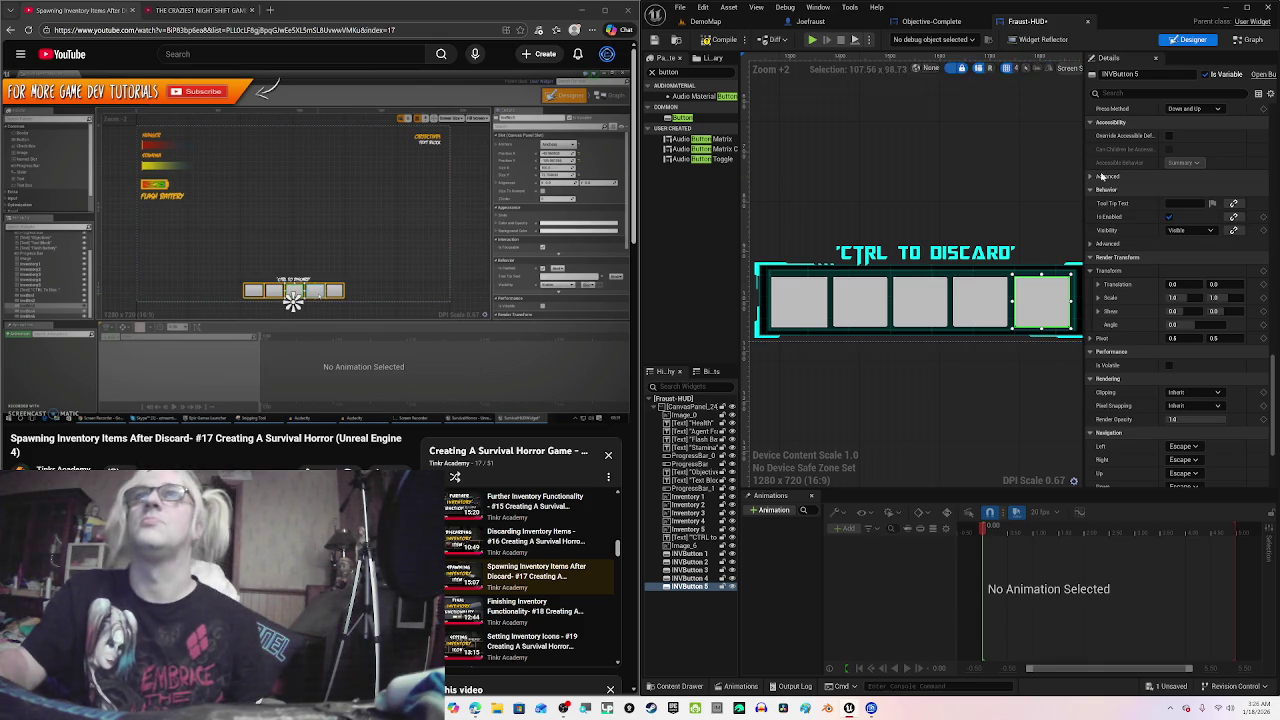
pyautogui.click(603, 101)
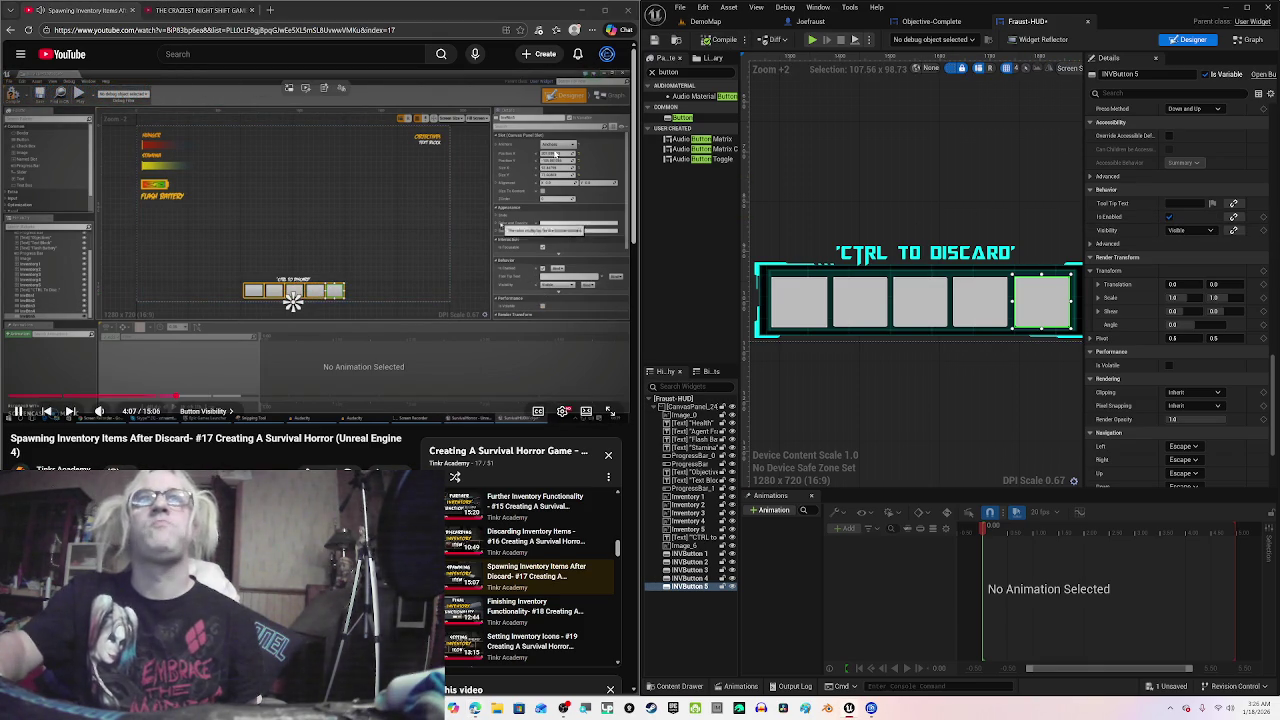
# Step: Pause the tutorial, select INVButton 1, and scroll the Details panel up to its Style settings
pyautogui.click(492, 318)
pyautogui.click(800, 303)
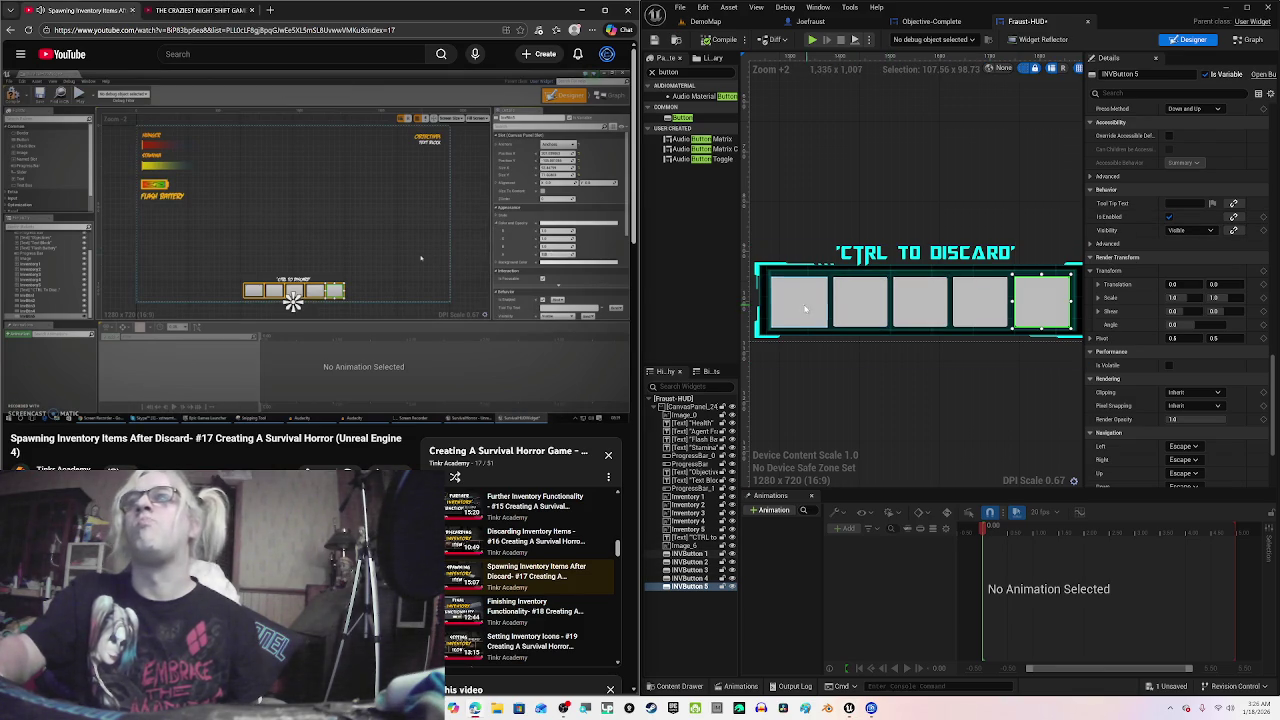
pyautogui.scroll(10, 1161, 277)
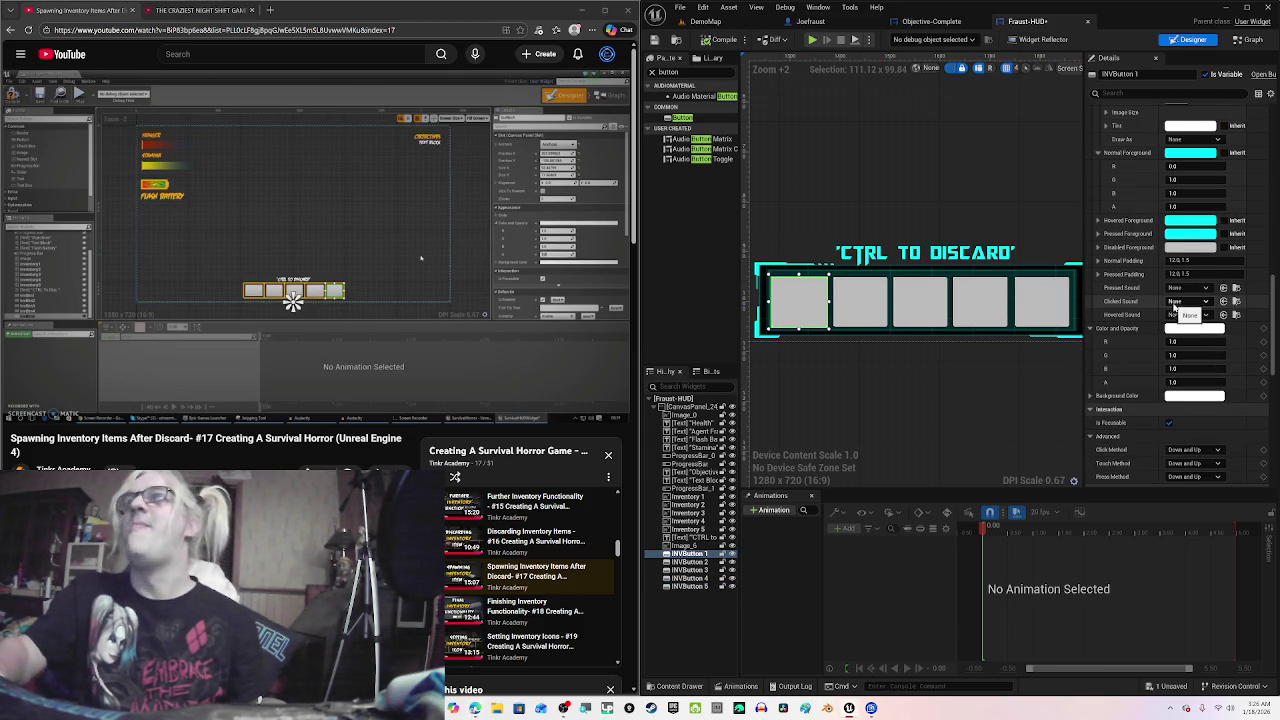
pyautogui.scroll(10, 1177, 306)
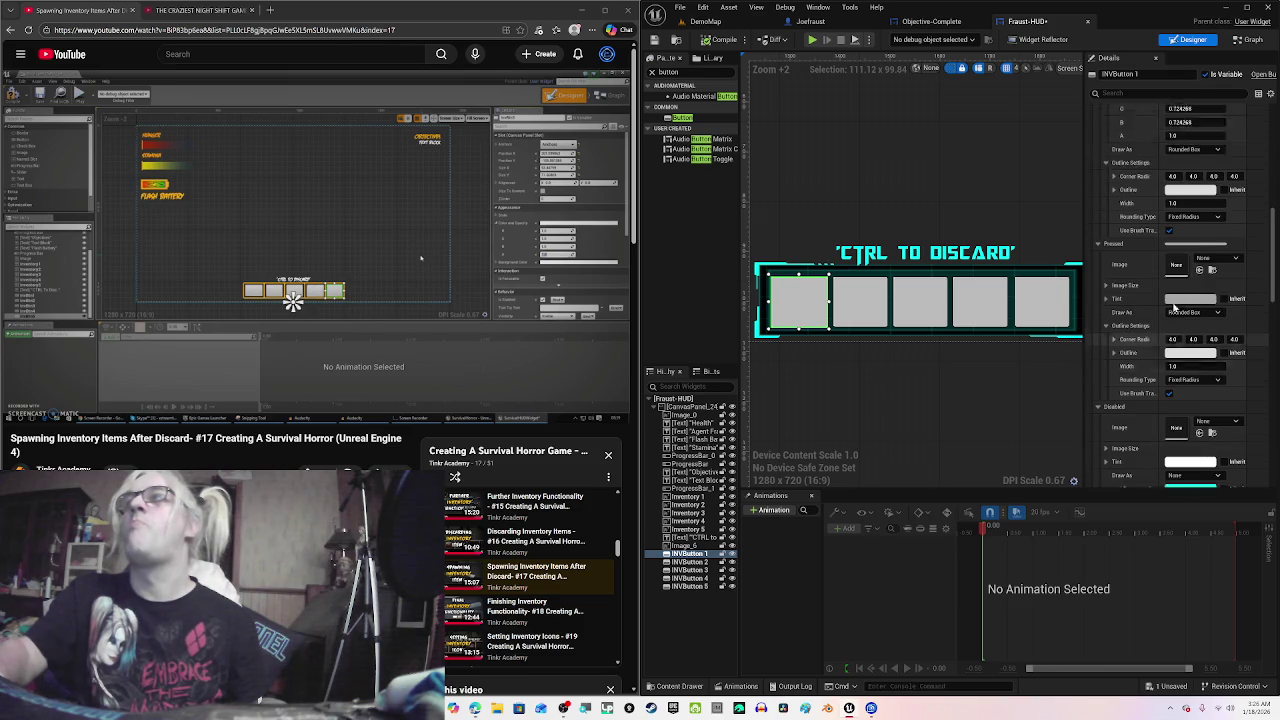
pyautogui.scroll(5, 1174, 308)
pyautogui.scroll(10, 1173, 301)
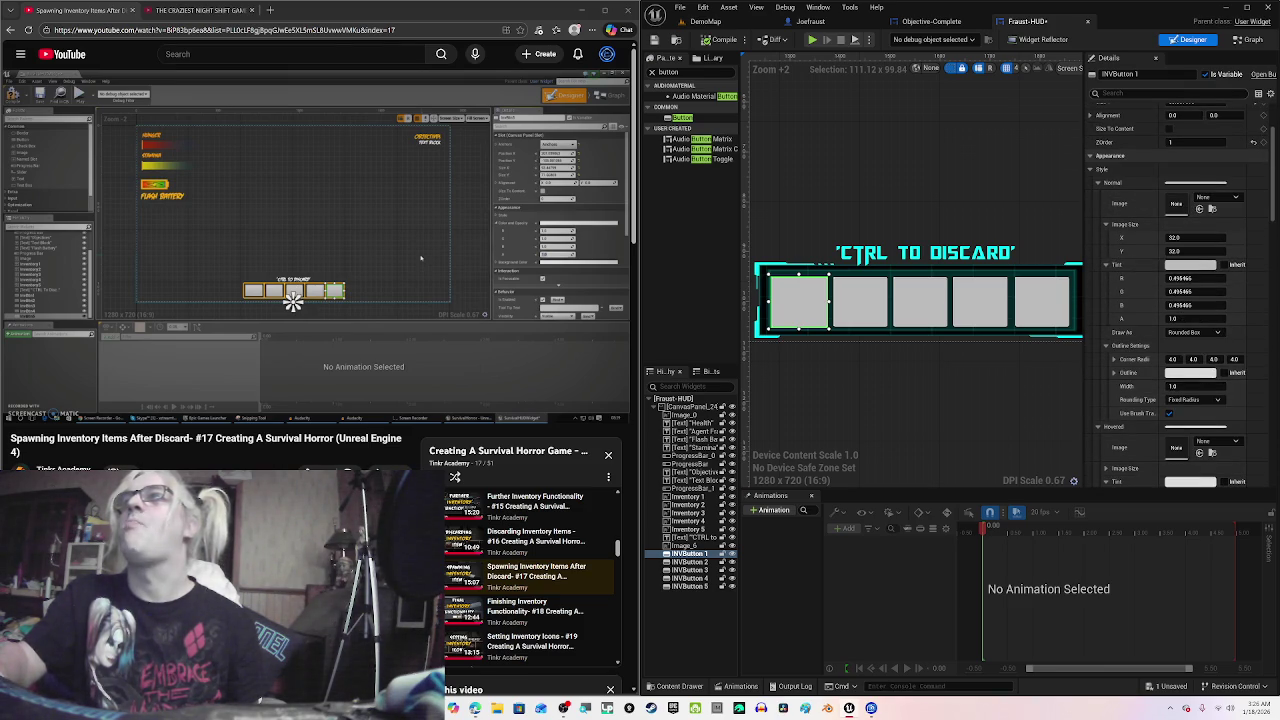
# Step: Filter the Details panel for 'color and opa' while following along with the tutorial
pyautogui.click(1150, 93)
pyautogui.write('col')
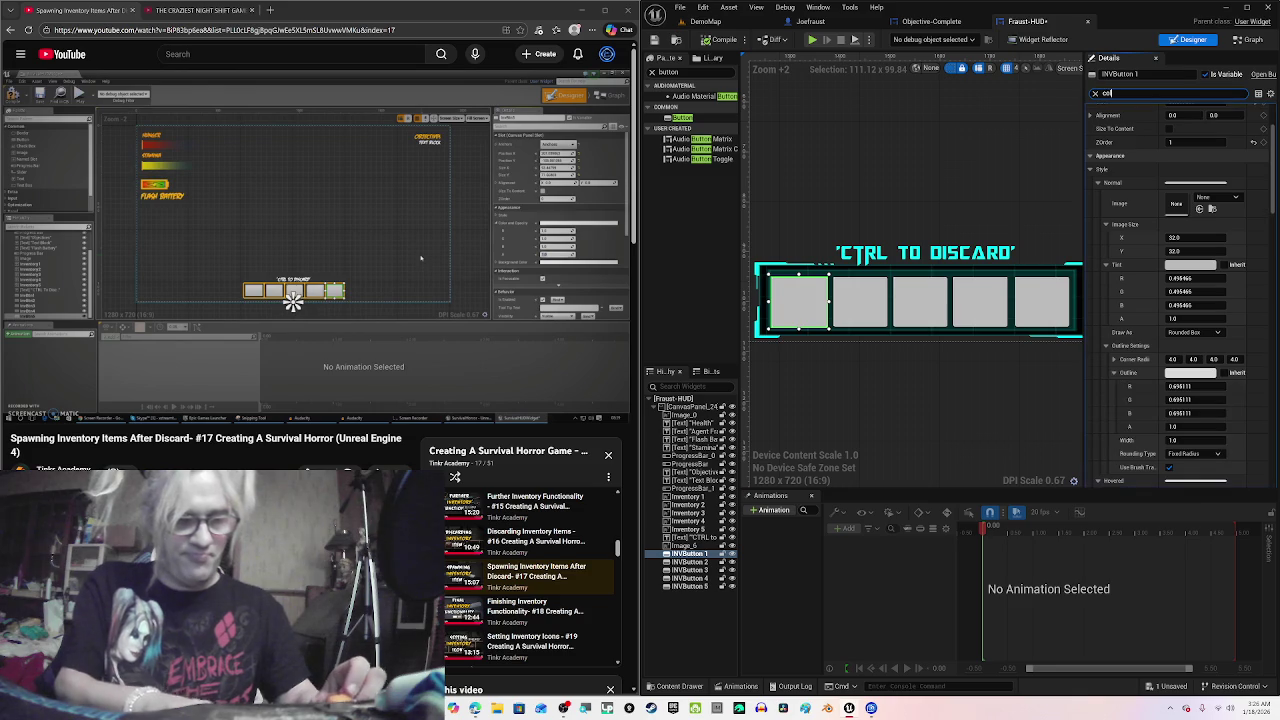
pyautogui.write('or')
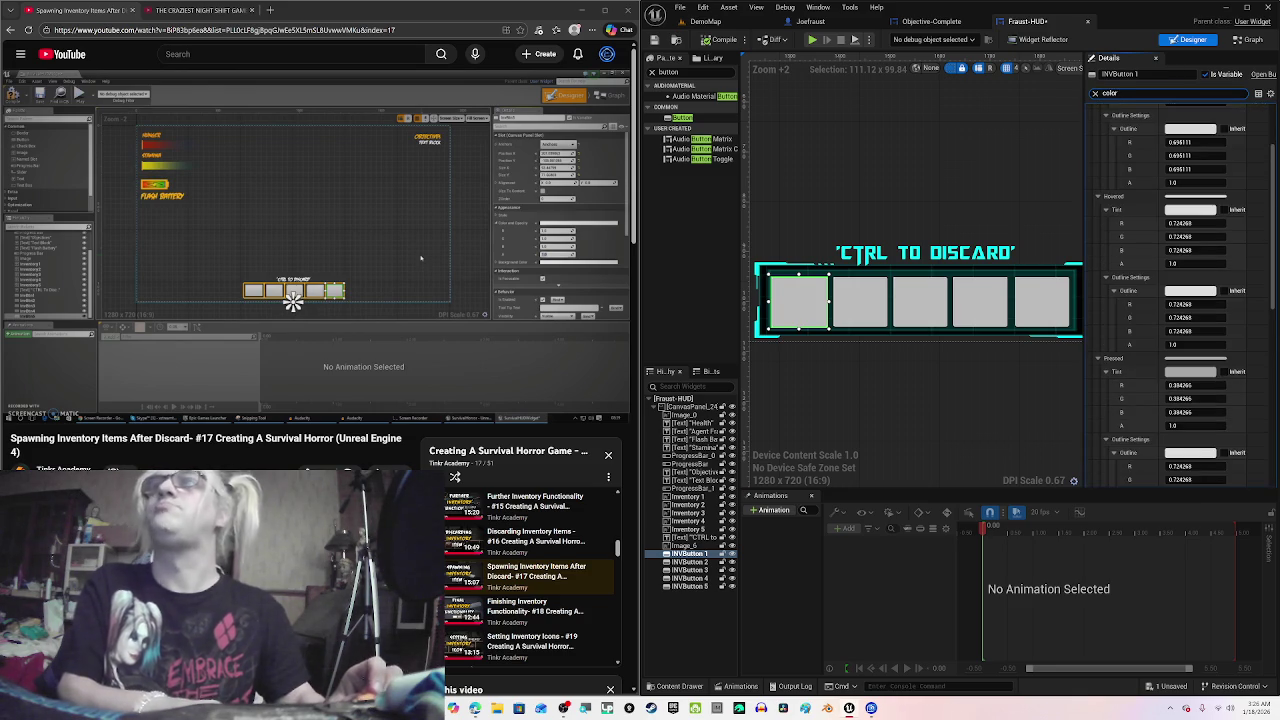
pyautogui.write(' and')
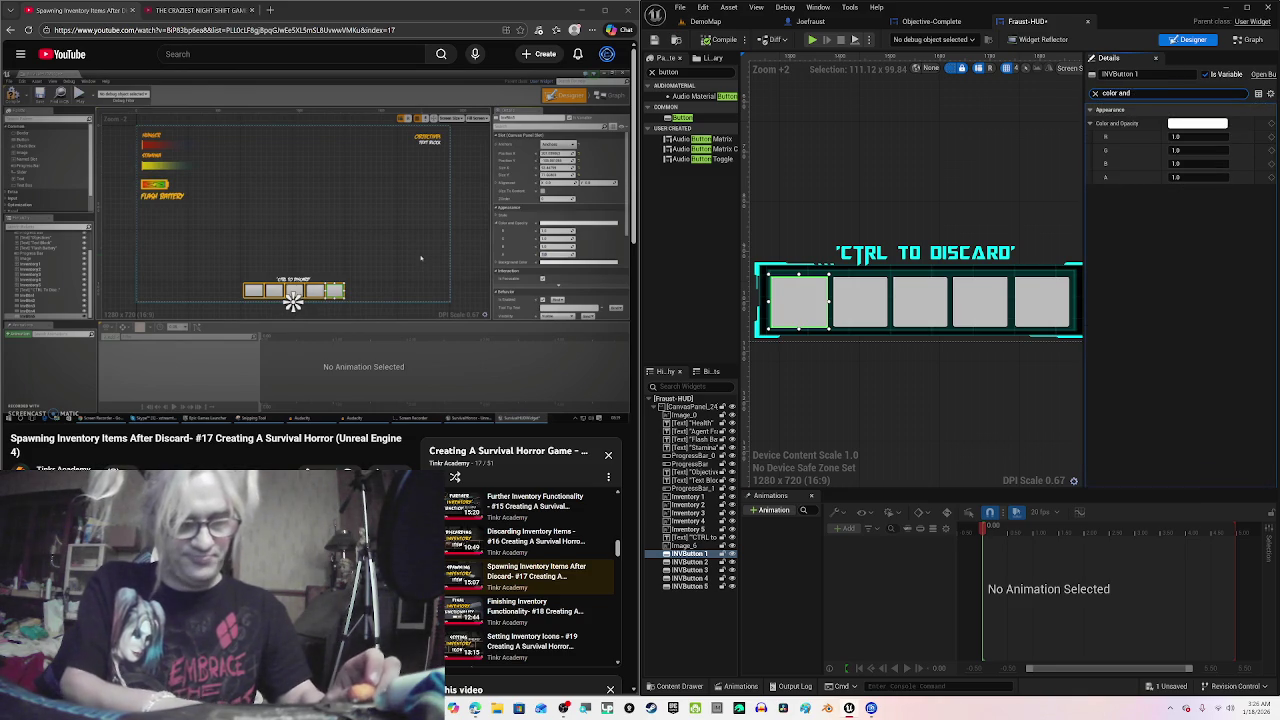
pyautogui.write(' opa')
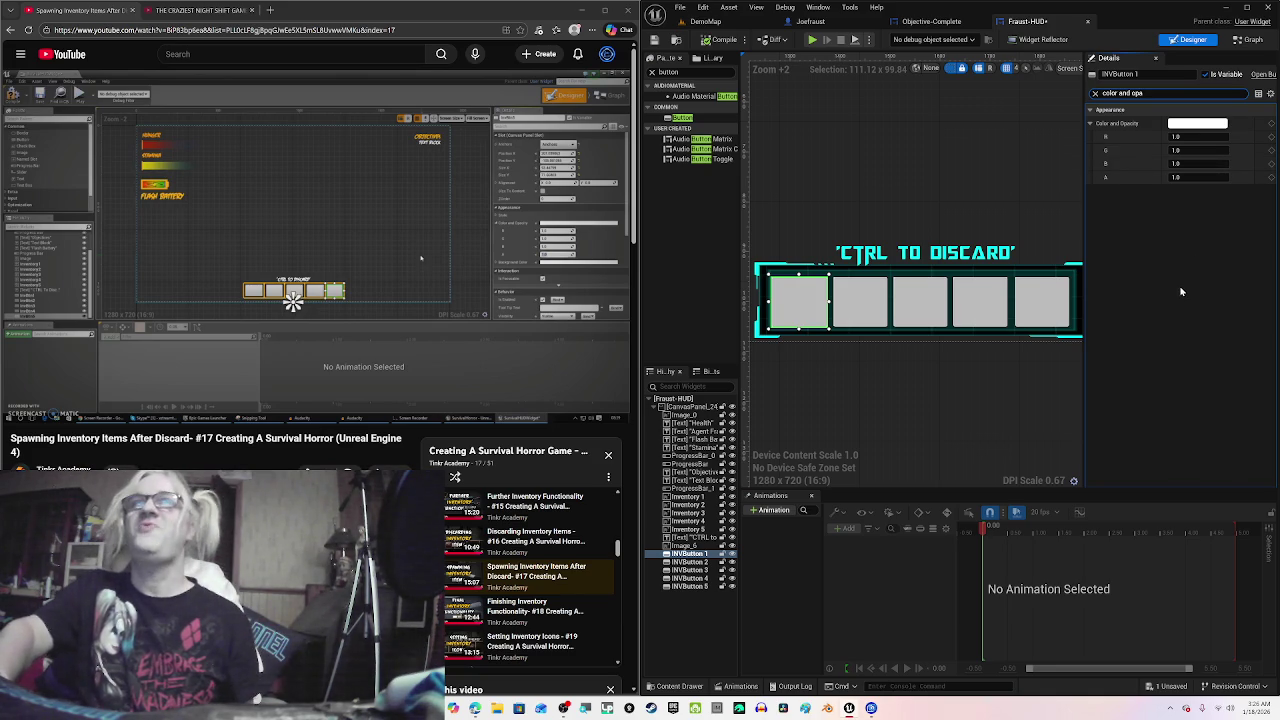
pyautogui.click(331, 216)
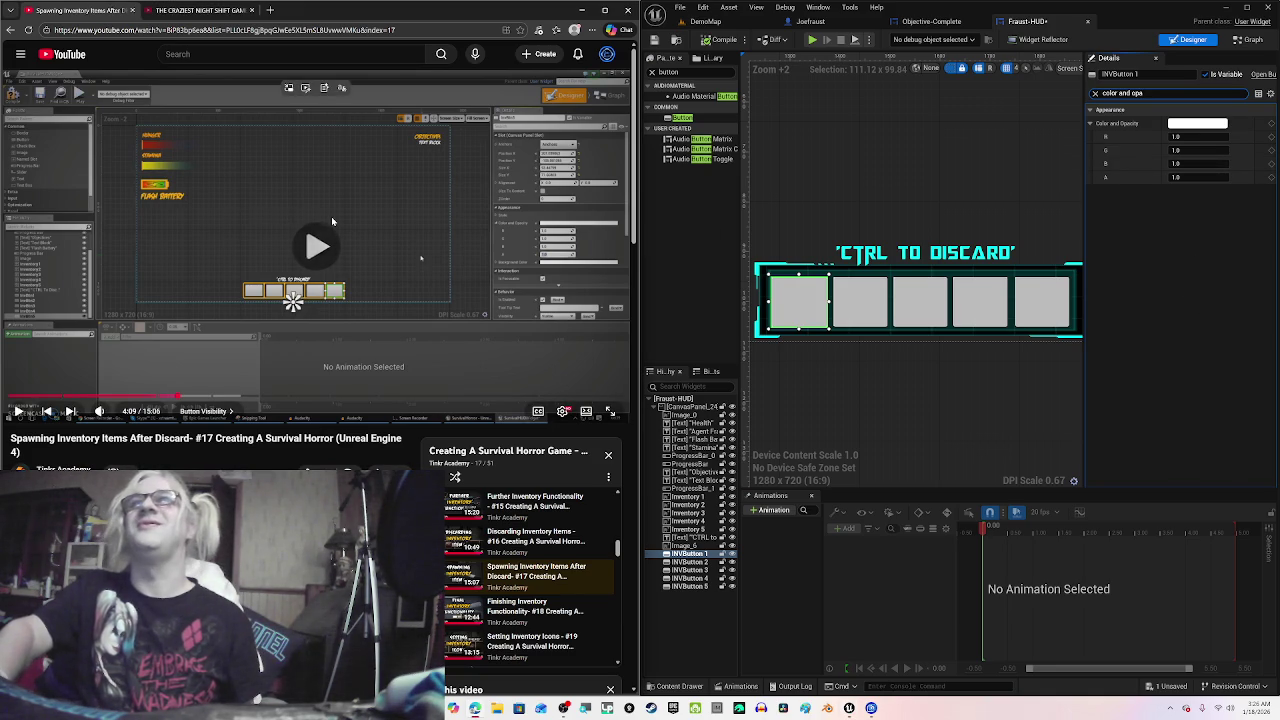
pyautogui.click(393, 233)
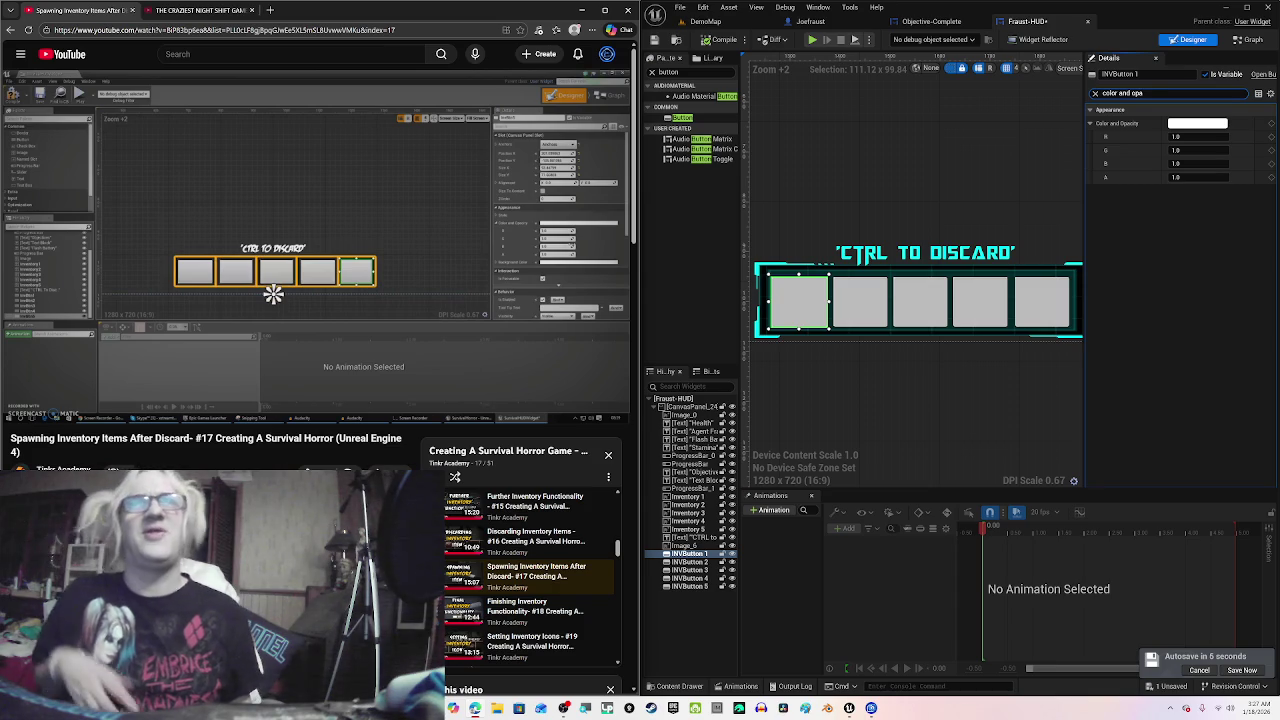
pyautogui.click(485, 207)
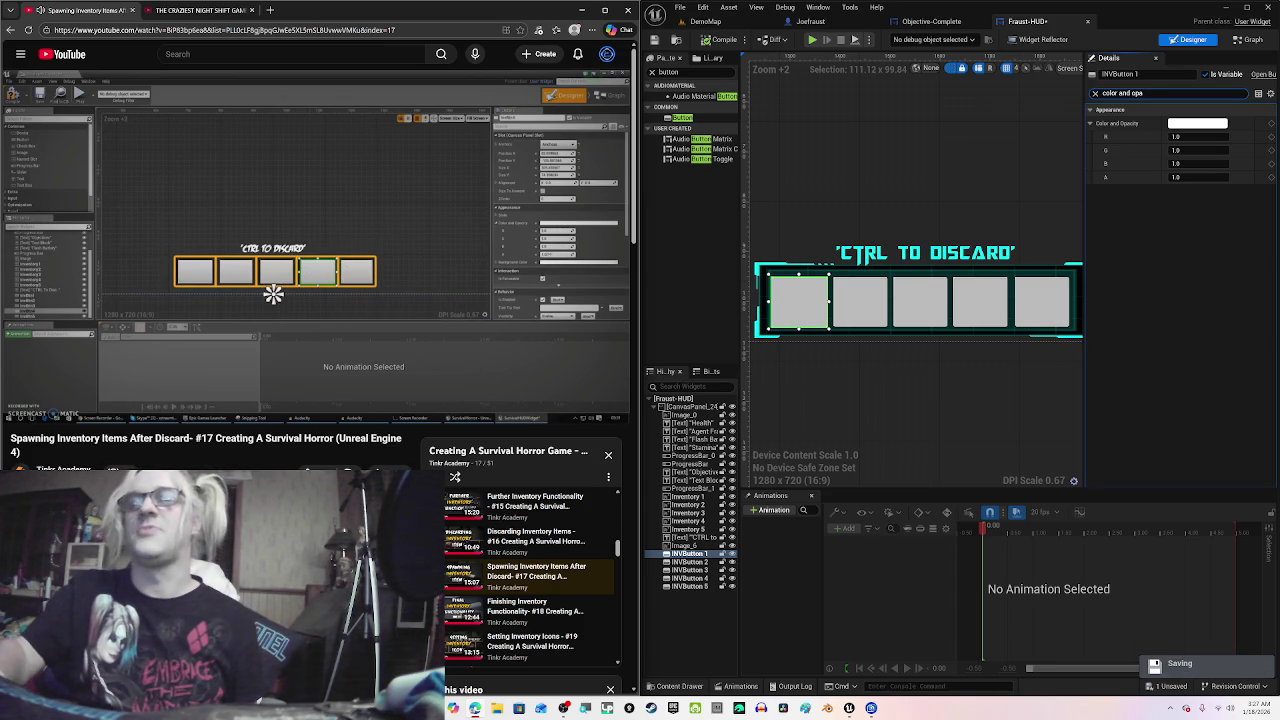
pyautogui.moveTo(471, 208)
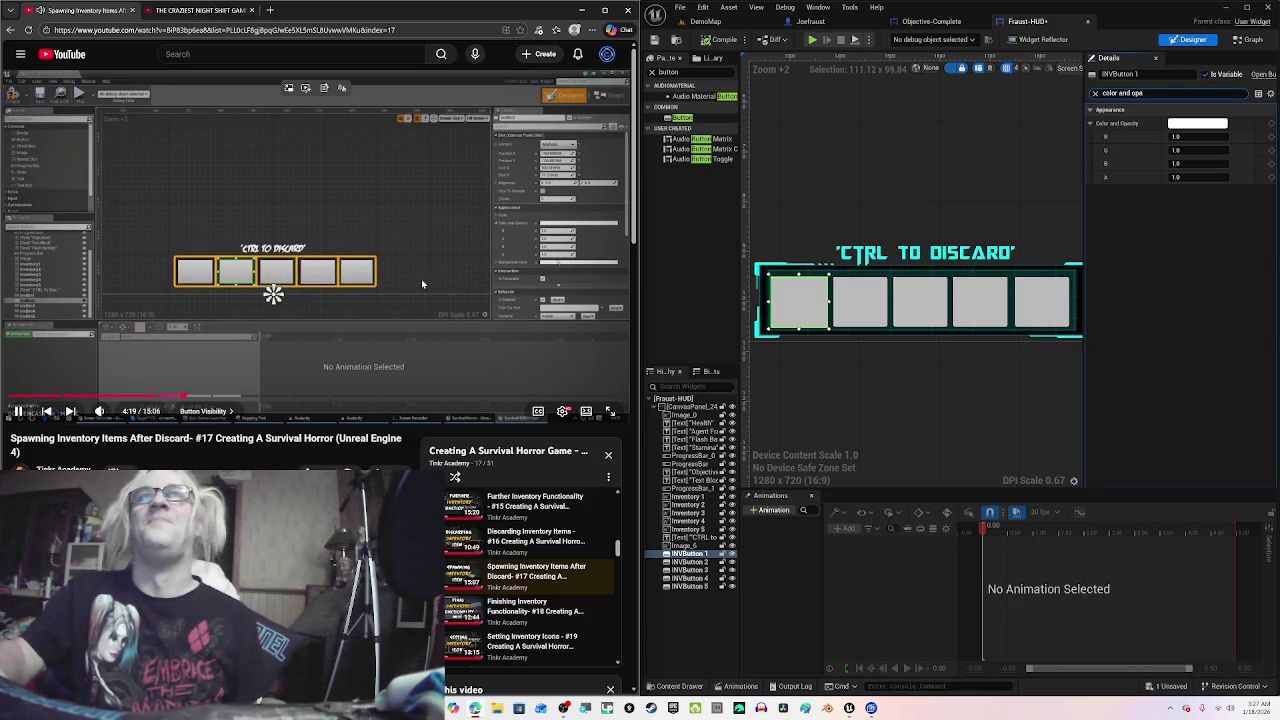
pyautogui.click(462, 232)
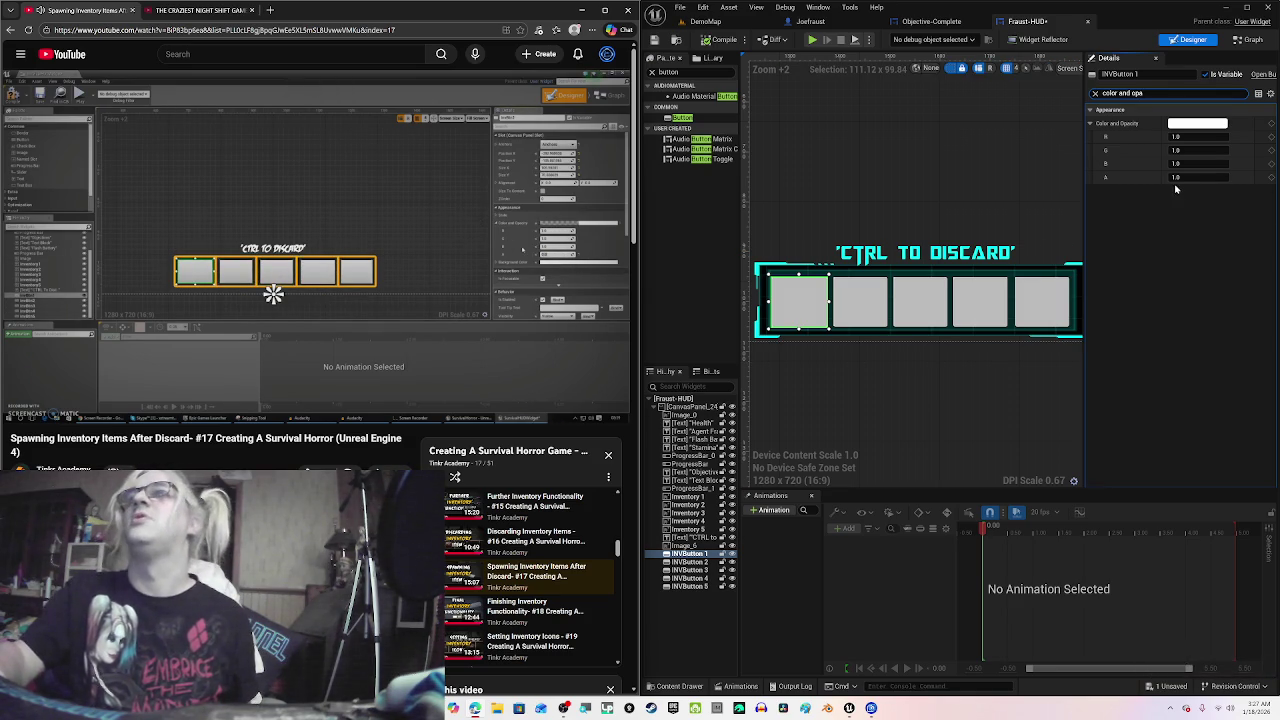
# Step: Set the Color and Opacity alpha to 0 on the inventory buttons INVButton 1–5
pyautogui.write('0')
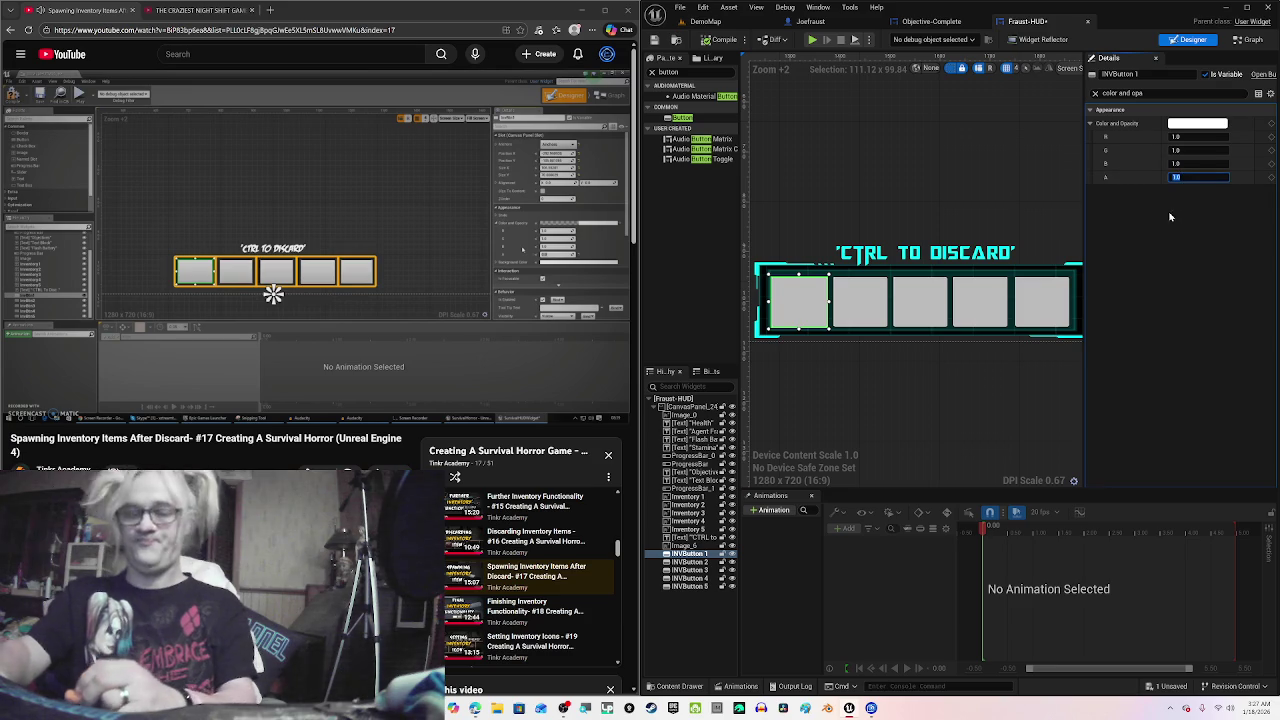
pyautogui.click(866, 309)
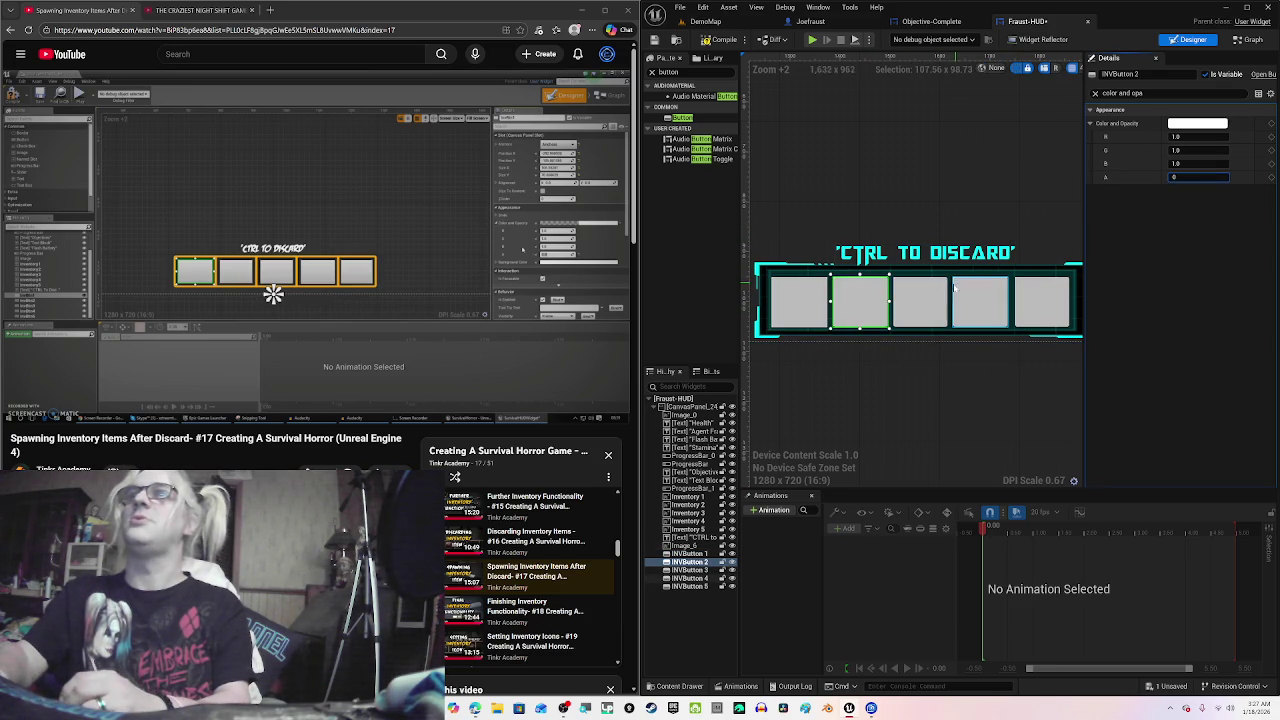
pyautogui.click(920, 300)
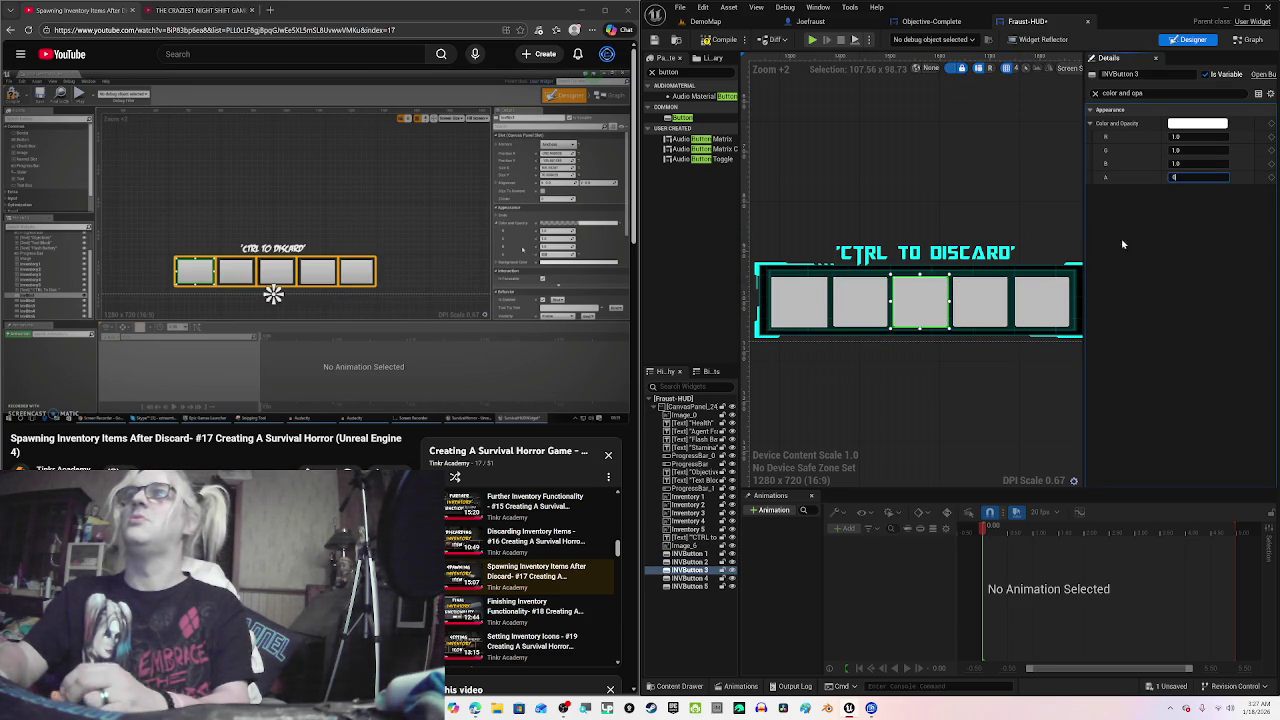
pyautogui.click(978, 298)
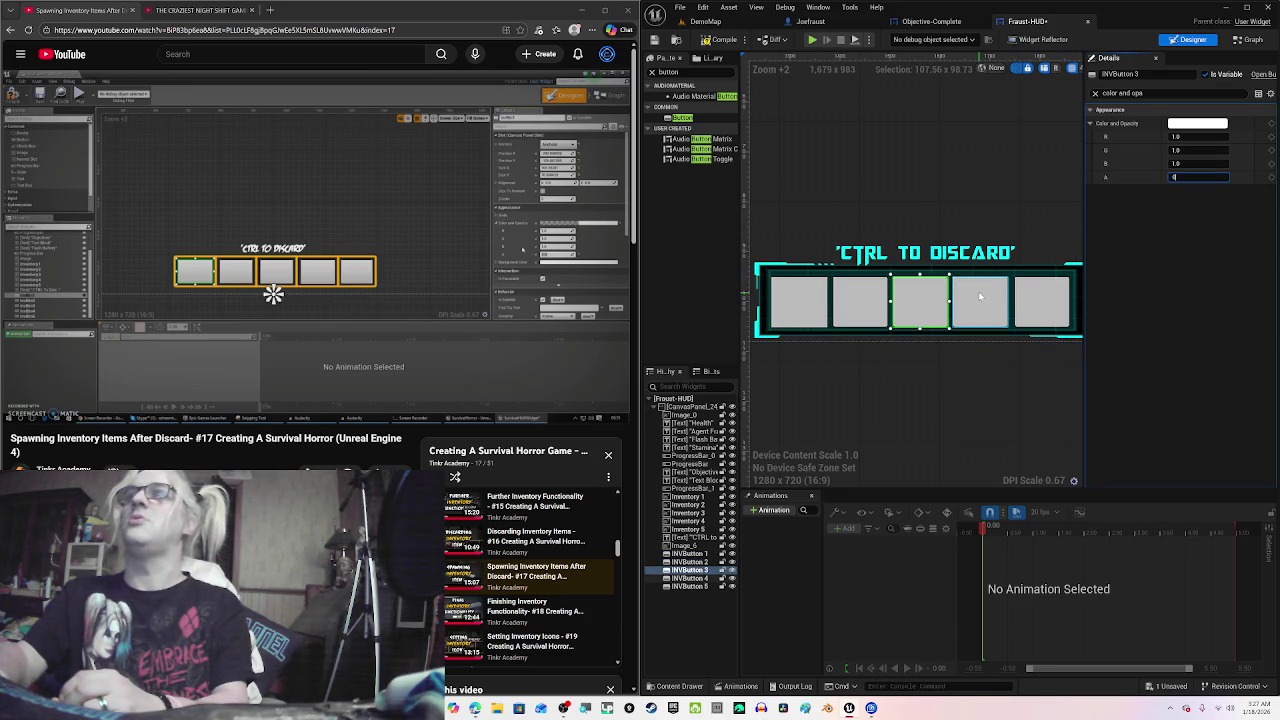
pyautogui.click(1180, 177)
pyautogui.write('0')
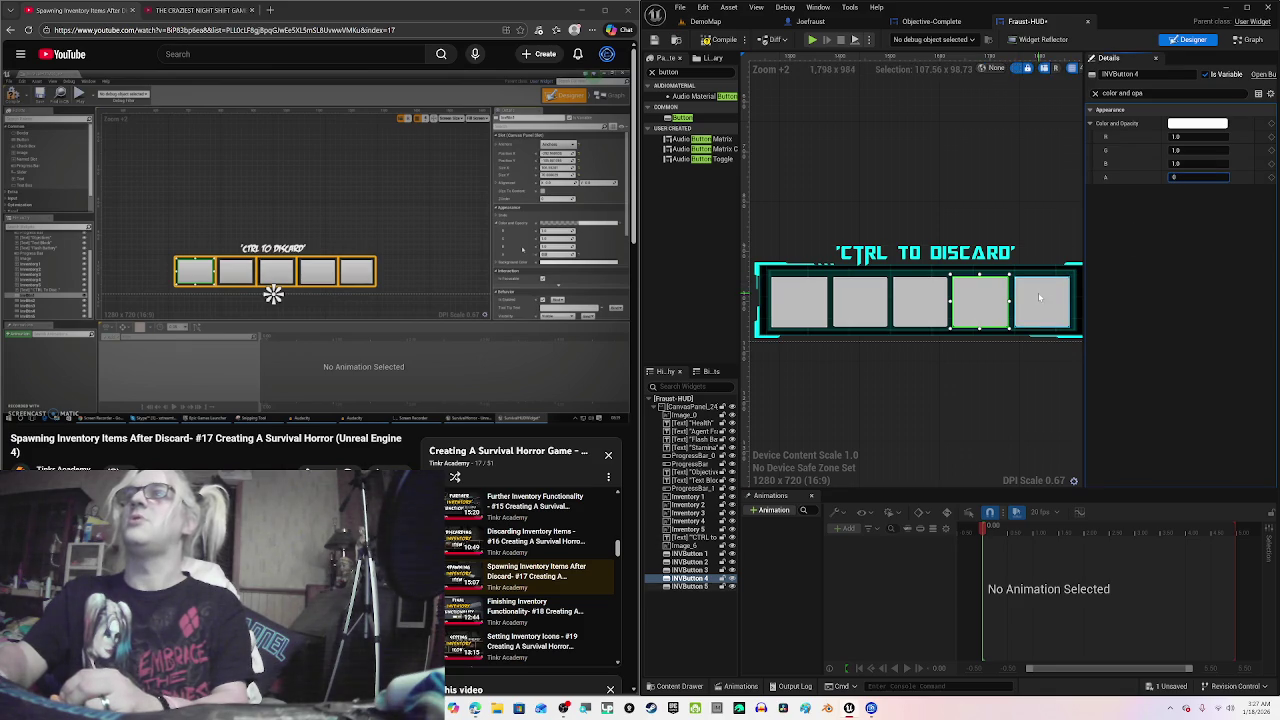
pyautogui.click(1043, 298)
pyautogui.write('0')
pyautogui.press('Return')
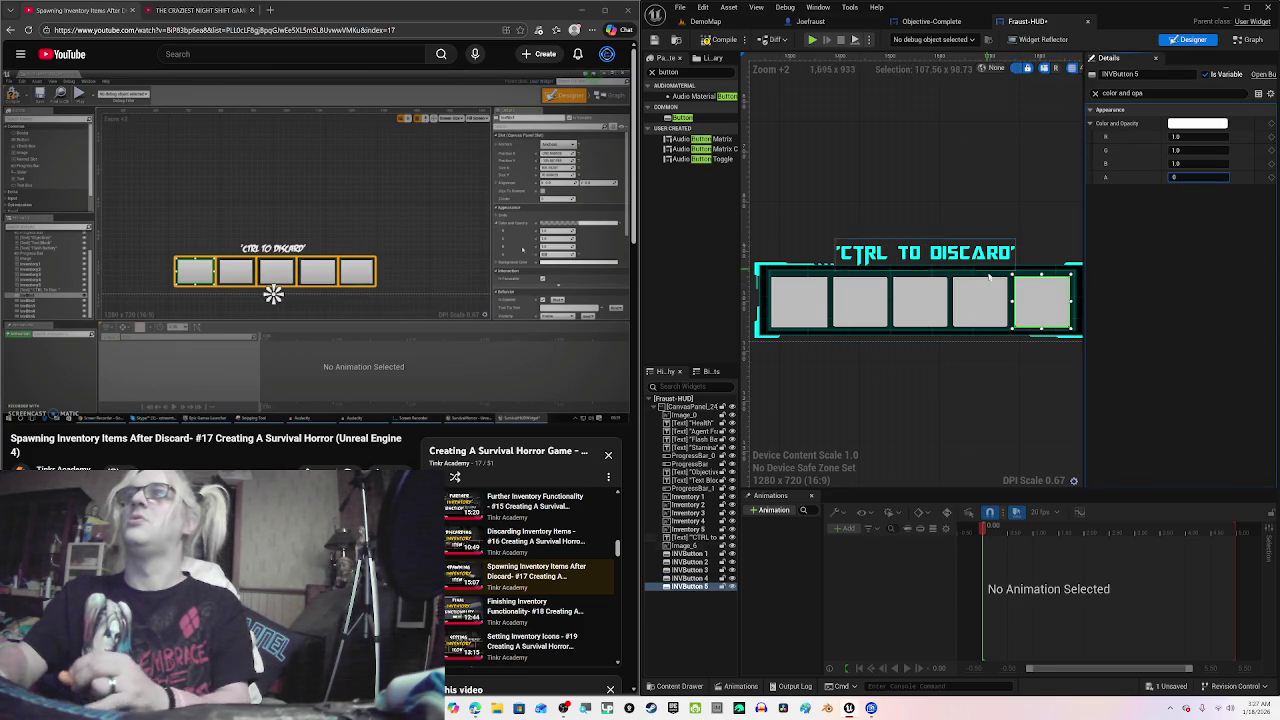
# Step: Save the Fraust-HUD widget and reselect INVButton 1
pyautogui.click(993, 304)
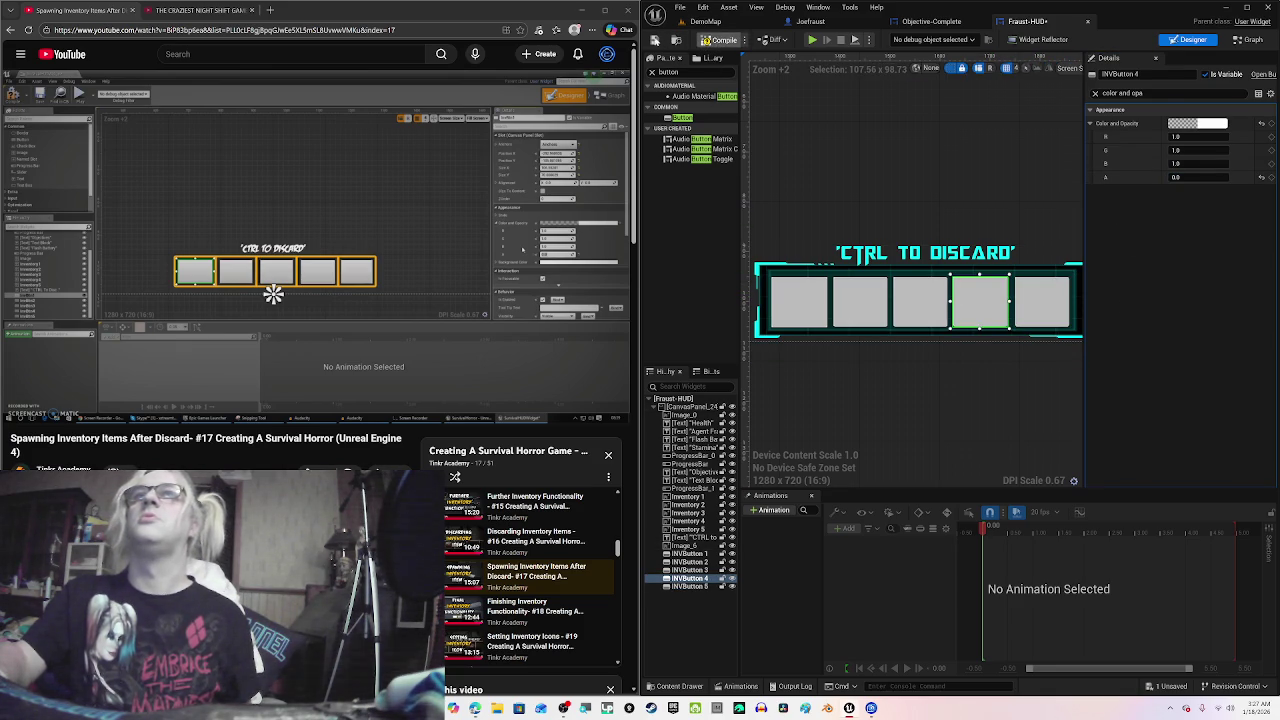
pyautogui.click(655, 40)
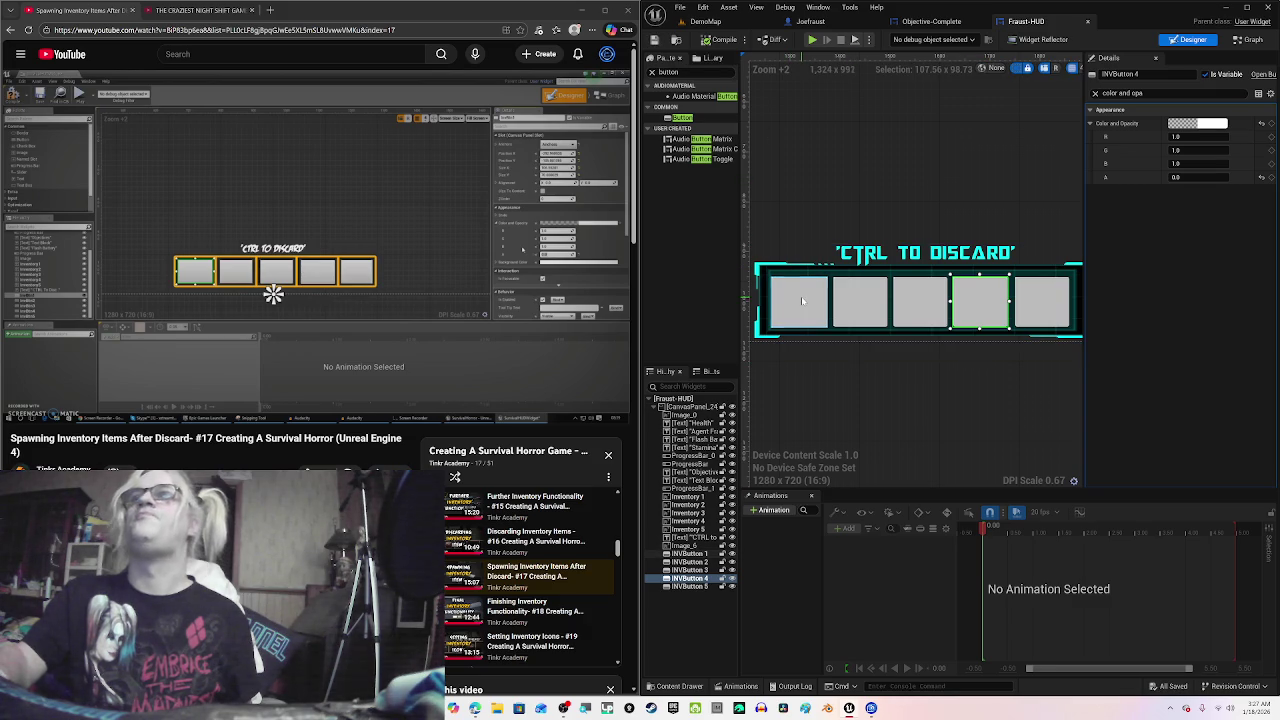
pyautogui.click(801, 301)
# Step: Play the tutorial briefly, pause it, and return focus to the Fraust-HUD widget designer
pyautogui.click(373, 270)
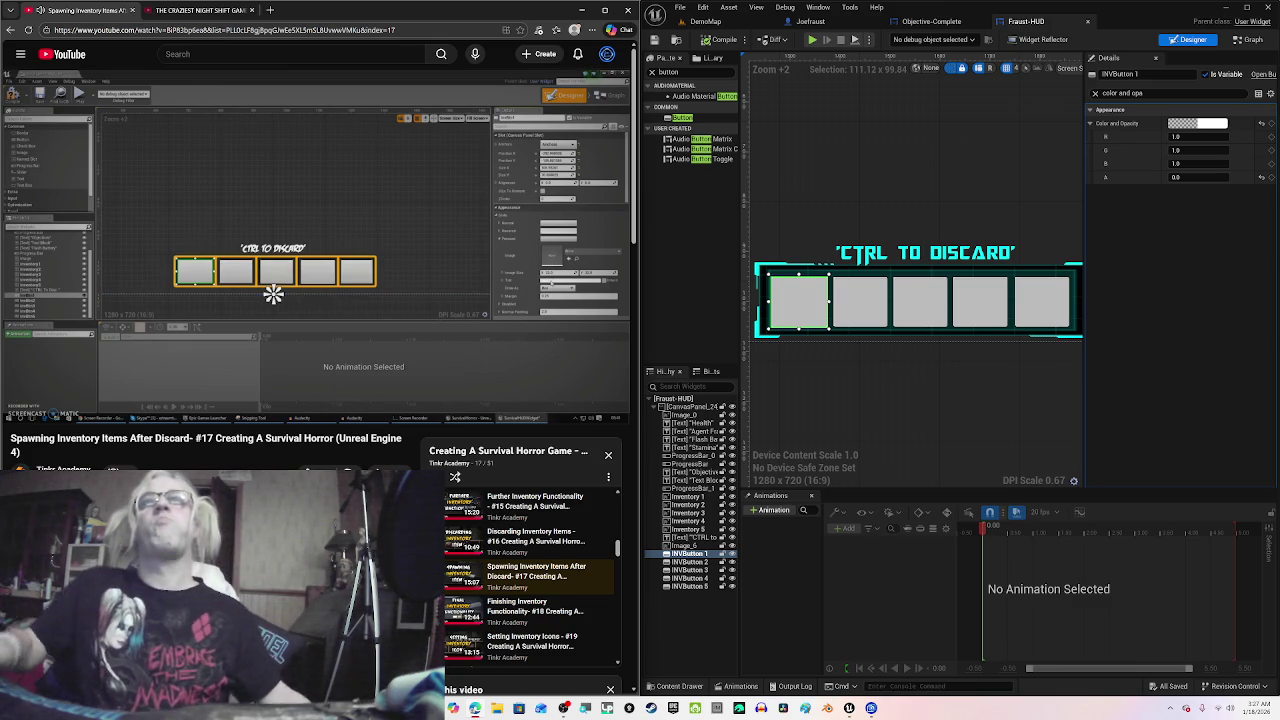
pyautogui.moveTo(341, 283)
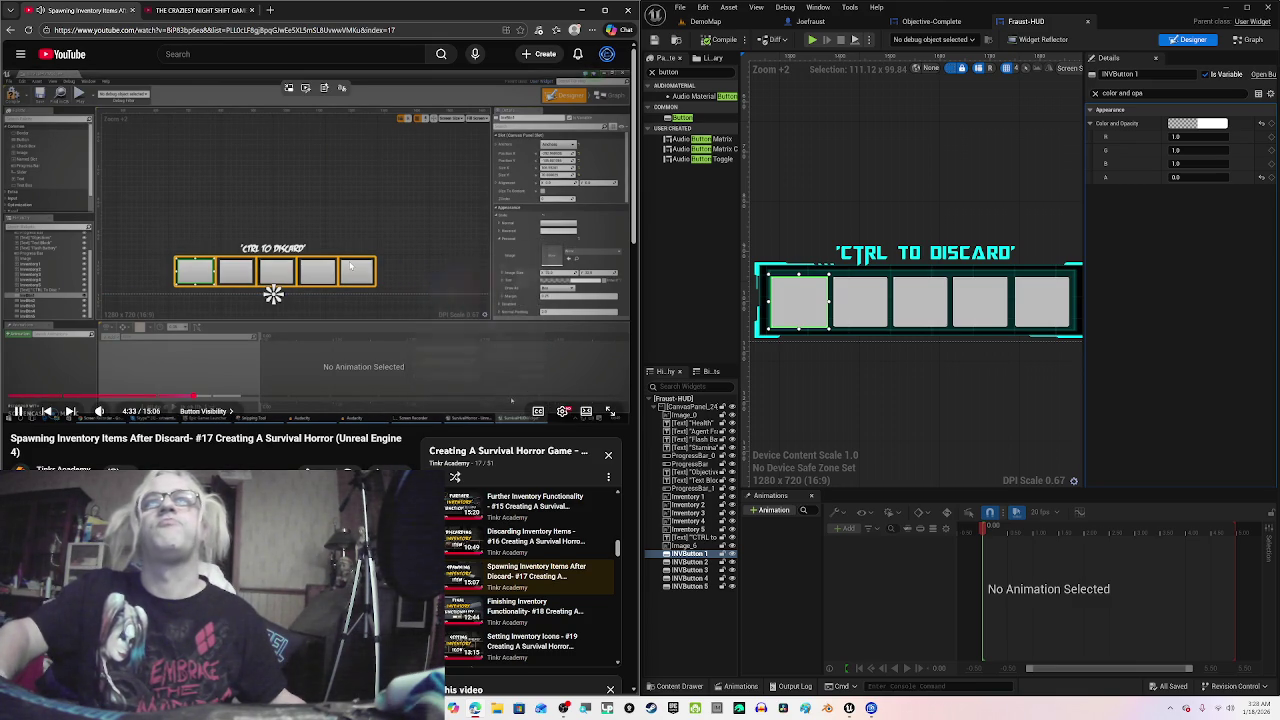
pyautogui.click(408, 213)
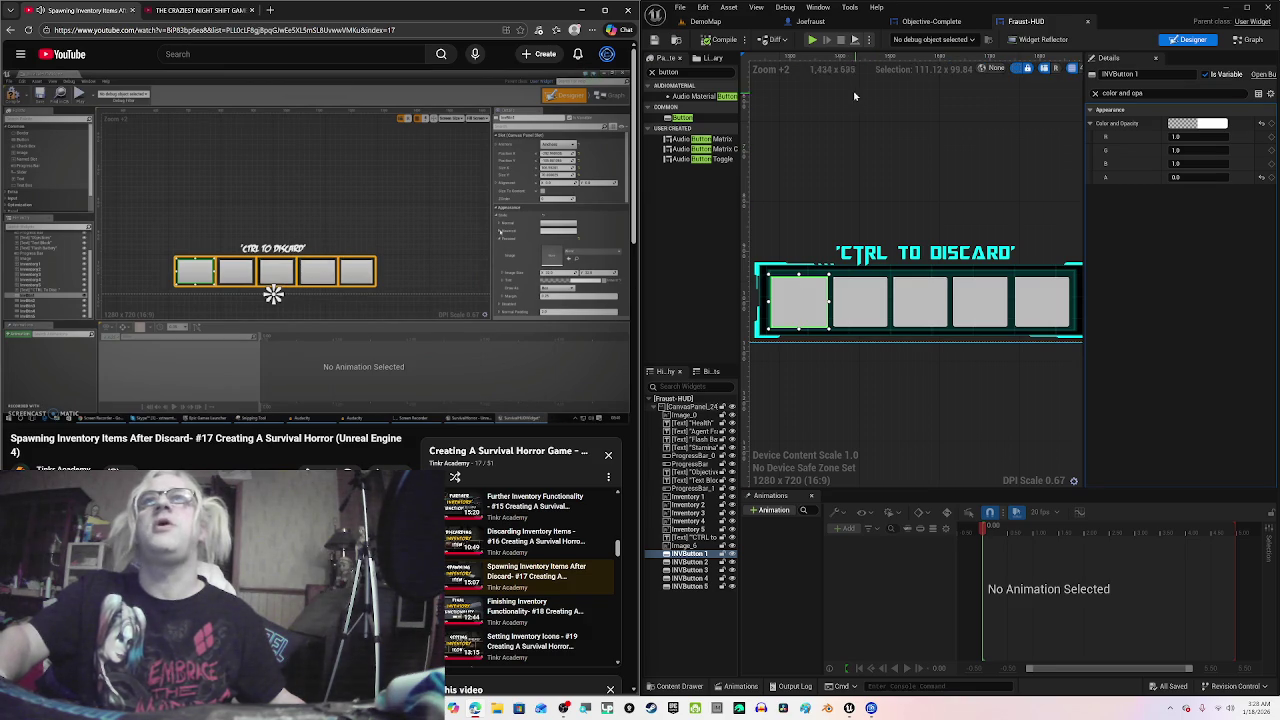
pyautogui.click(887, 200)
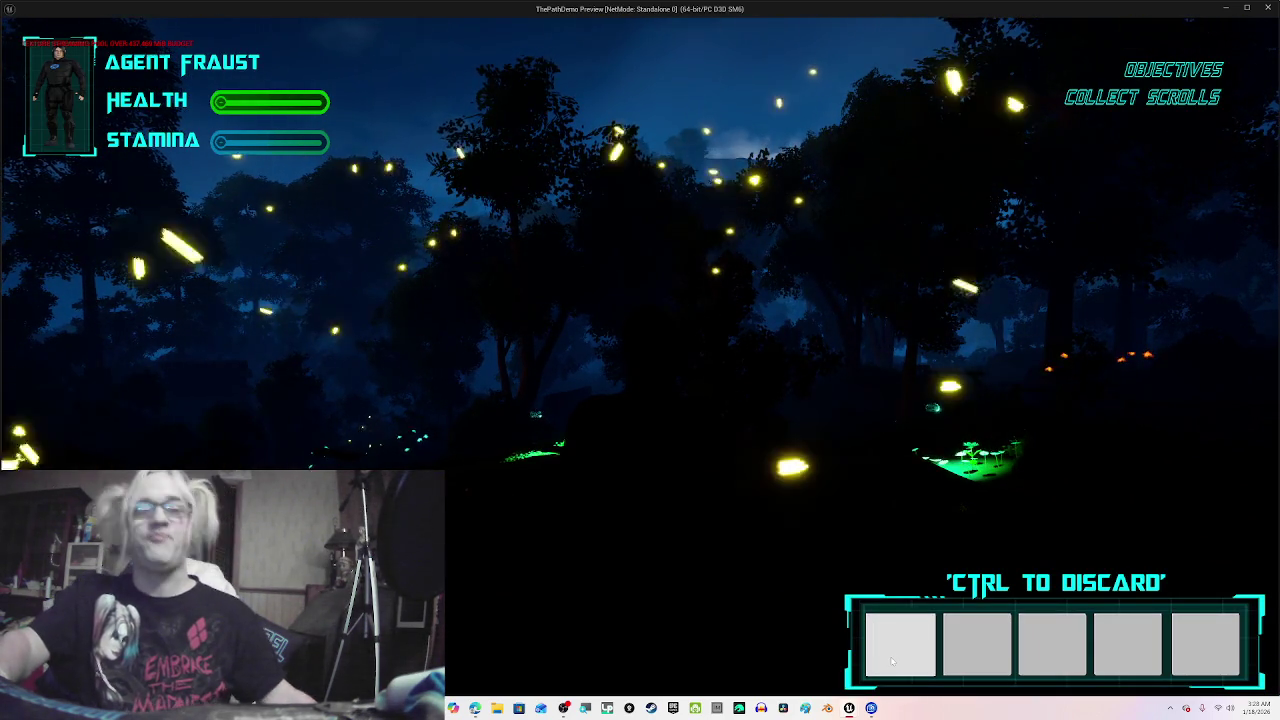
pyautogui.press('Escape')
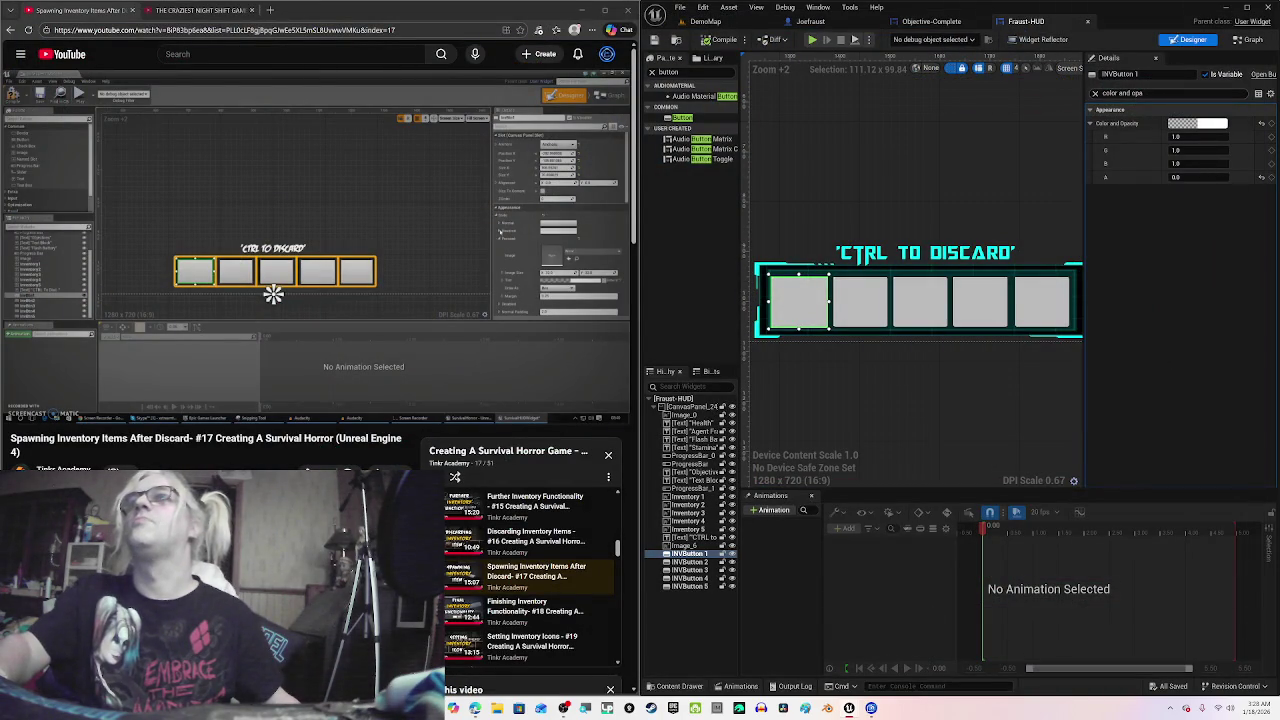
# Step: Filter Details for 'hover' and set INVButton 1's Hovered Tint to cyan
pyautogui.write('ho')
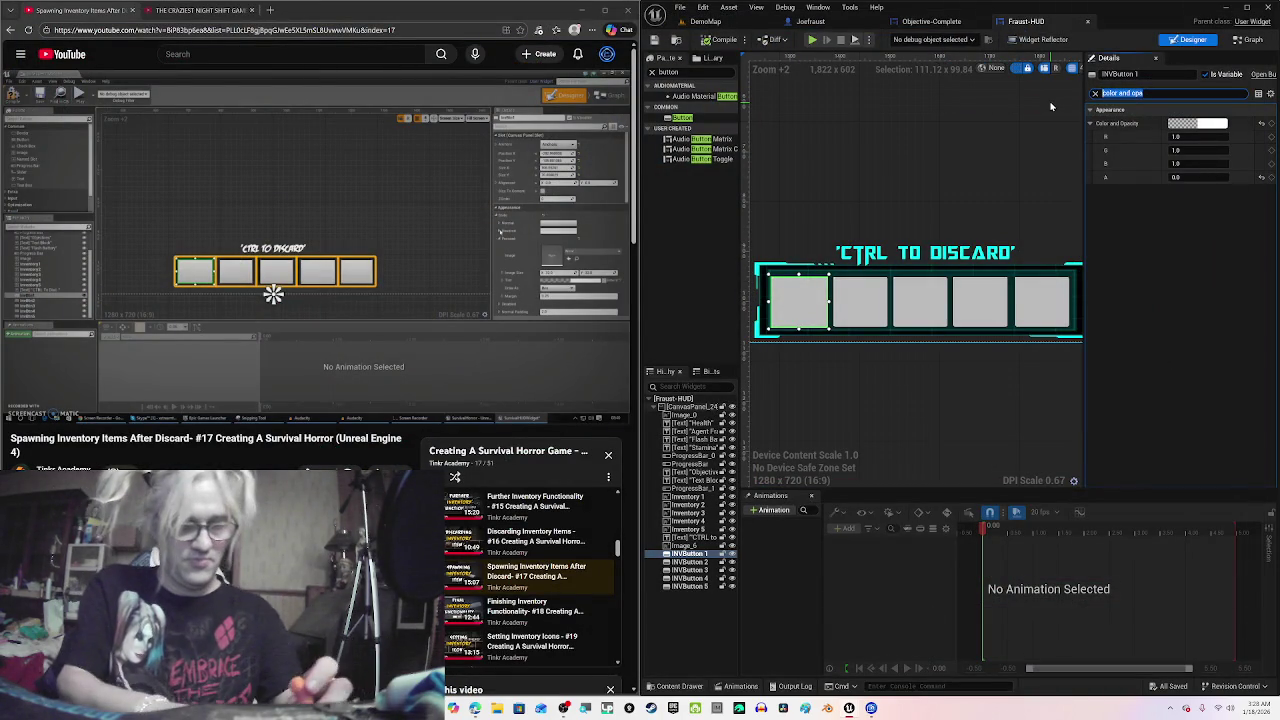
pyautogui.write('ver')
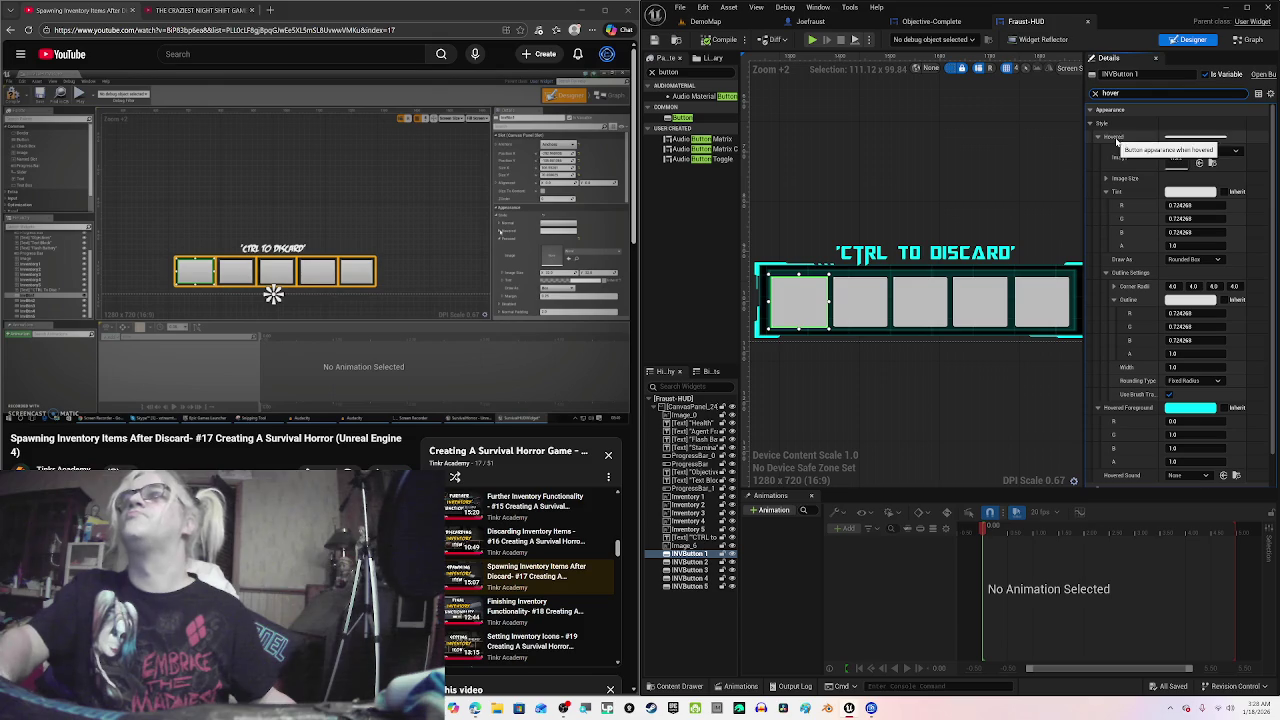
pyautogui.click(1205, 192)
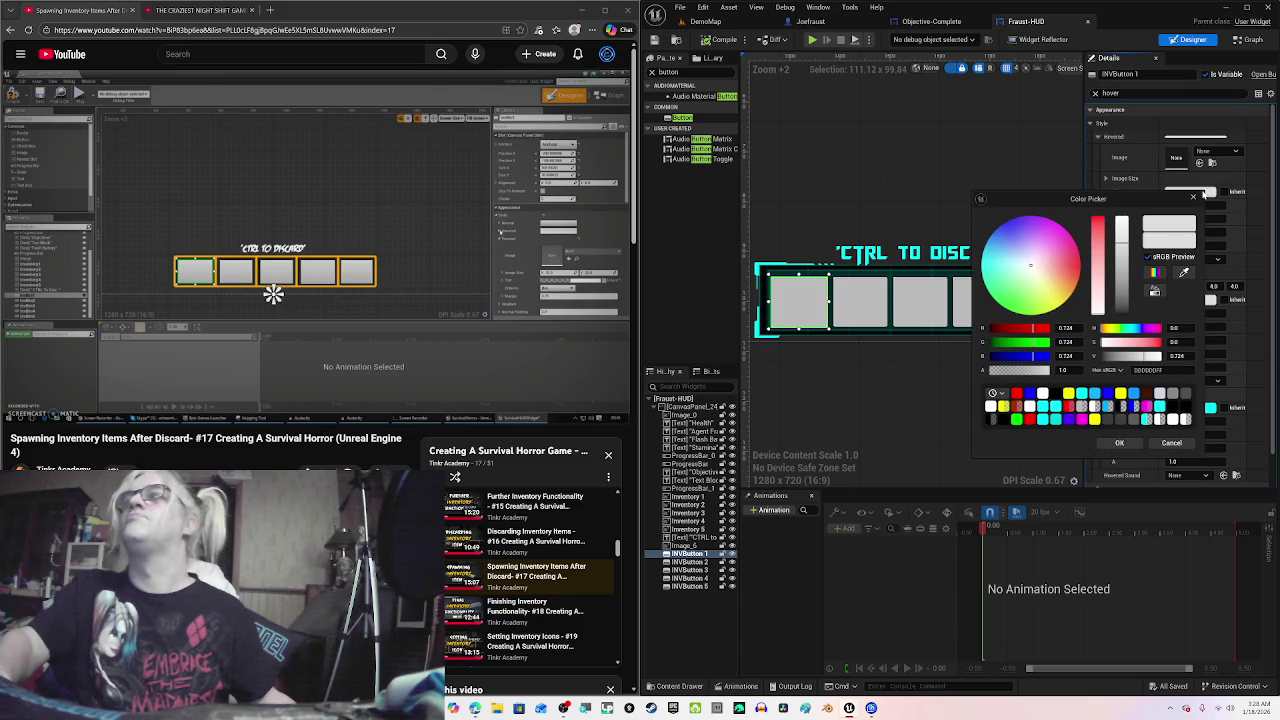
pyautogui.click(1055, 419)
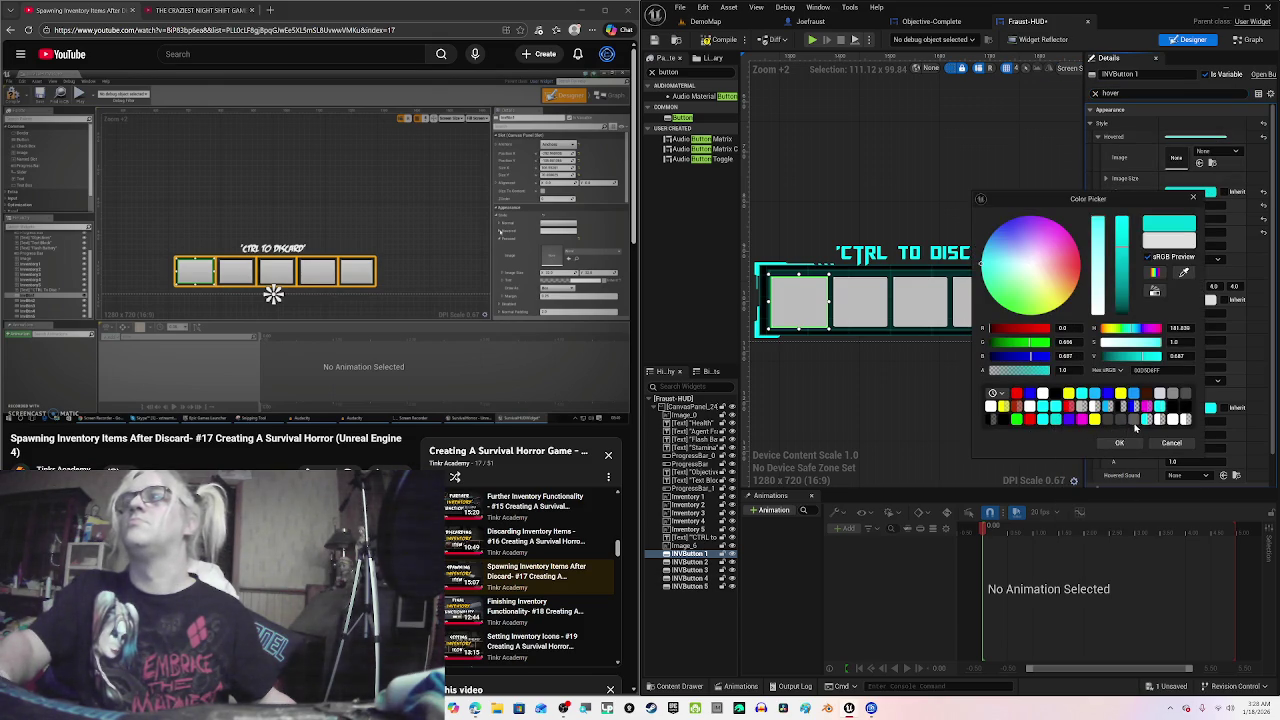
pyautogui.click(1064, 419)
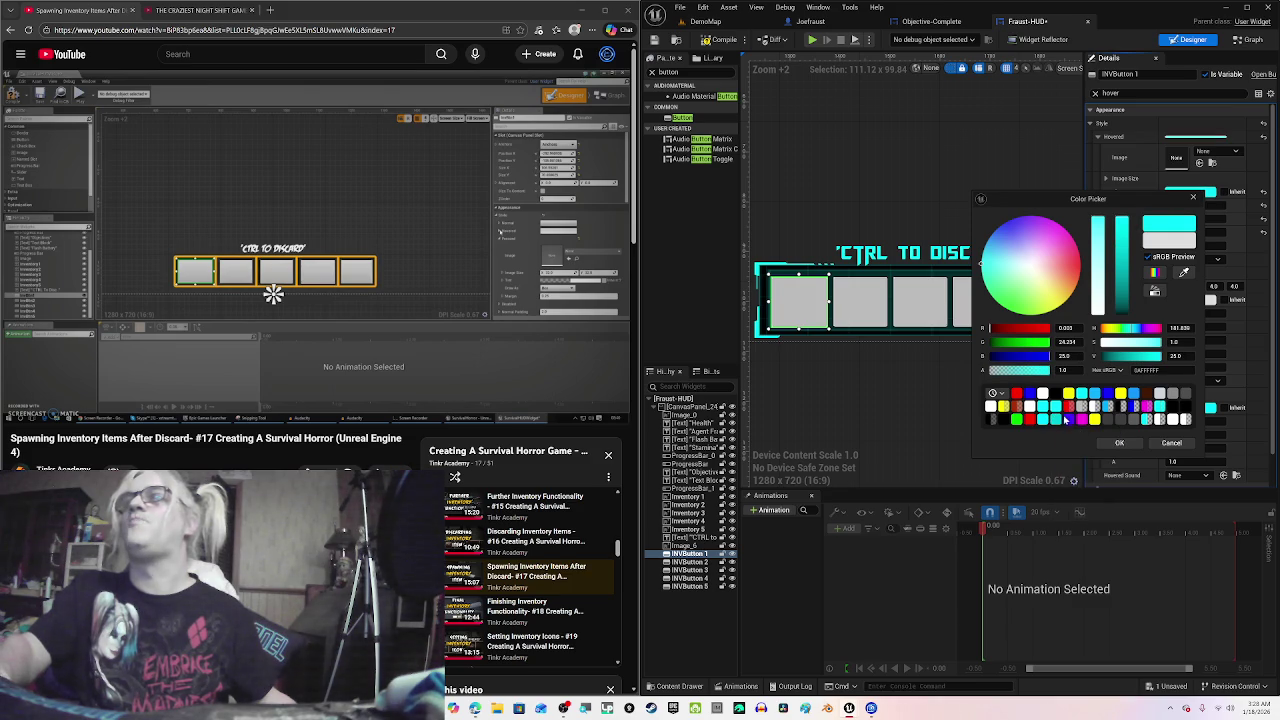
pyautogui.click(1122, 444)
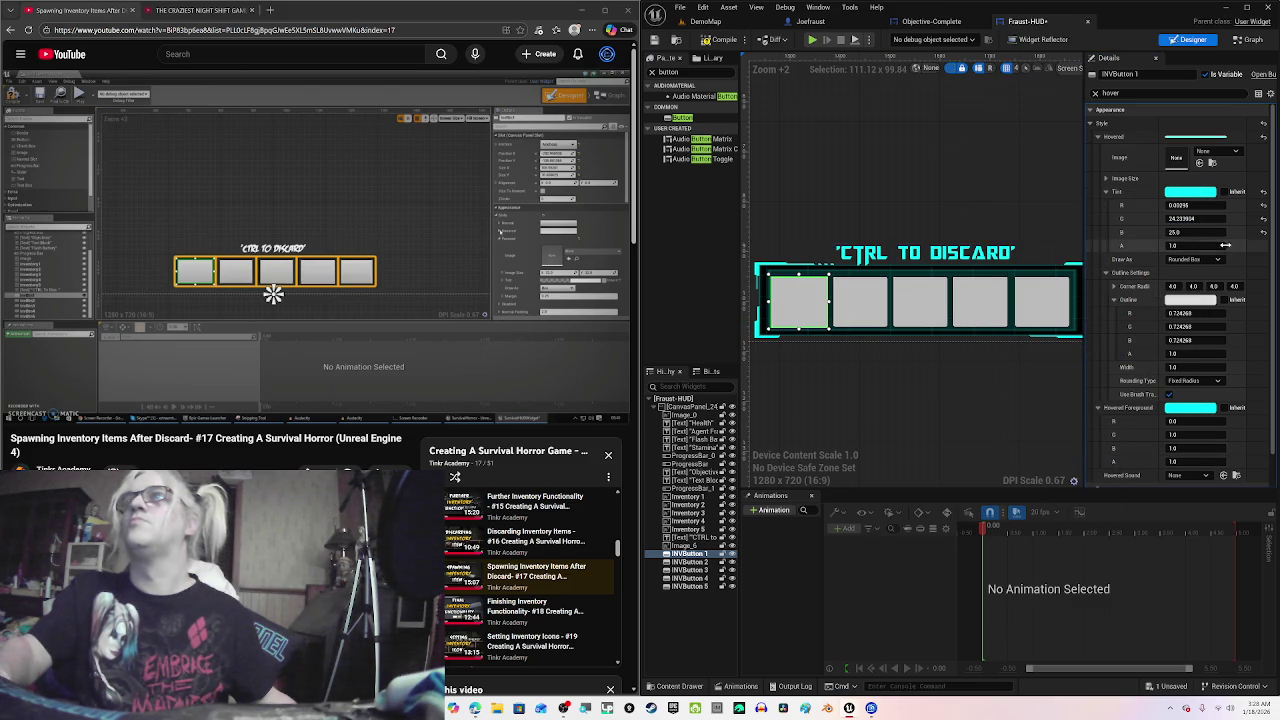
# Step: Copy the cyan Hovered Tint and paste it onto INVButton 2
pyautogui.rightClick(1190, 194)
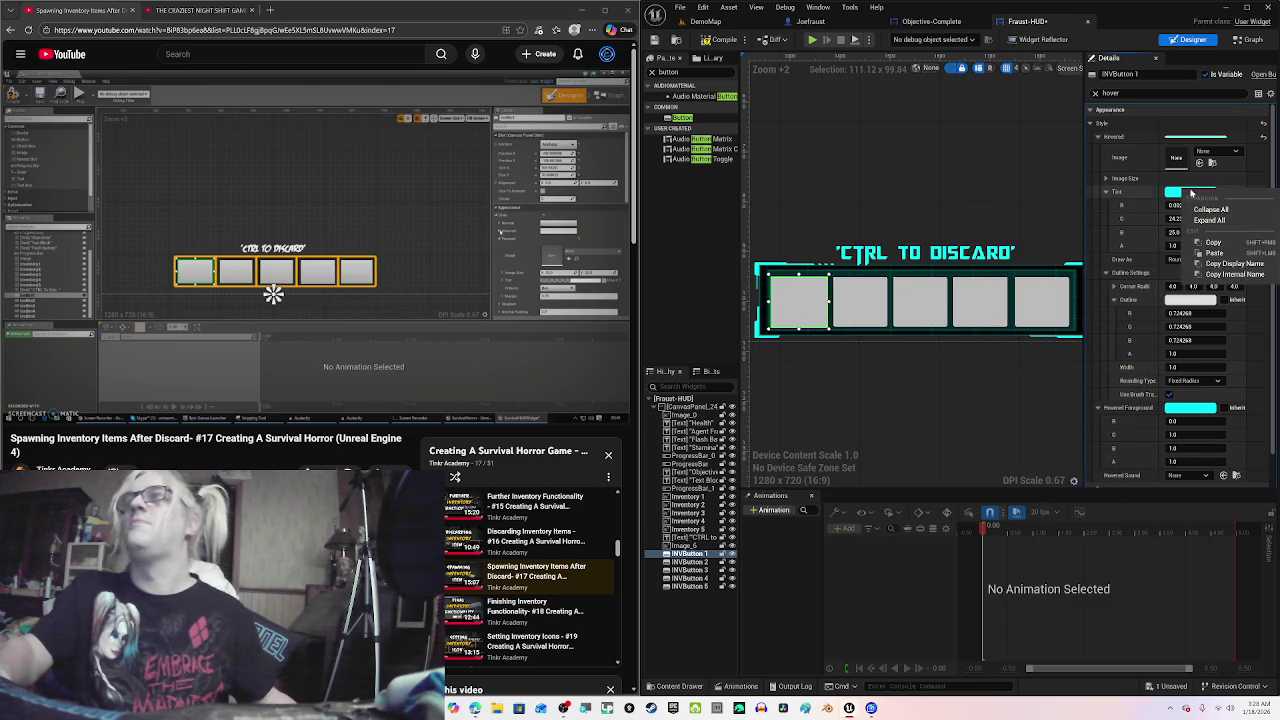
pyautogui.click(1214, 242)
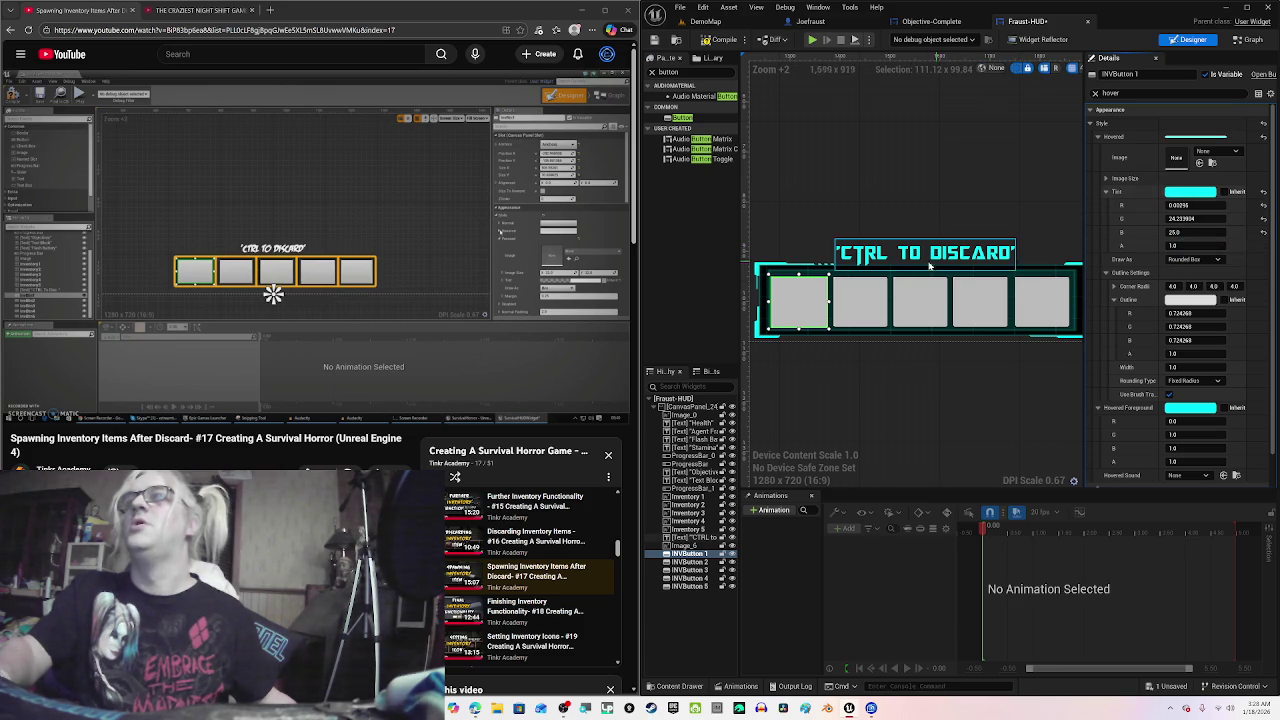
pyautogui.click(860, 300)
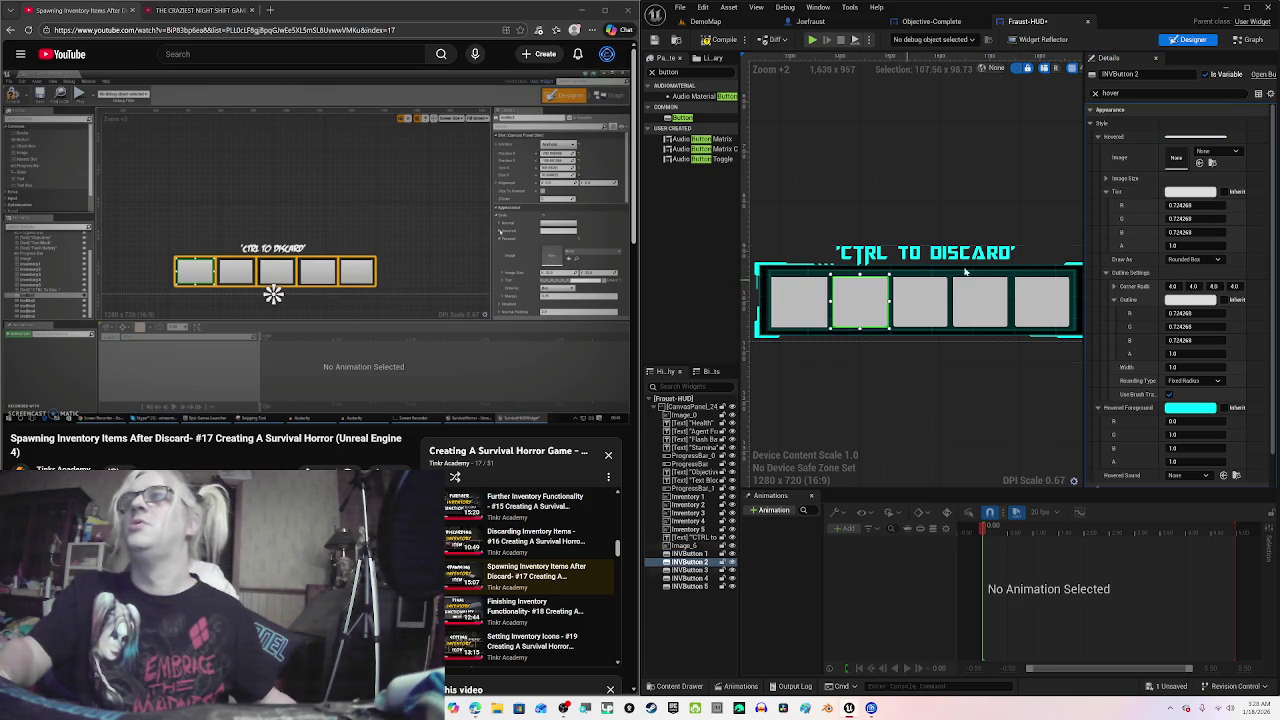
pyautogui.rightClick(1175, 196)
pyautogui.click(1064, 268)
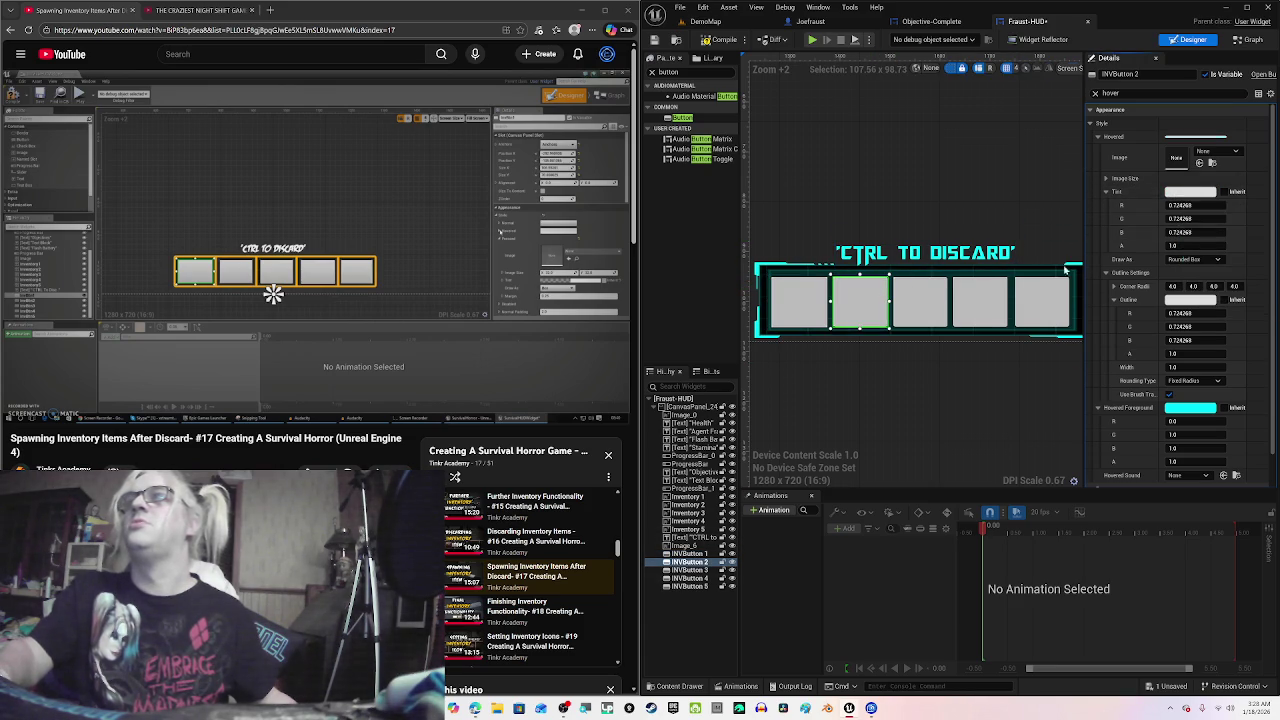
pyautogui.hotkey('ctrl', 'v')
# Step: Paste the cyan Hovered Tint onto INVButton 3, 4 and 5
pyautogui.click(938, 300)
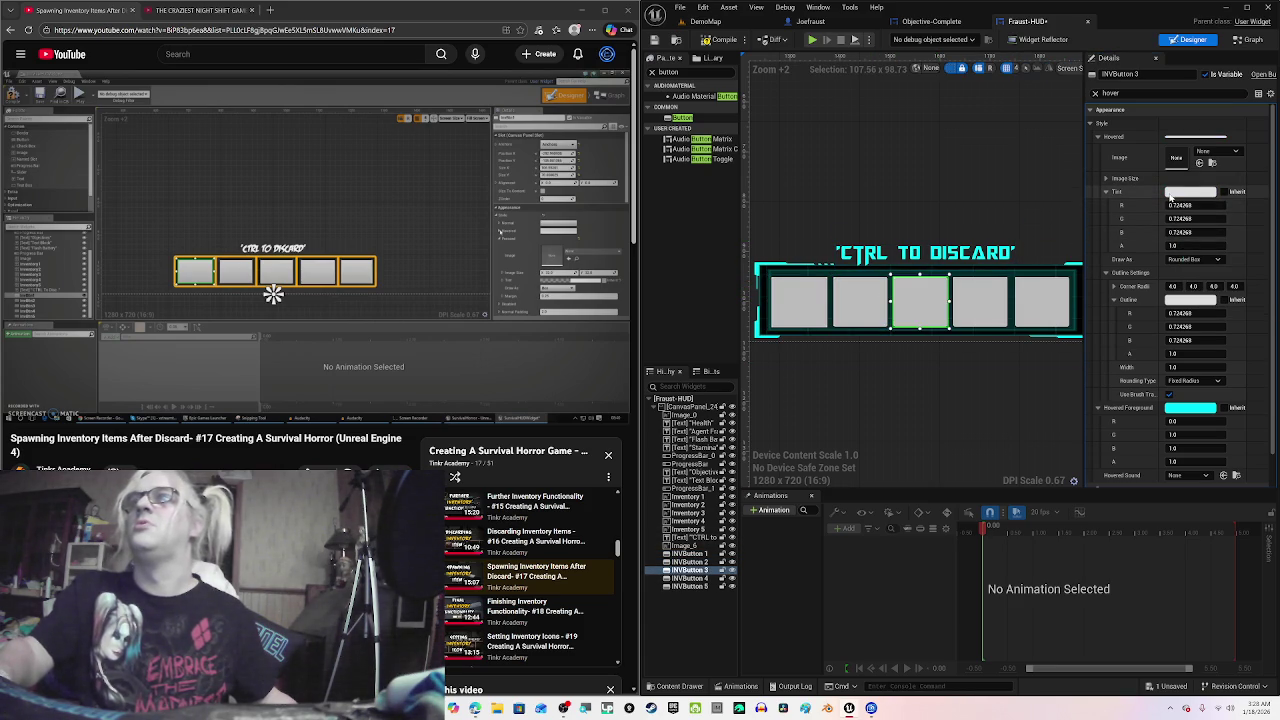
pyautogui.rightClick(1170, 197)
pyautogui.click(1202, 258)
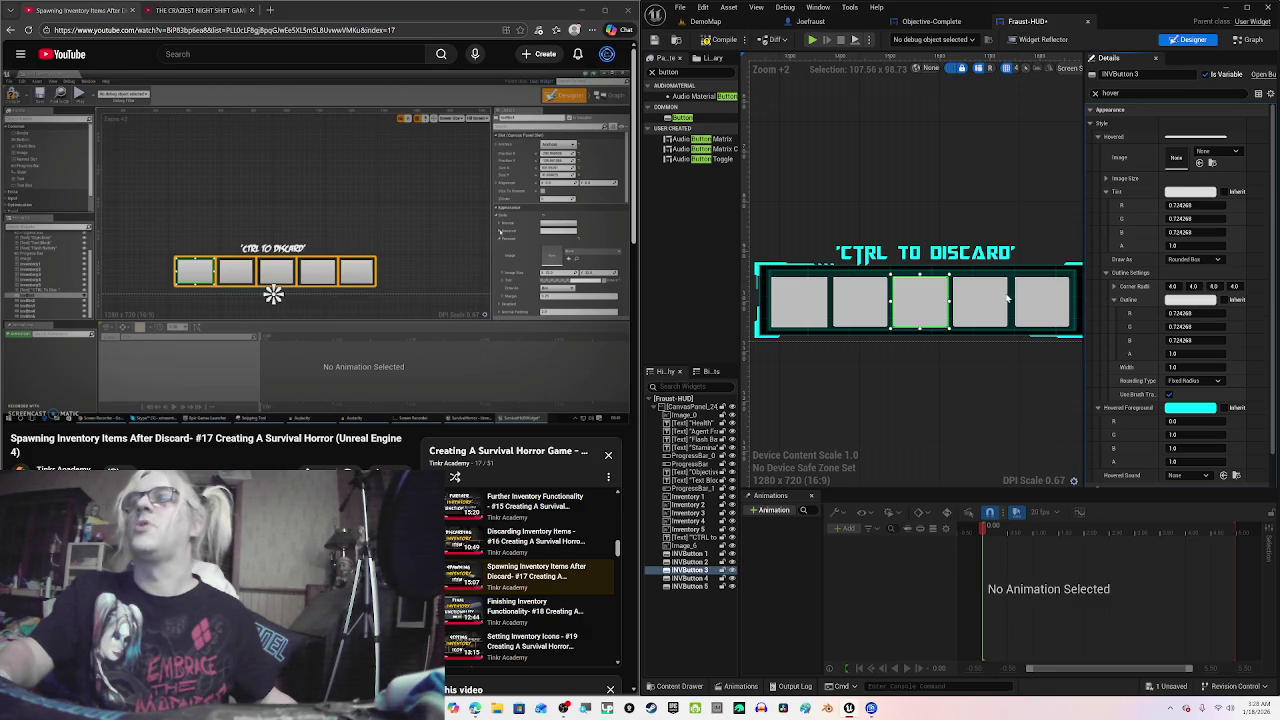
pyautogui.click(980, 300)
pyautogui.click(1176, 193)
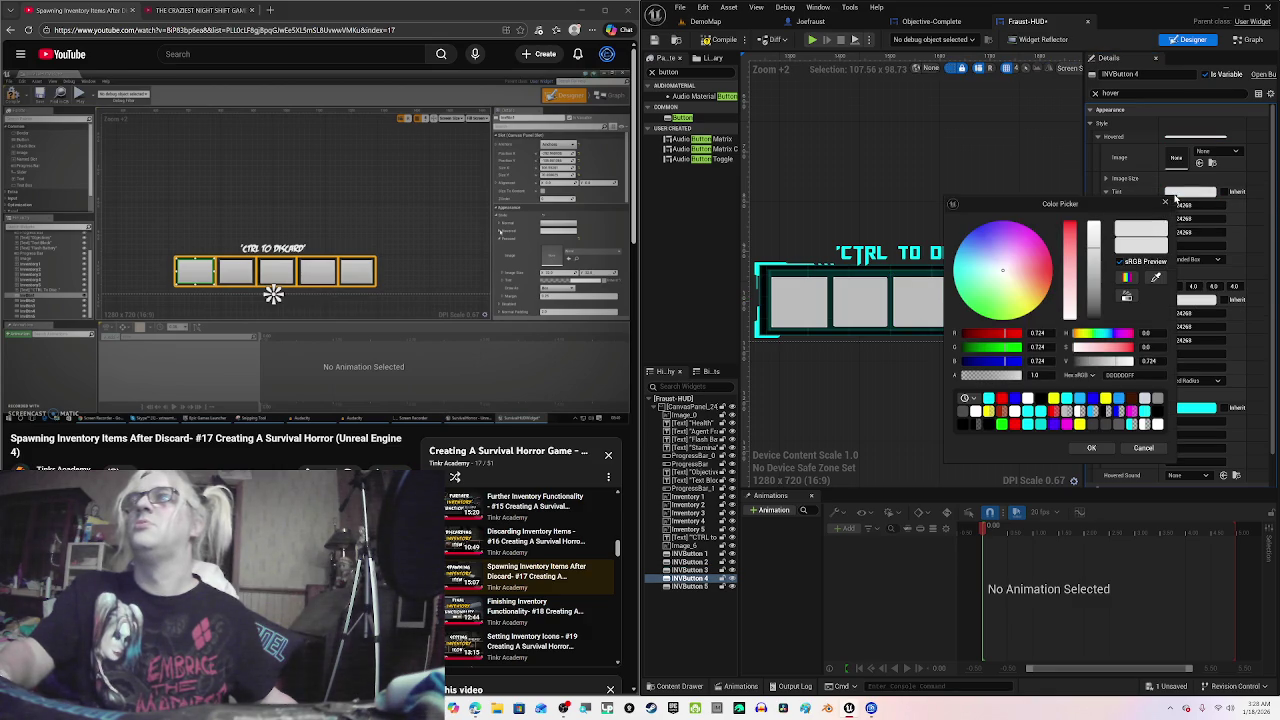
pyautogui.click(1165, 204)
pyautogui.rightClick(1174, 198)
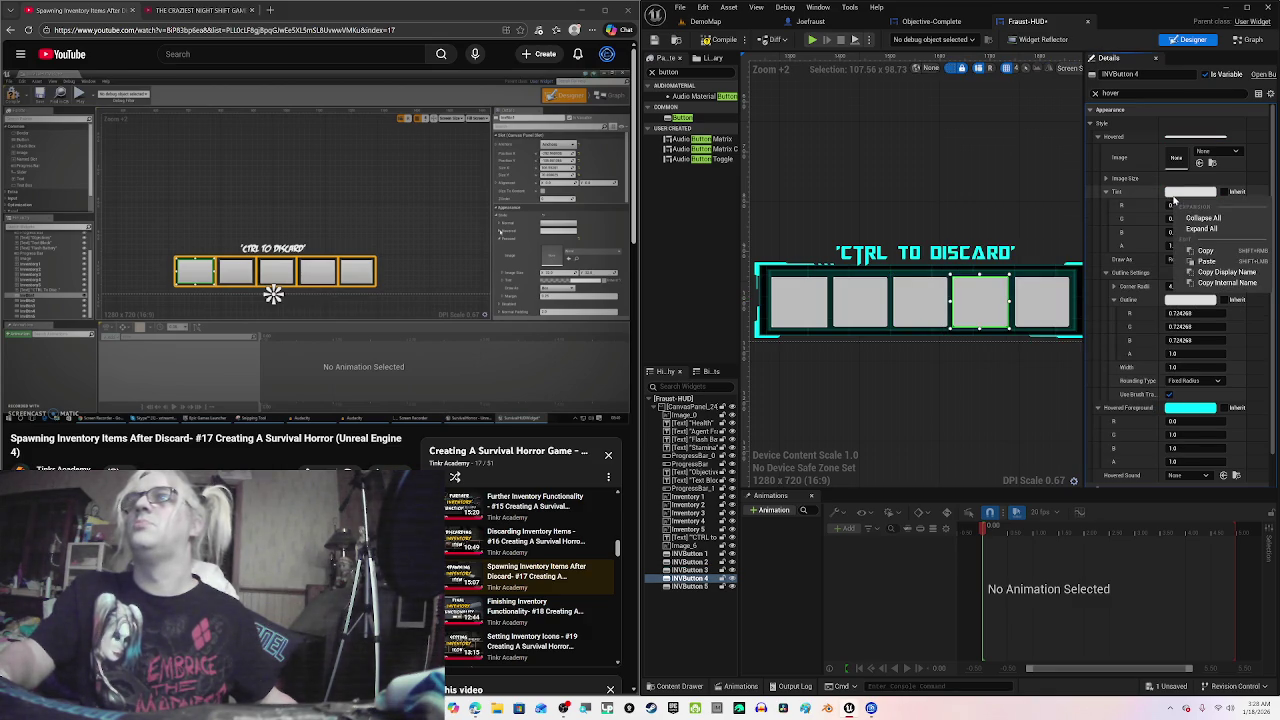
pyautogui.click(1206, 261)
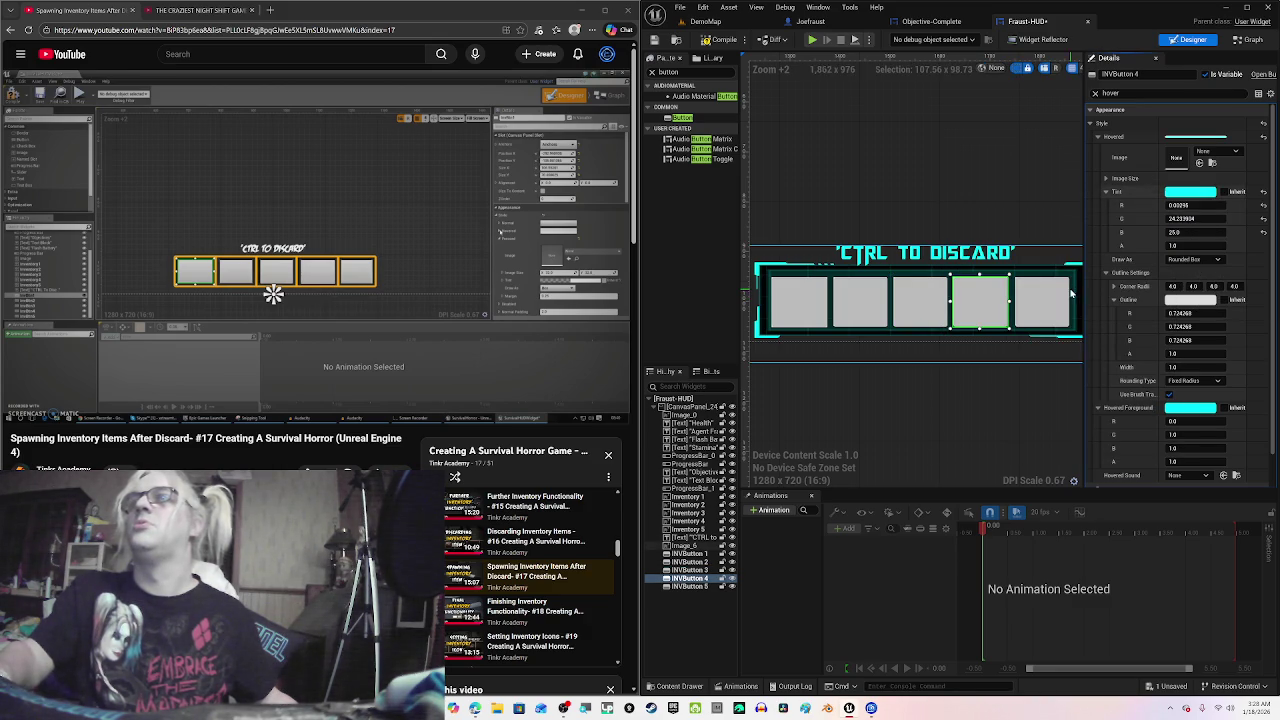
pyautogui.click(1055, 295)
pyautogui.rightClick(1176, 196)
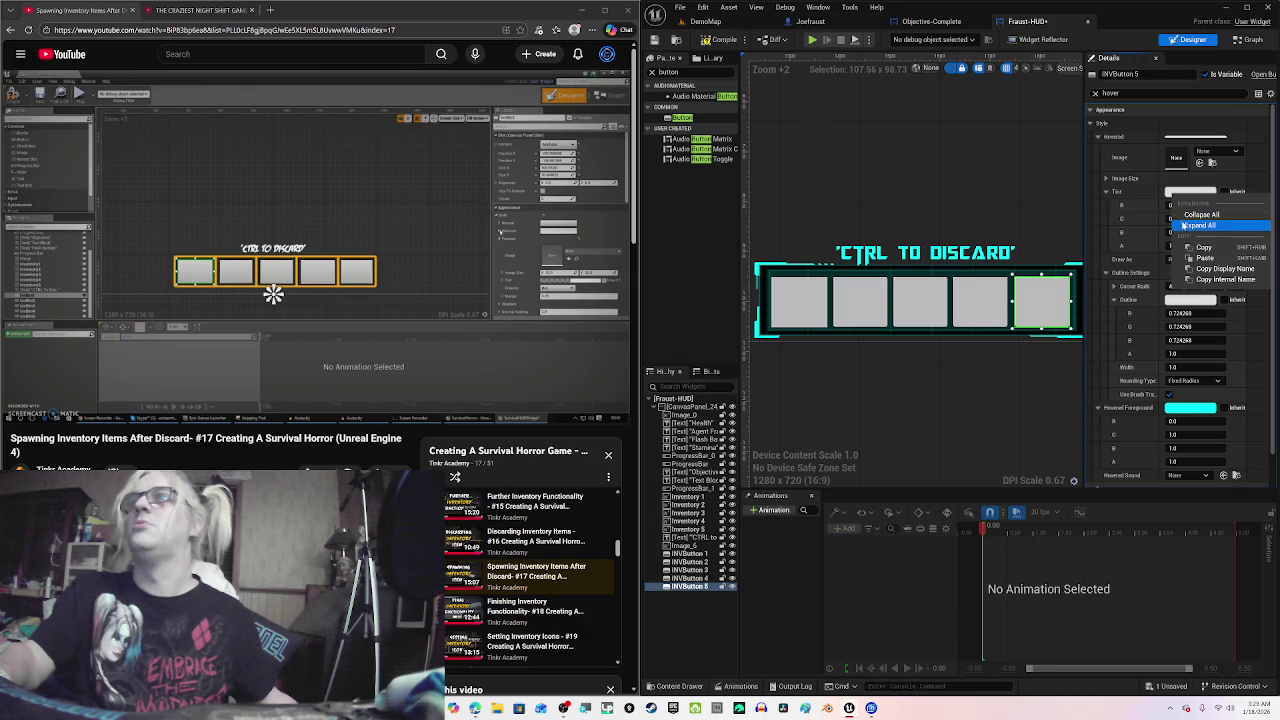
pyautogui.click(1204, 259)
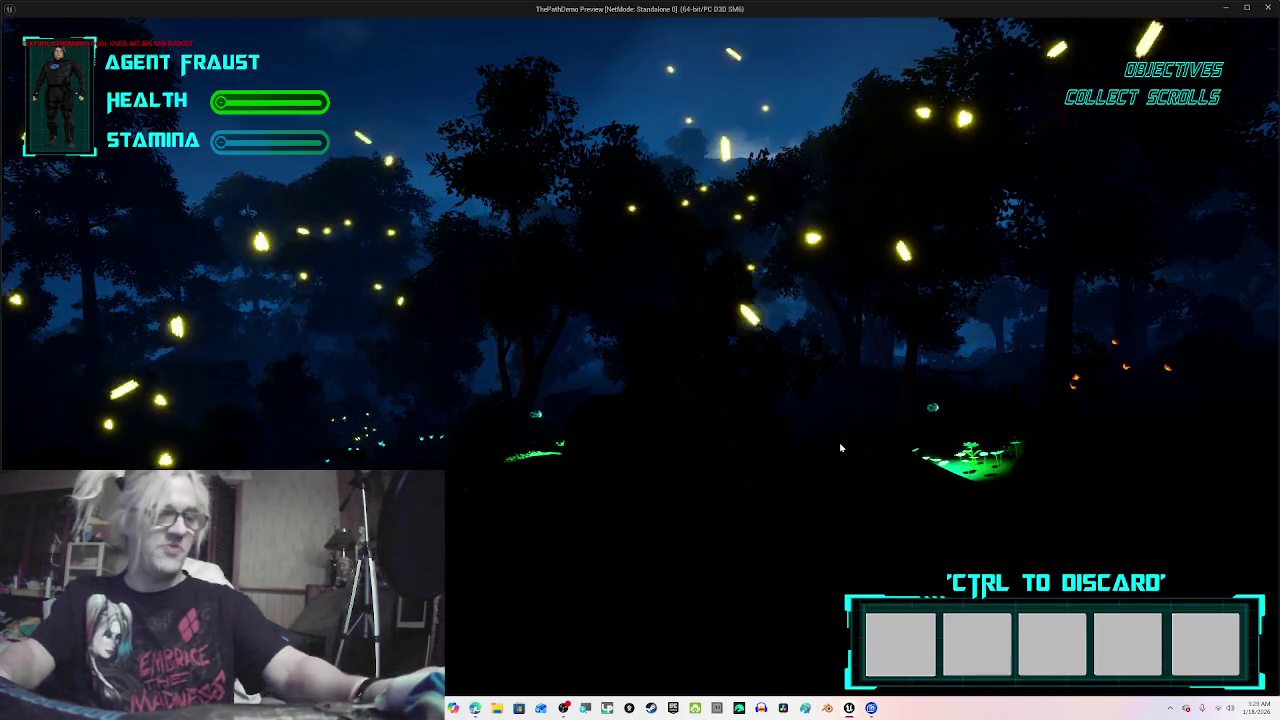
# Step: Stop the play-in-editor test with Esc
pyautogui.press('Escape')
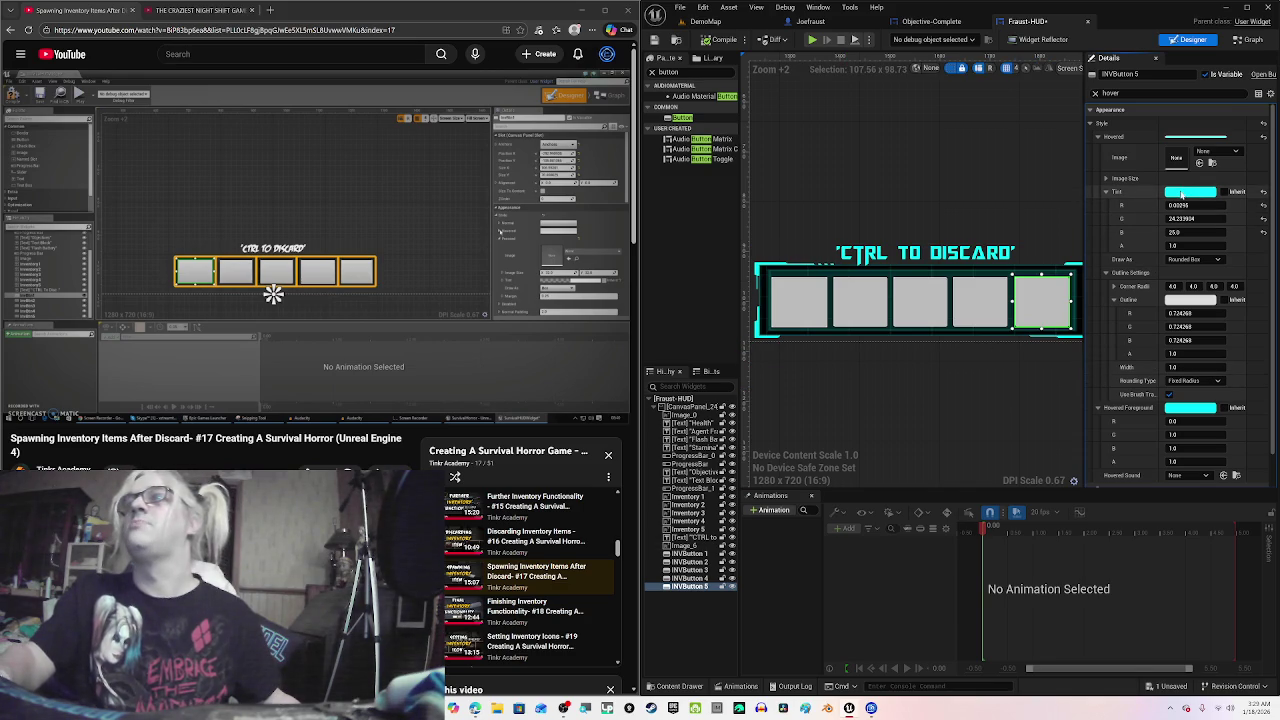
# Step: Set INVButton 5's cyan Hovered Tint alpha to 0.5 and copy the tint
pyautogui.click(1183, 194)
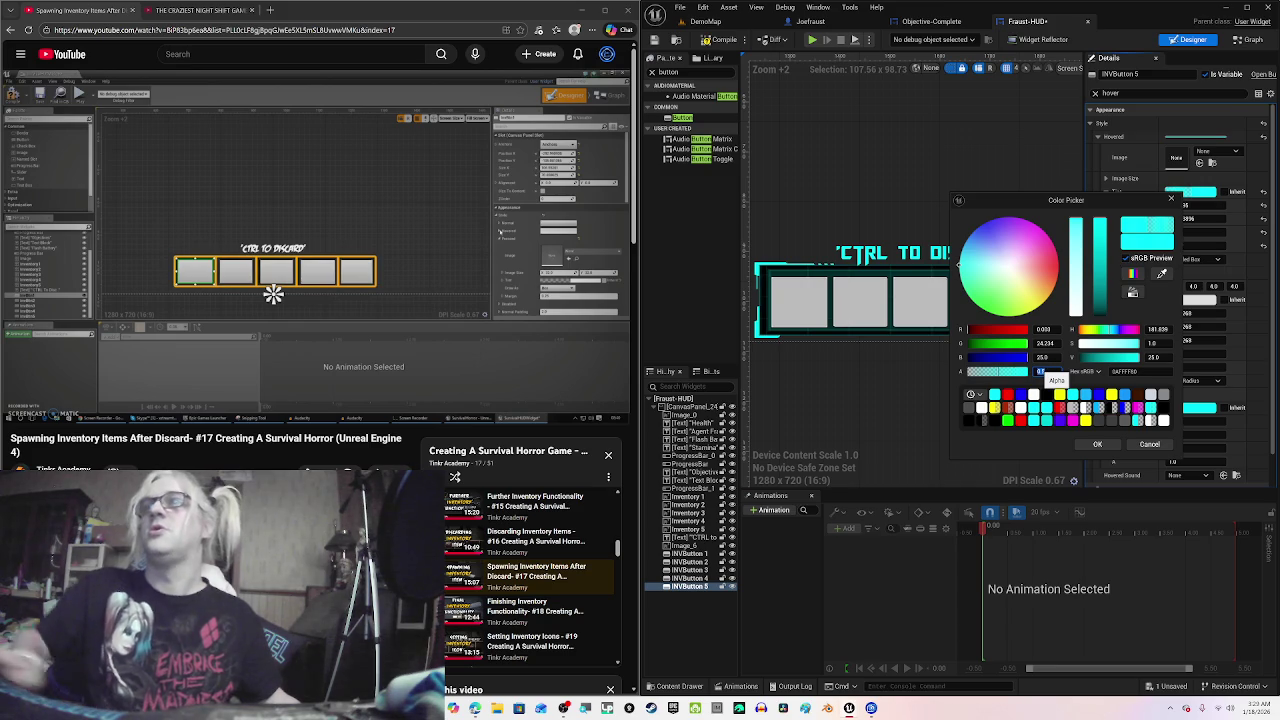
pyautogui.click(1042, 371)
pyautogui.write('0.5')
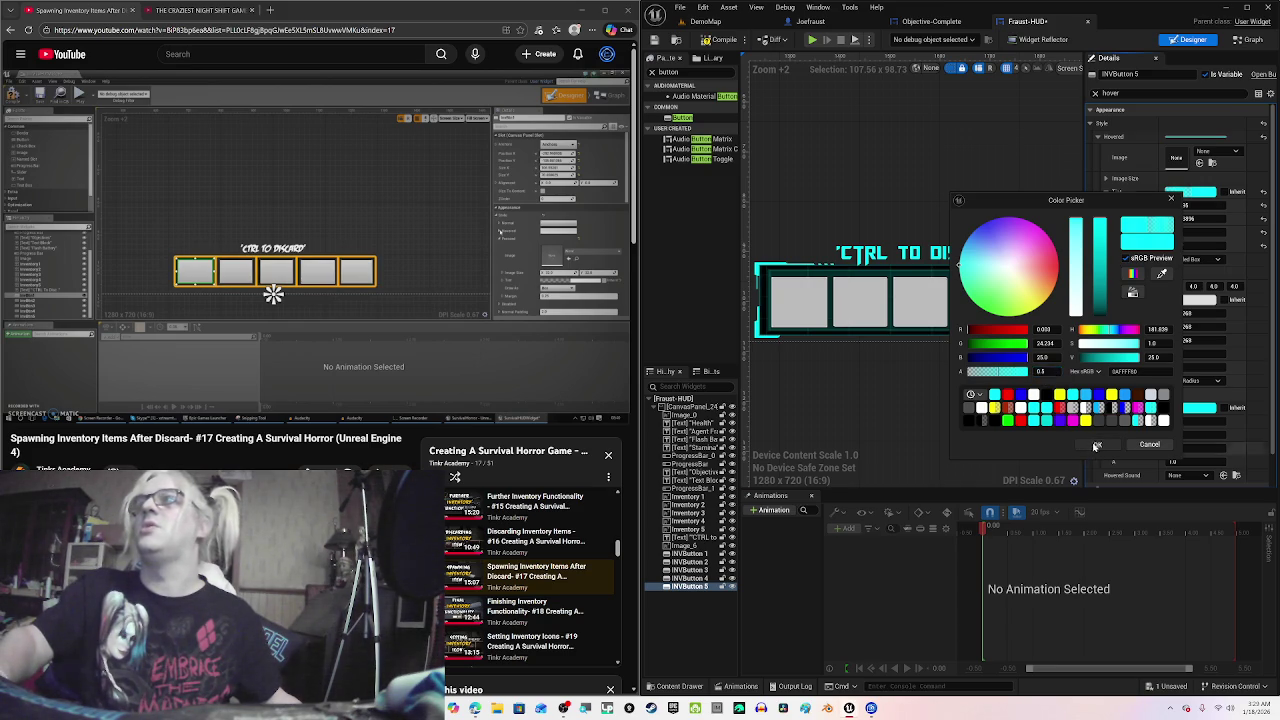
pyautogui.click(1094, 446)
pyautogui.rightClick(1182, 193)
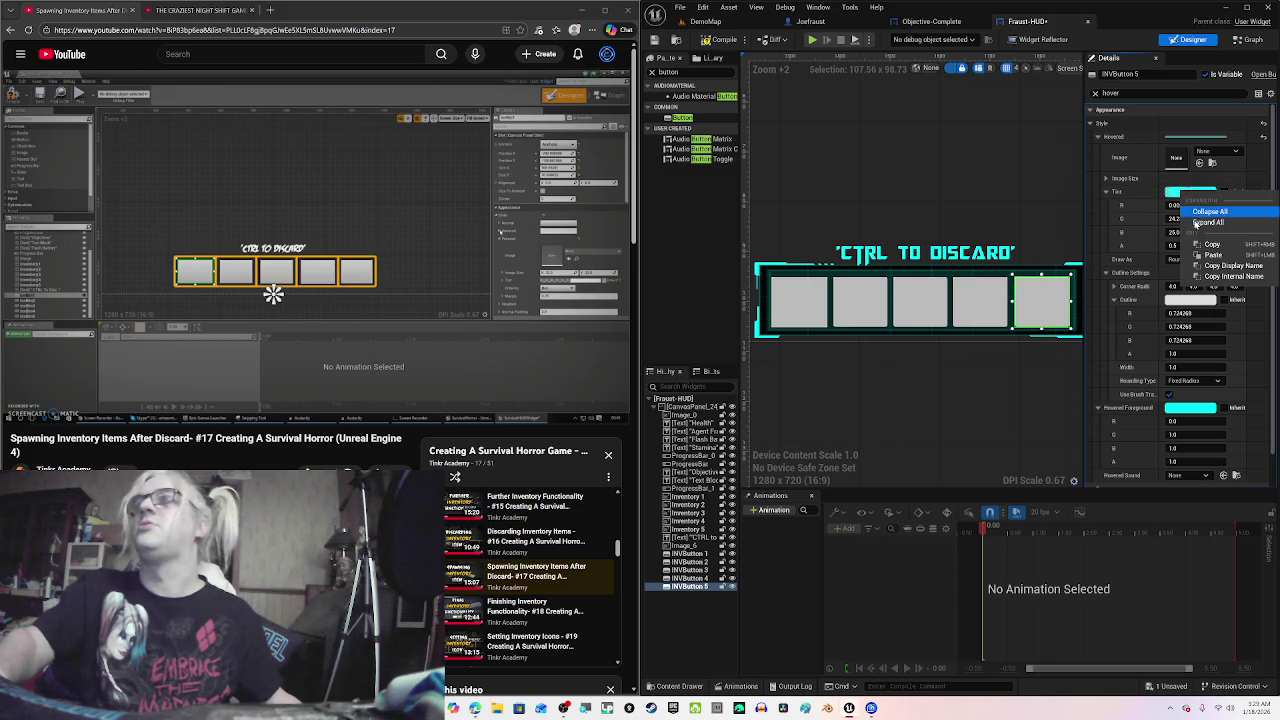
pyautogui.click(1212, 245)
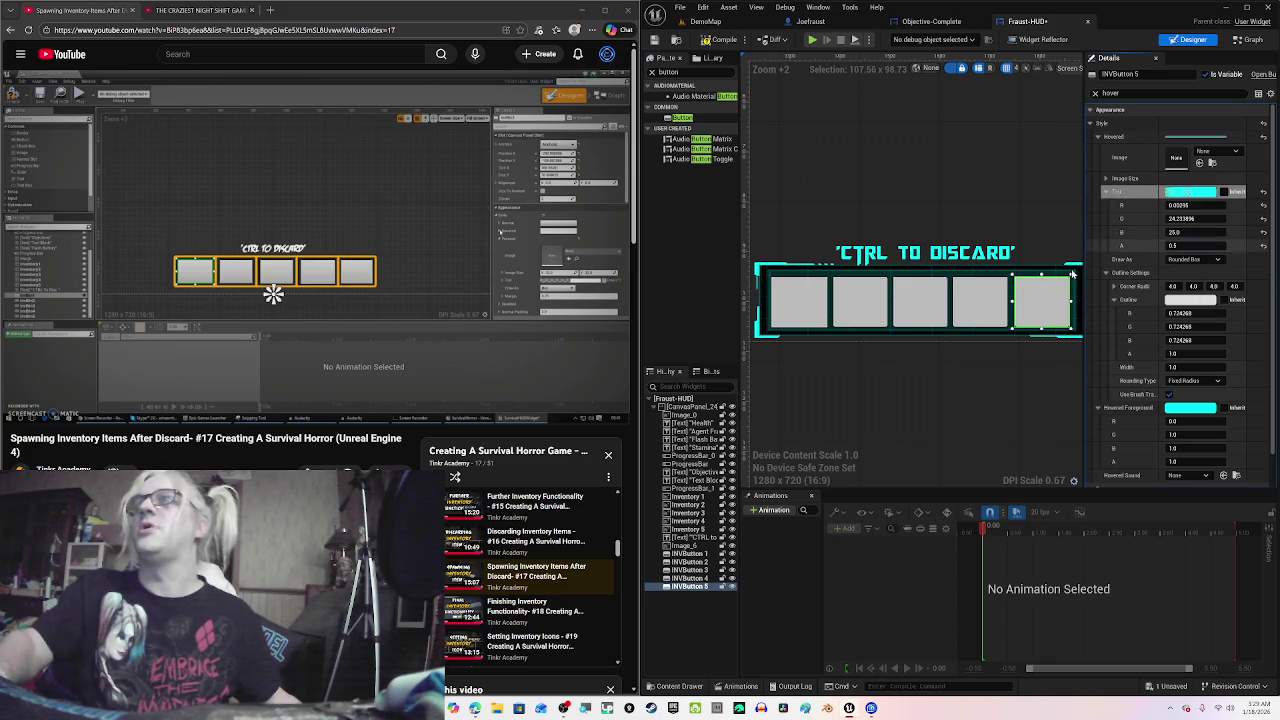
# Step: Select INVButton 1–4 together and paste the half-transparent cyan tint onto them
pyautogui.click(980, 305)
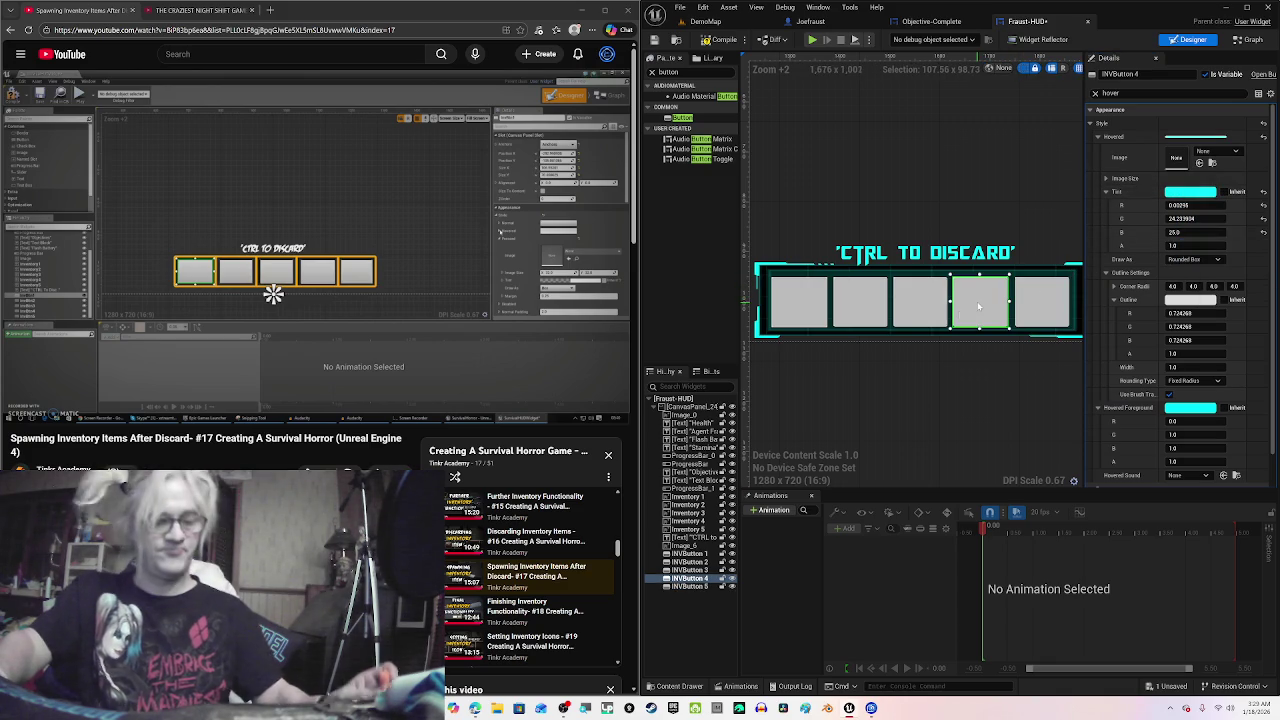
pyautogui.keyDown('ctrl'); pyautogui.click(925, 312); pyautogui.keyUp('ctrl')
pyautogui.keyDown('ctrl'); pyautogui.click(860, 305); pyautogui.keyUp('ctrl')
pyautogui.keyDown('ctrl'); pyautogui.click(794, 306); pyautogui.keyUp('ctrl')
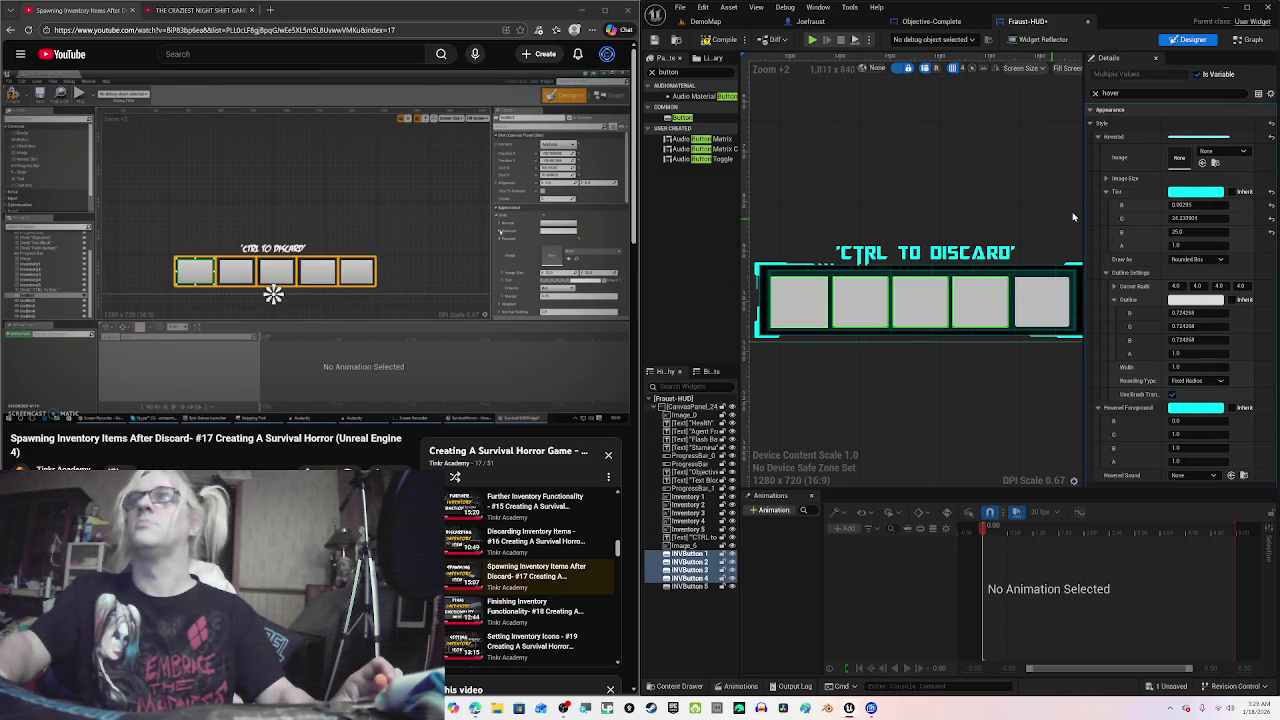
pyautogui.rightClick(1203, 201)
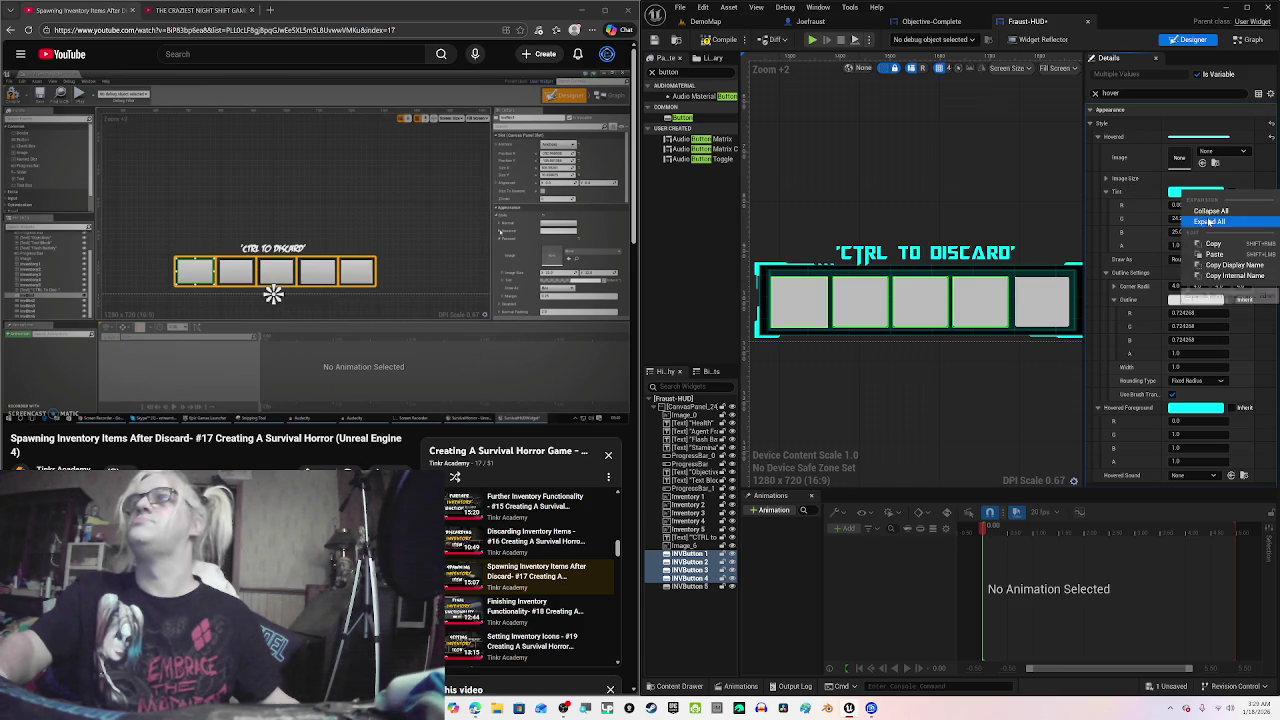
pyautogui.click(1213, 254)
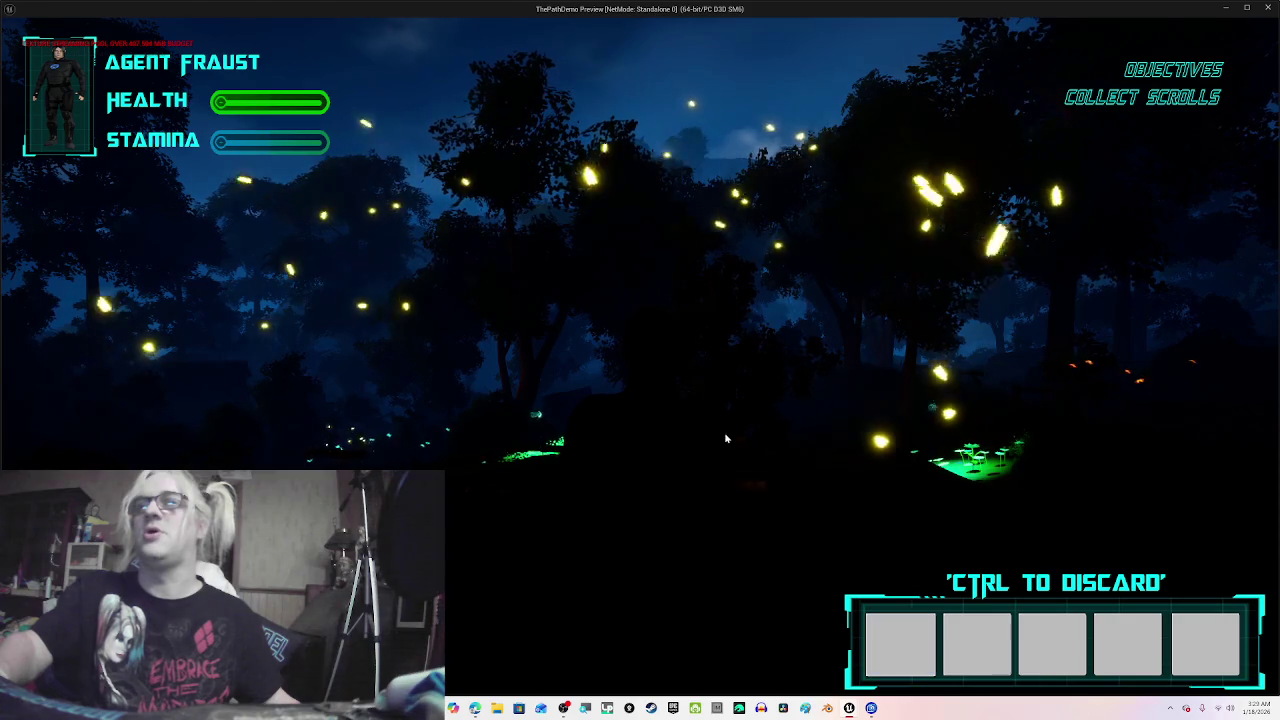
# Step: End the play-in-editor preview with Esc
pyautogui.press('Escape')
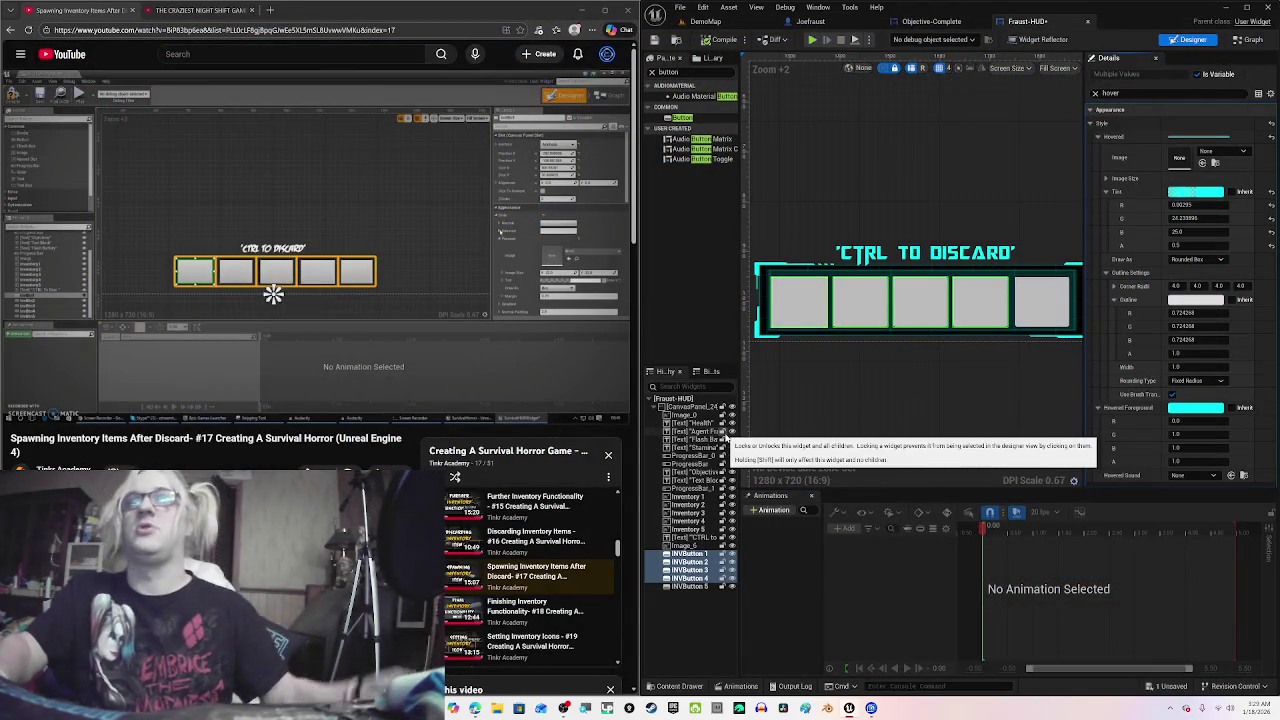
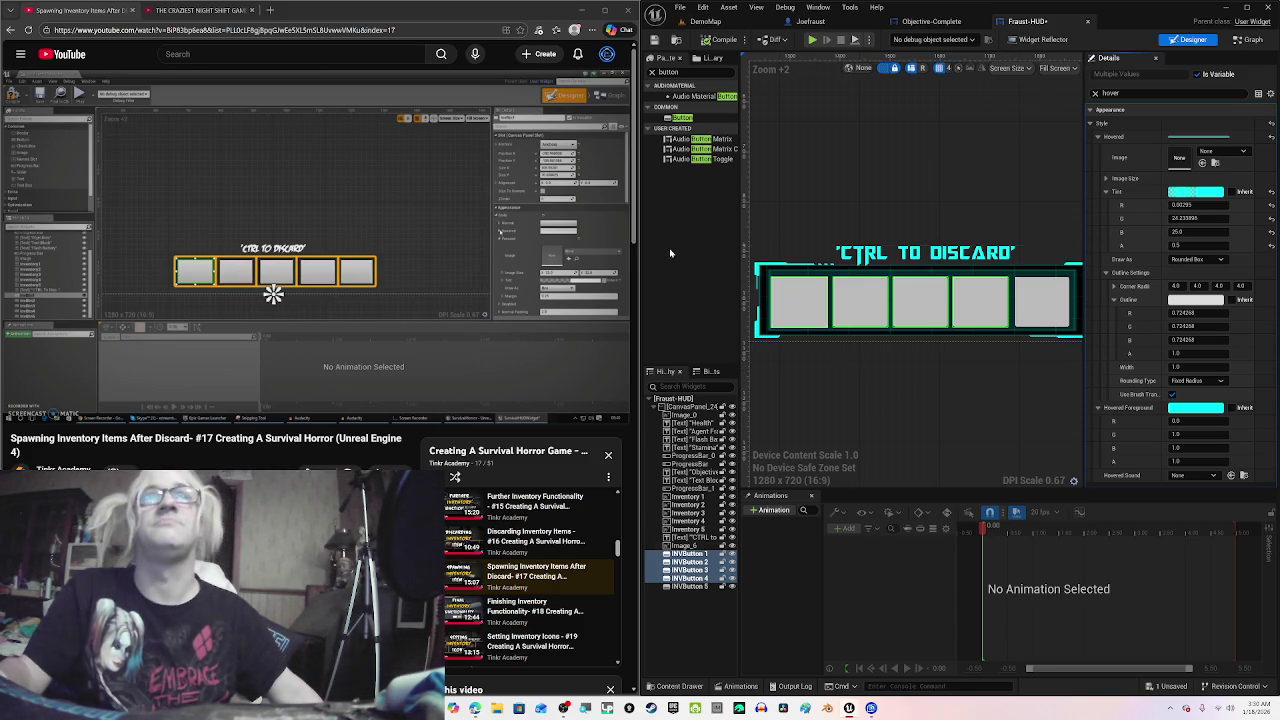
# Step: Select INVButton 1 on the canvas and enlarge the designer canvas area
pyautogui.moveTo(446, 283)
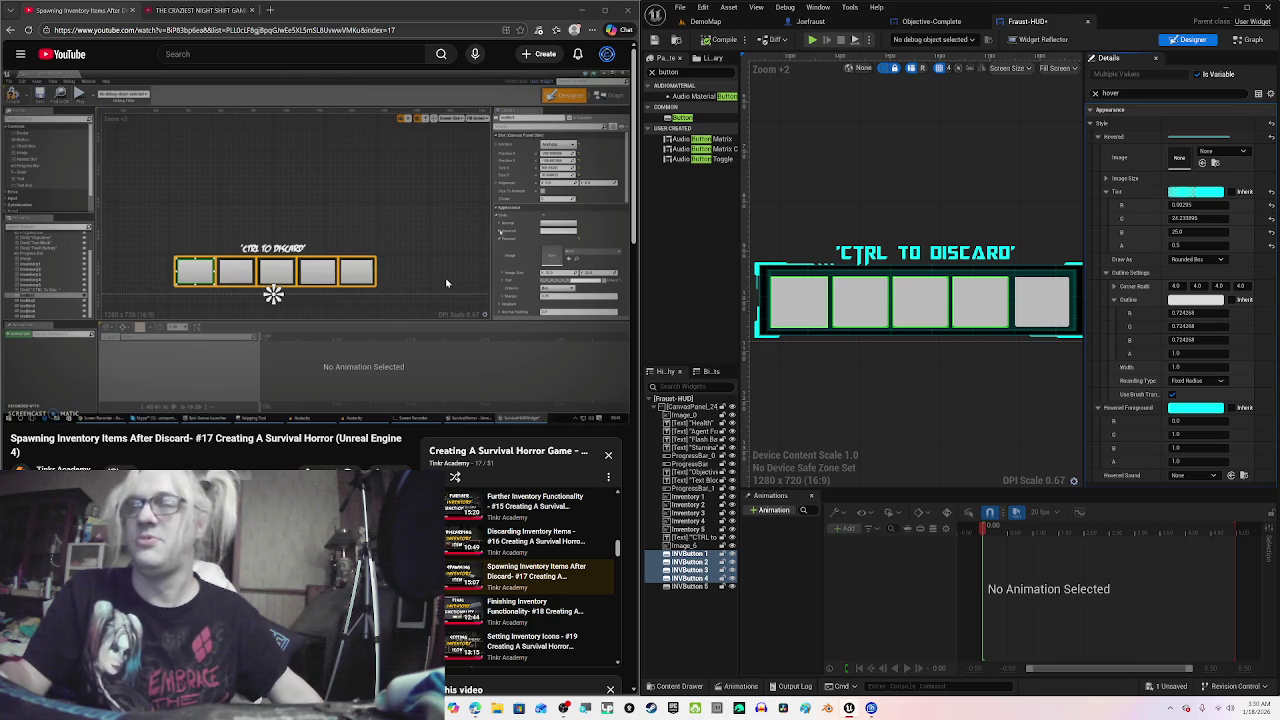
pyautogui.click(366, 283)
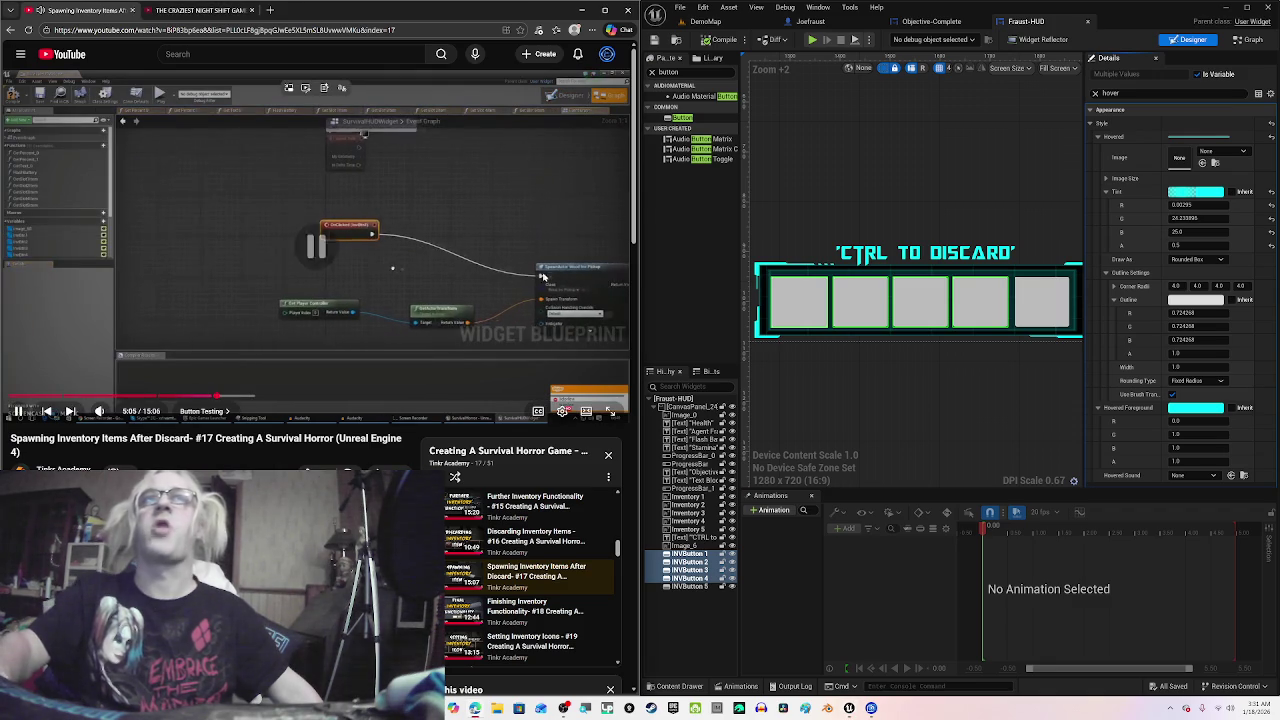
pyautogui.click(326, 267)
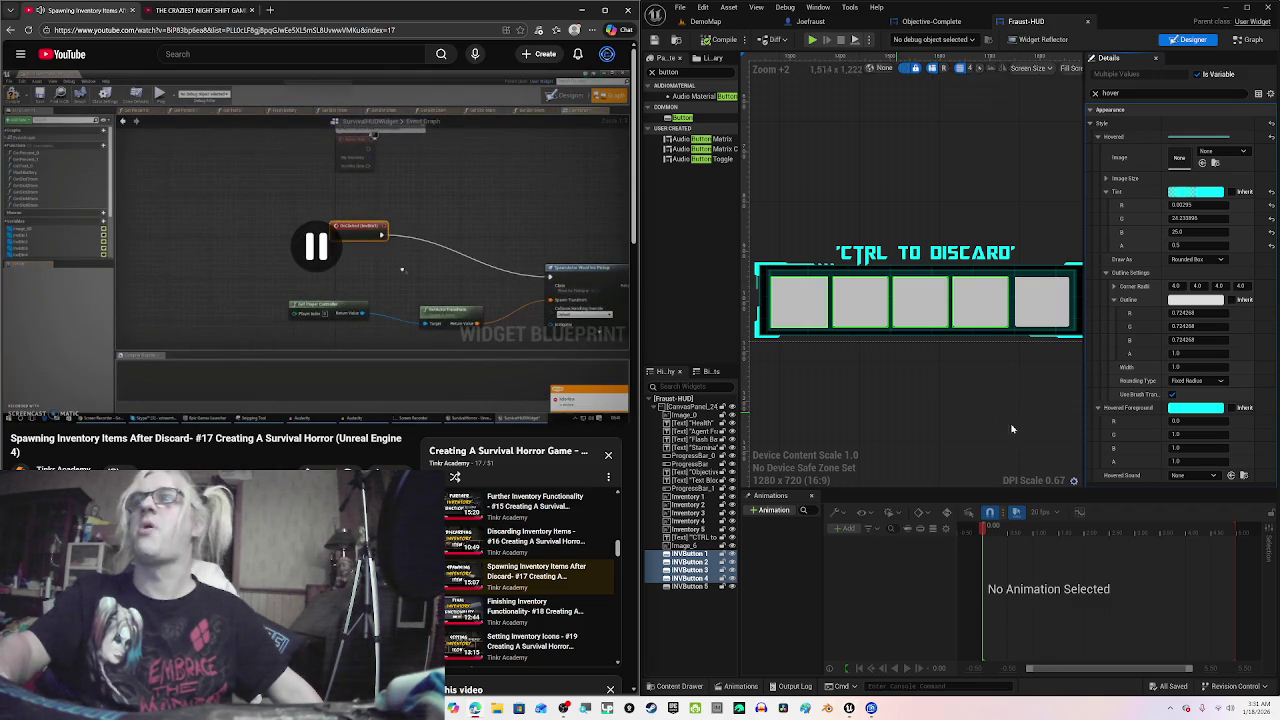
pyautogui.click(800, 300)
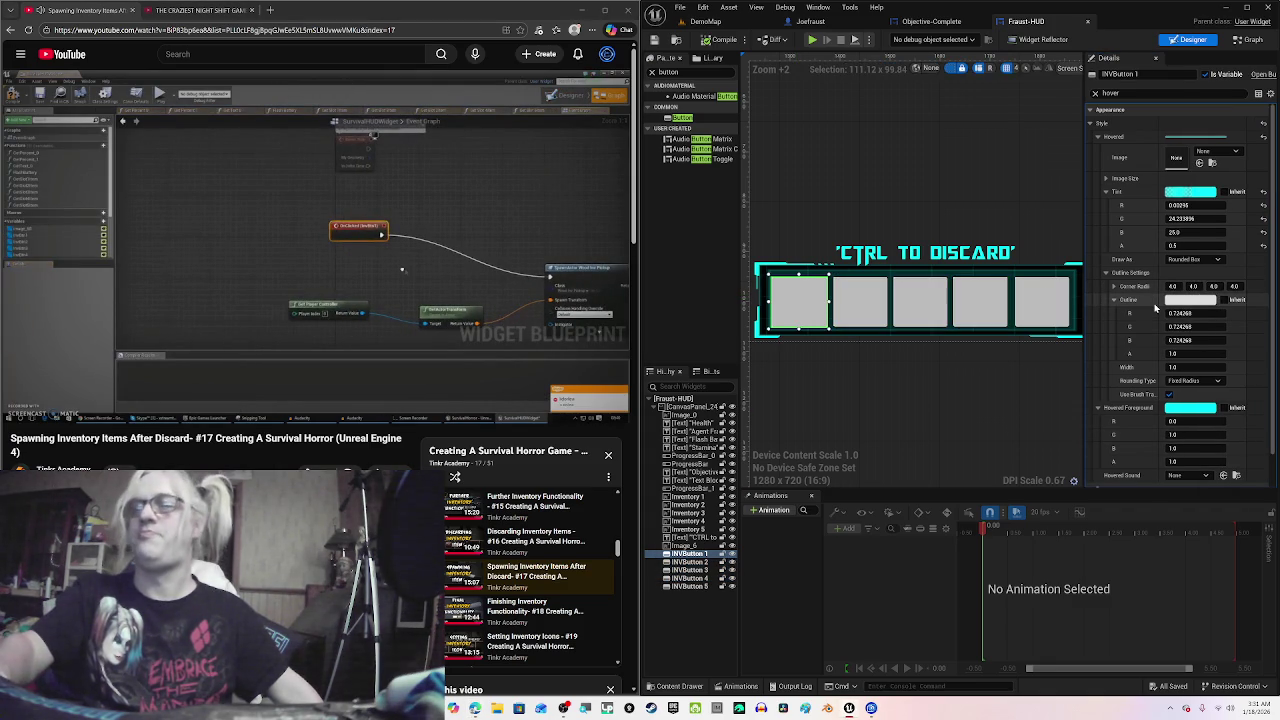
pyautogui.scroll(-2, 1155, 308)
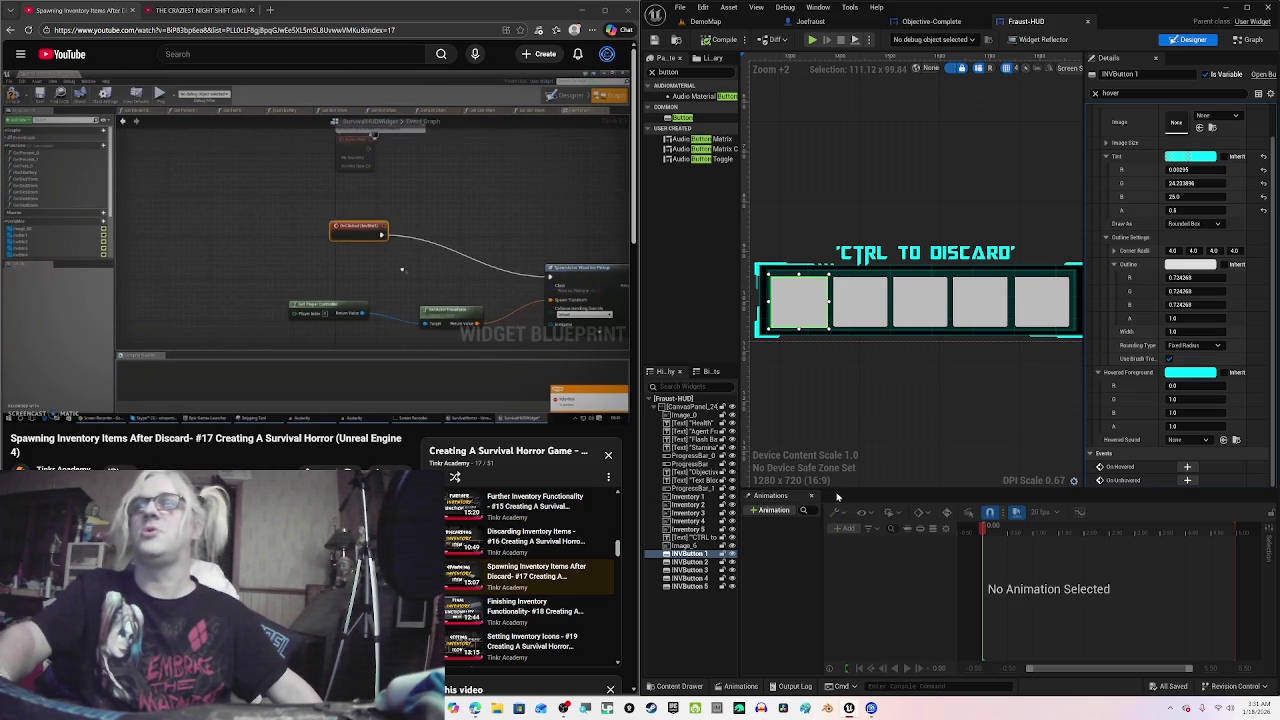
pyautogui.moveTo(838, 496); pyautogui.dragTo(838, 553)
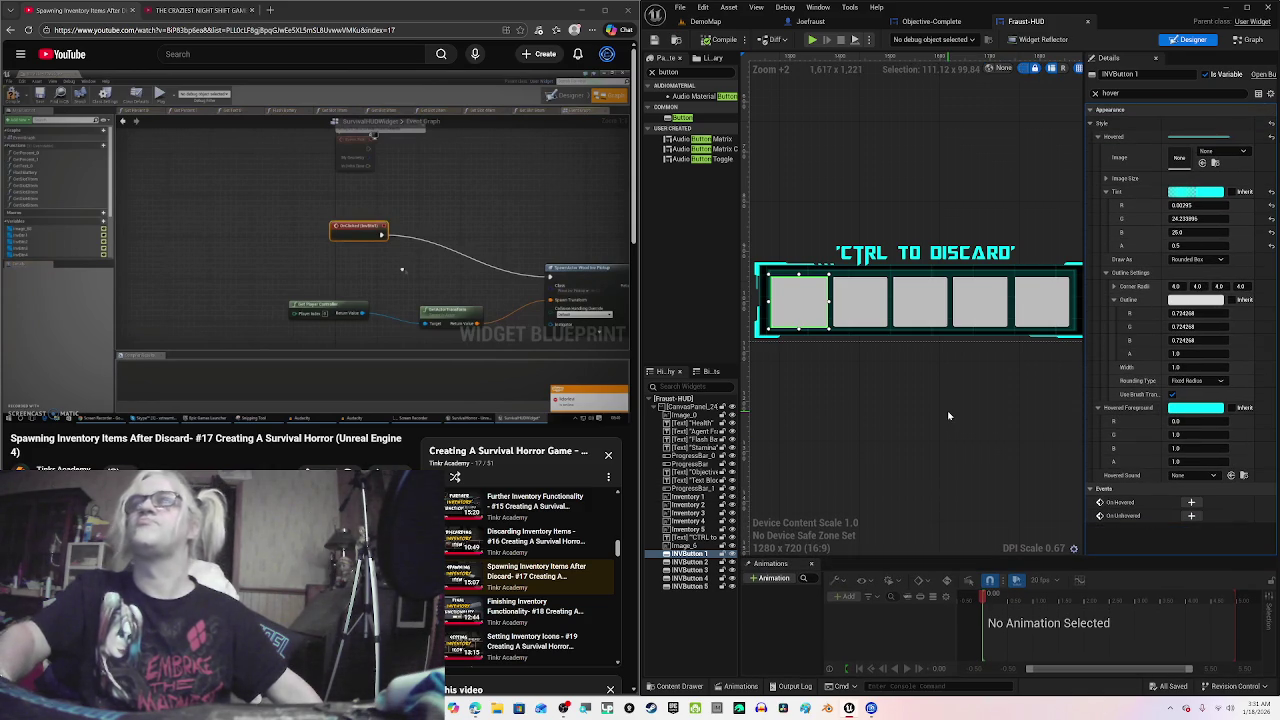
pyautogui.click(339, 285)
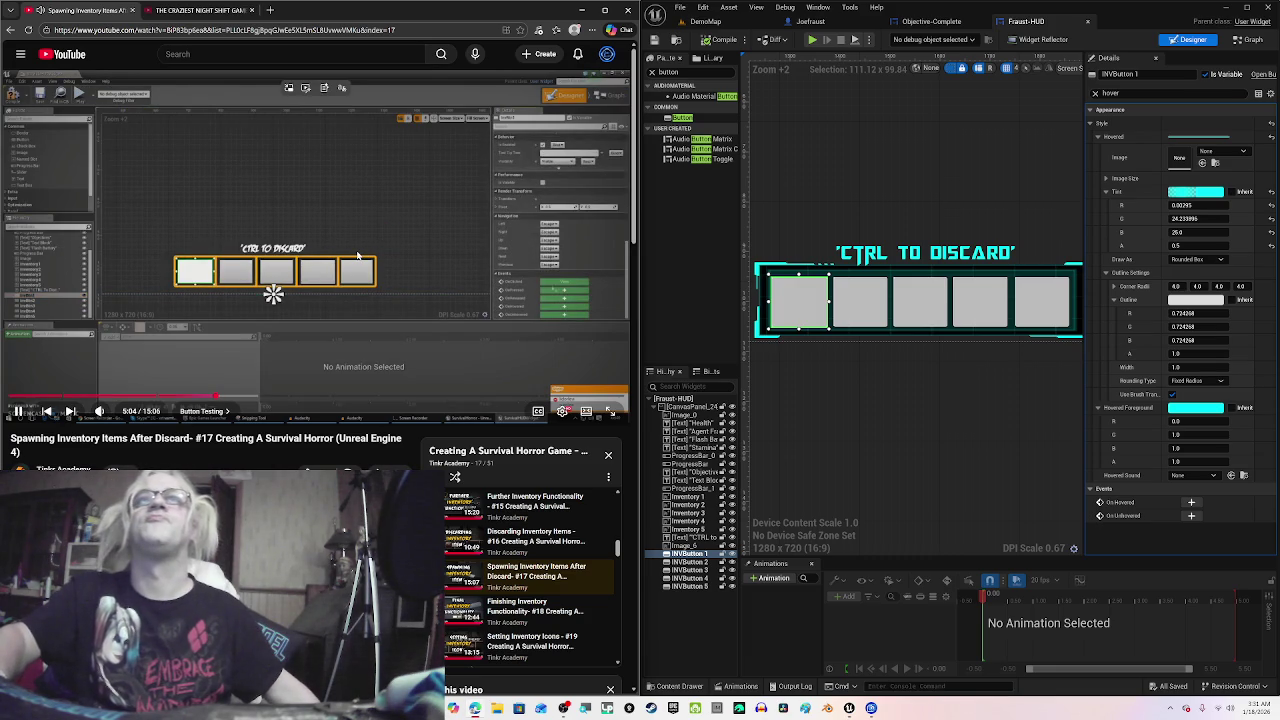
pyautogui.click(357, 256)
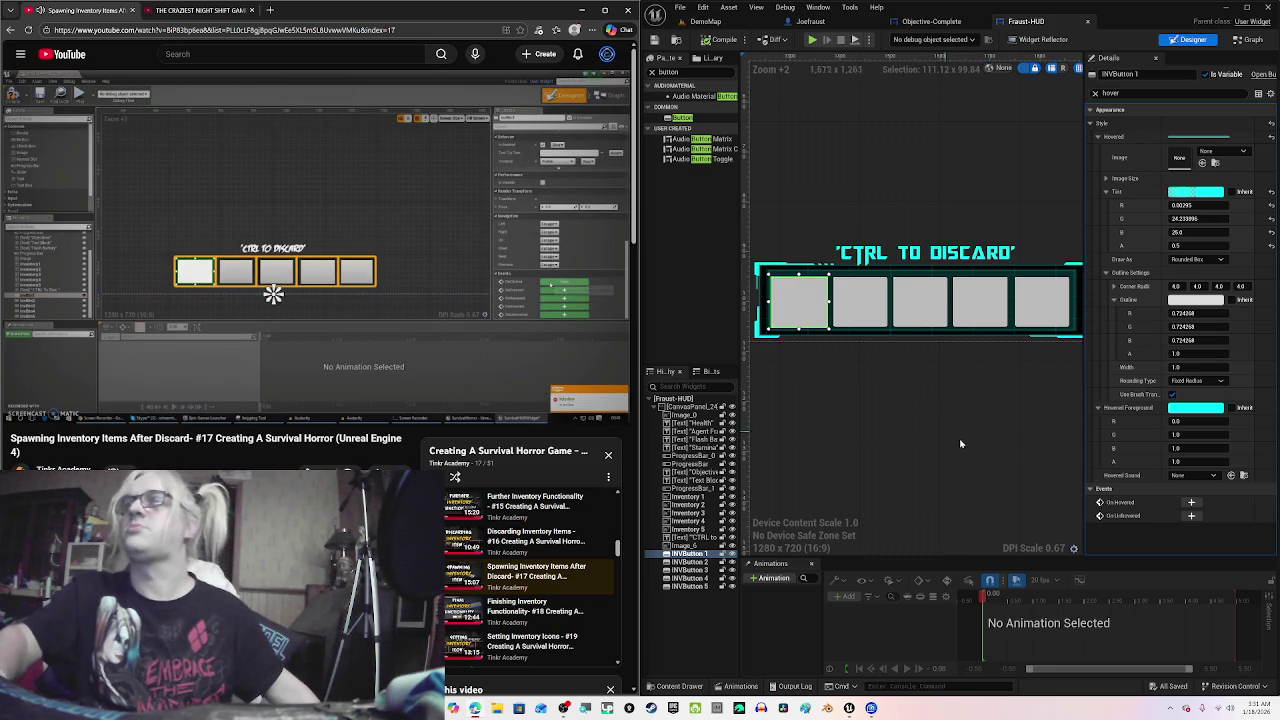
# Step: Clear the 'hover' Details filter, reselect INVButton 1, and scroll down to its Events section
pyautogui.click(866, 312)
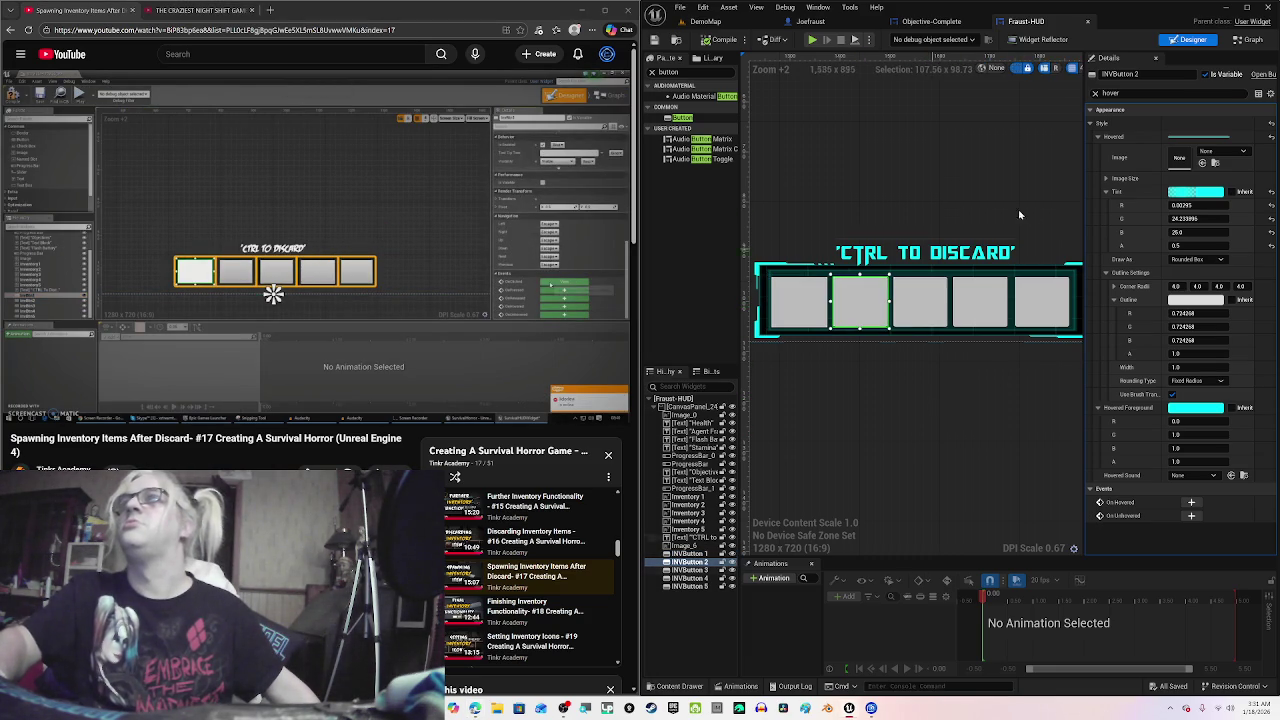
pyautogui.click(1095, 93)
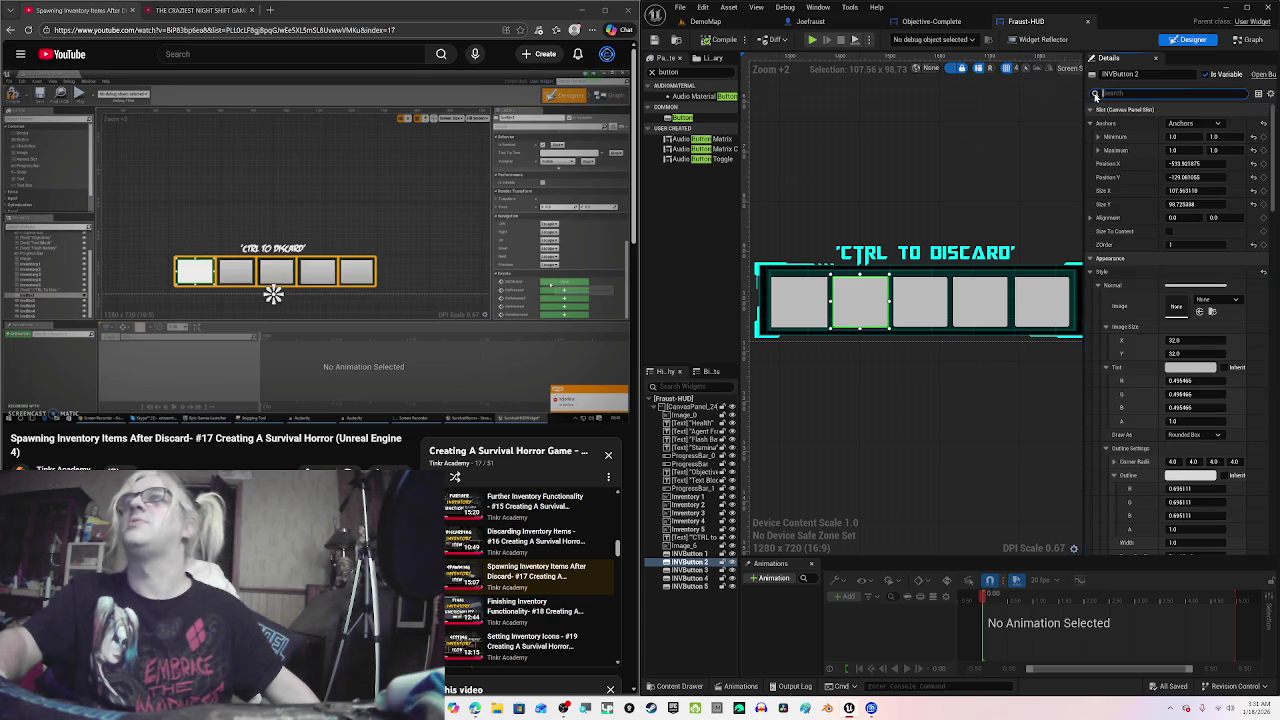
pyautogui.click(799, 300)
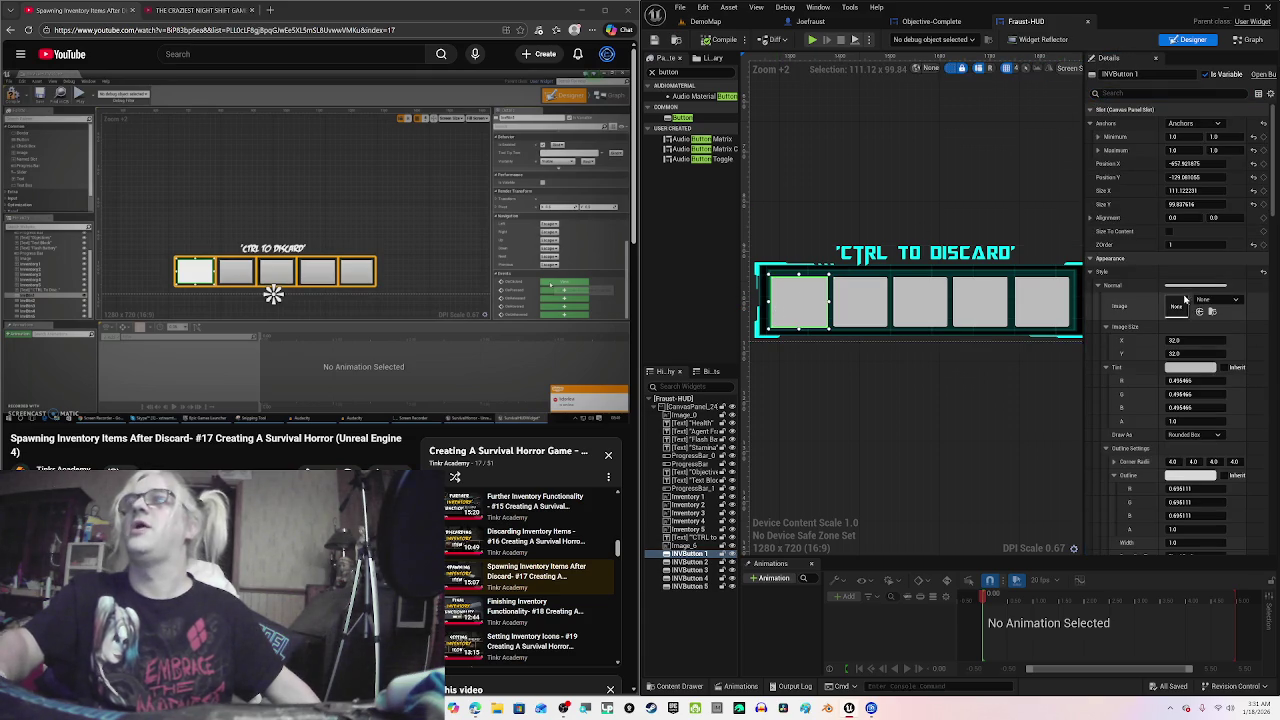
pyautogui.scroll(-10, 1212, 308)
pyautogui.scroll(-10, 1212, 308)
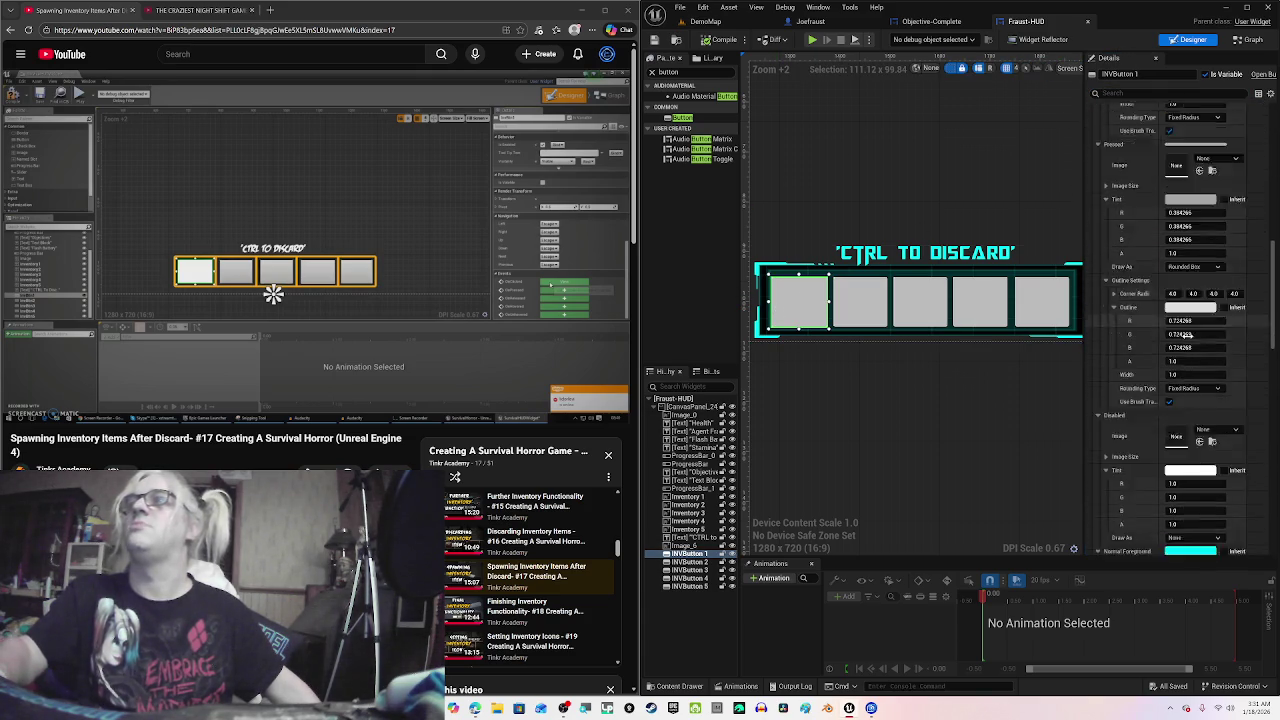
pyautogui.scroll(-10, 1193, 362)
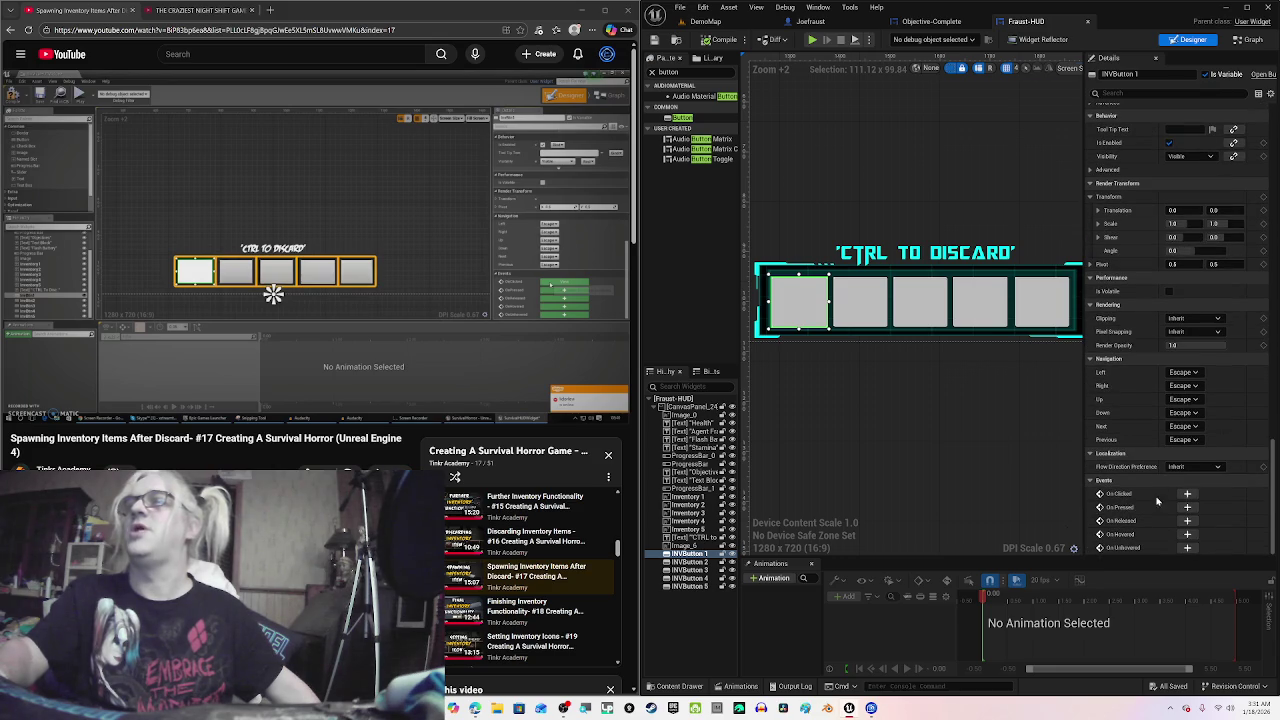
# Step: Add an On Clicked event for INVButton 1
pyautogui.click(393, 288)
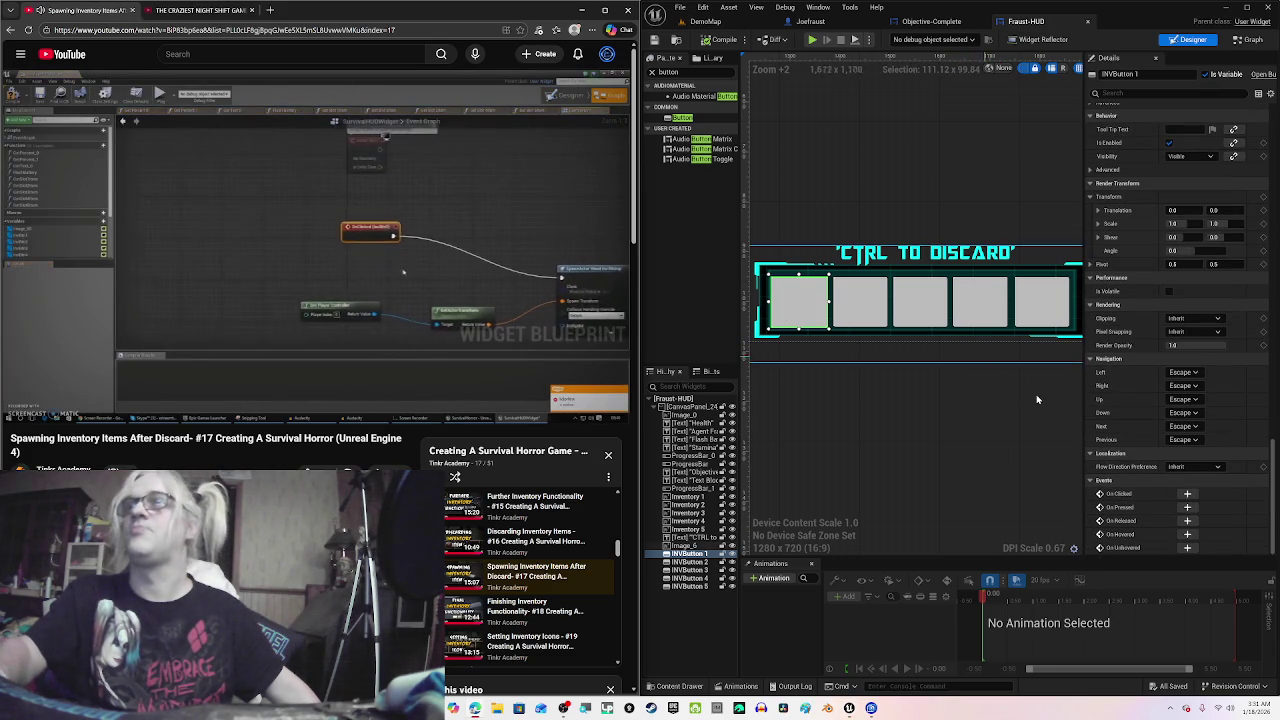
pyautogui.click(422, 187)
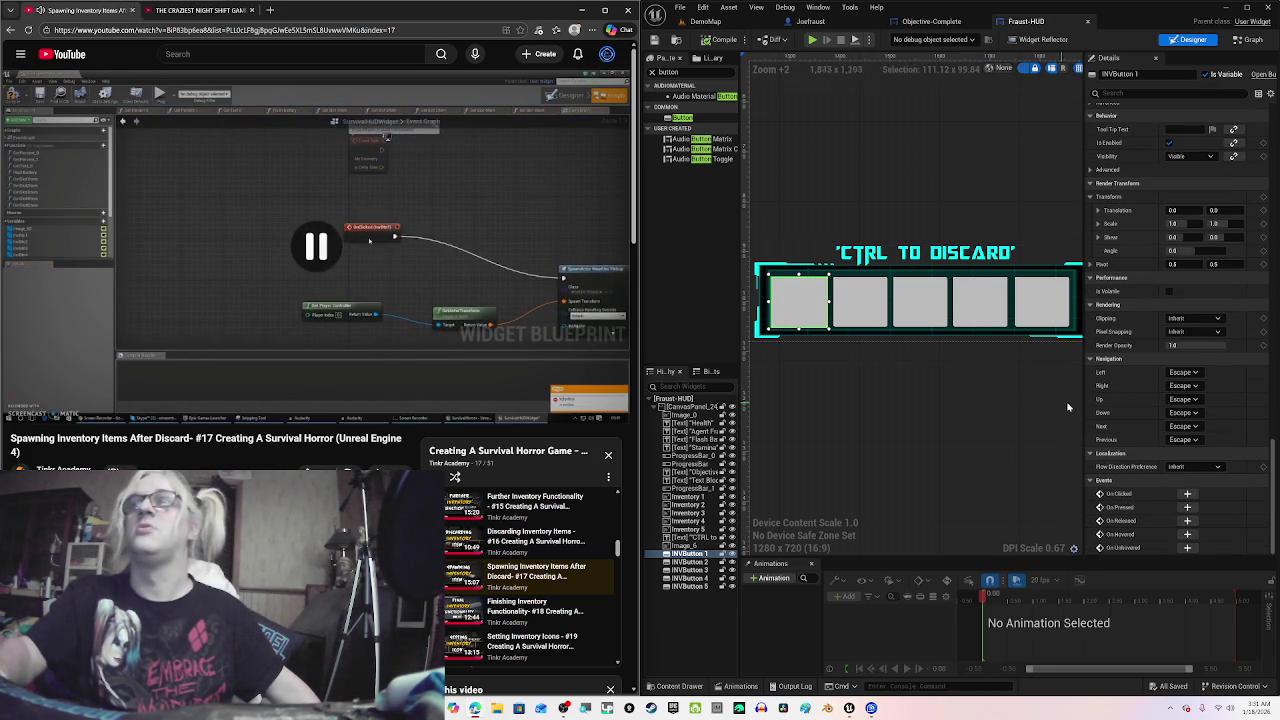
pyautogui.click(1187, 494)
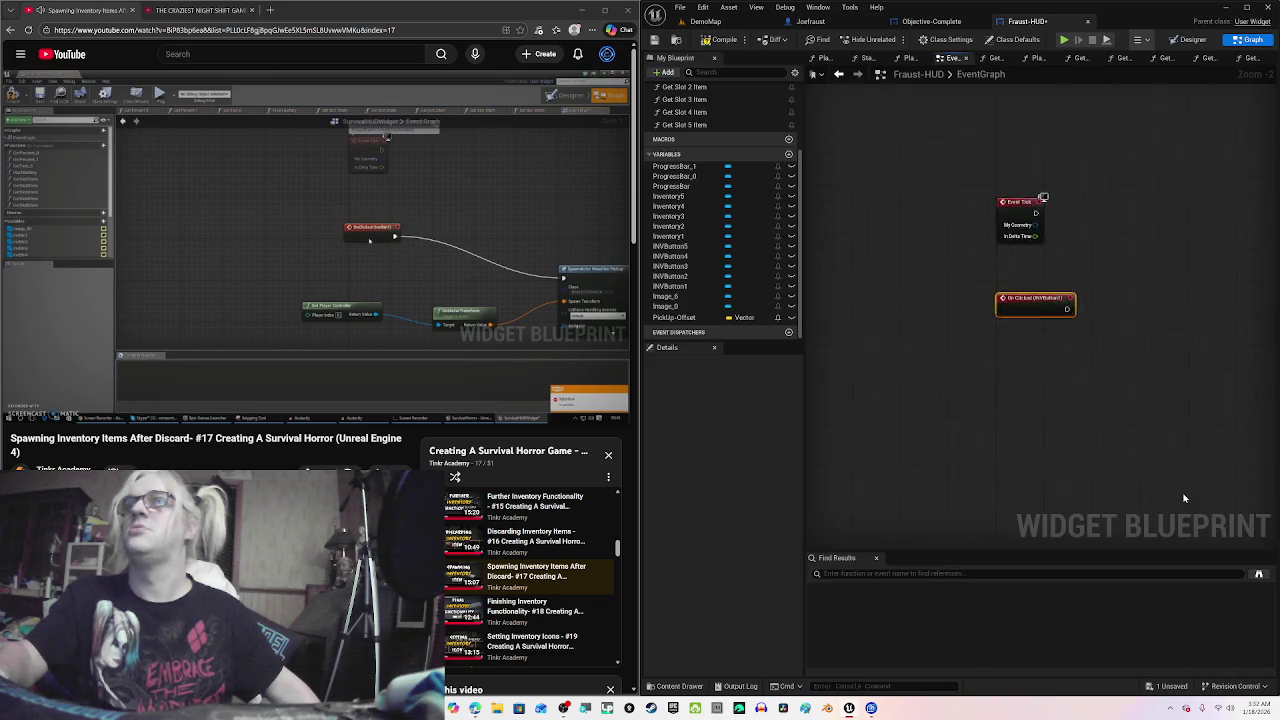
# Step: Back in Designer, center the inventory bar and multi-select slots 2 through 5
pyautogui.click(1190, 39)
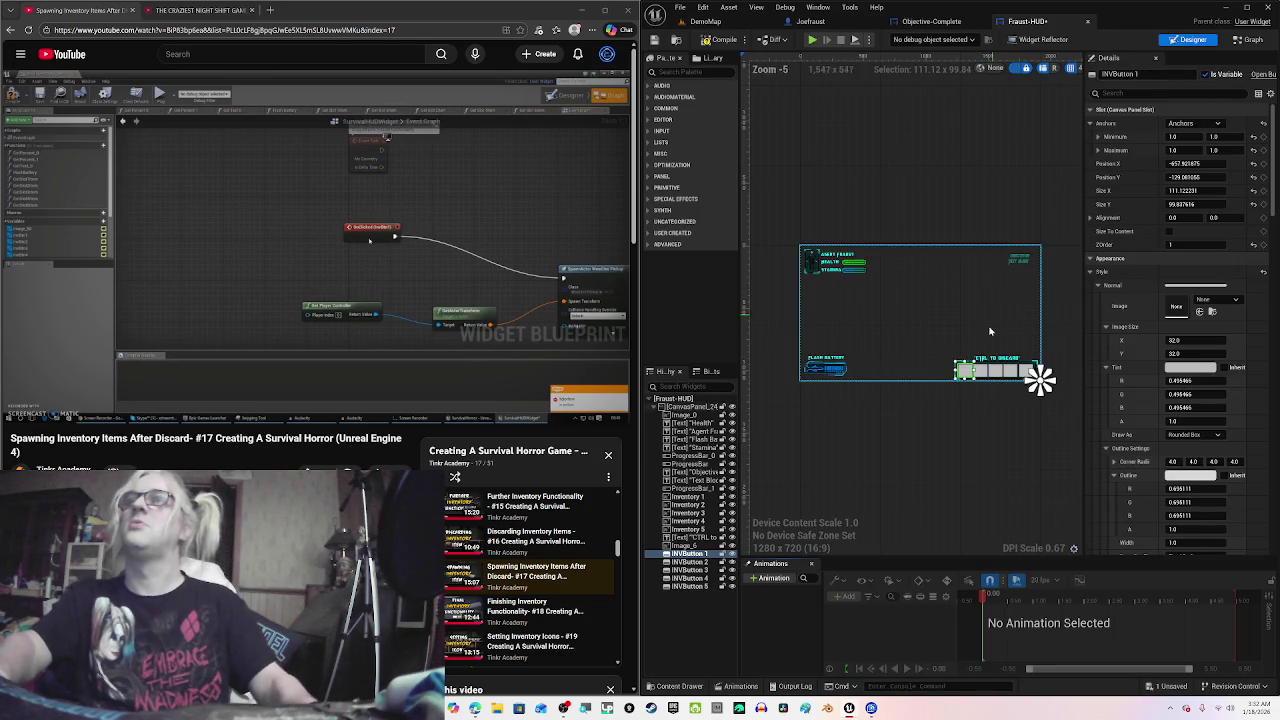
pyautogui.scroll(5, 980, 350)
pyautogui.moveTo(980, 350); pyautogui.dragTo(855, 245)
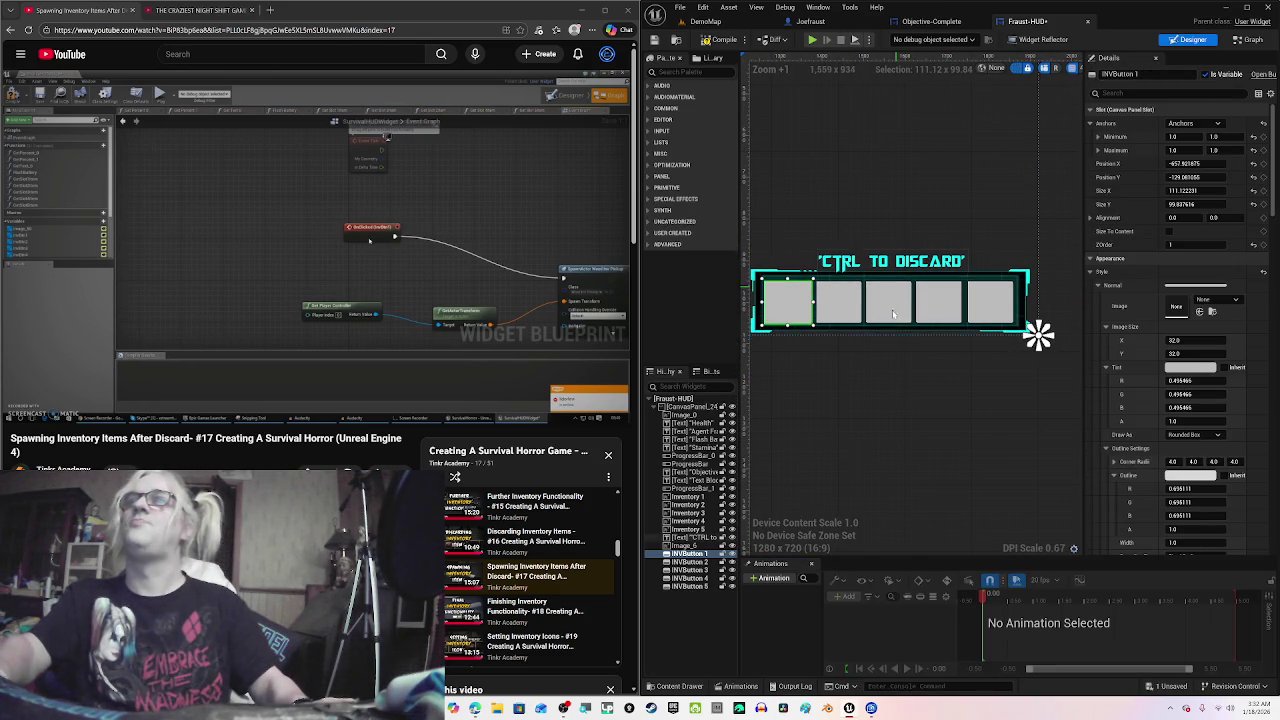
pyautogui.click(836, 292)
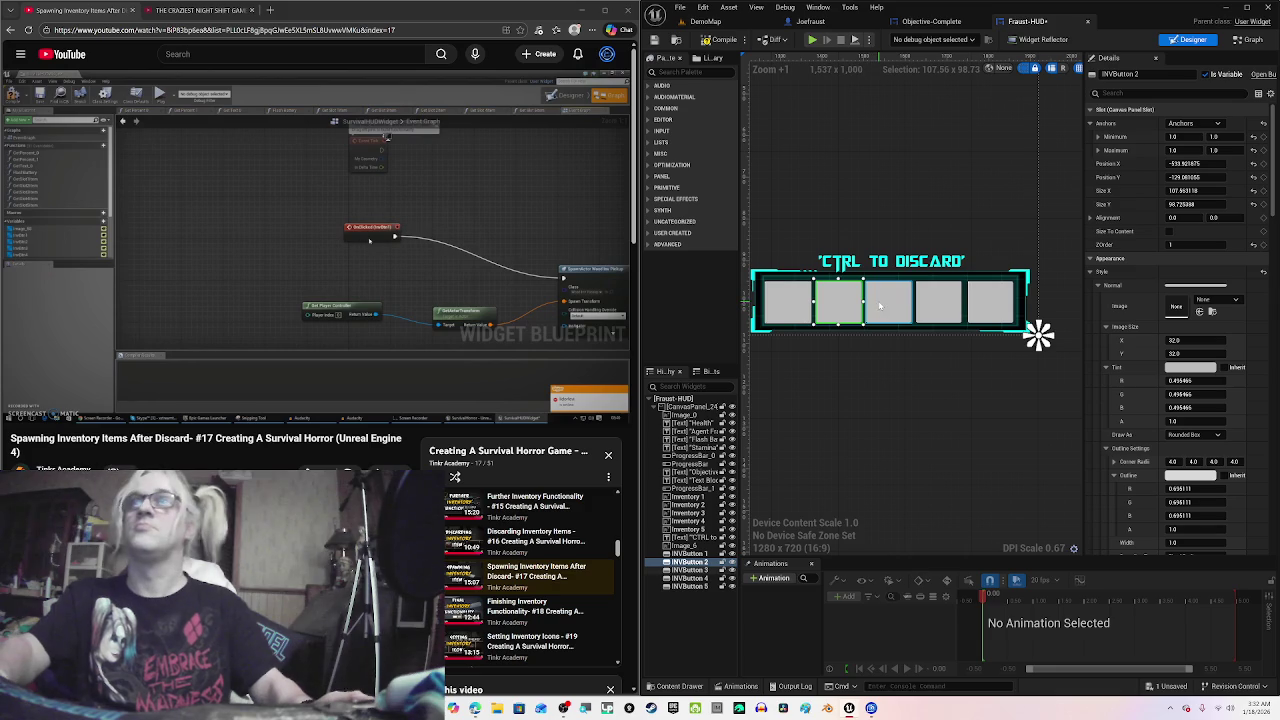
pyautogui.keyDown('ctrl'); pyautogui.click(888, 300); pyautogui.keyUp('ctrl')
pyautogui.keyDown('ctrl'); pyautogui.click(938, 300); pyautogui.keyUp('ctrl')
pyautogui.keyDown('ctrl'); pyautogui.click(990, 300); pyautogui.keyUp('ctrl')
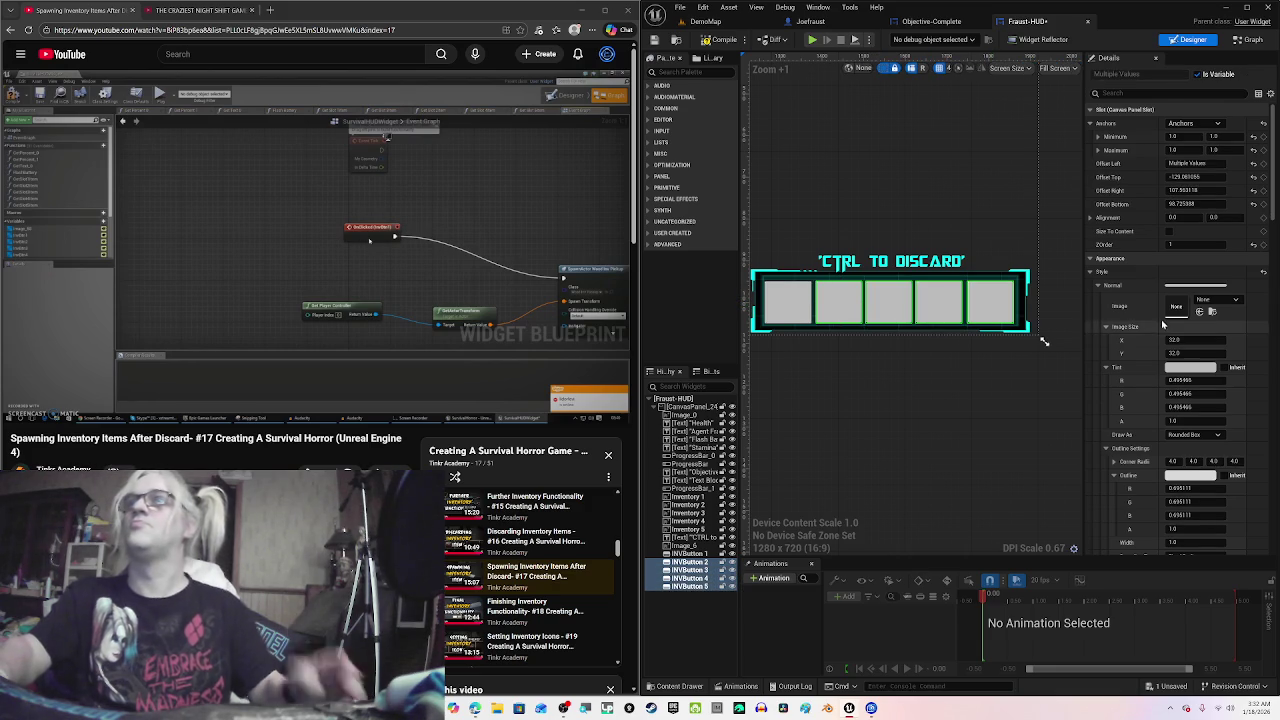
pyautogui.scroll(-2, 1180, 300)
pyautogui.scroll(-5, 1272, 273)
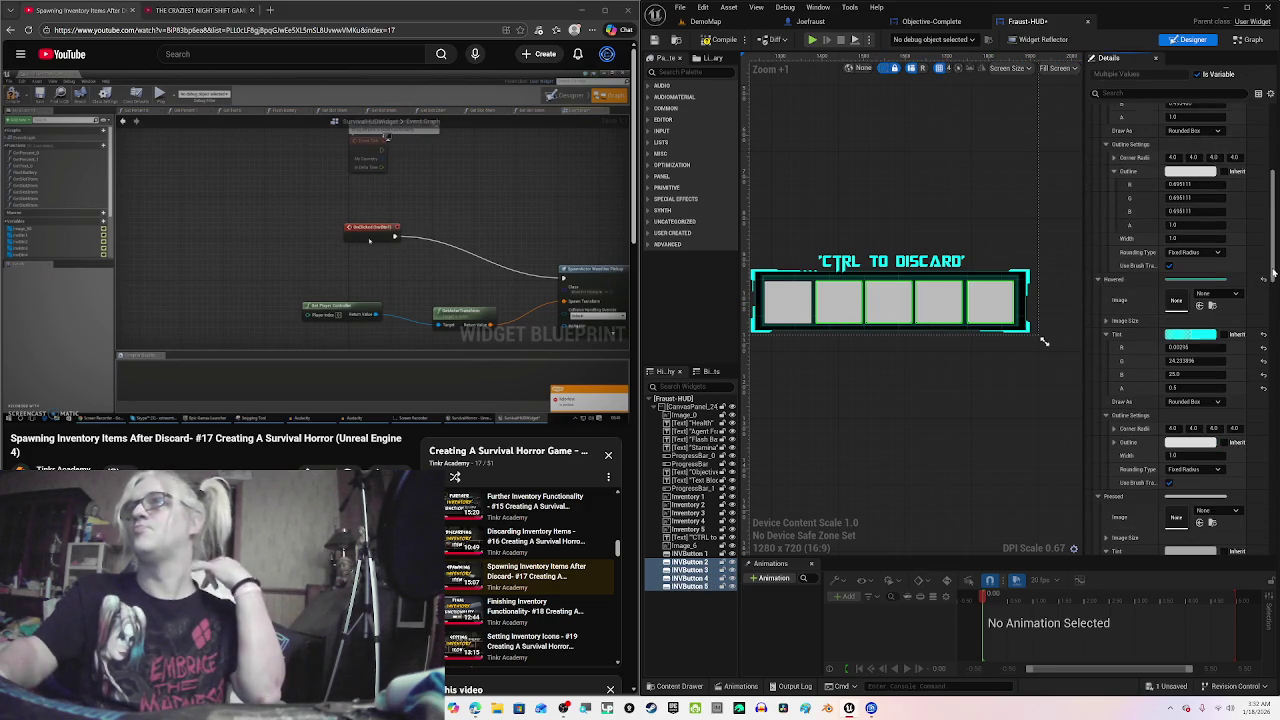
pyautogui.scroll(-10, 1273, 273)
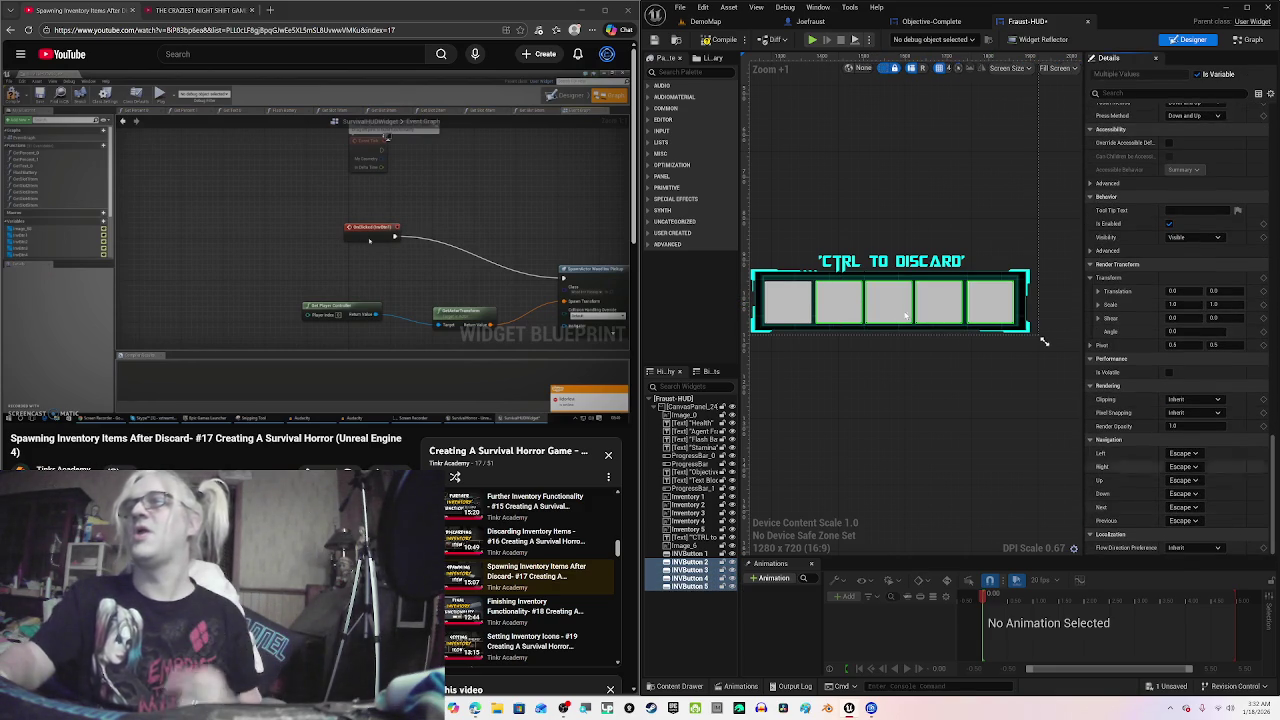
# Step: Select only INVButton 2 and add its On Clicked event
pyautogui.click(1038, 337)
pyautogui.click(1038, 337)
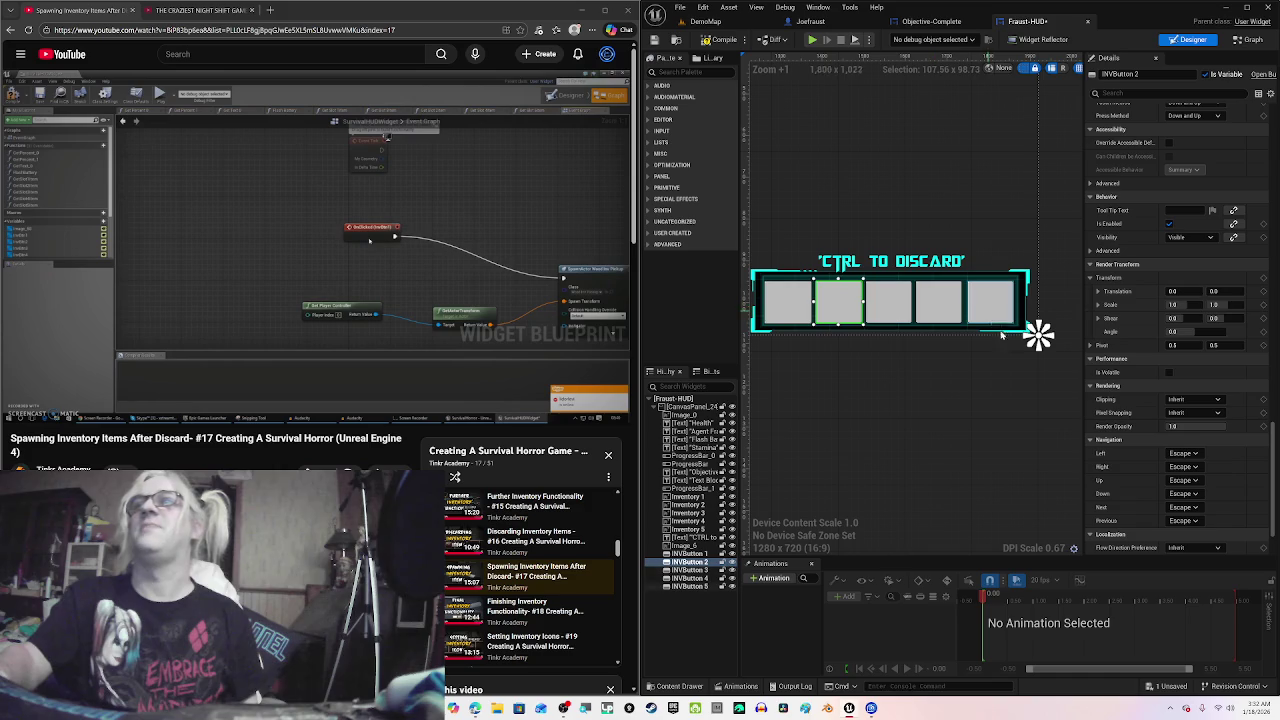
pyautogui.scroll(-2, 1200, 420)
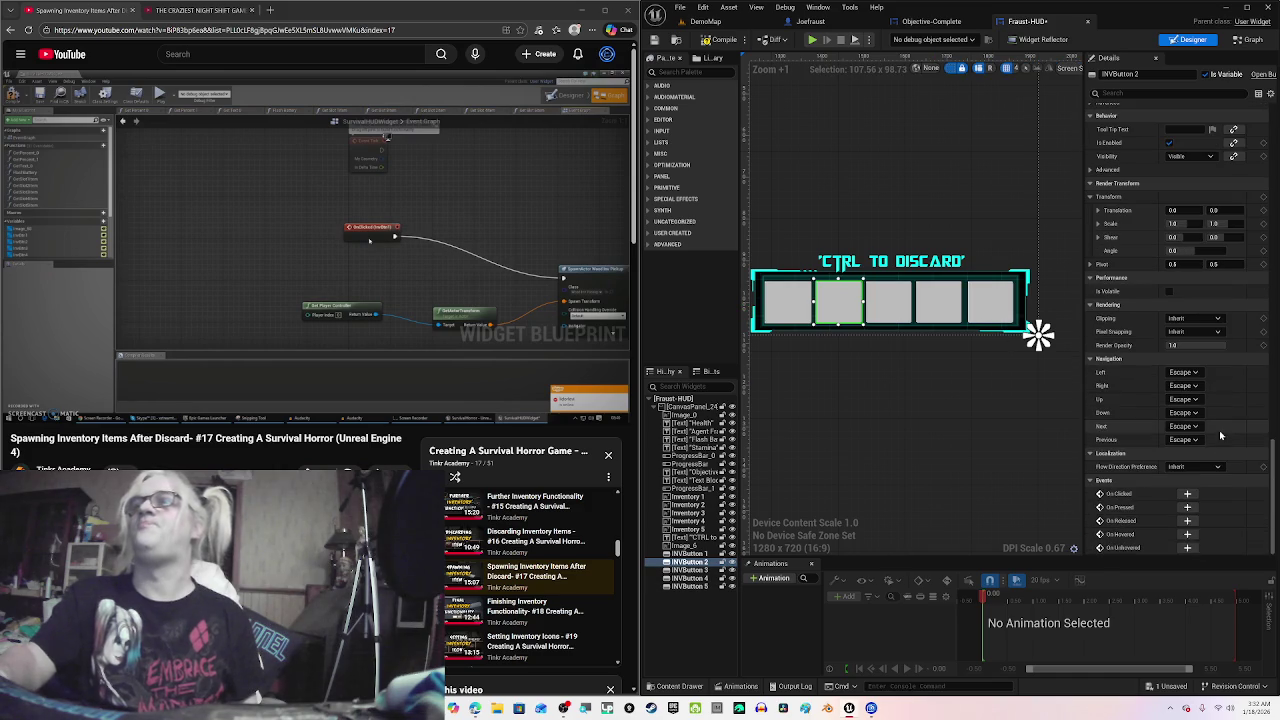
pyautogui.click(1188, 494)
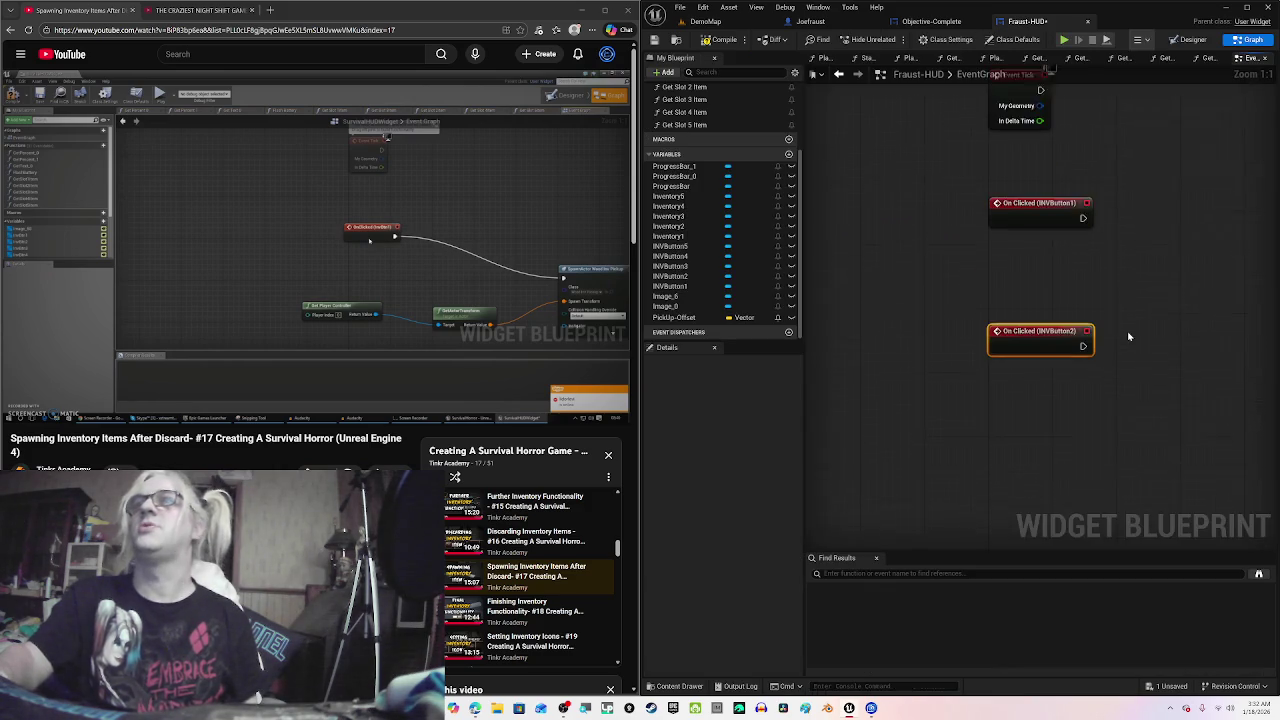
# Step: Select INVButton 3 in Designer and add its On Clicked event
pyautogui.click(1200, 42)
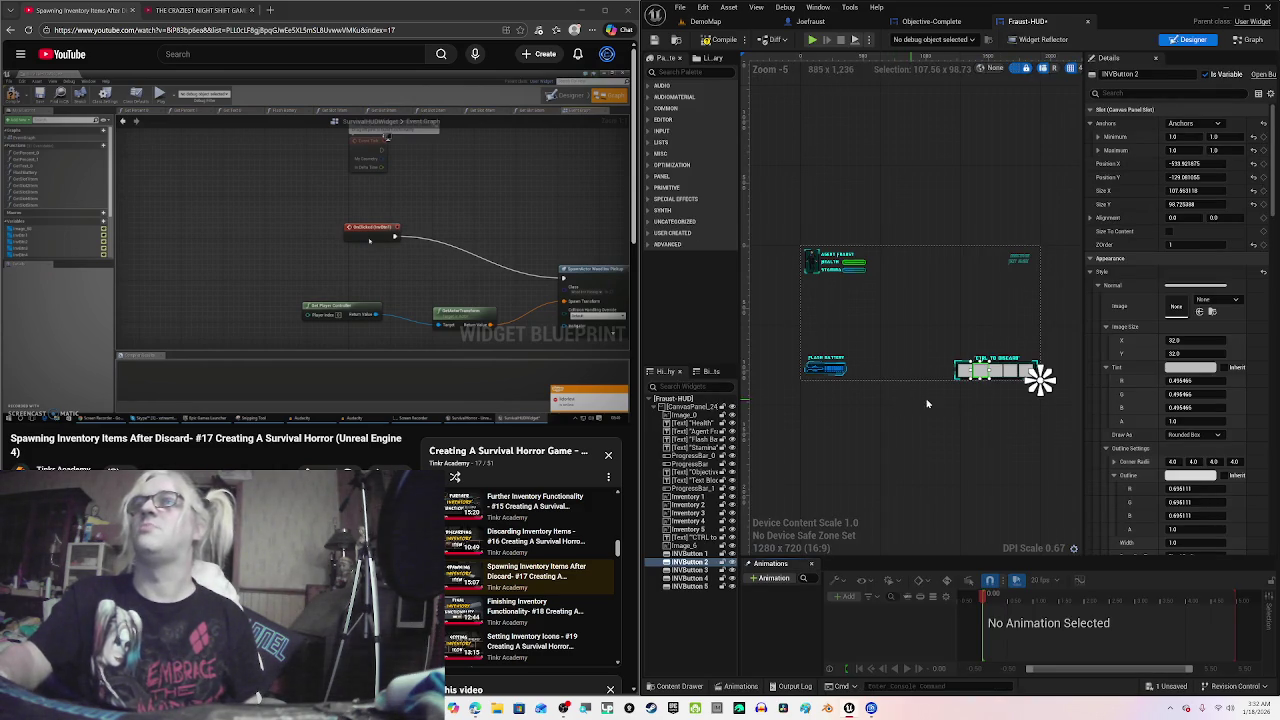
pyautogui.scroll(6, 1000, 380)
pyautogui.click(984, 282)
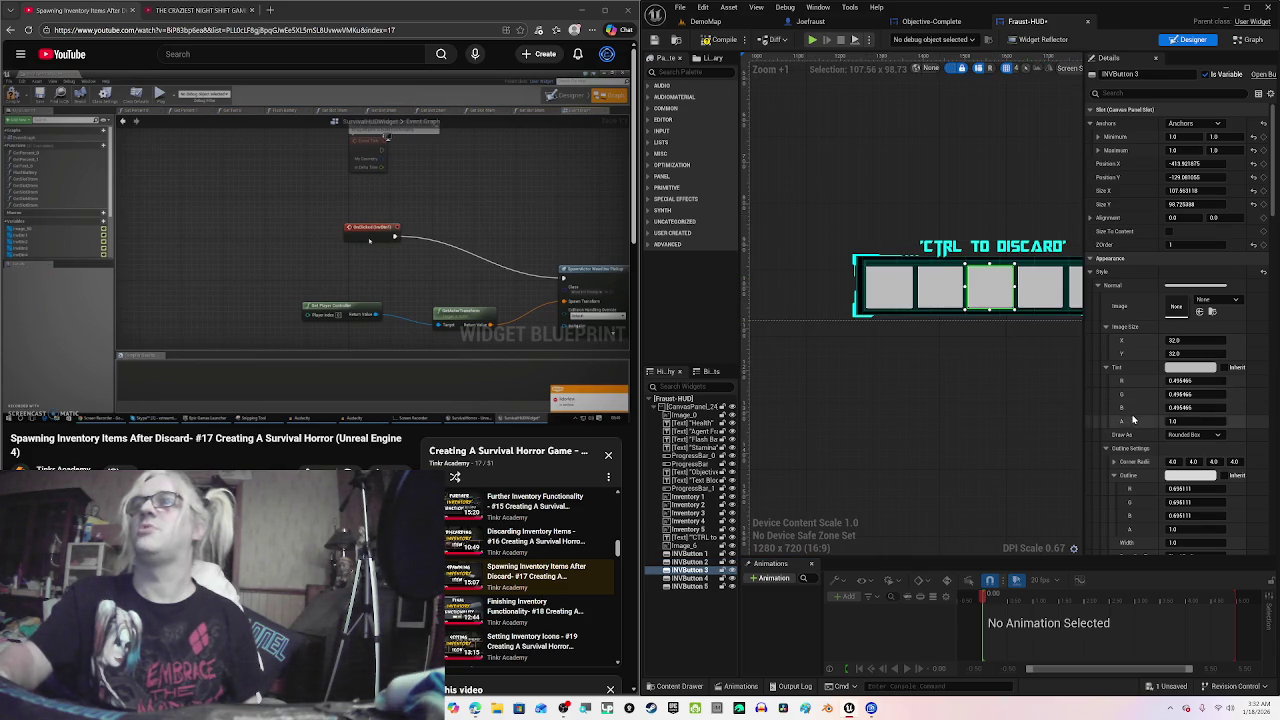
pyautogui.scroll(-8, 1212, 399)
pyautogui.scroll(-10, 1200, 410)
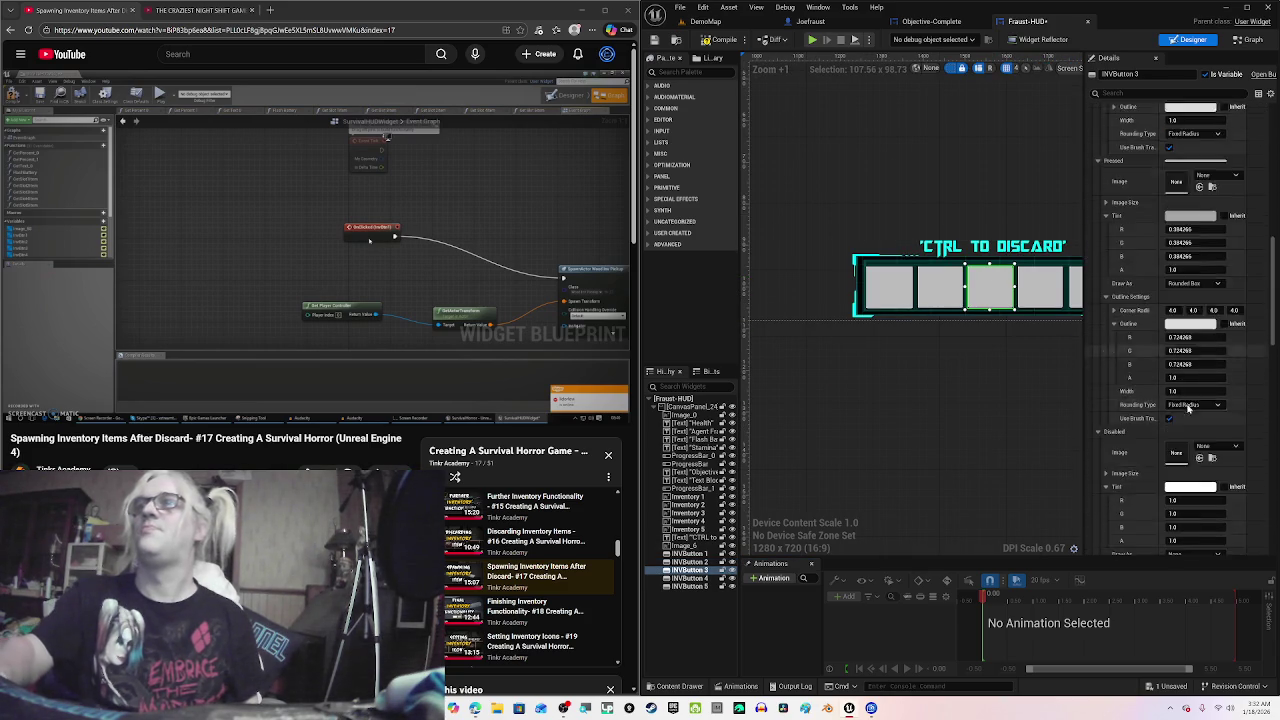
pyautogui.scroll(-10, 1172, 429)
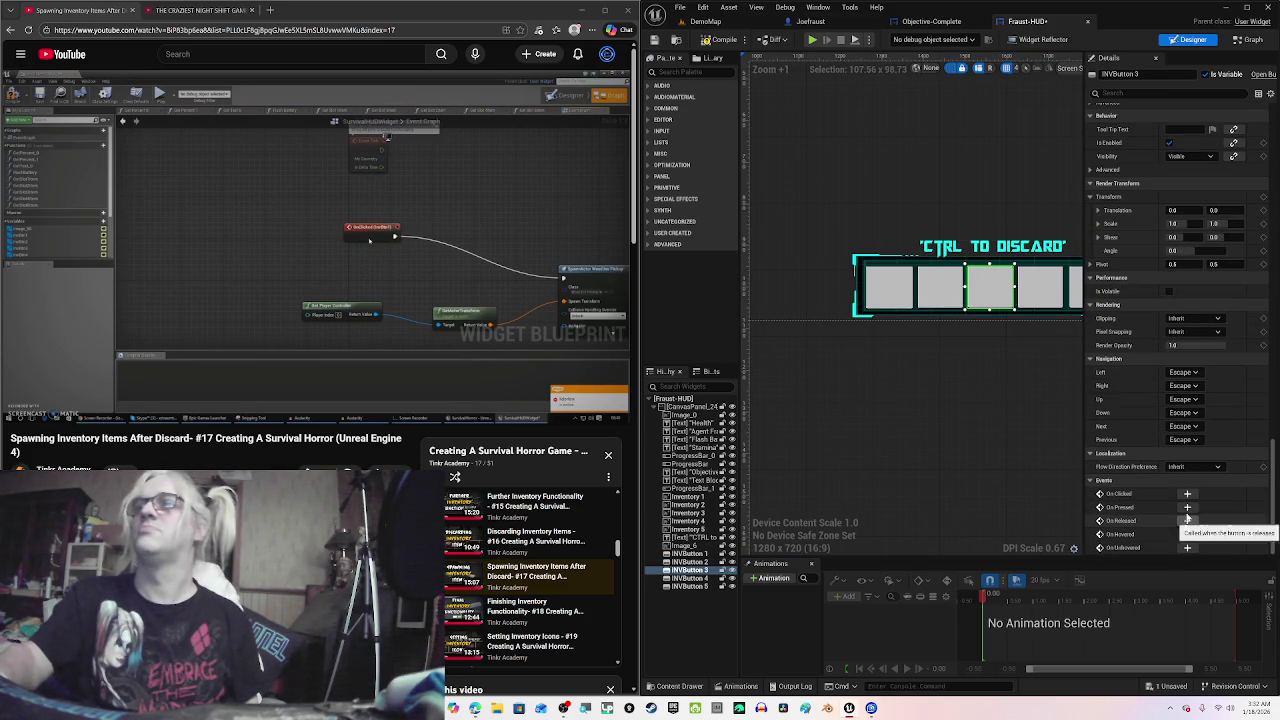
pyautogui.doubleClick(964, 290)
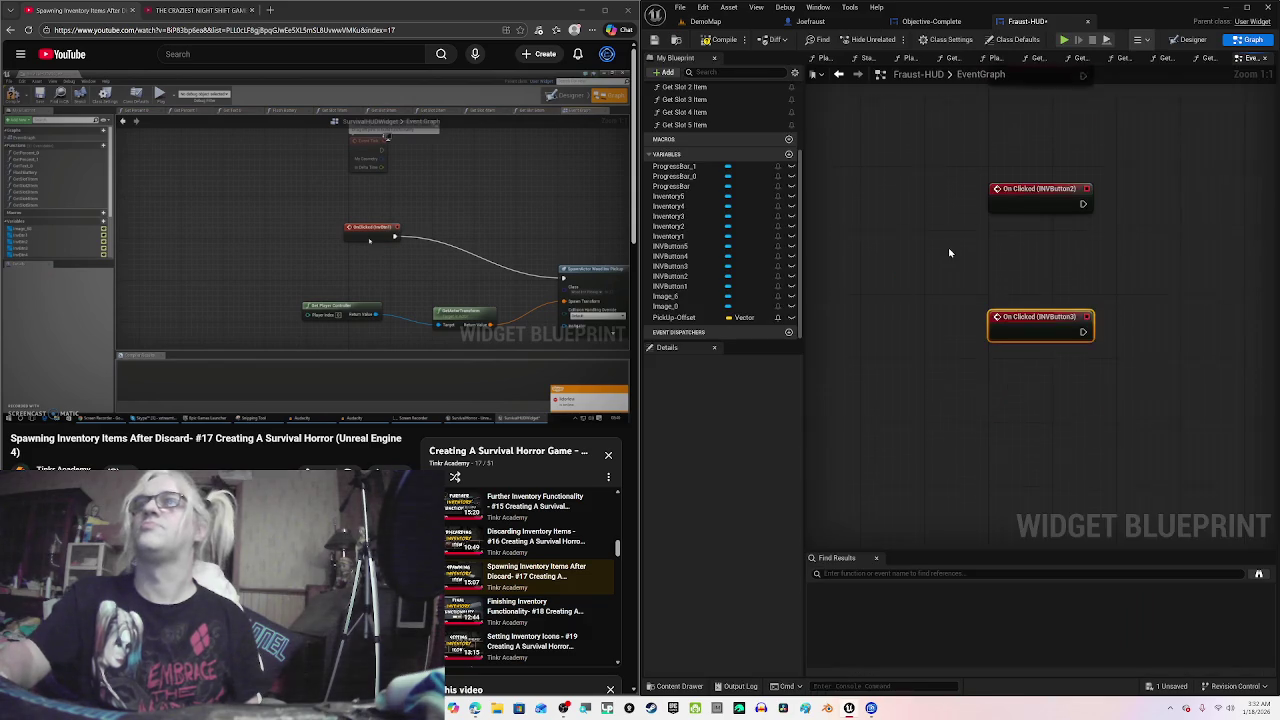
# Step: Select INVButton 4 and add its On Clicked event
pyautogui.click(1188, 39)
pyautogui.scroll(7, 1025, 361)
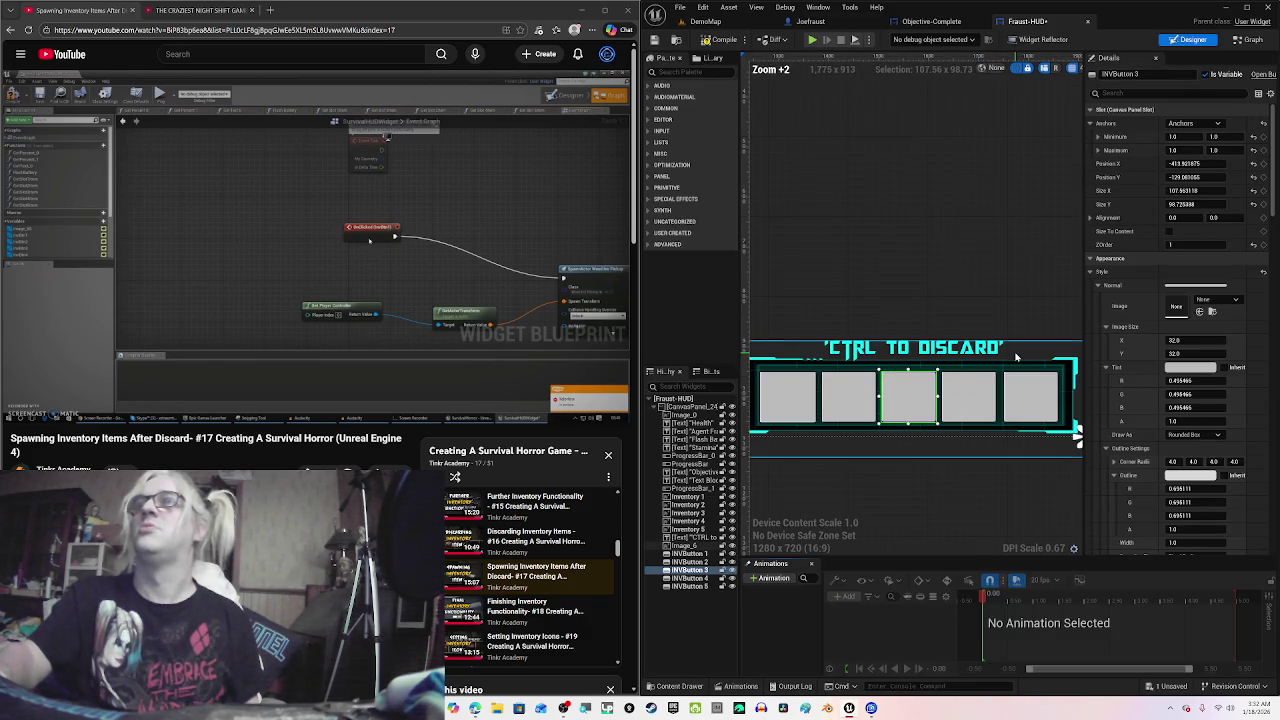
pyautogui.click(968, 396)
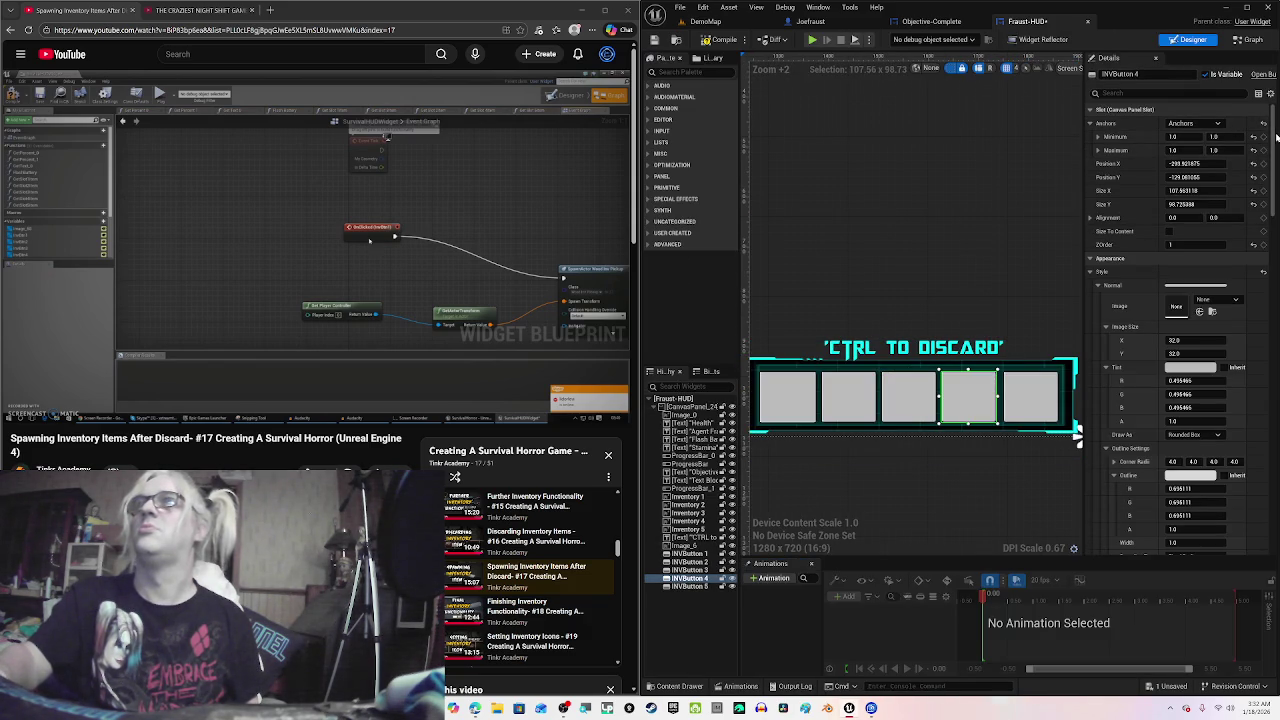
pyautogui.scroll(-15, 1274, 147)
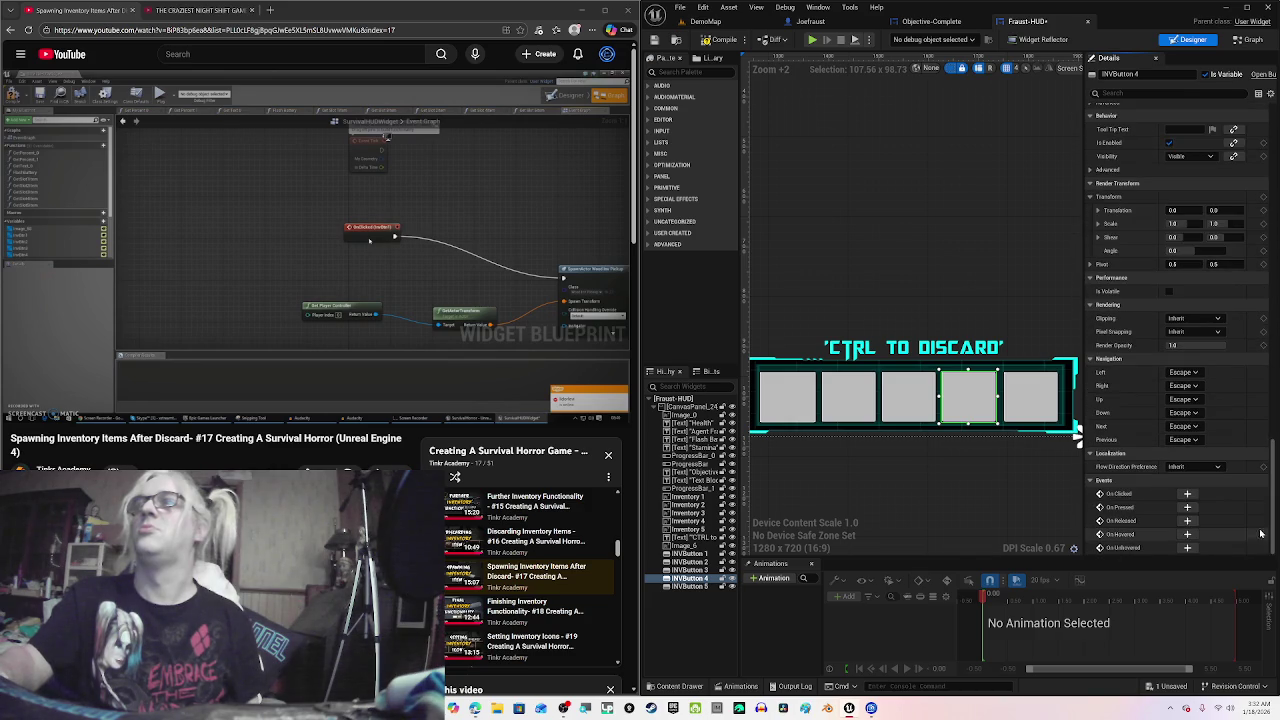
pyautogui.click(1188, 494)
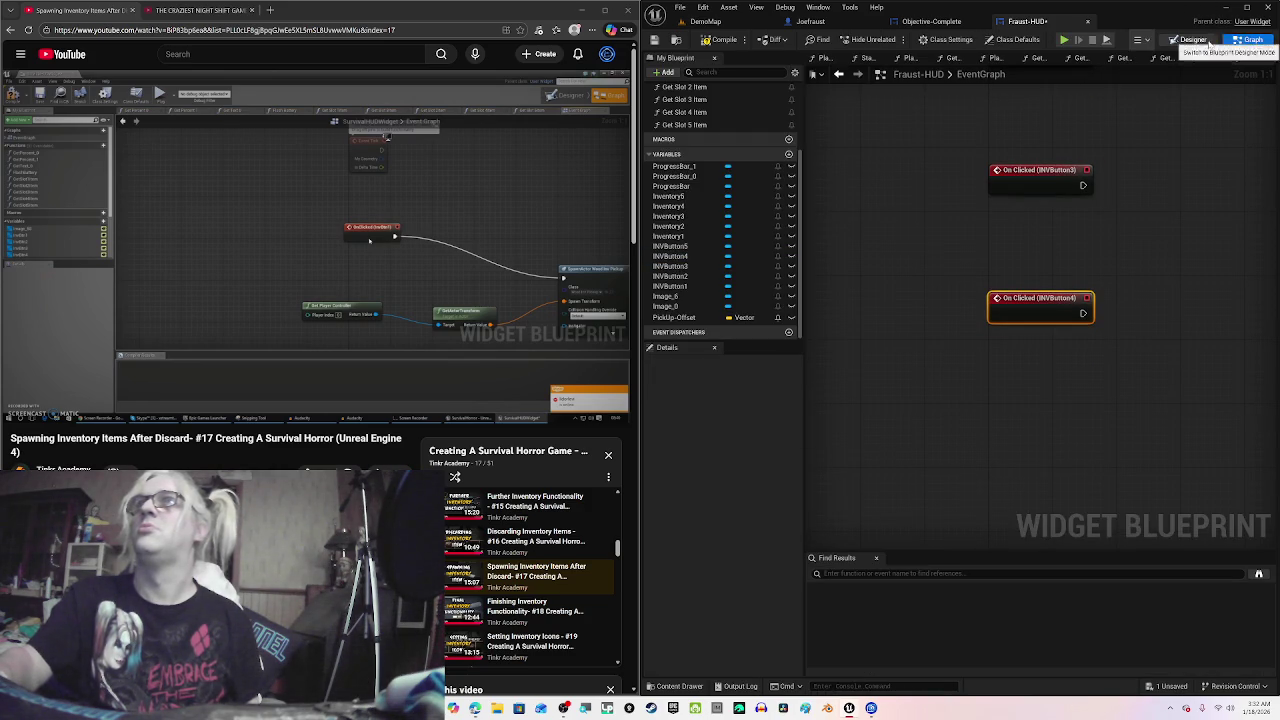
# Step: Bring the fifth slot into view, select INVButton 5, and add its On Clicked event
pyautogui.click(1188, 39)
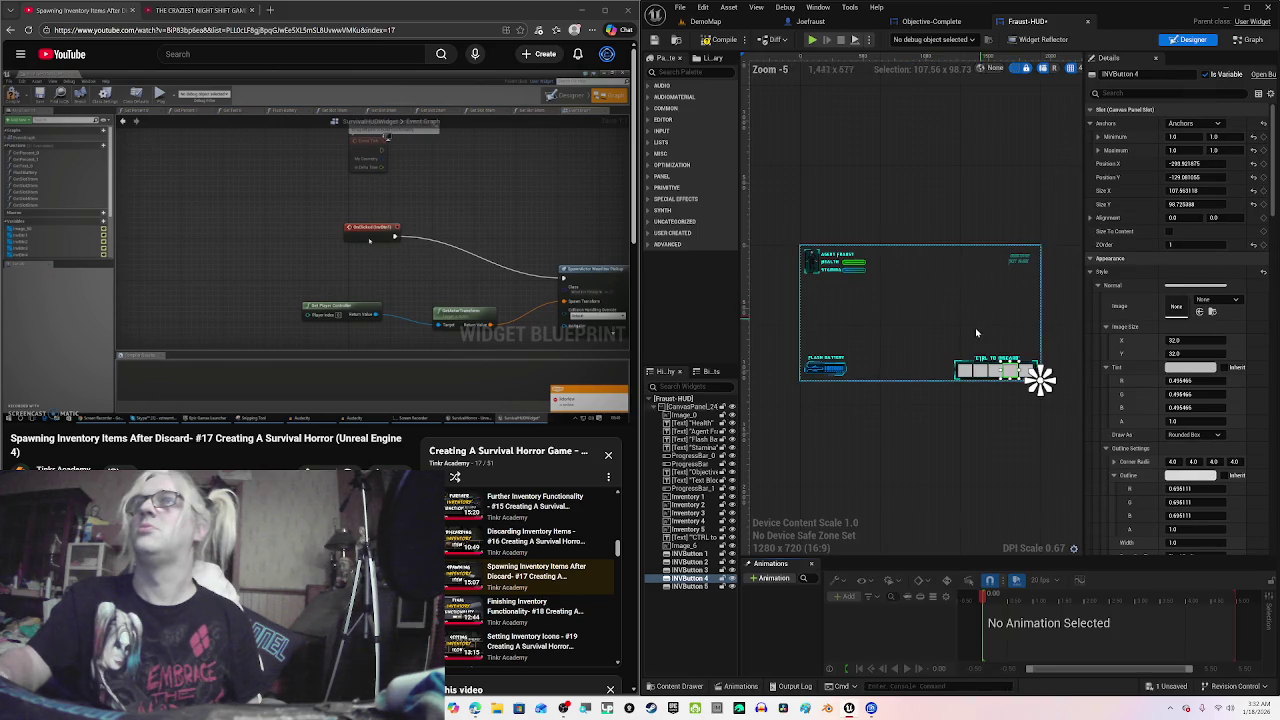
pyautogui.scroll(5, 975, 327)
pyautogui.moveTo(856, 287); pyautogui.dragTo(646, 287)
pyautogui.click(894, 370)
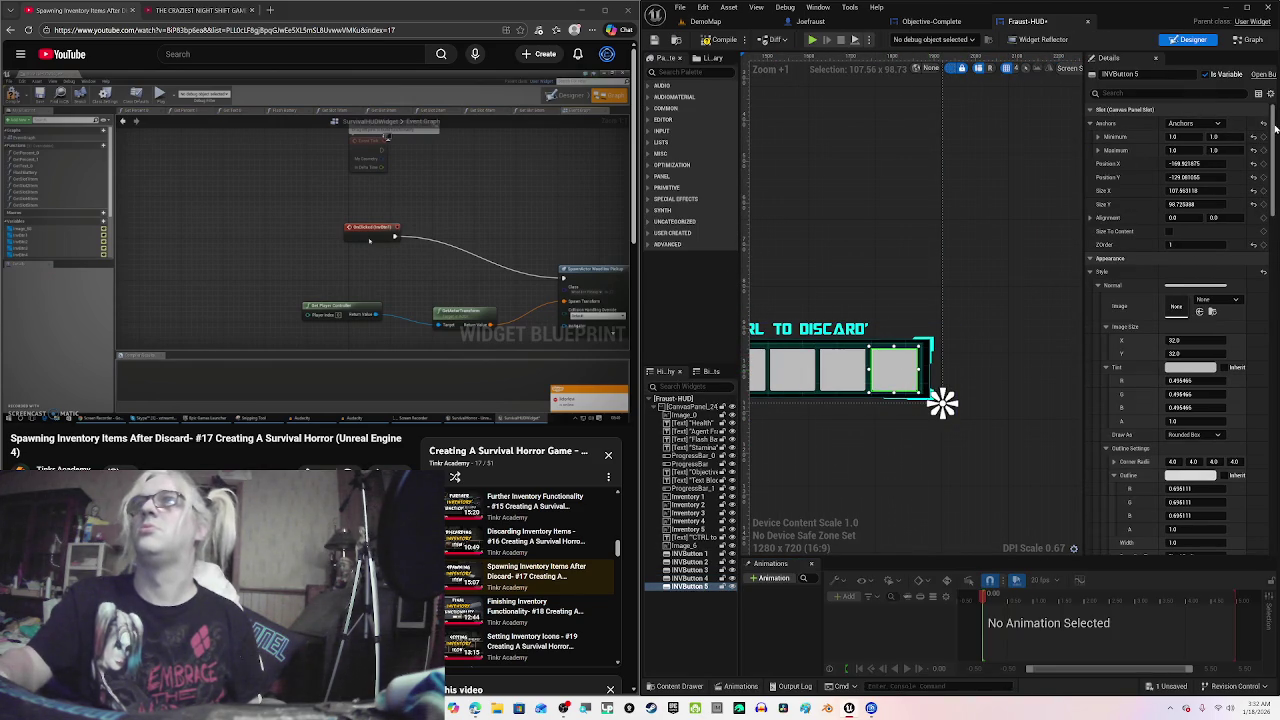
pyautogui.moveTo(1275, 127); pyautogui.dragTo(1268, 523)
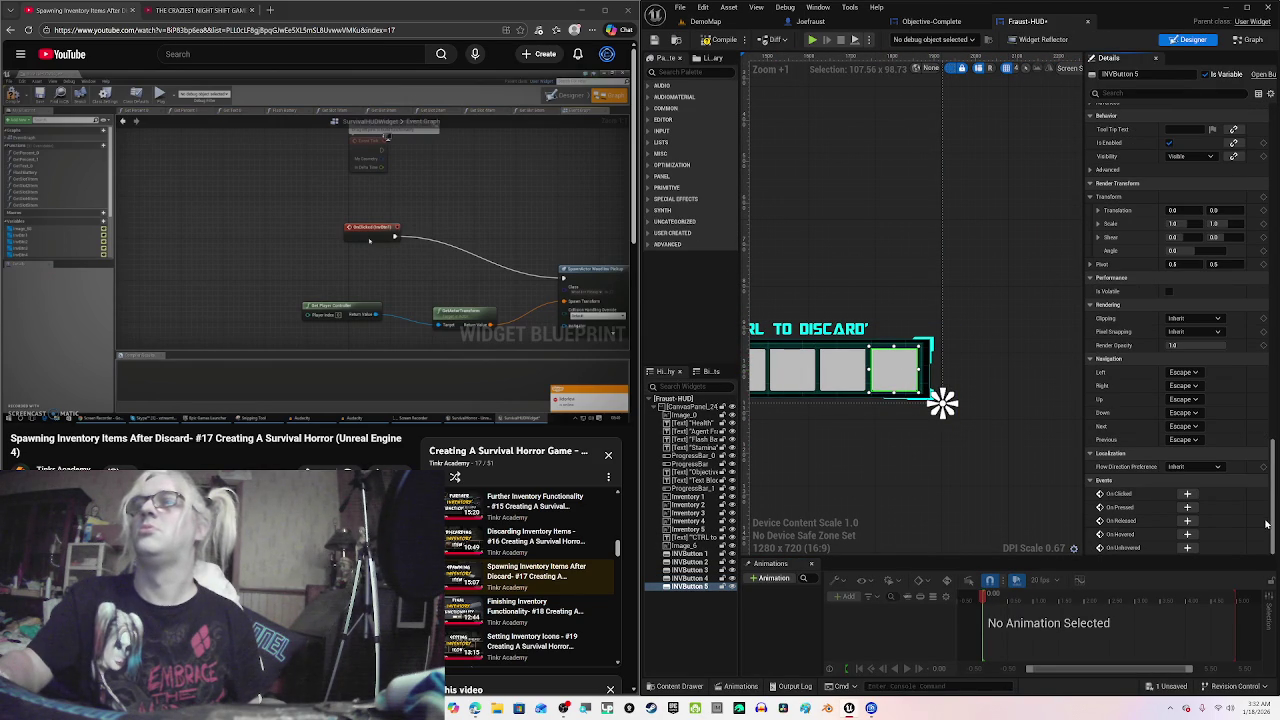
pyautogui.click(1188, 494)
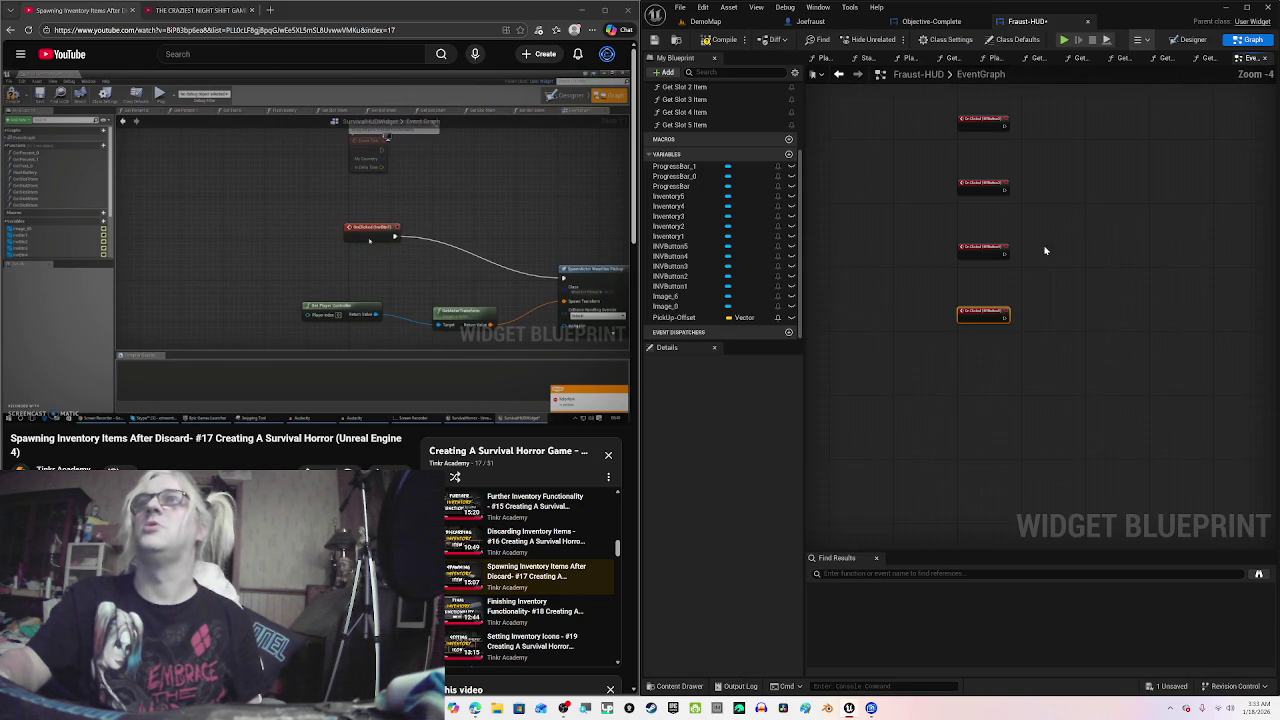
pyautogui.scroll(3, 1047, 274)
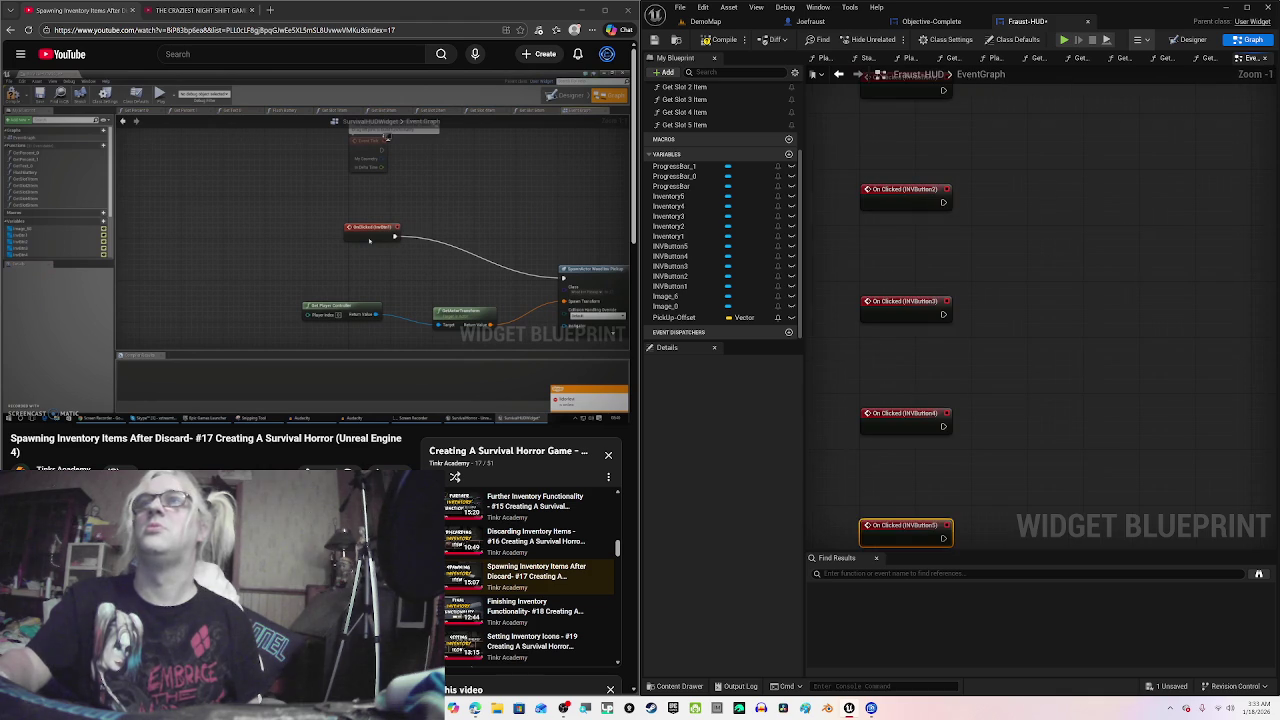
# Step: Save the Fraust-HUD blueprint from the toolbar, with the top of the event graph in view
pyautogui.moveTo(1047, 185); pyautogui.dragTo(1058, 380)
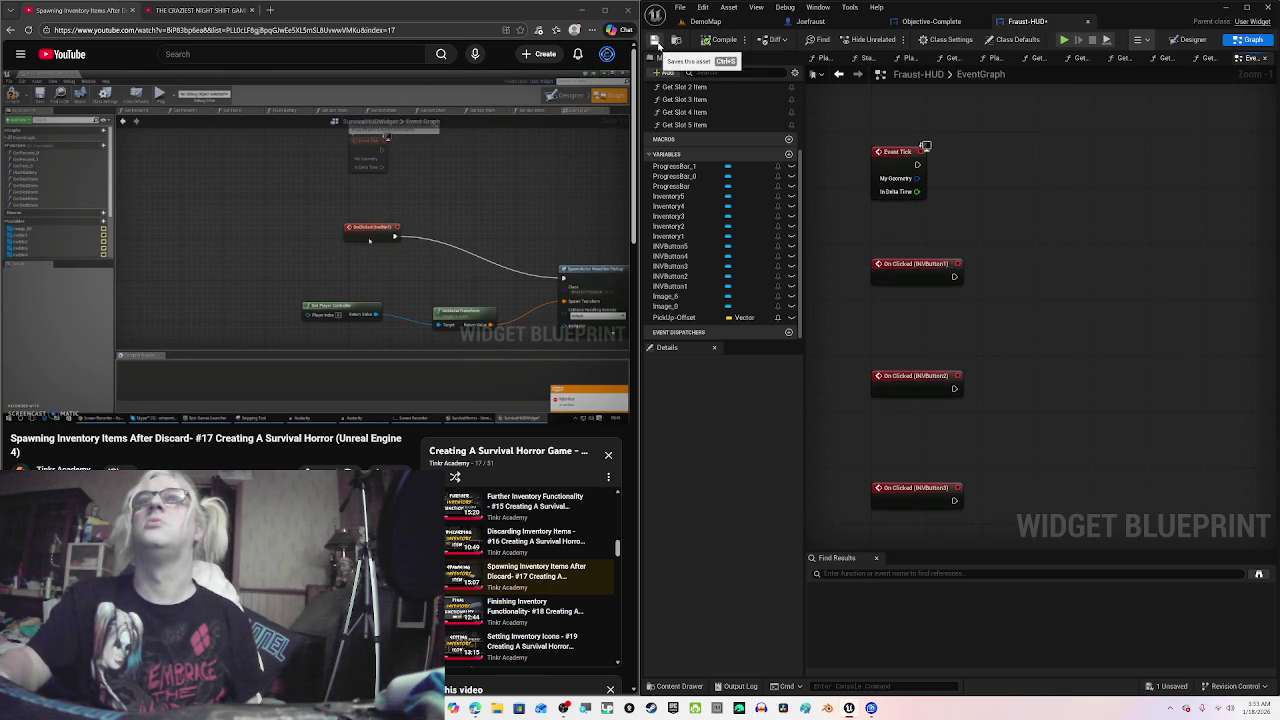
pyautogui.click(560, 167)
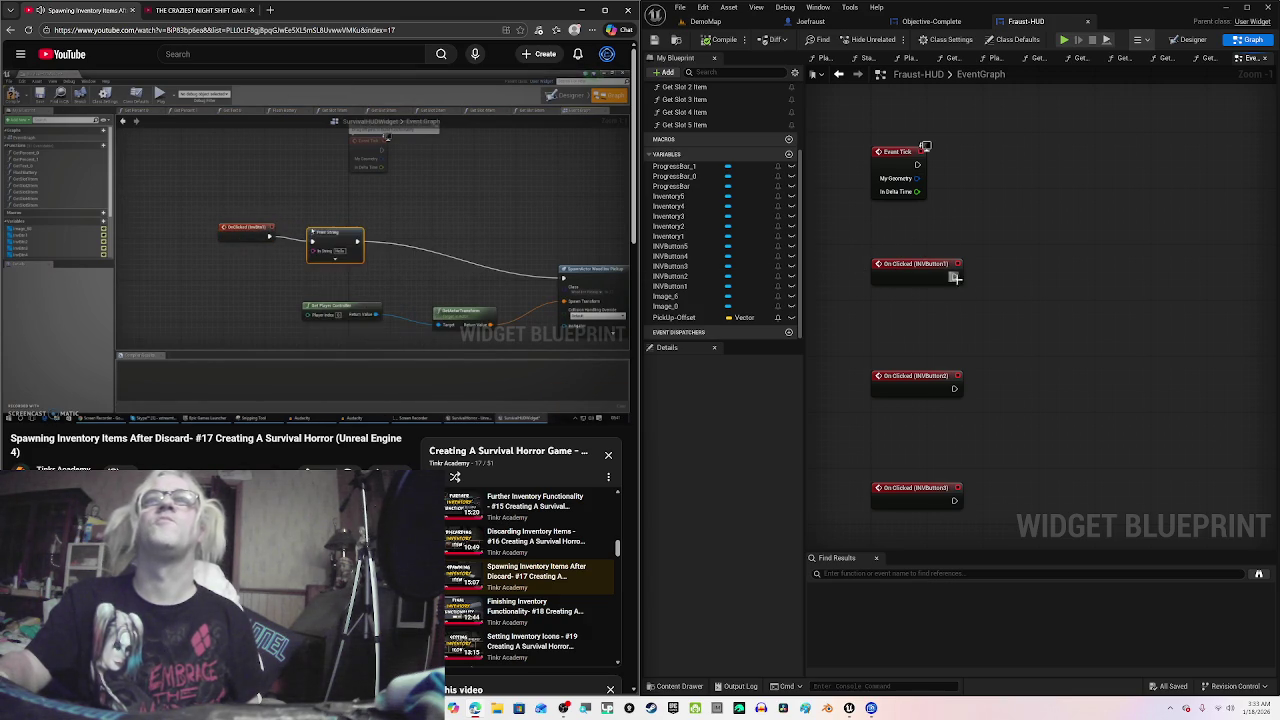
pyautogui.moveTo(977, 273)
pyautogui.mouseDown()
pyautogui.moveTo(919, 285)
pyautogui.moveTo(996, 281)
pyautogui.mouseUp()
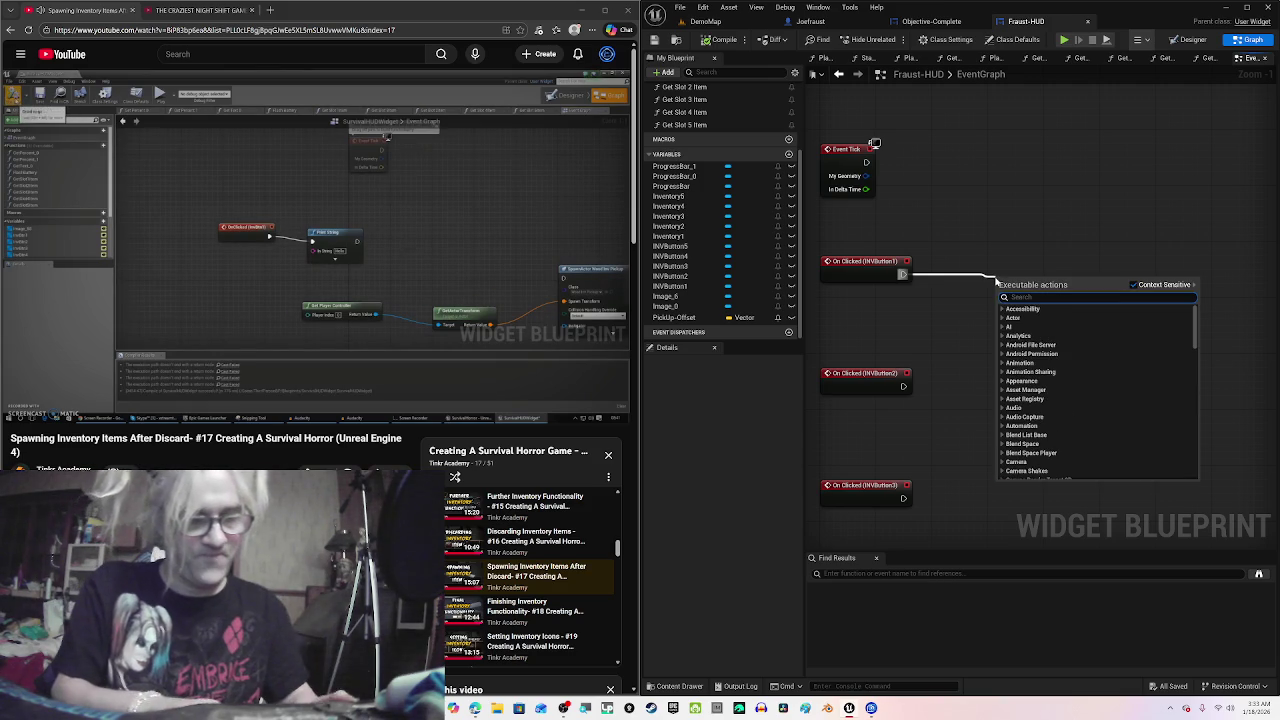
# Step: Attach a Print String 'Hello' node to INVButton1's On Clicked, compile, and switch to DemoMap
pyautogui.write('print stri')
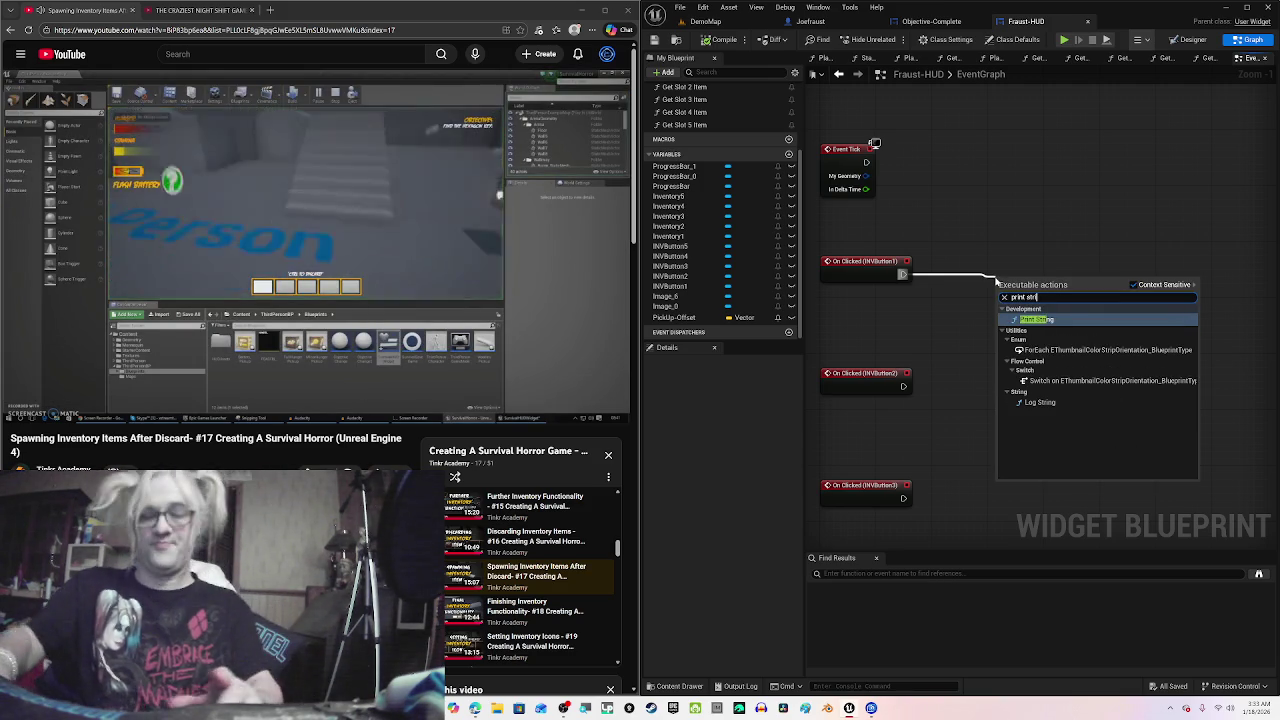
pyautogui.press('Return')
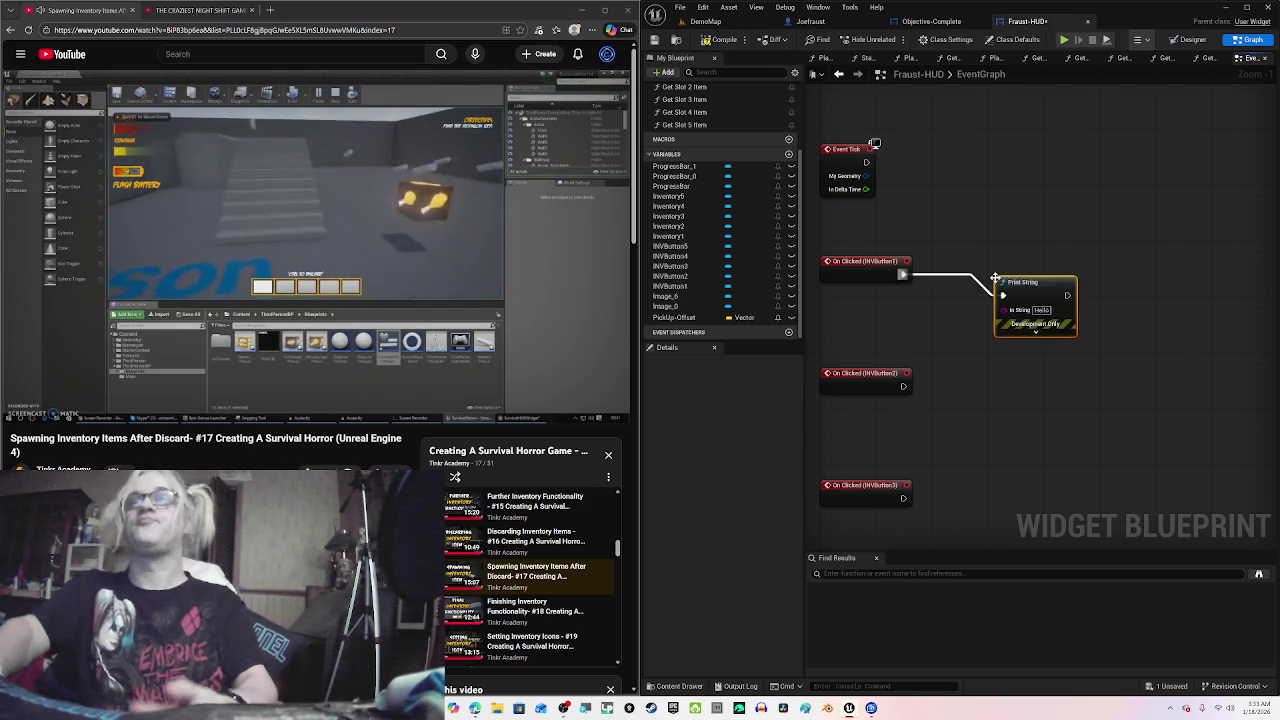
pyautogui.moveTo(1021, 283); pyautogui.dragTo(1034, 263)
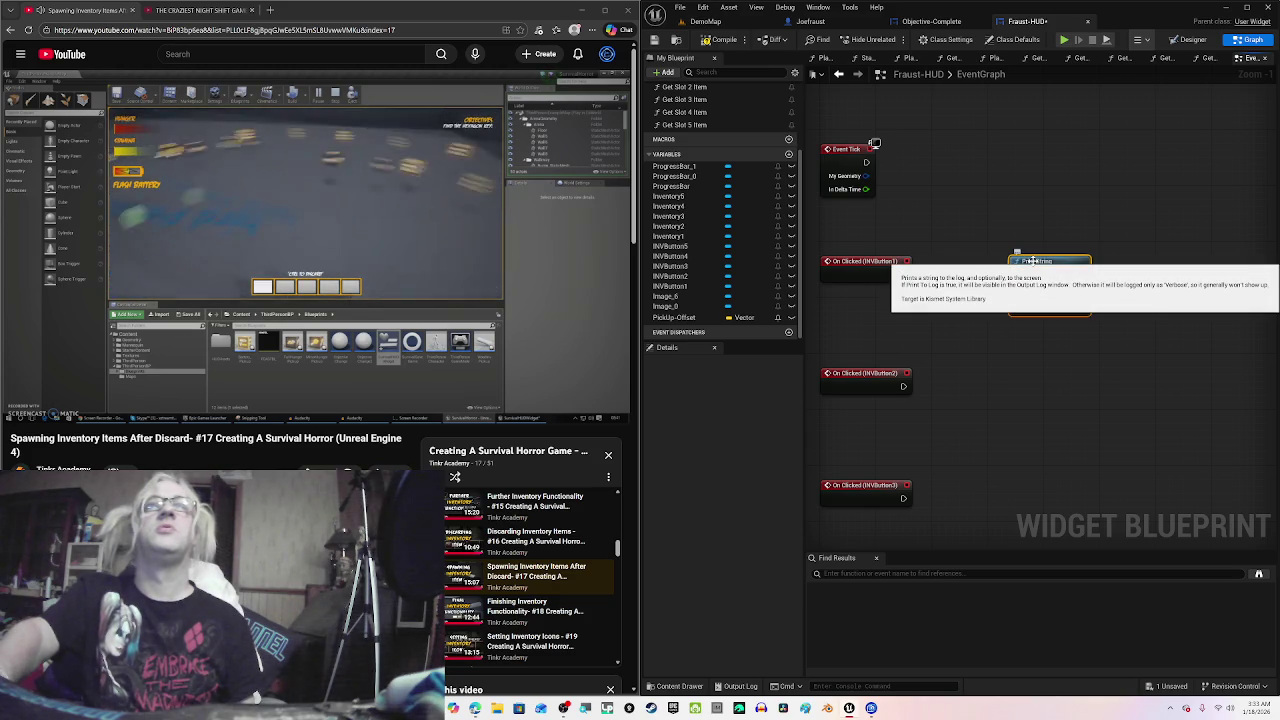
pyautogui.click(724, 41)
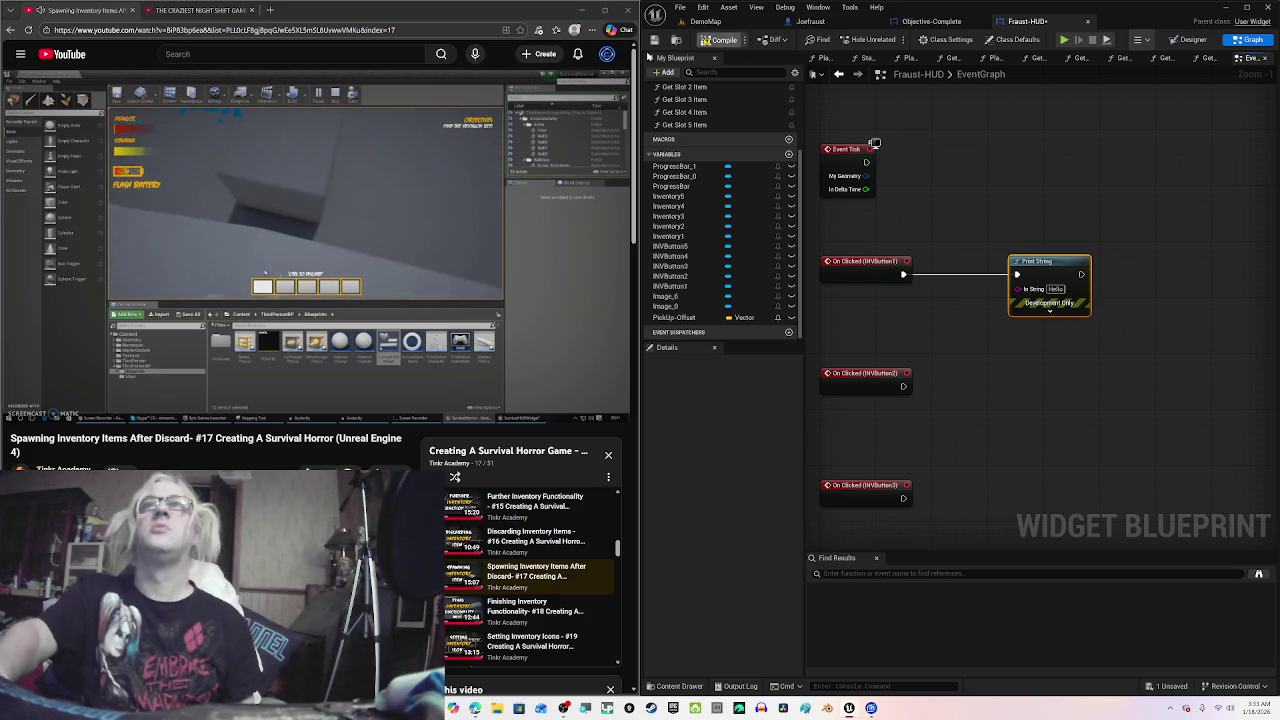
pyautogui.click(531, 204)
pyautogui.click(705, 21)
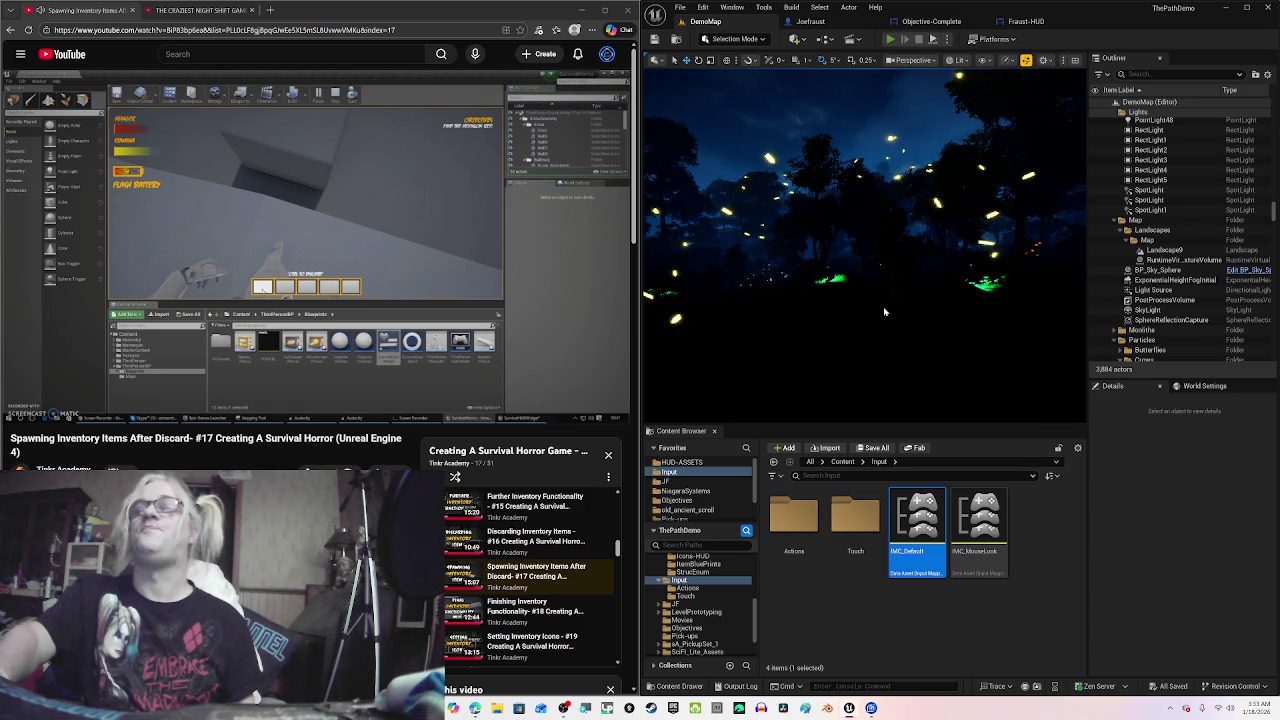
# Step: Play-test the level, click the first inventory slot to print 'Hello', stop, and reopen Fraust-HUD
pyautogui.hotkey('alt', 'p')
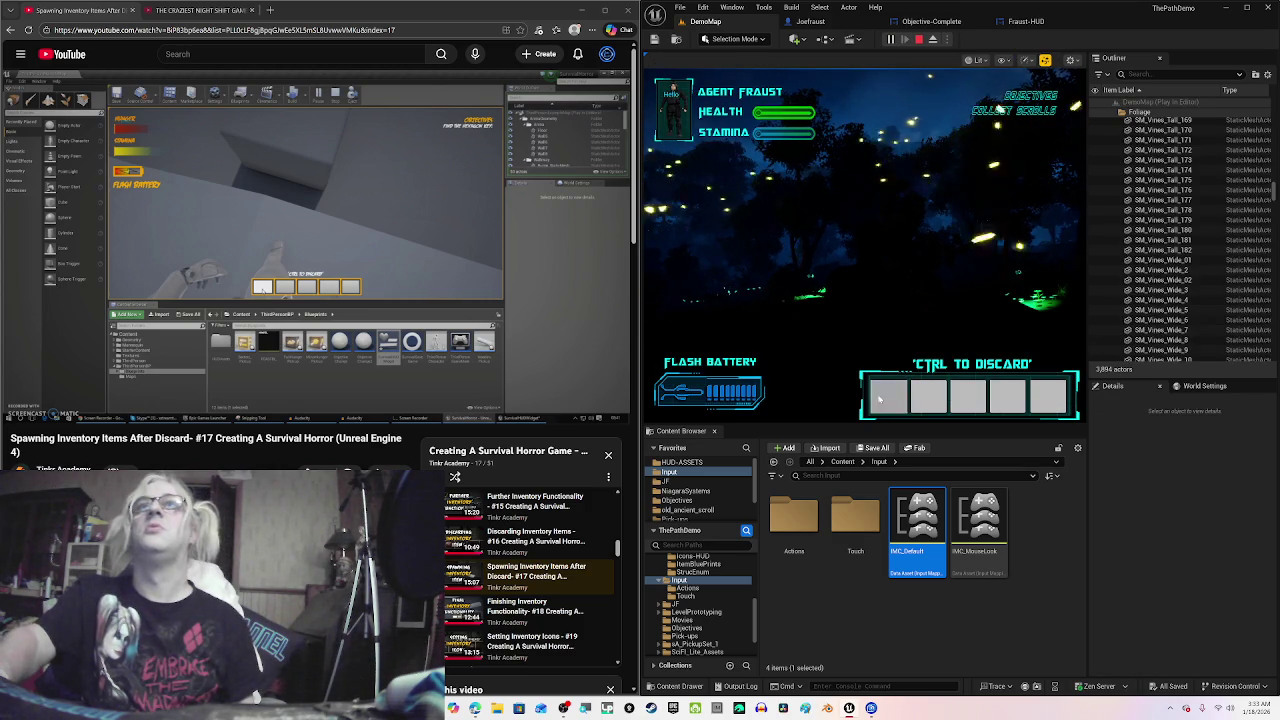
pyautogui.click(878, 400)
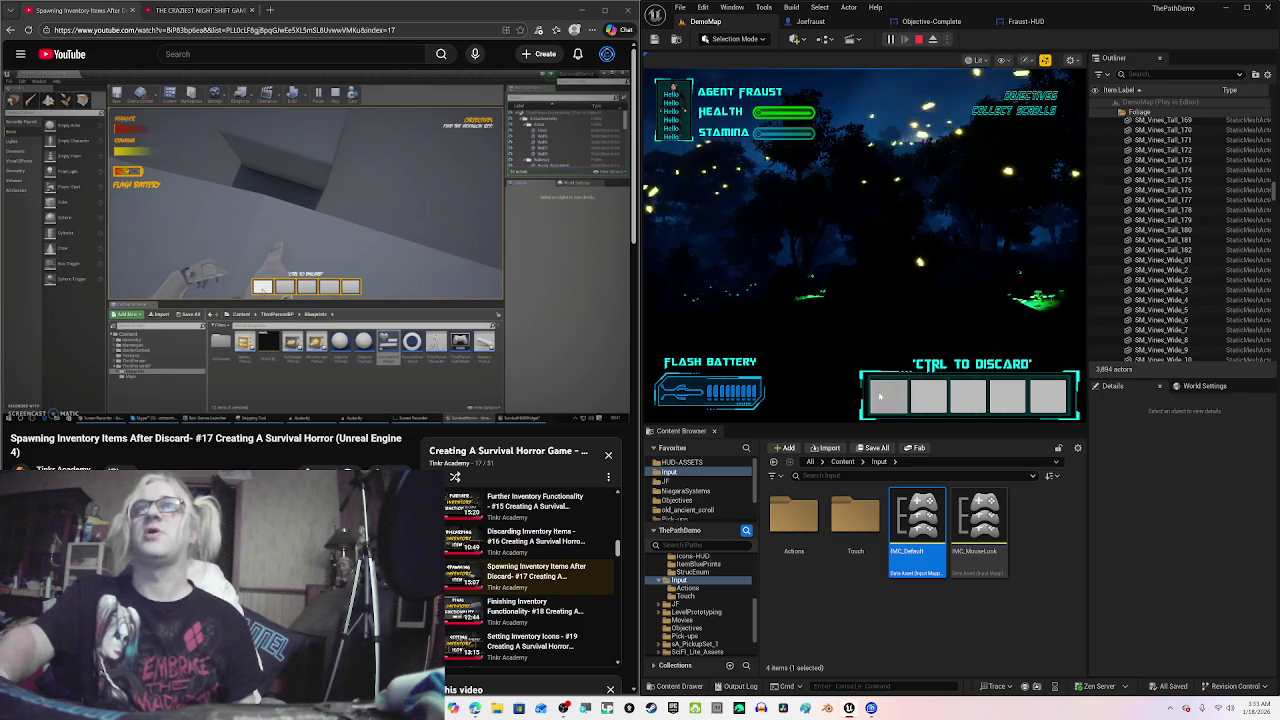
pyautogui.click(918, 40)
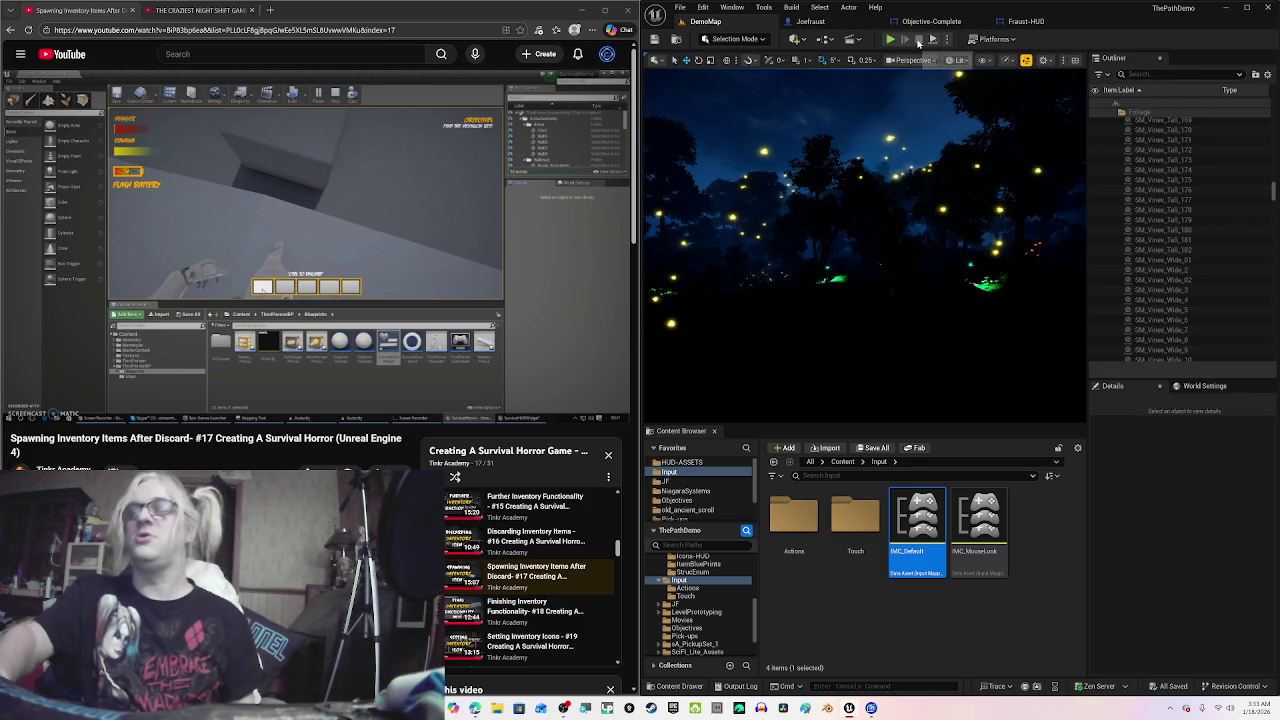
pyautogui.click(1025, 21)
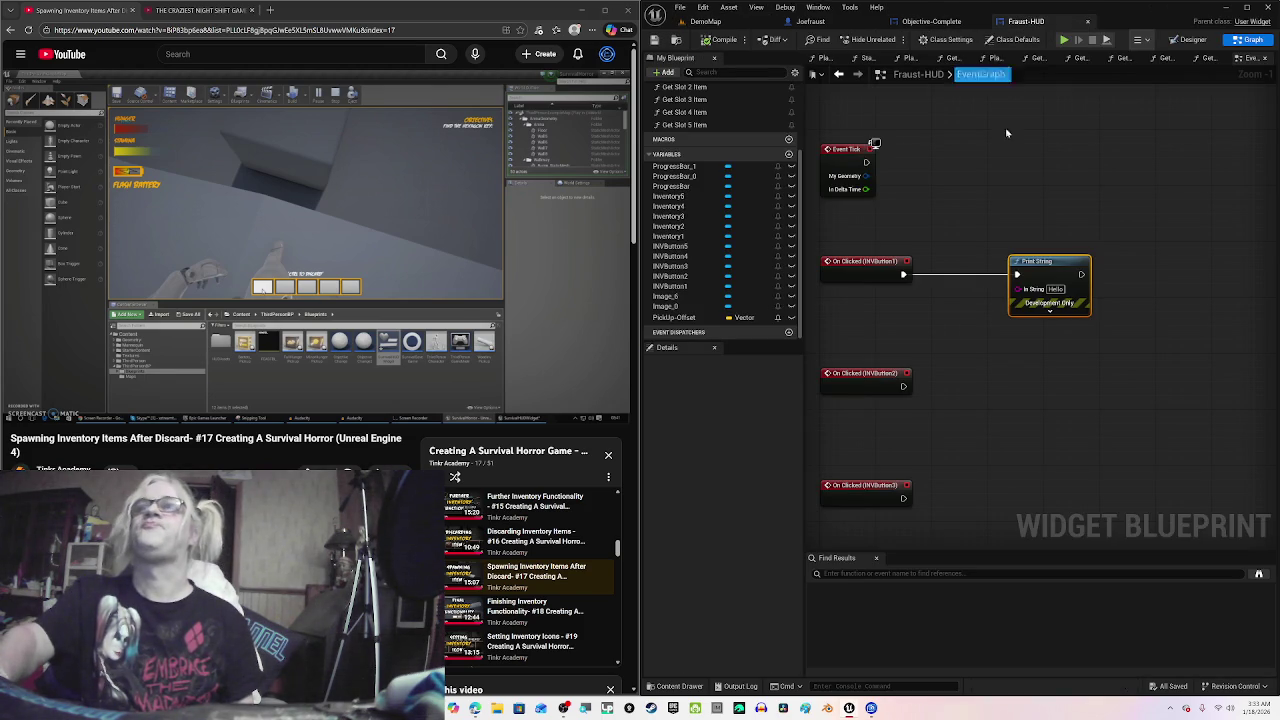
# Step: Delete the test Print String node and move Event Tick to the top of the graph
pyautogui.moveTo(1019, 296); pyautogui.dragTo(1028, 296)
pyautogui.press('Delete')
pyautogui.scroll(-1, 1020, 294)
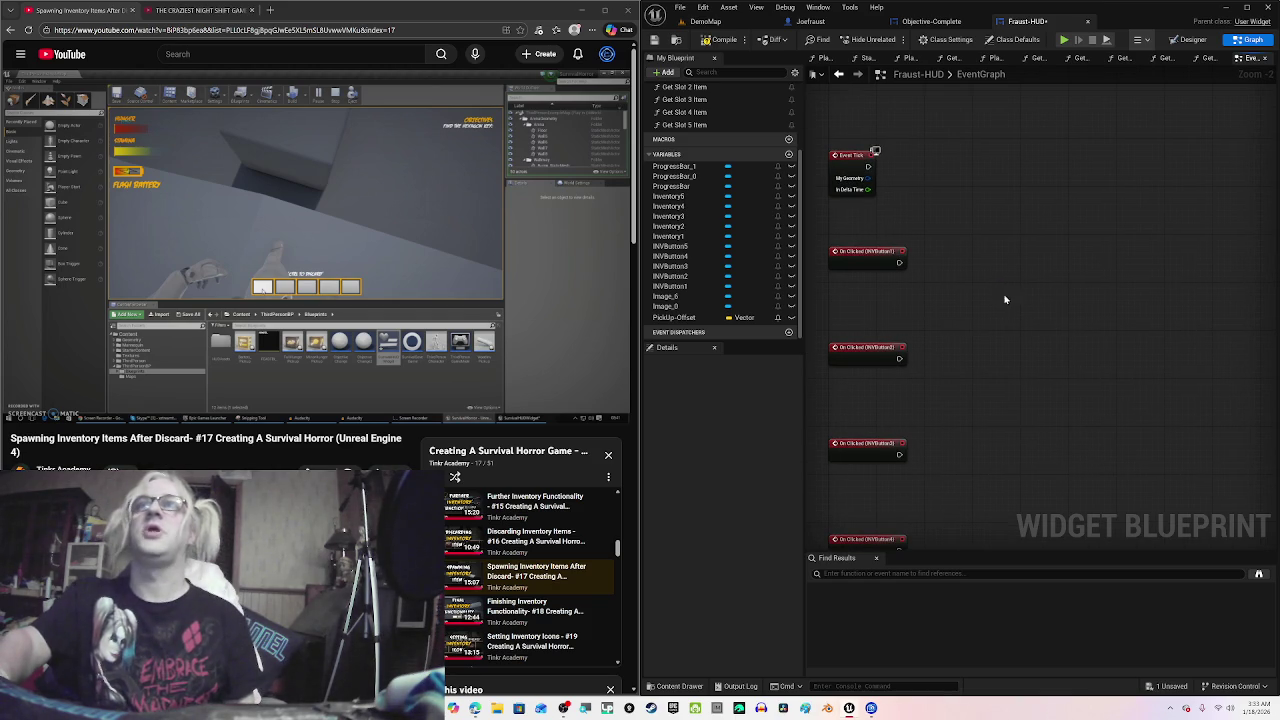
pyautogui.click(460, 217)
pyautogui.moveTo(852, 158); pyautogui.dragTo(867, 116)
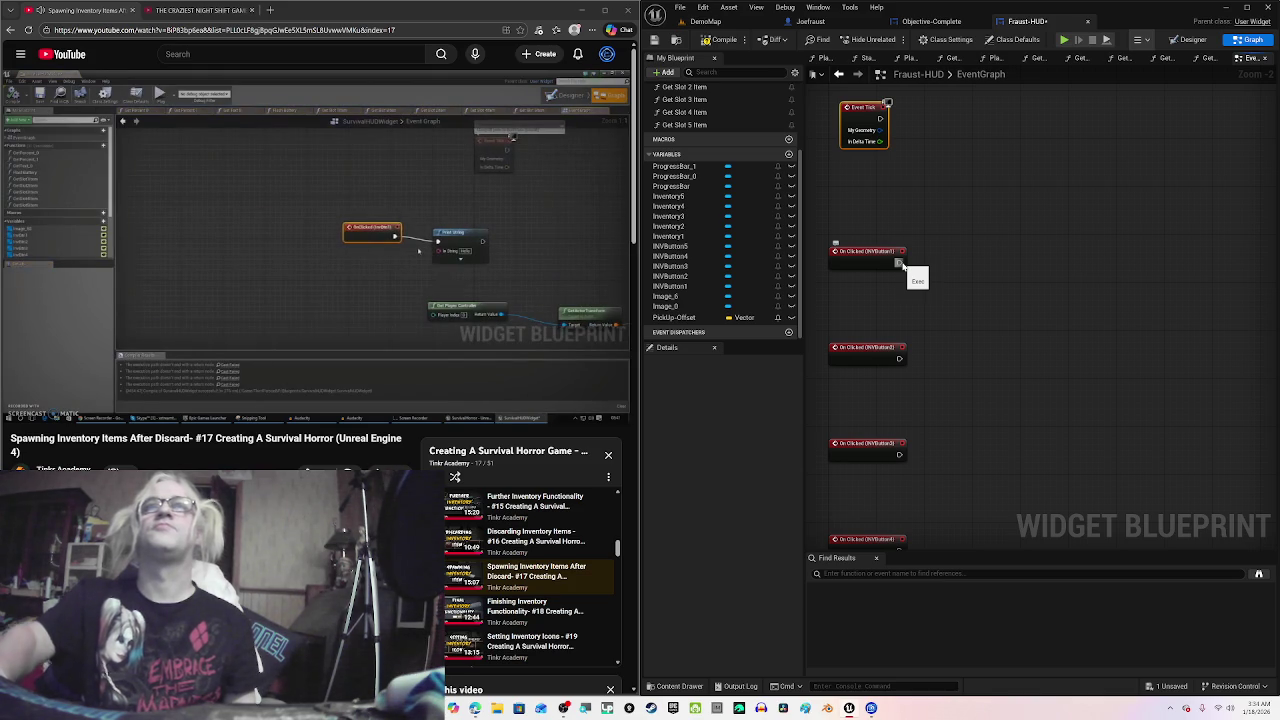
pyautogui.moveTo(1023, 285); pyautogui.dragTo(974, 280)
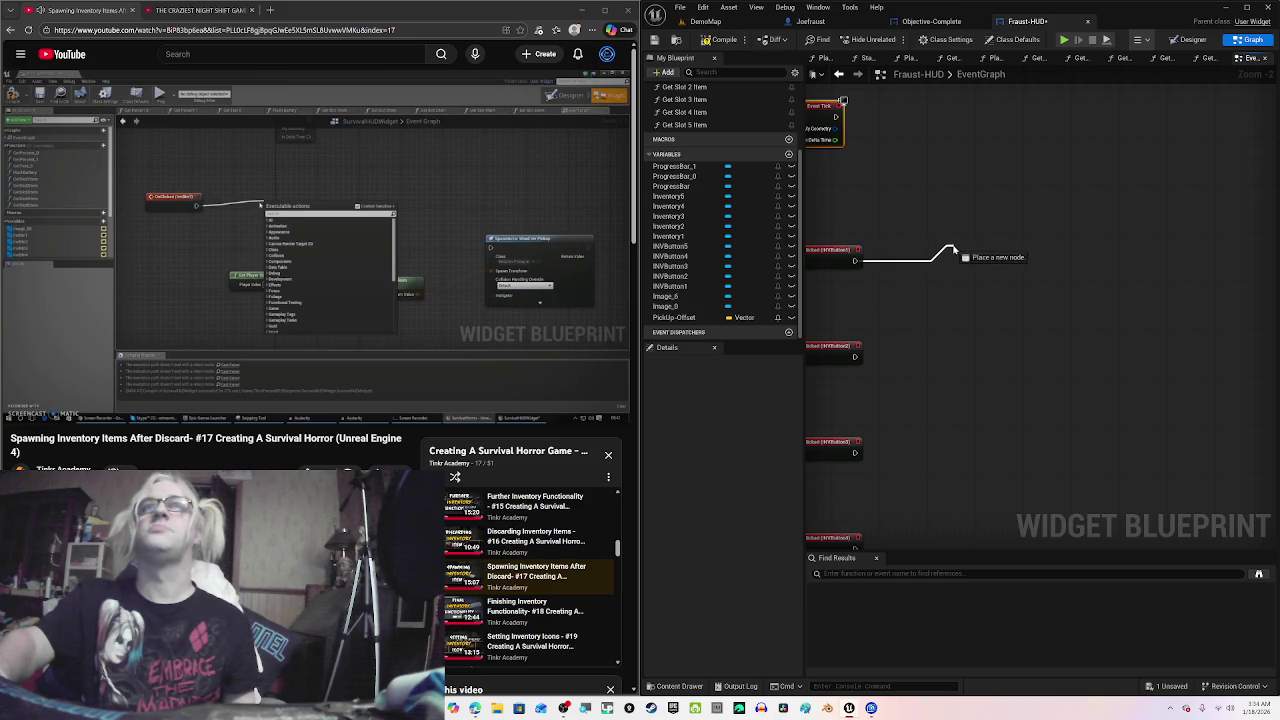
pyautogui.moveTo(952, 251); pyautogui.dragTo(952, 251)
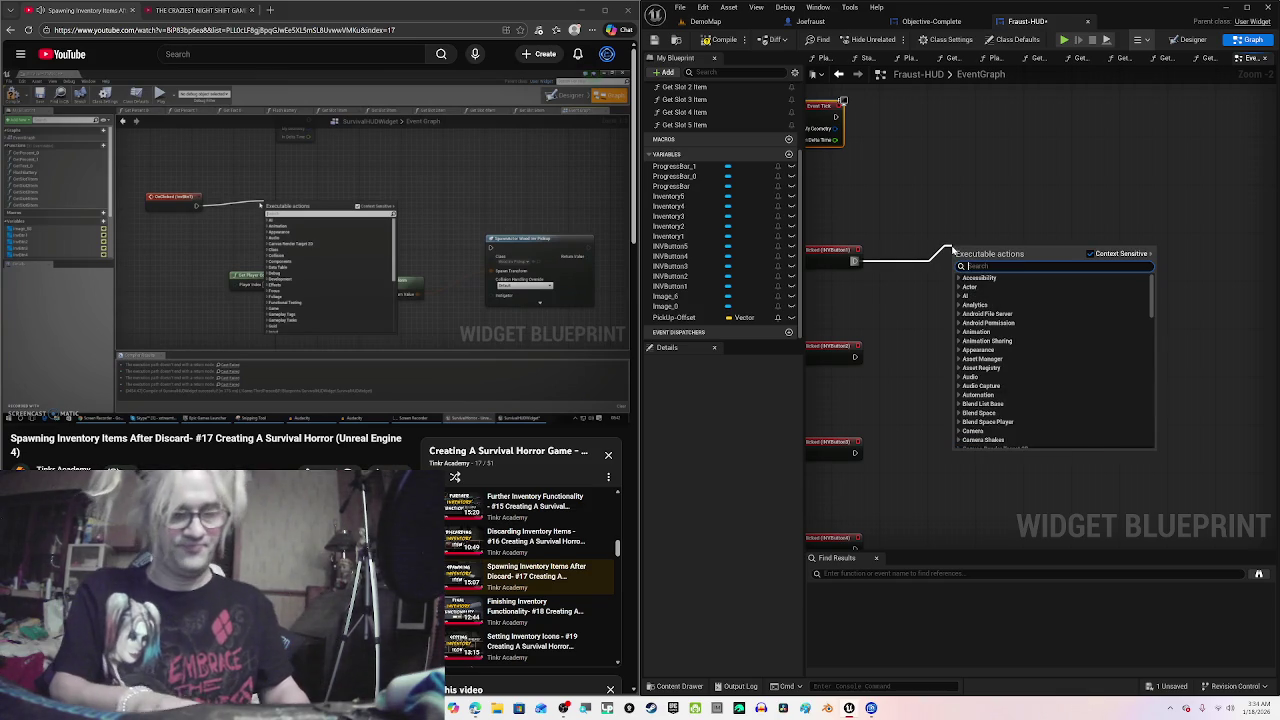
pyautogui.write('spawn')
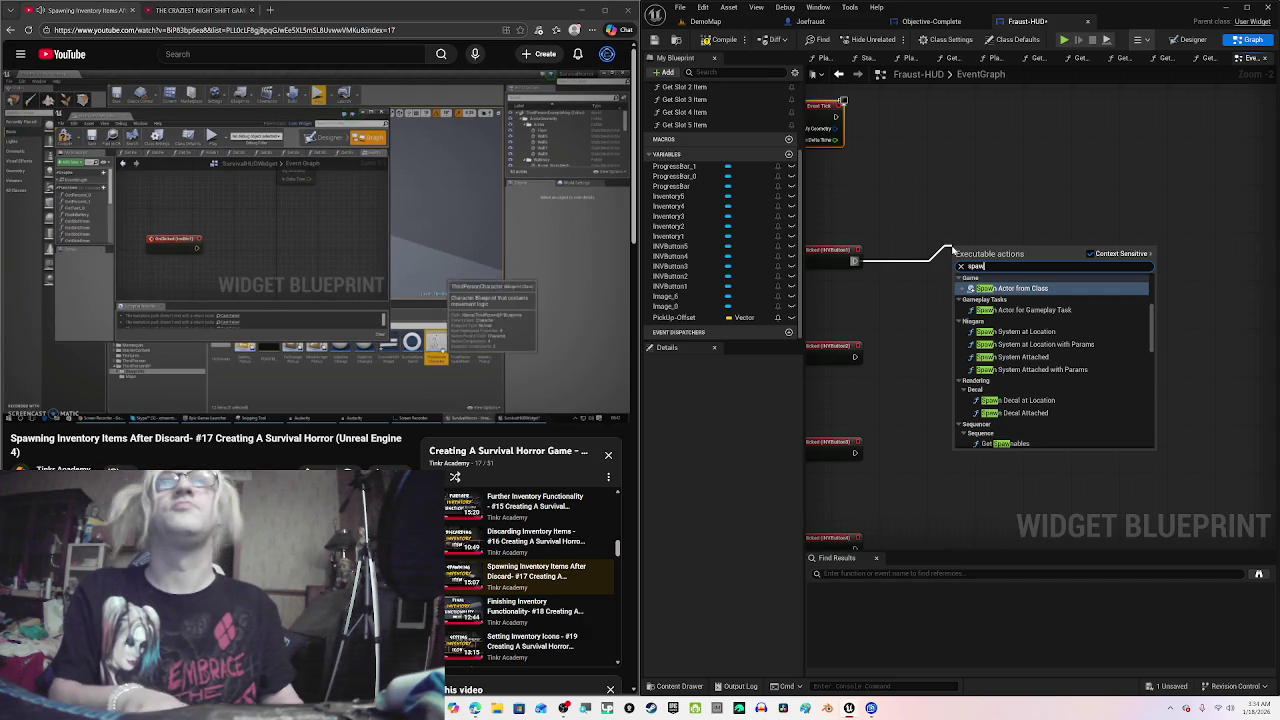
pyautogui.press('BackSpace')
pyautogui.press('BackSpace')
pyautogui.press('BackSpace')
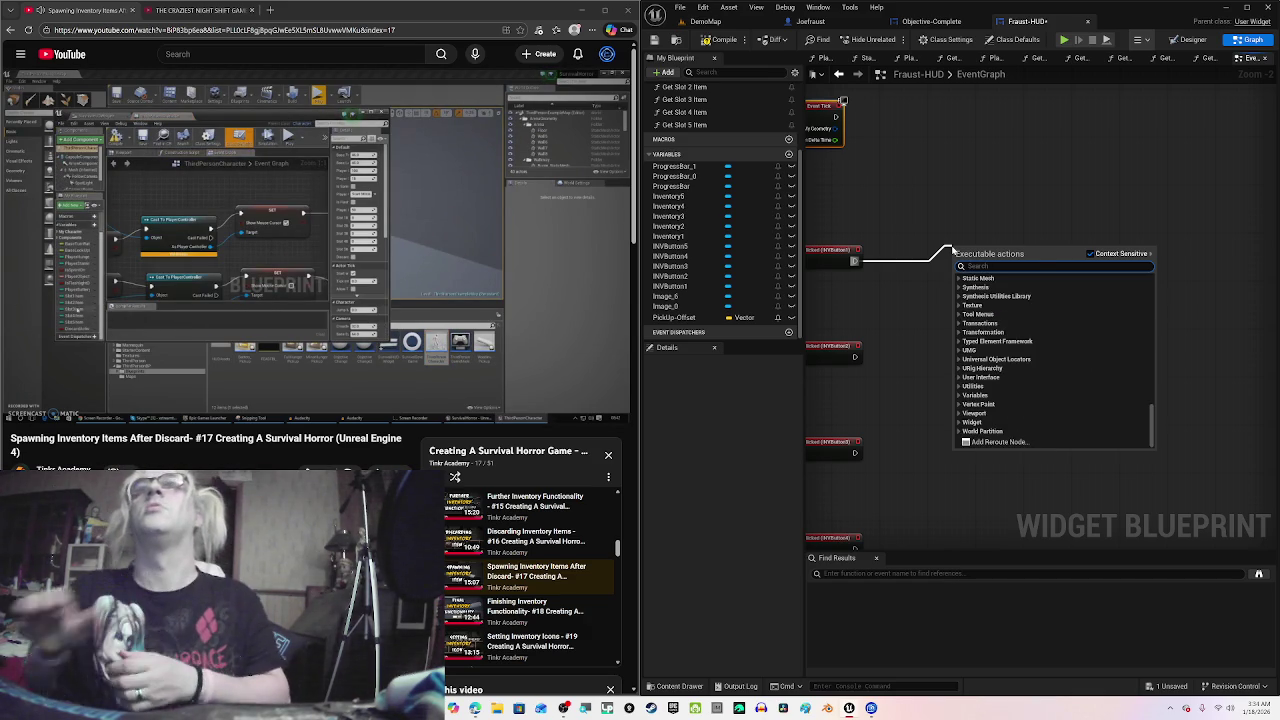
pyautogui.click(1060, 117)
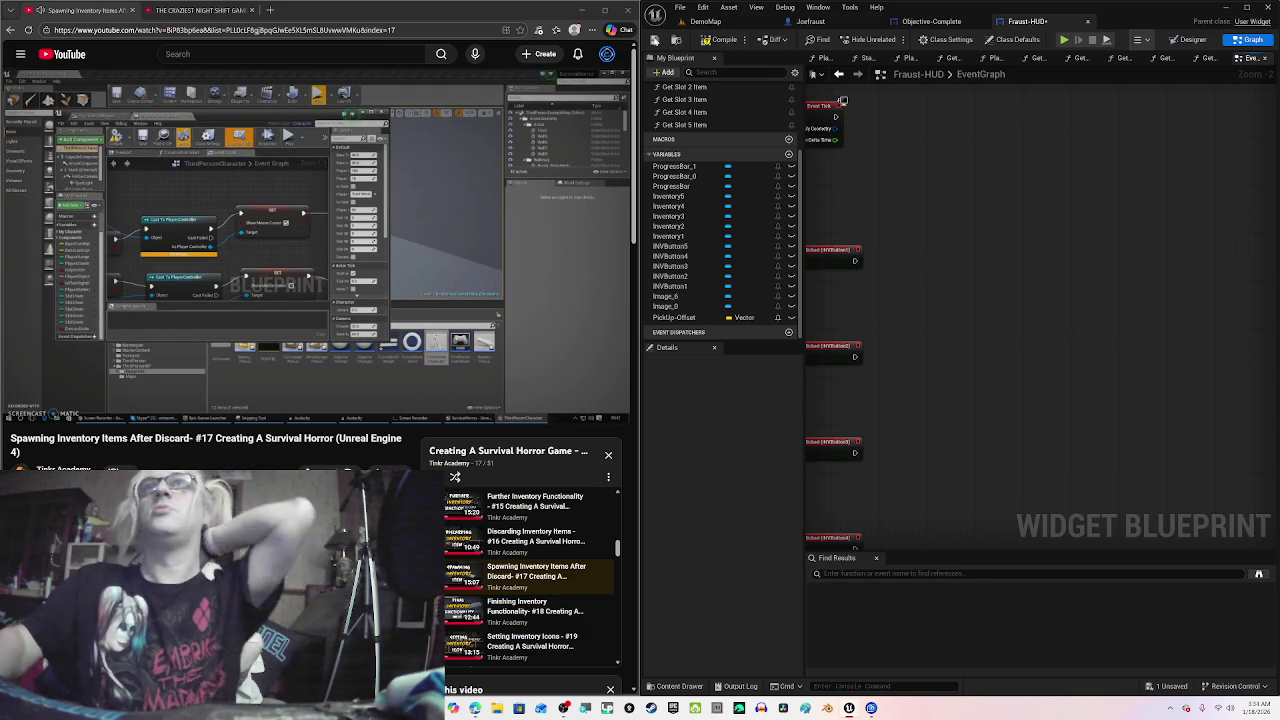
pyautogui.click(712, 41)
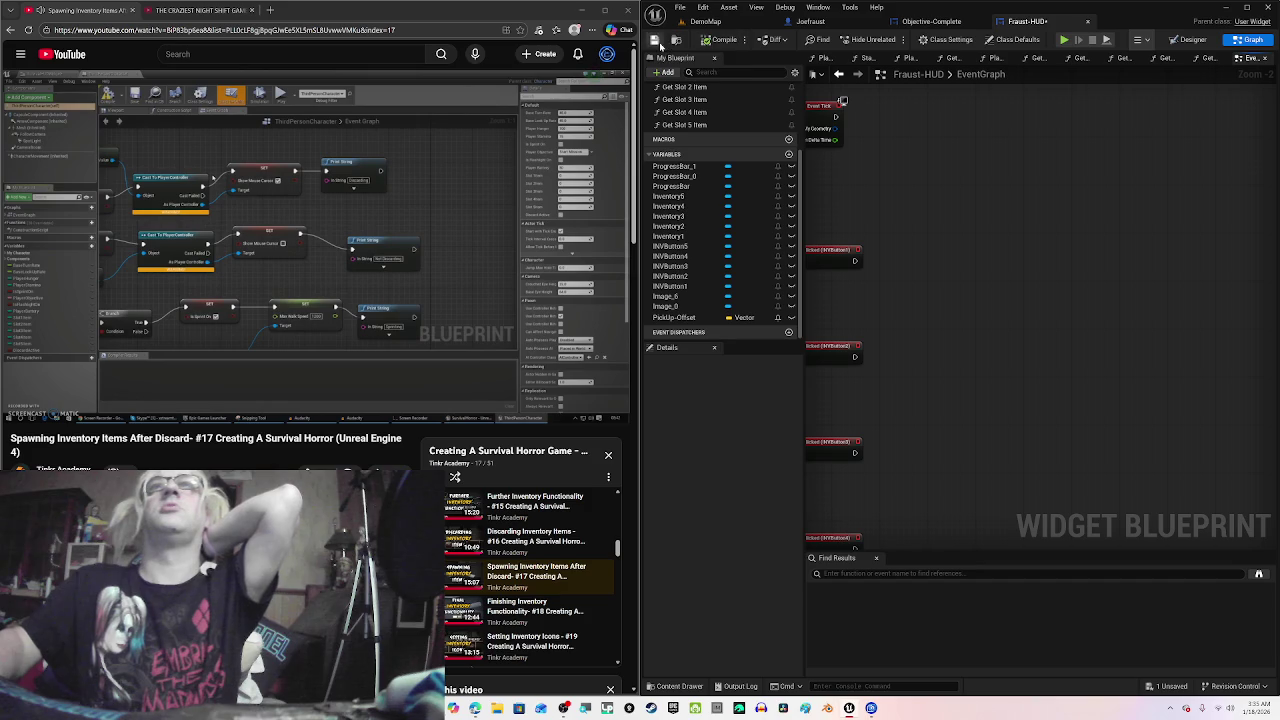
pyautogui.click(656, 42)
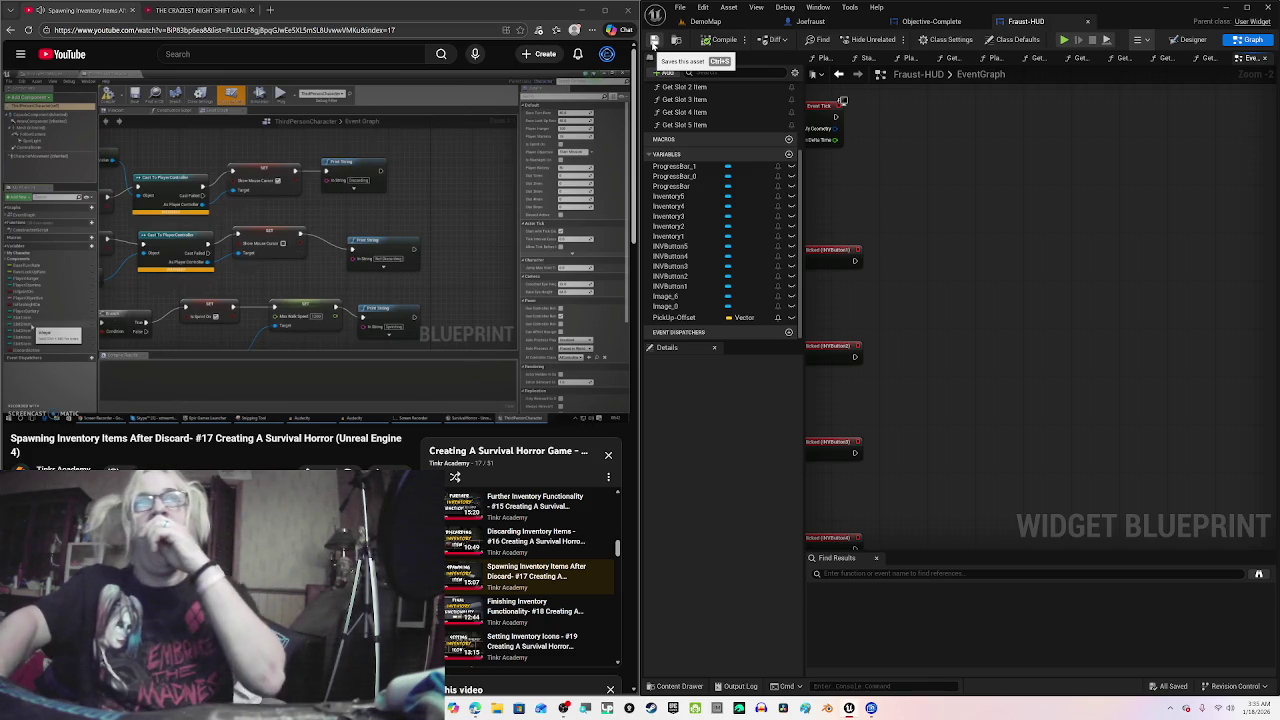
pyautogui.moveTo(513, 245)
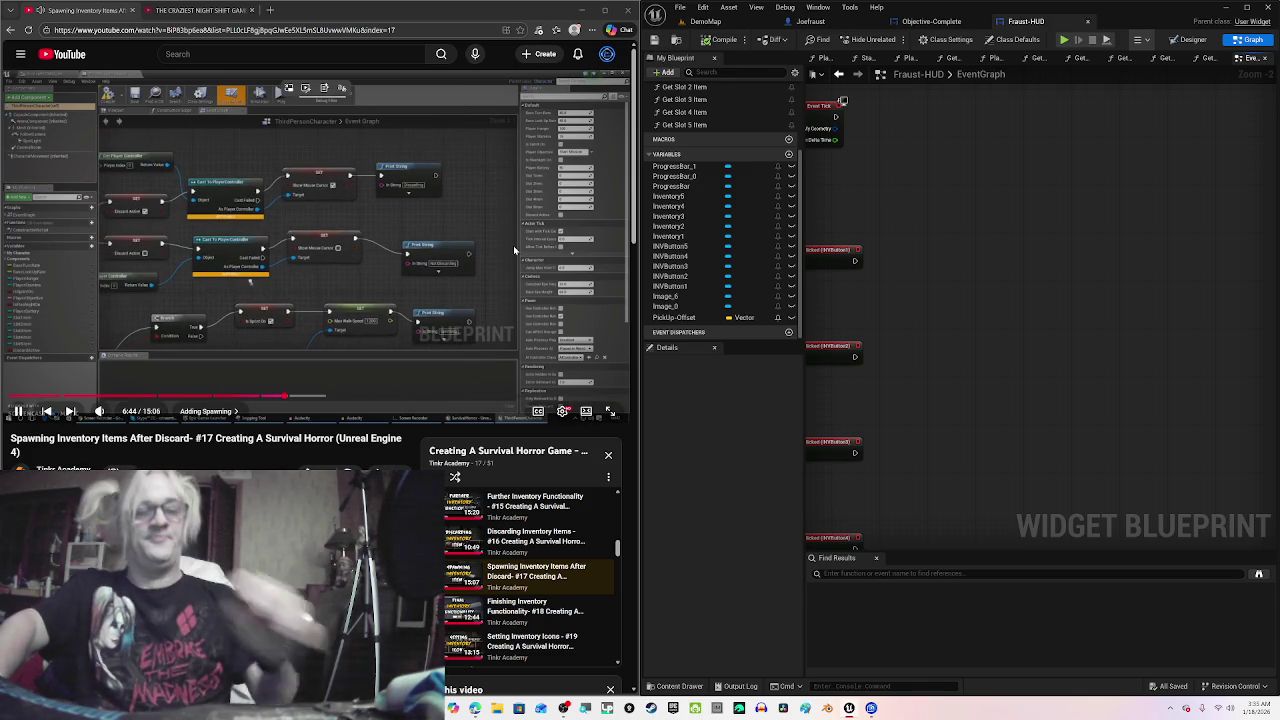
pyautogui.press('c')
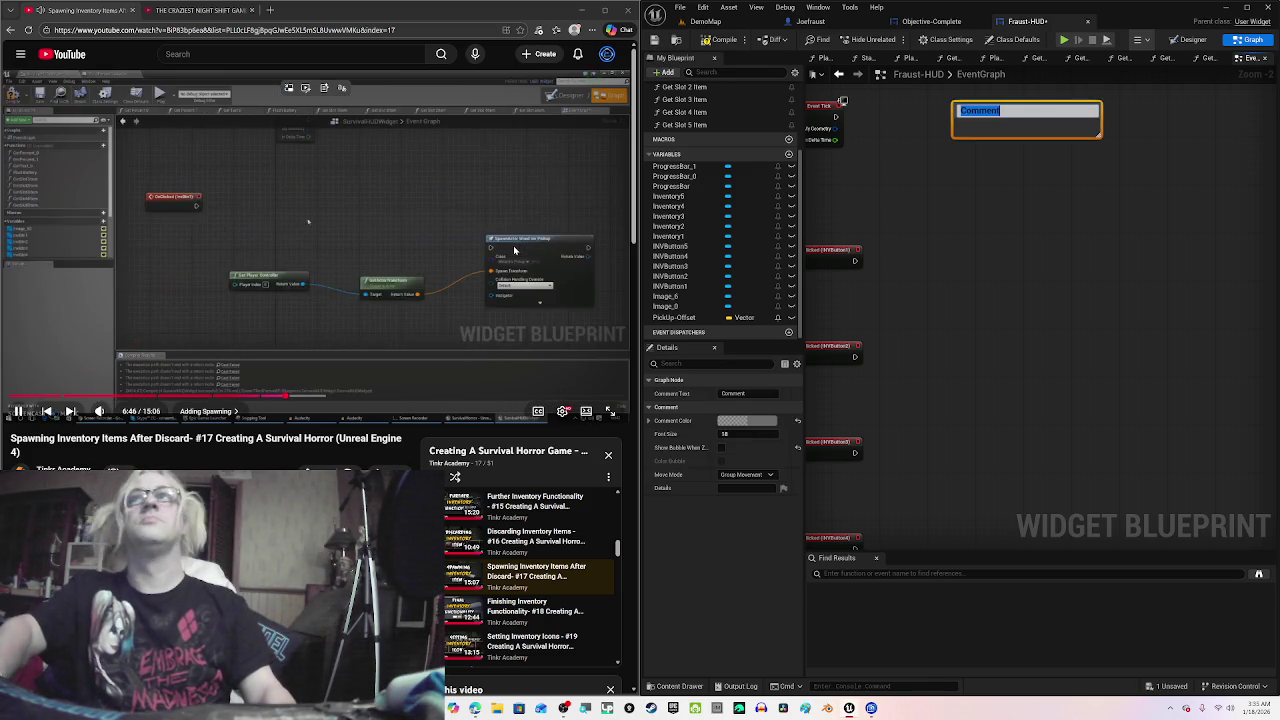
pyautogui.click(953, 217)
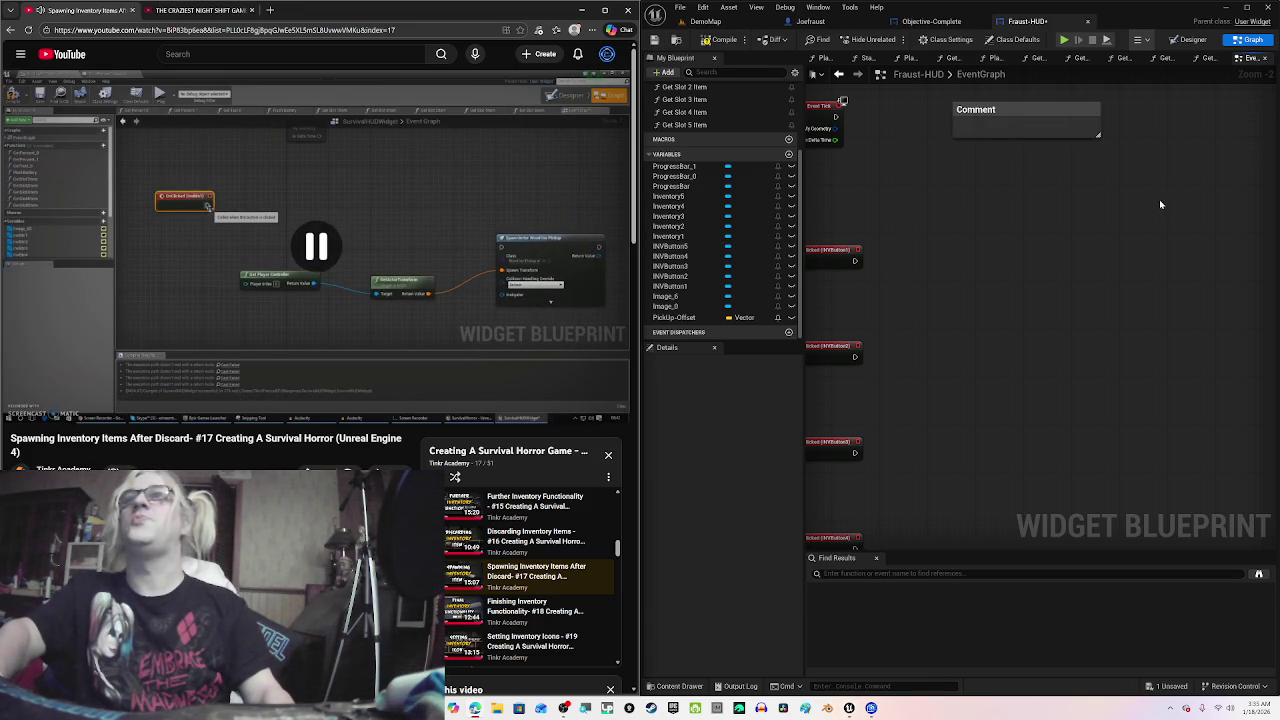
pyautogui.moveTo(1160, 200); pyautogui.dragTo(960, 109)
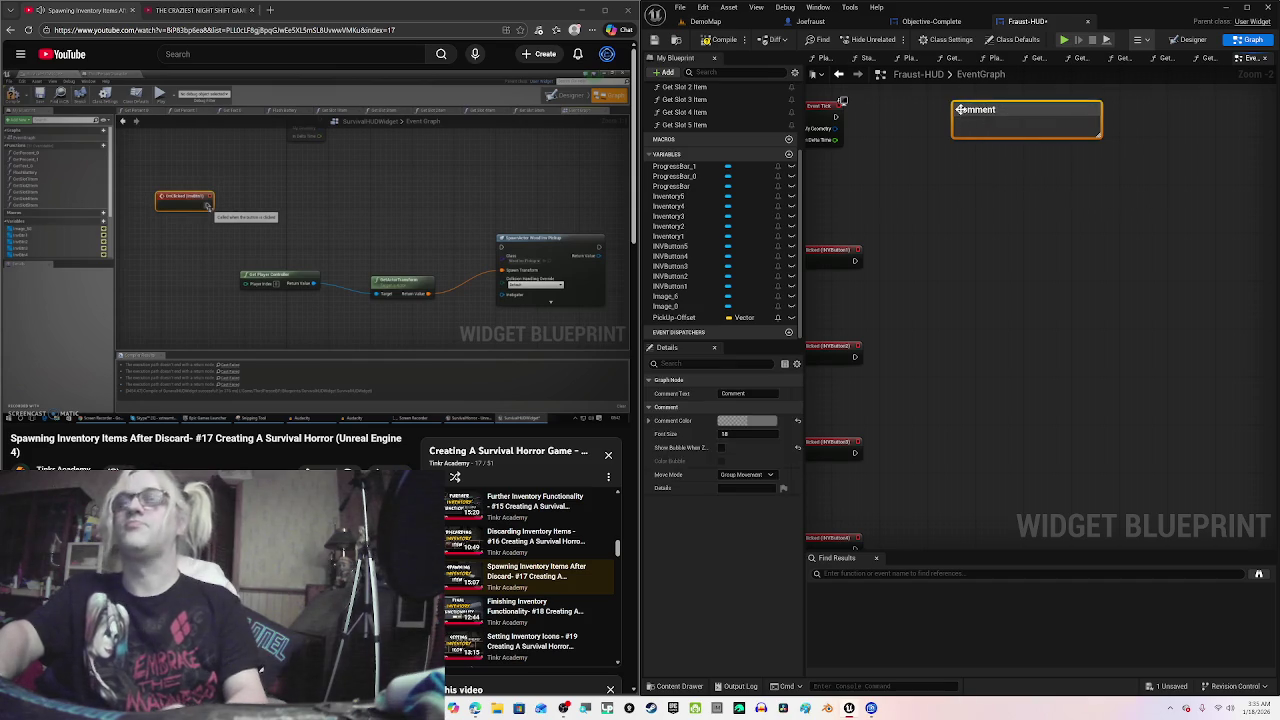
pyautogui.press('Delete')
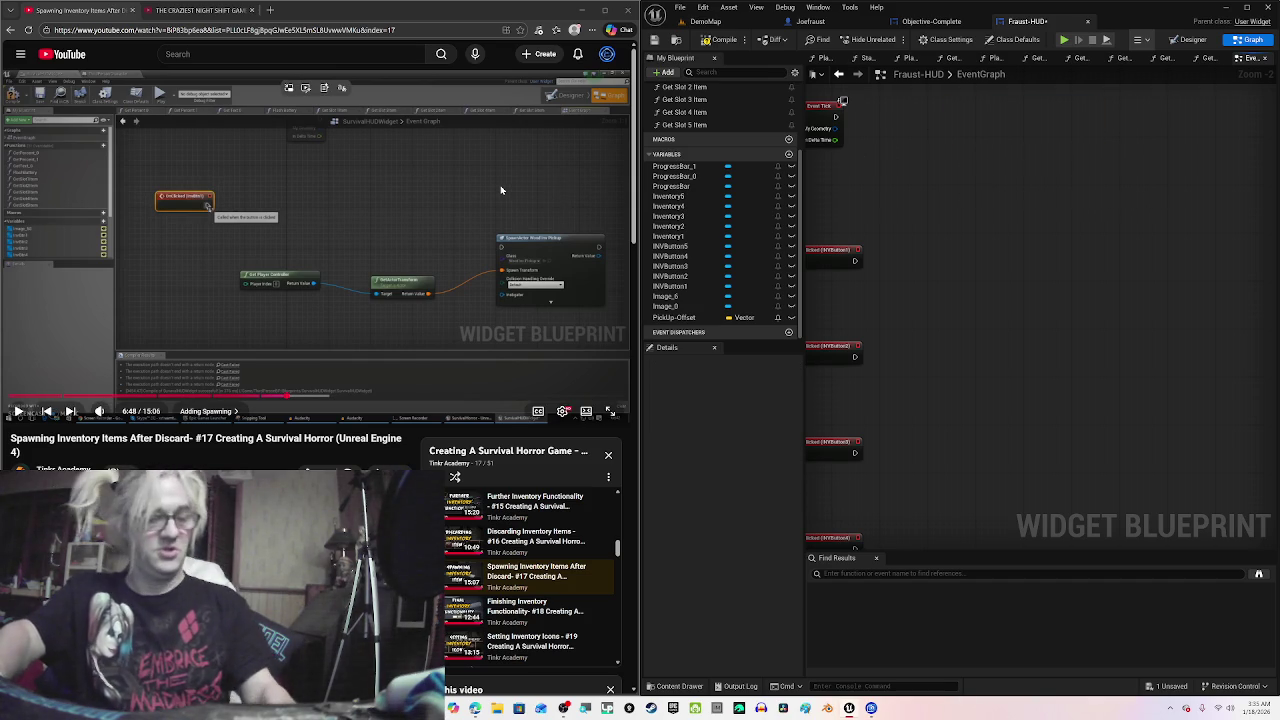
pyautogui.click(501, 190)
pyautogui.press('c')
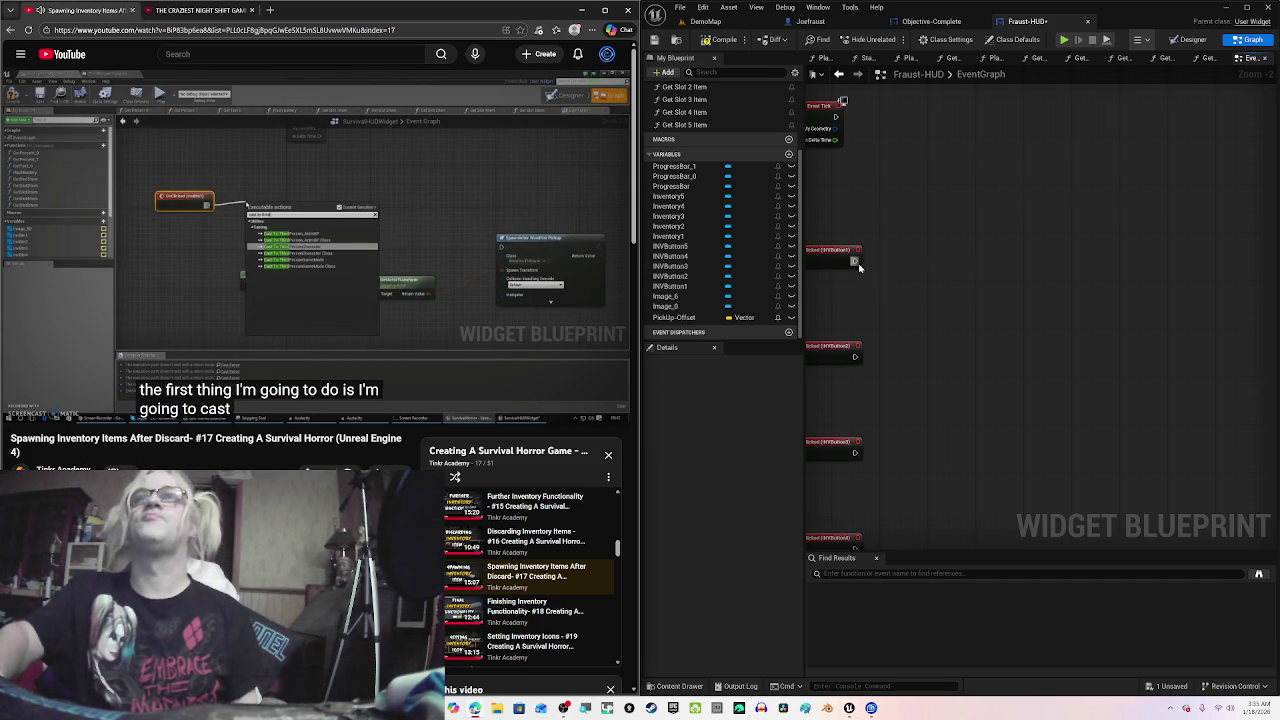
# Step: Add a Cast To Joefraust node after INVButton1's On Clicked
pyautogui.press('space')
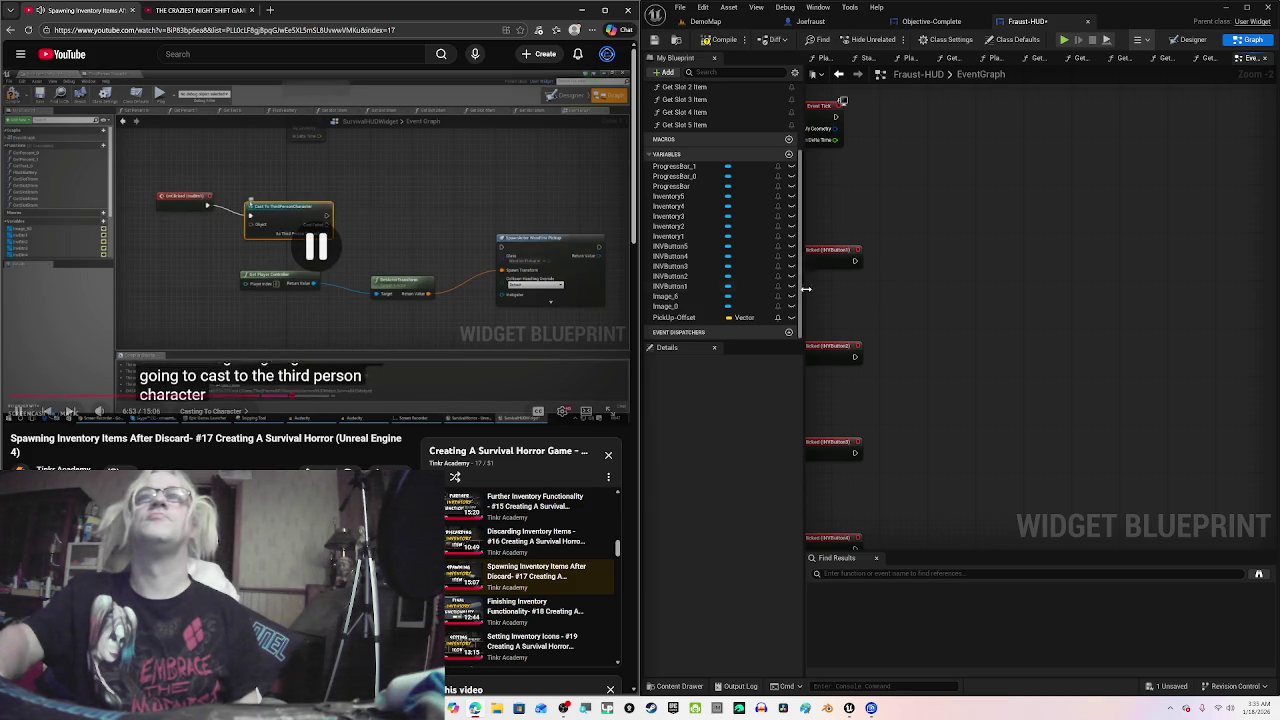
pyautogui.moveTo(855, 261); pyautogui.dragTo(958, 252)
pyautogui.write('cast')
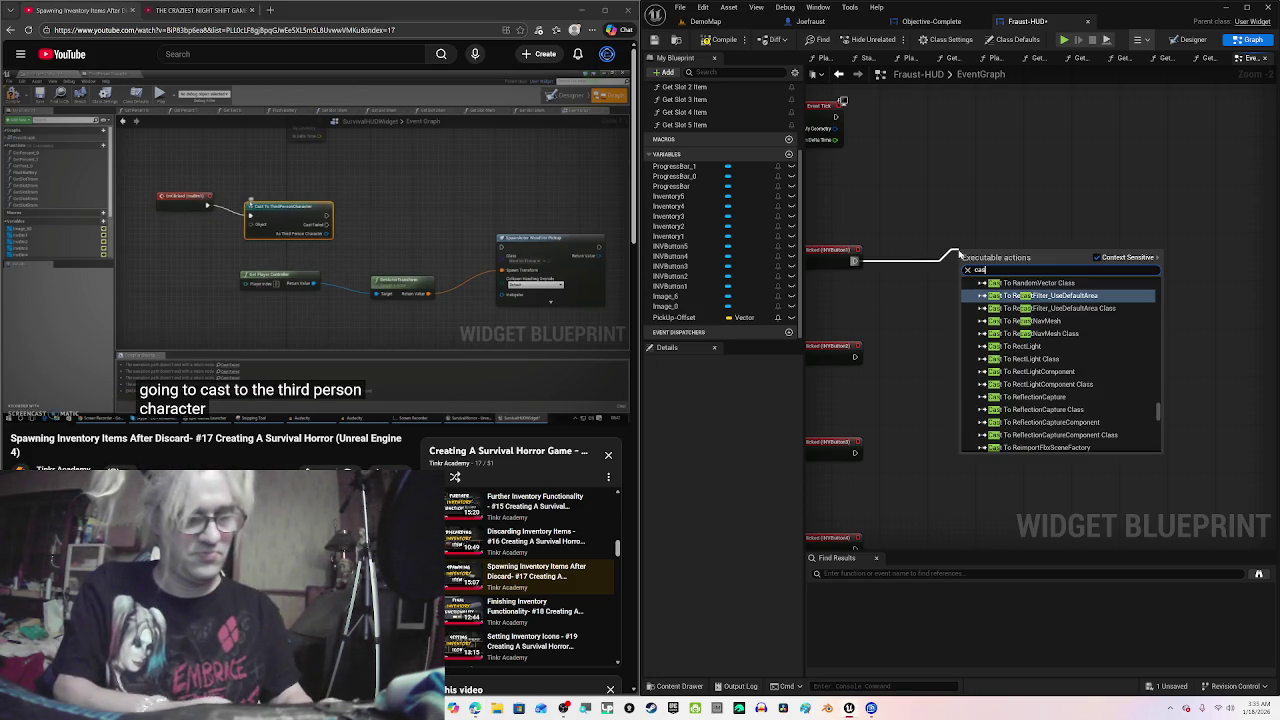
pyautogui.write(' to joe')
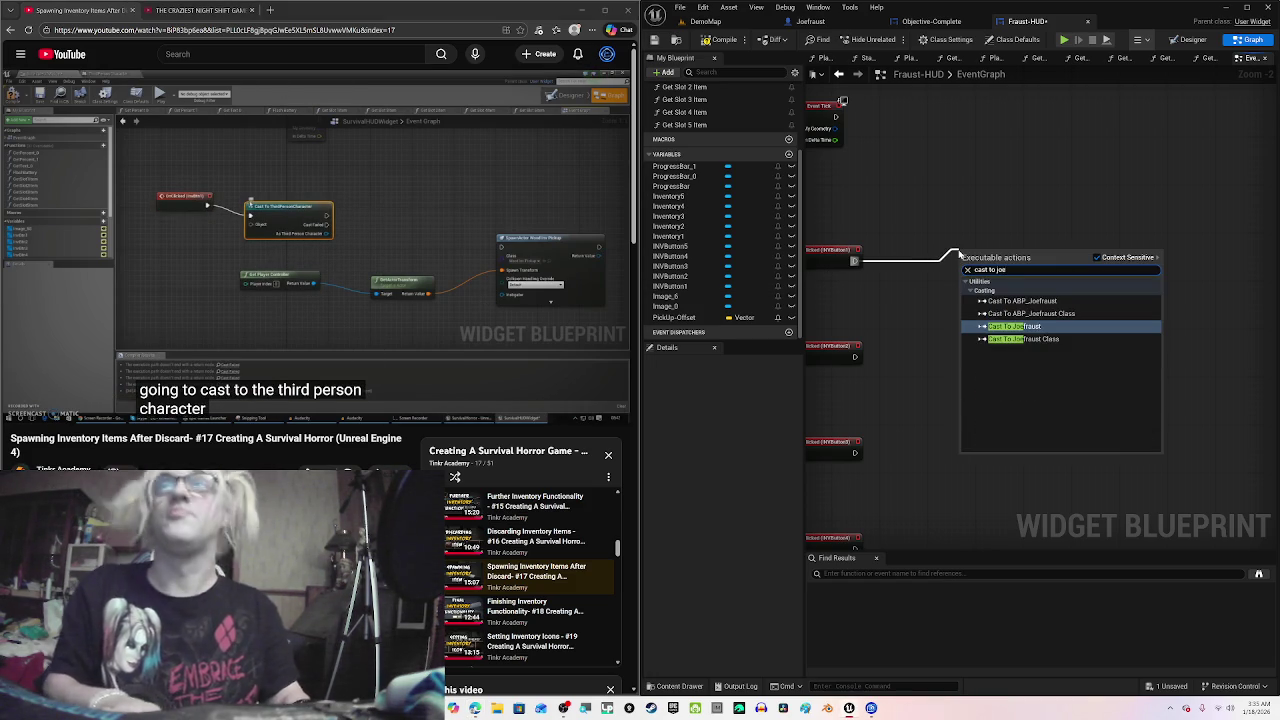
pyautogui.press('Return')
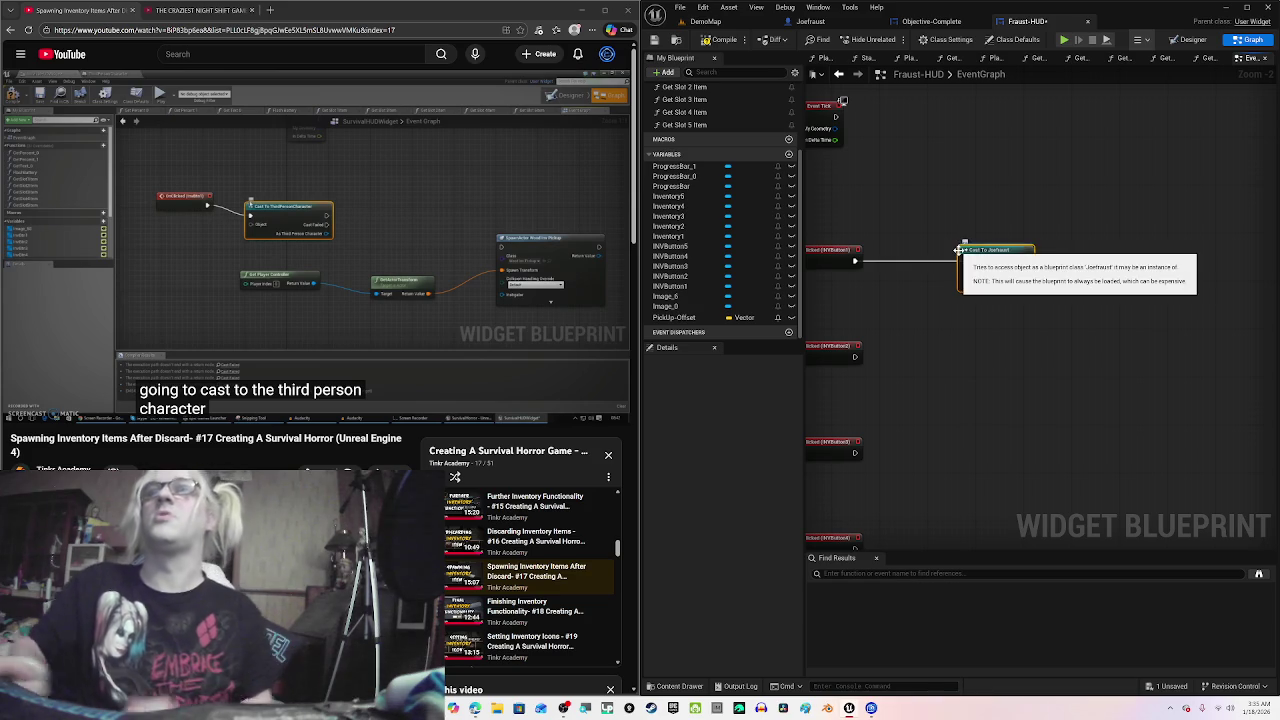
pyautogui.click(560, 234)
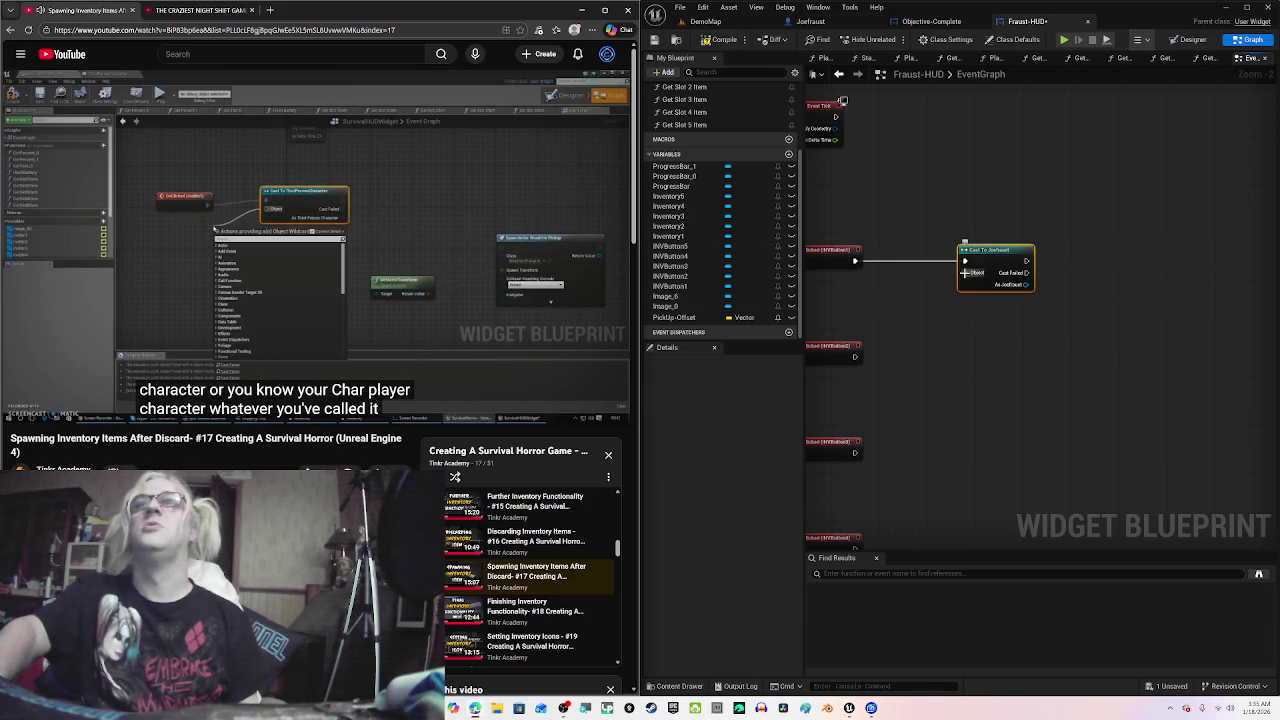
# Step: Feed a Get Player Character node into the cast's Object input
pyautogui.moveTo(965, 272); pyautogui.dragTo(897, 298)
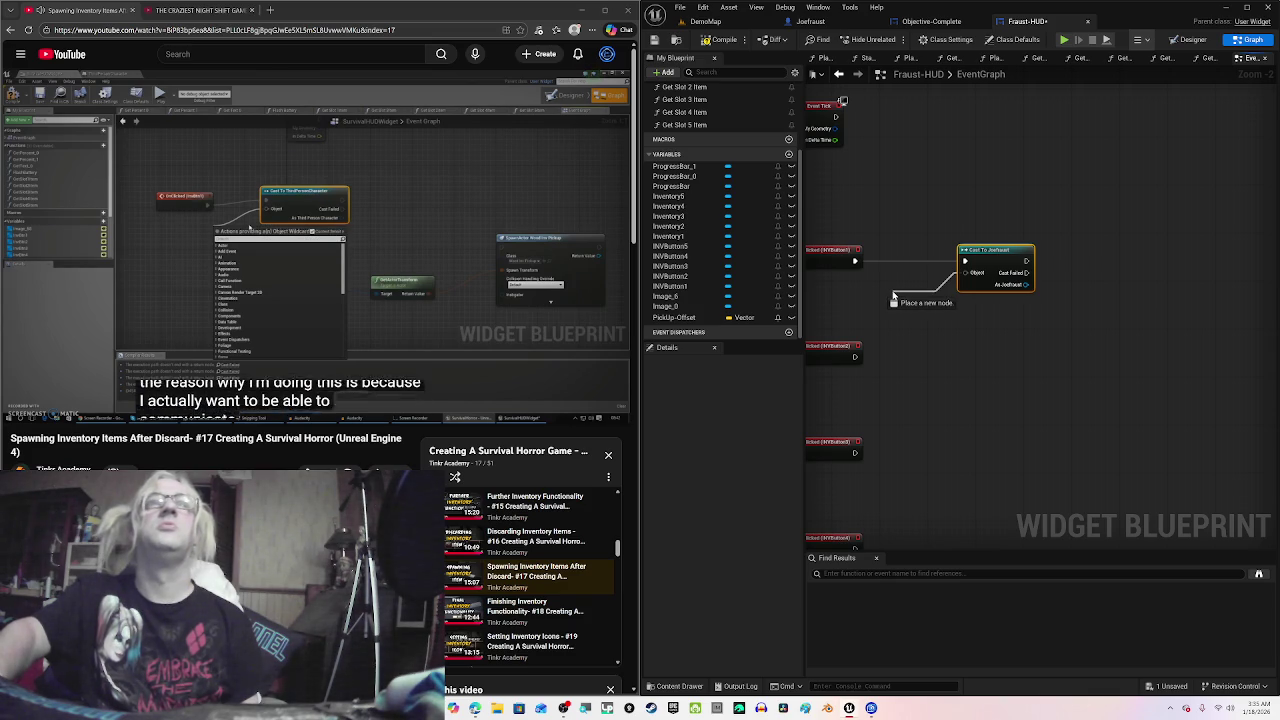
pyautogui.moveTo(894, 295); pyautogui.dragTo(894, 296)
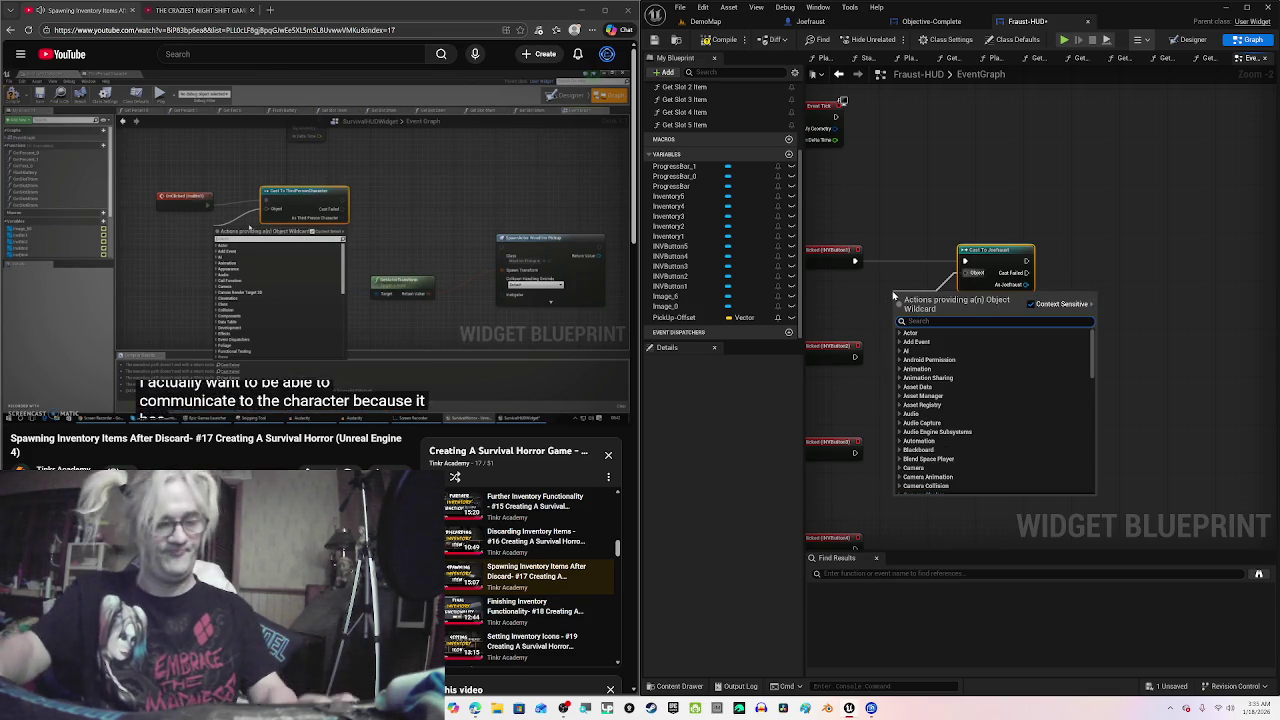
pyautogui.write('g')
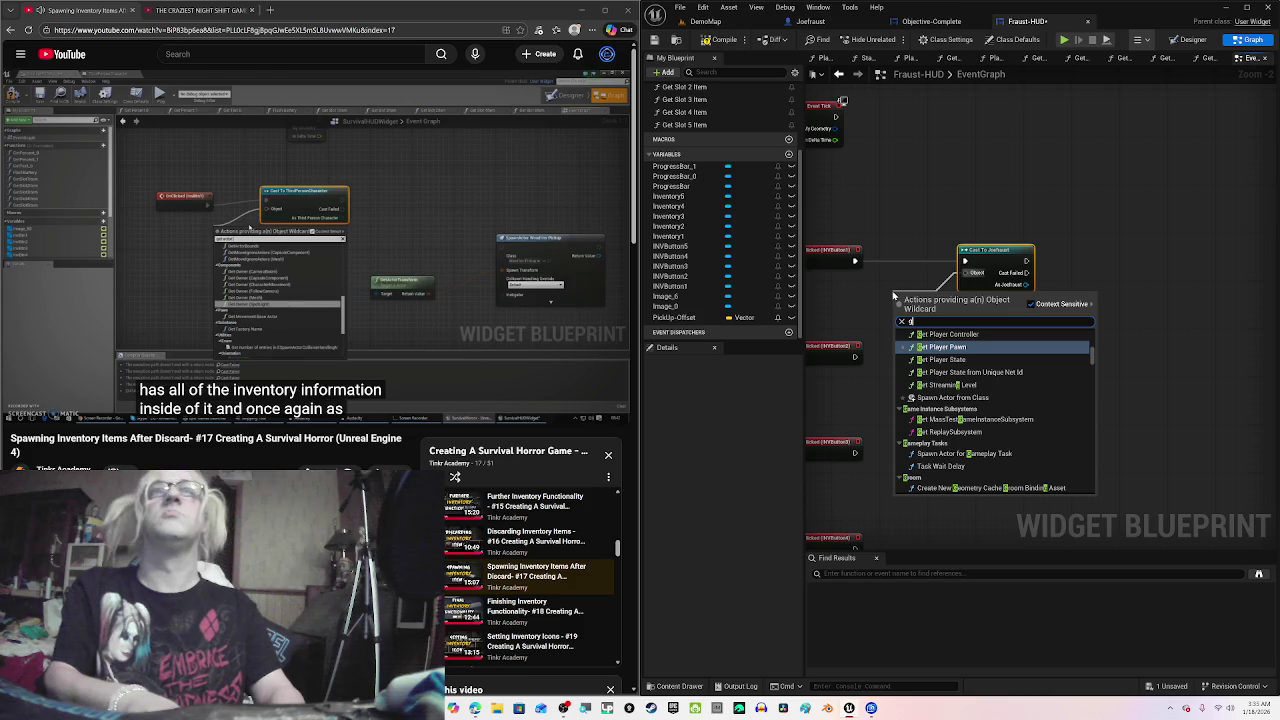
pyautogui.write('et player')
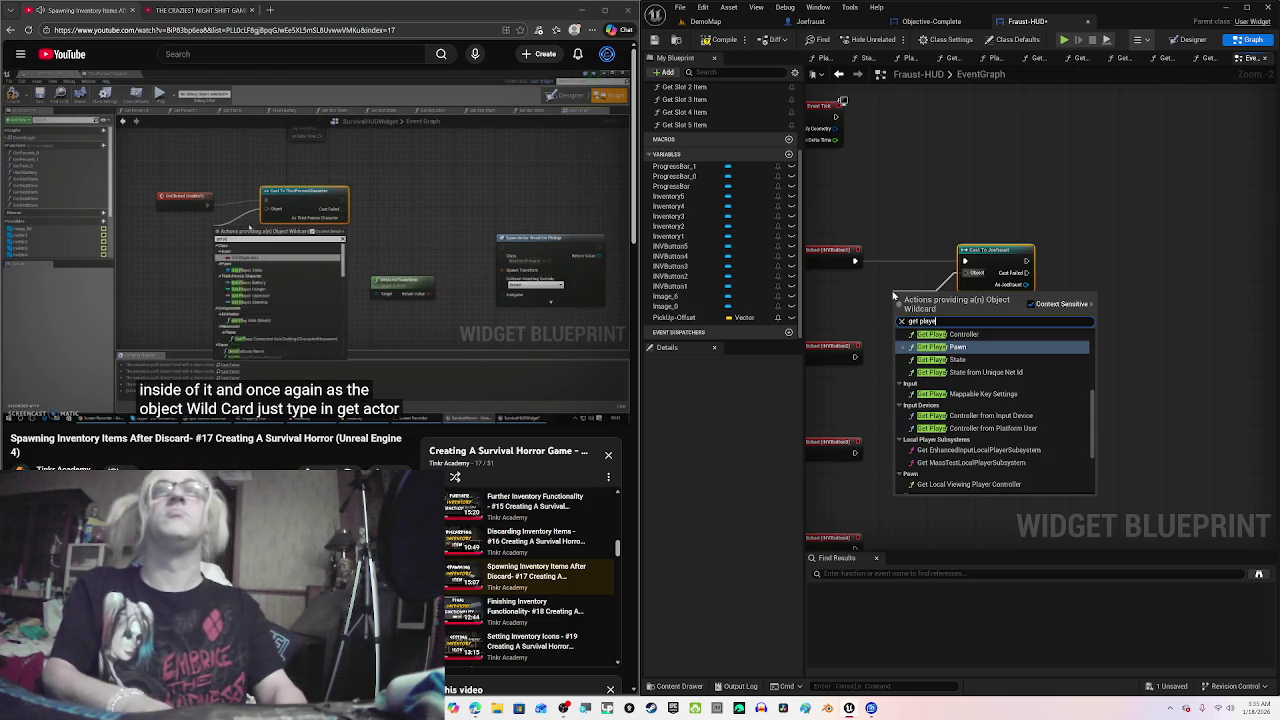
pyautogui.press('BackSpace')
pyautogui.press('BackSpace')
pyautogui.press('BackSpace')
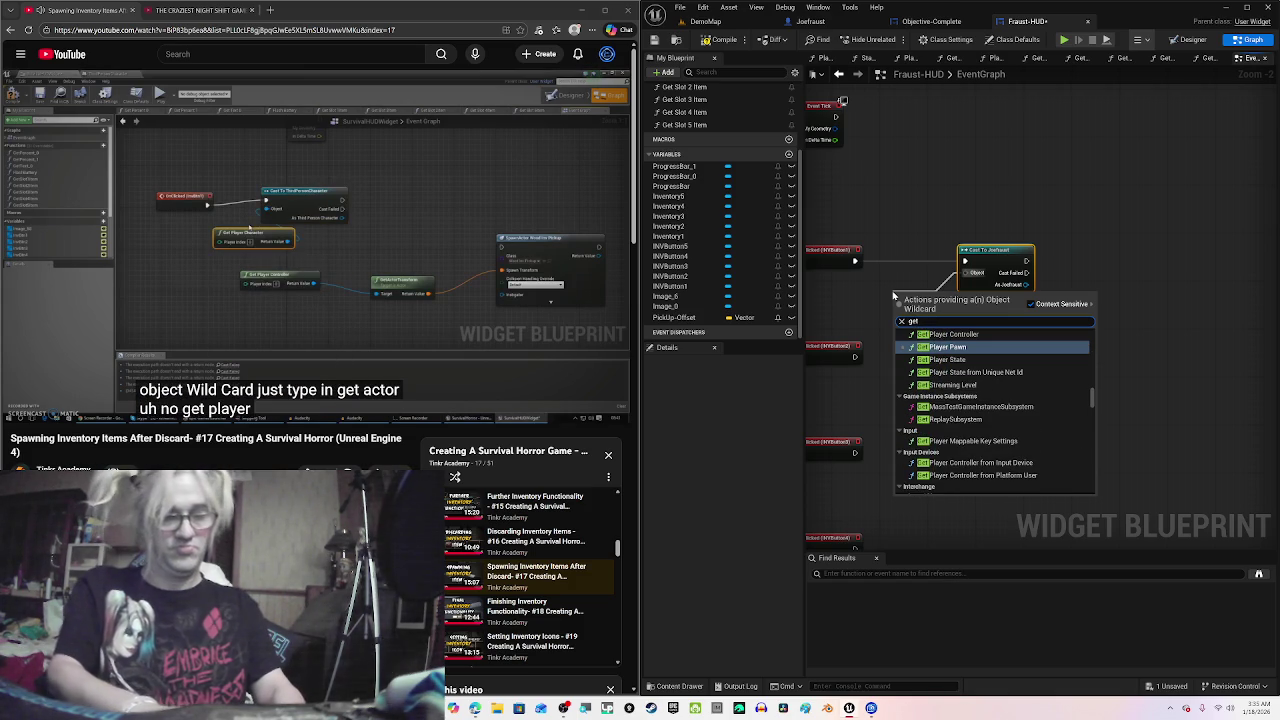
pyautogui.write('player chara')
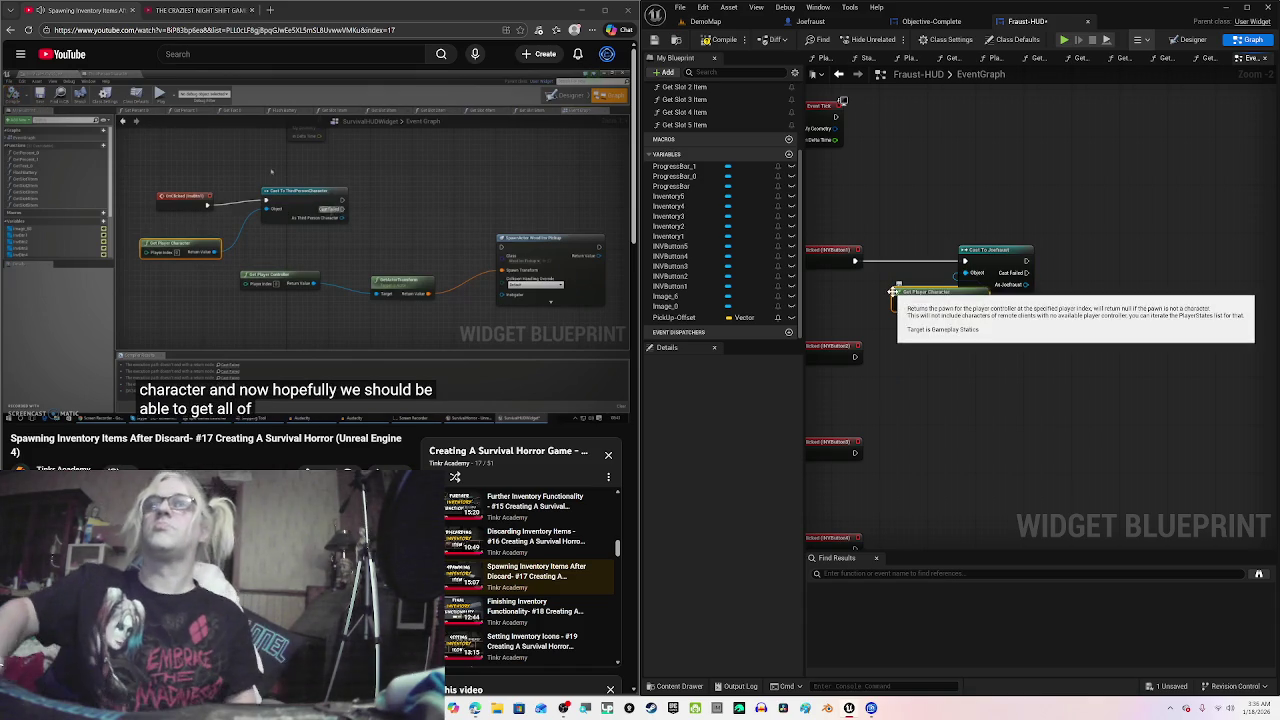
pyautogui.moveTo(941, 307)
pyautogui.mouseDown()
pyautogui.moveTo(996, 299)
pyautogui.moveTo(895, 290)
pyautogui.mouseUp()
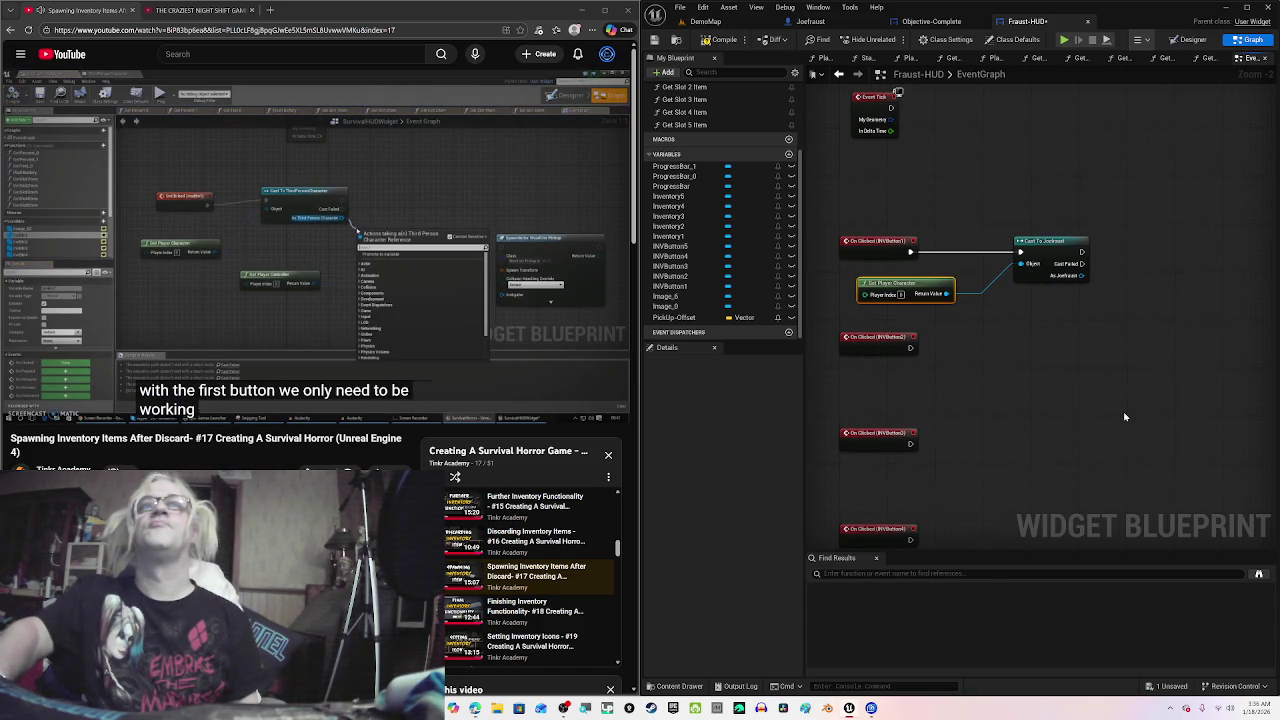
# Step: Connect the As Joefraust output to a new Get Slot 1 Item node
pyautogui.moveTo(1123, 411); pyautogui.dragTo(1069, 411)
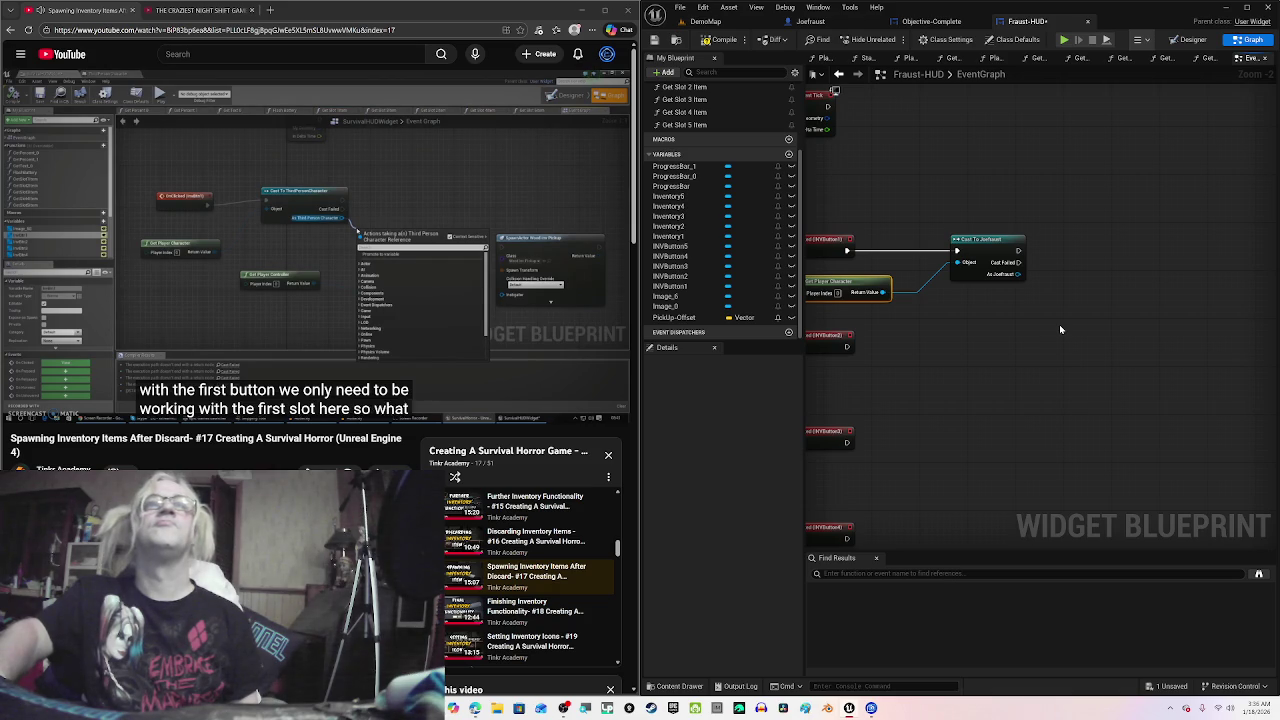
pyautogui.moveTo(1018, 274); pyautogui.dragTo(1065, 291)
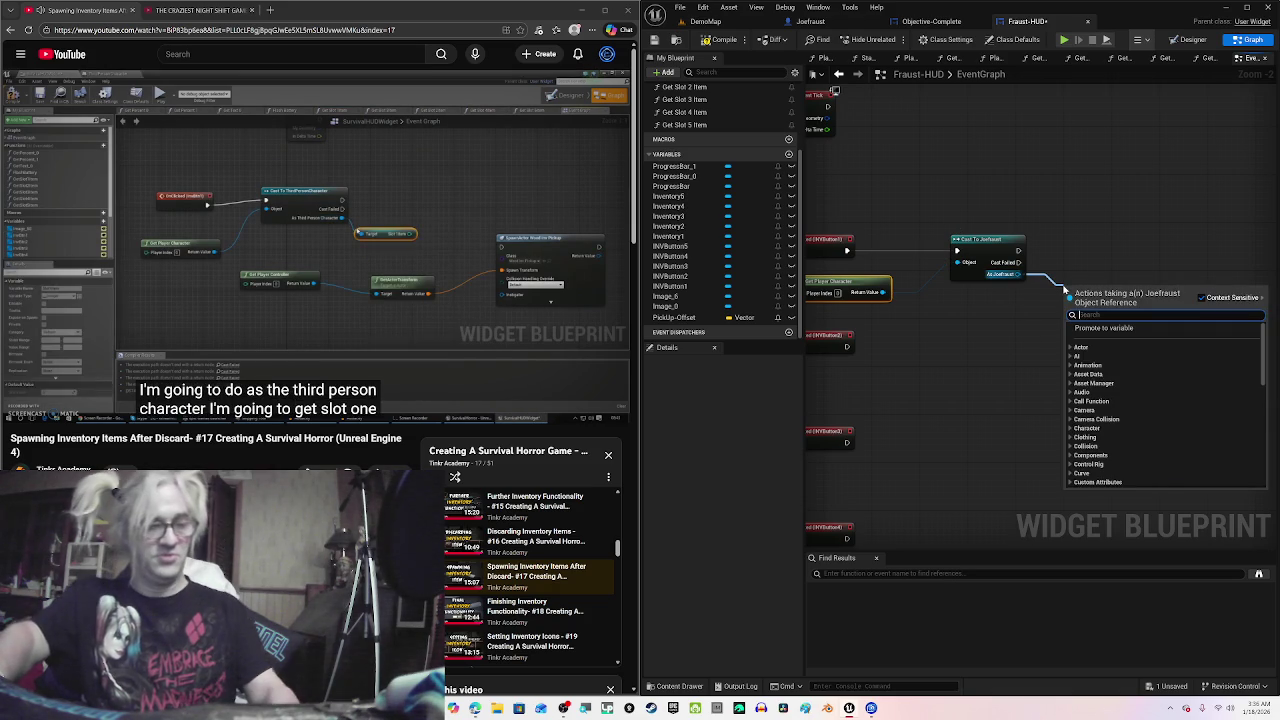
pyautogui.write('get slot')
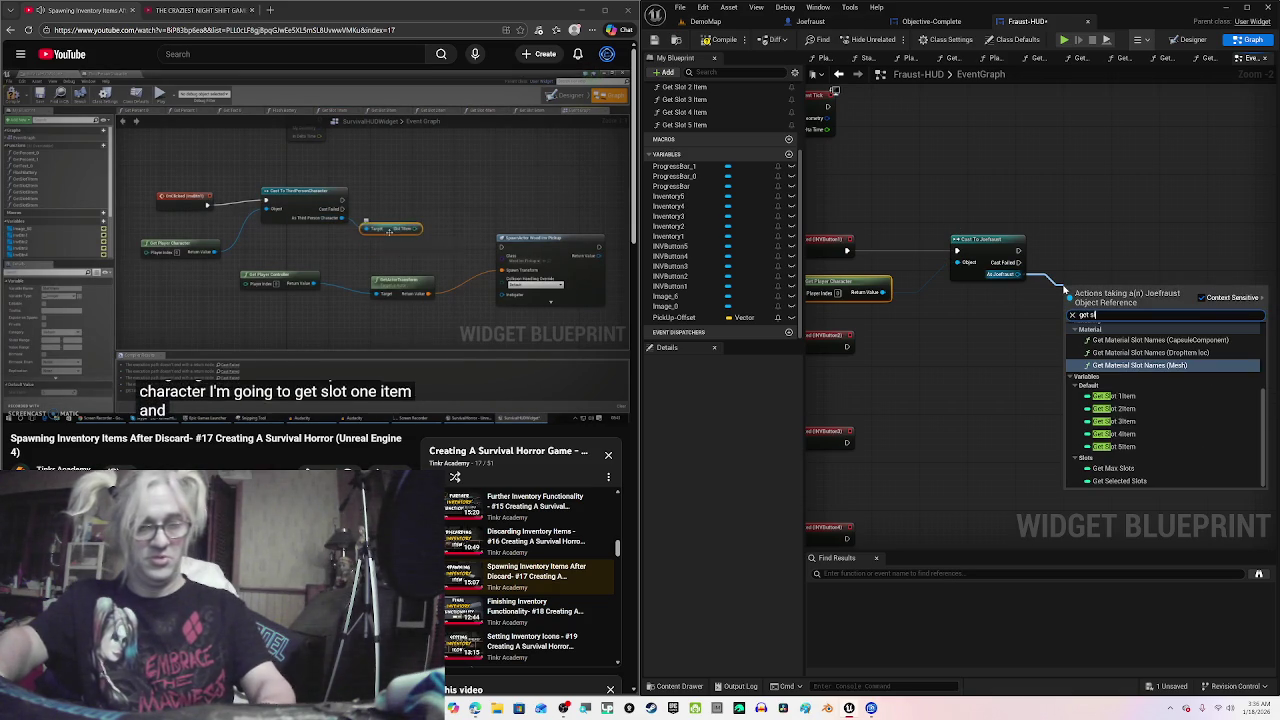
pyautogui.click(1134, 397)
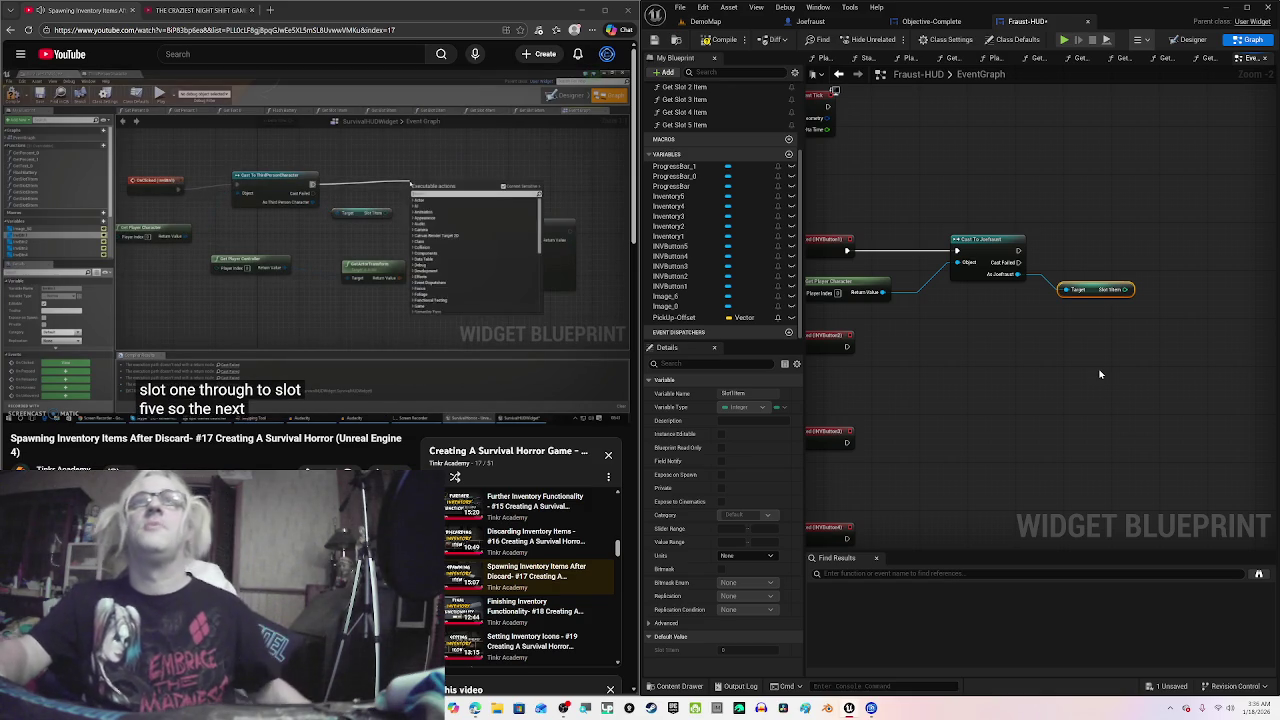
pyautogui.moveTo(1134, 422); pyautogui.dragTo(1026, 464)
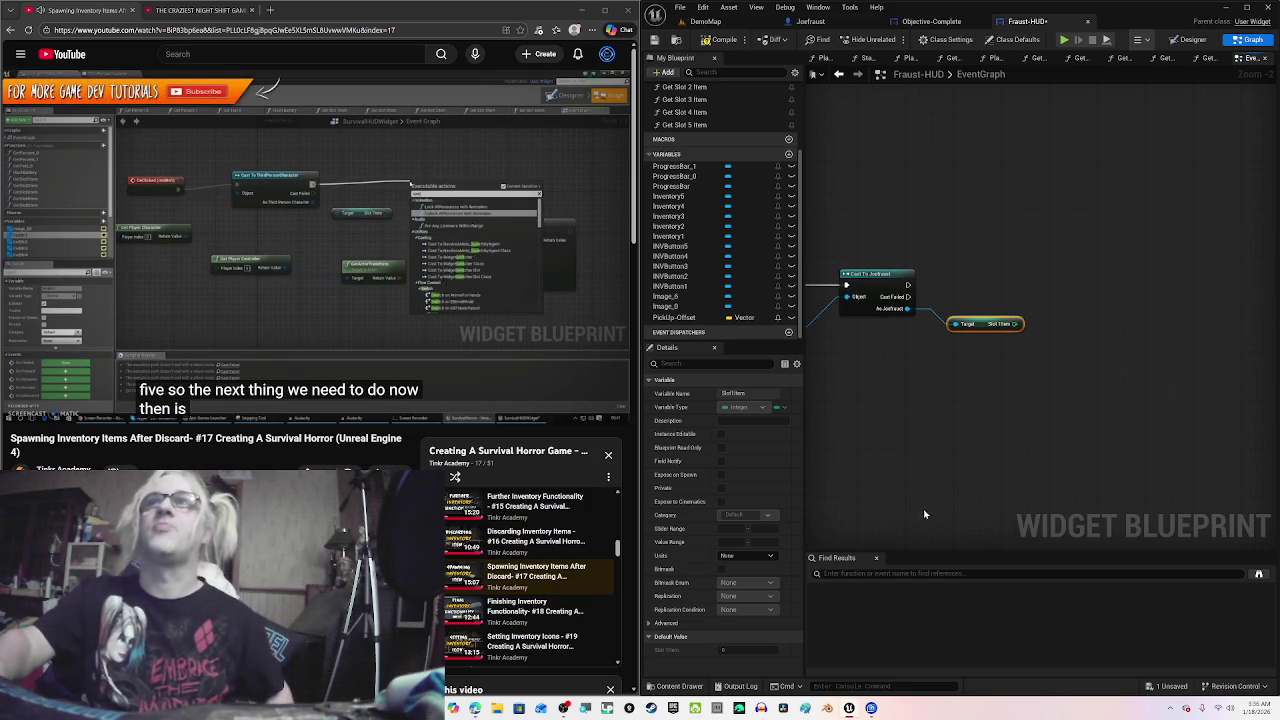
pyautogui.moveTo(908, 285); pyautogui.dragTo(1054, 290)
# Step: Add a Switch on Int after the cast, with Slot 1 Item wired into Selection
pyautogui.write('swit')
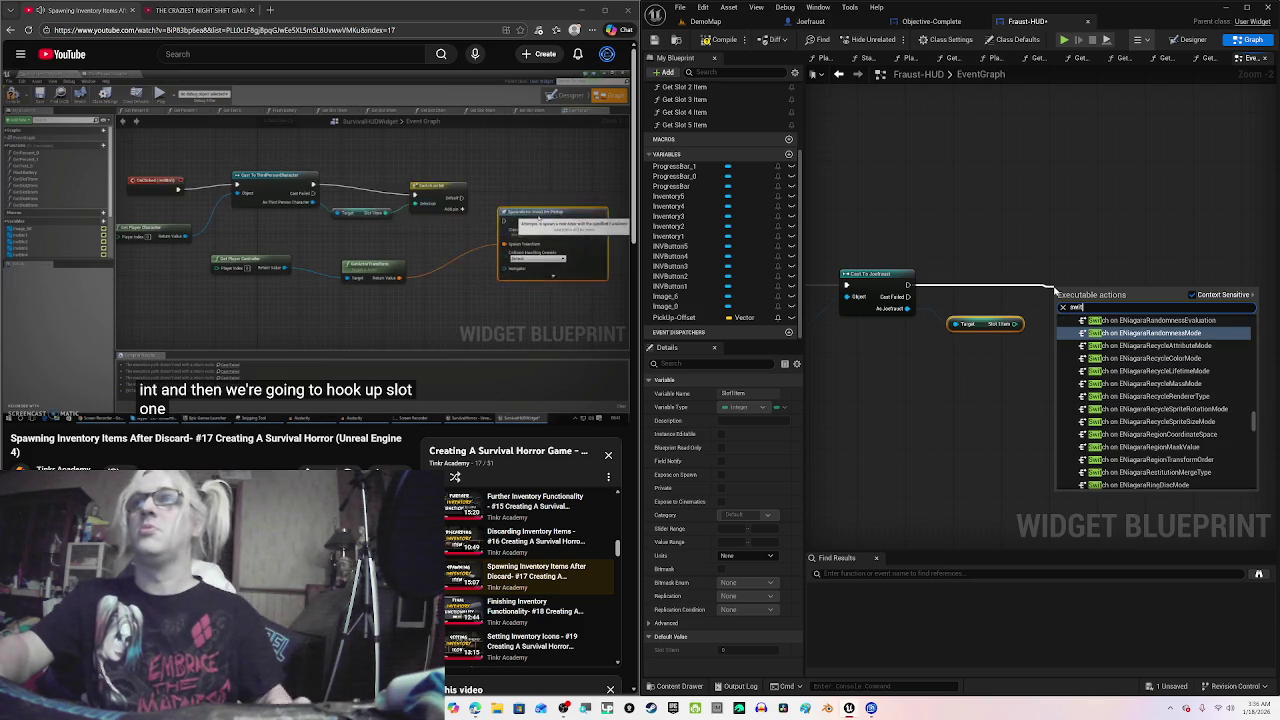
pyautogui.write('ch o')
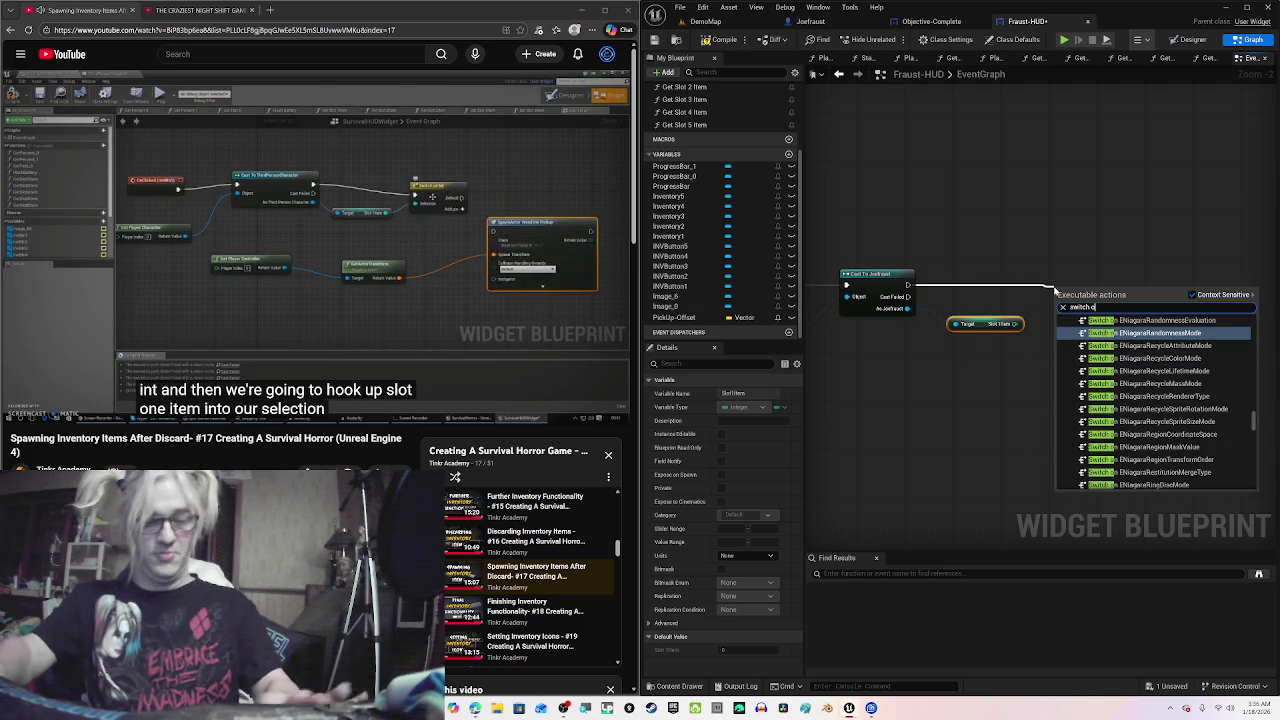
pyautogui.write('n i')
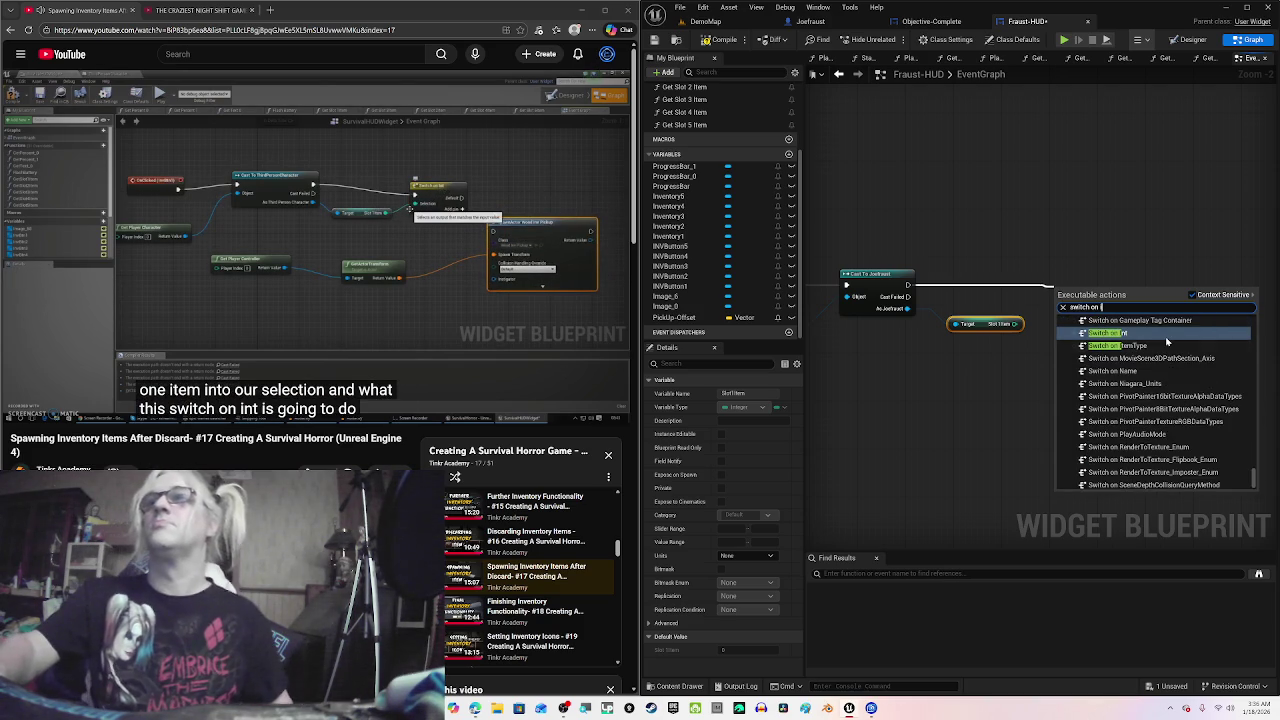
pyautogui.click(1166, 339)
pyautogui.click(545, 240)
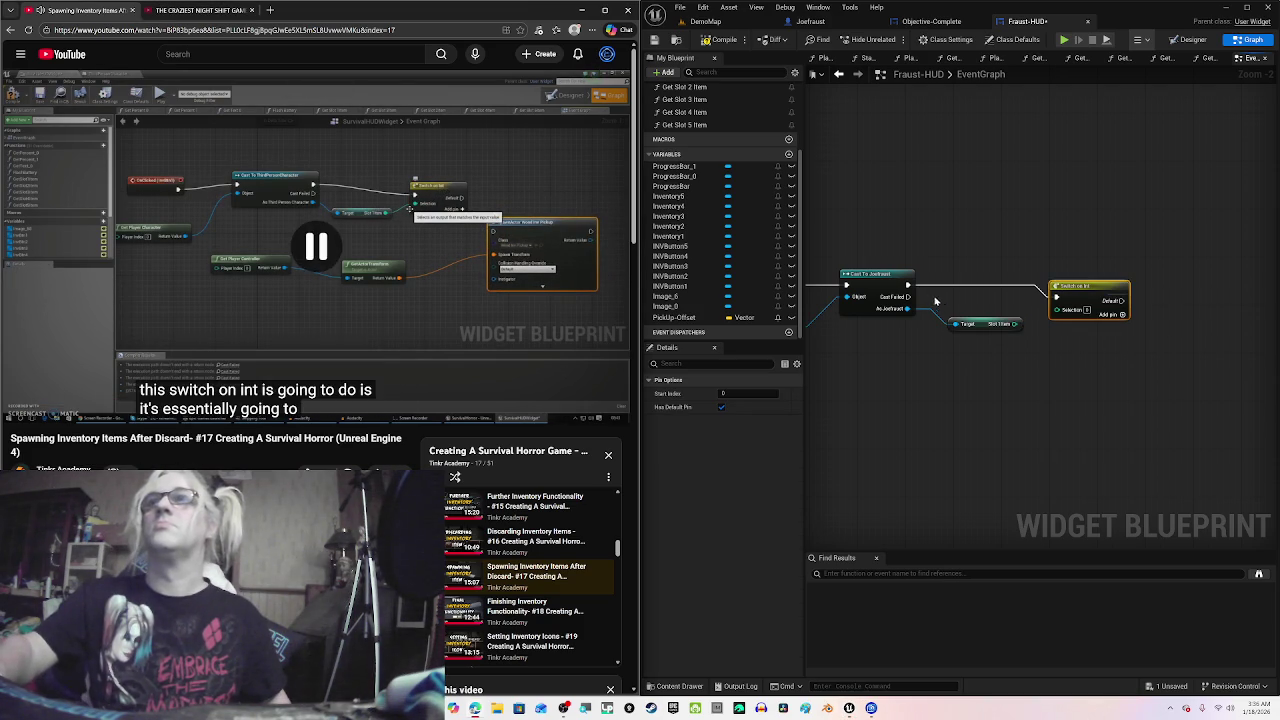
pyautogui.click(545, 240)
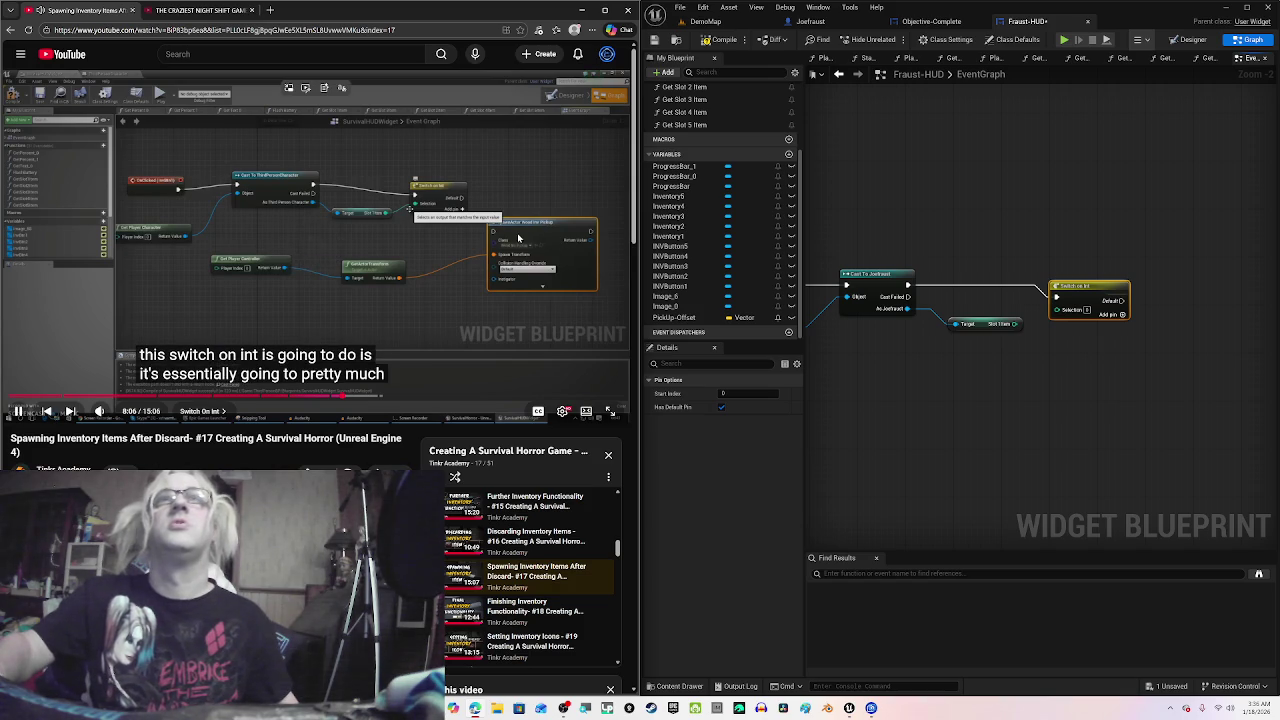
pyautogui.moveTo(1015, 324); pyautogui.dragTo(1057, 316)
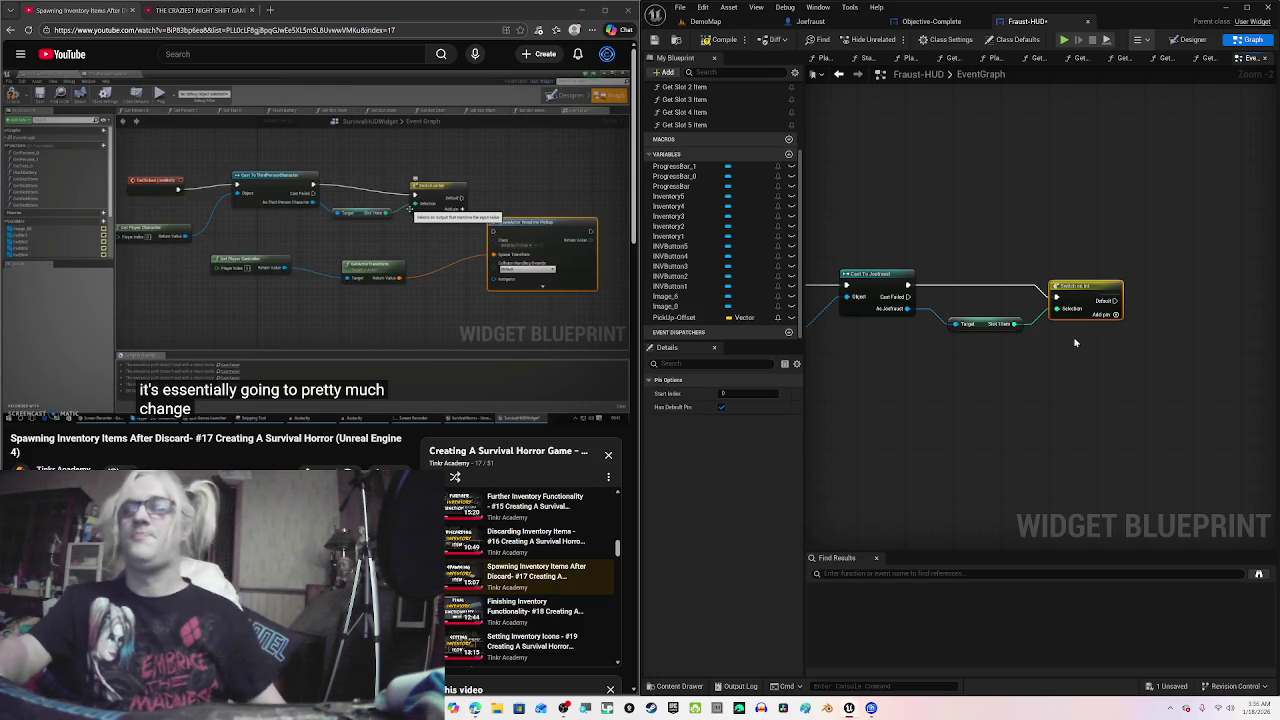
pyautogui.click(468, 292)
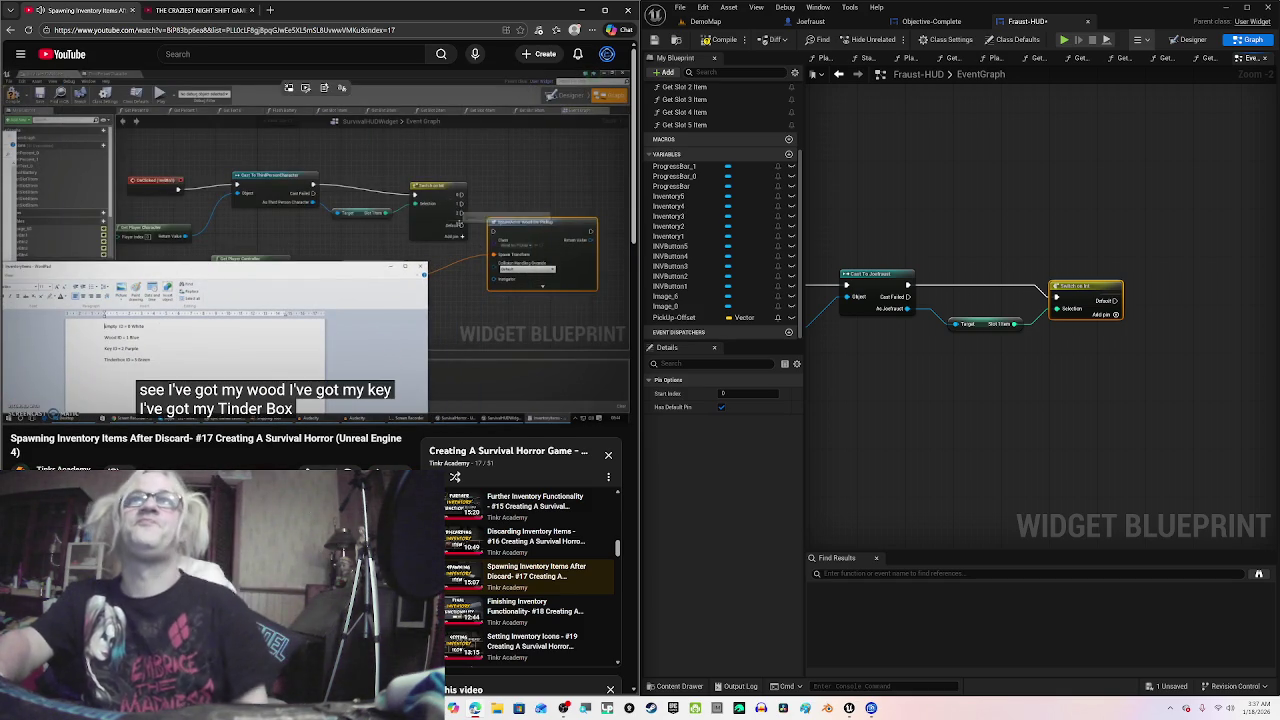
# Step: Add five numbered outputs, 0 through 4, to the Switch on Int node
pyautogui.moveTo(450, 260)
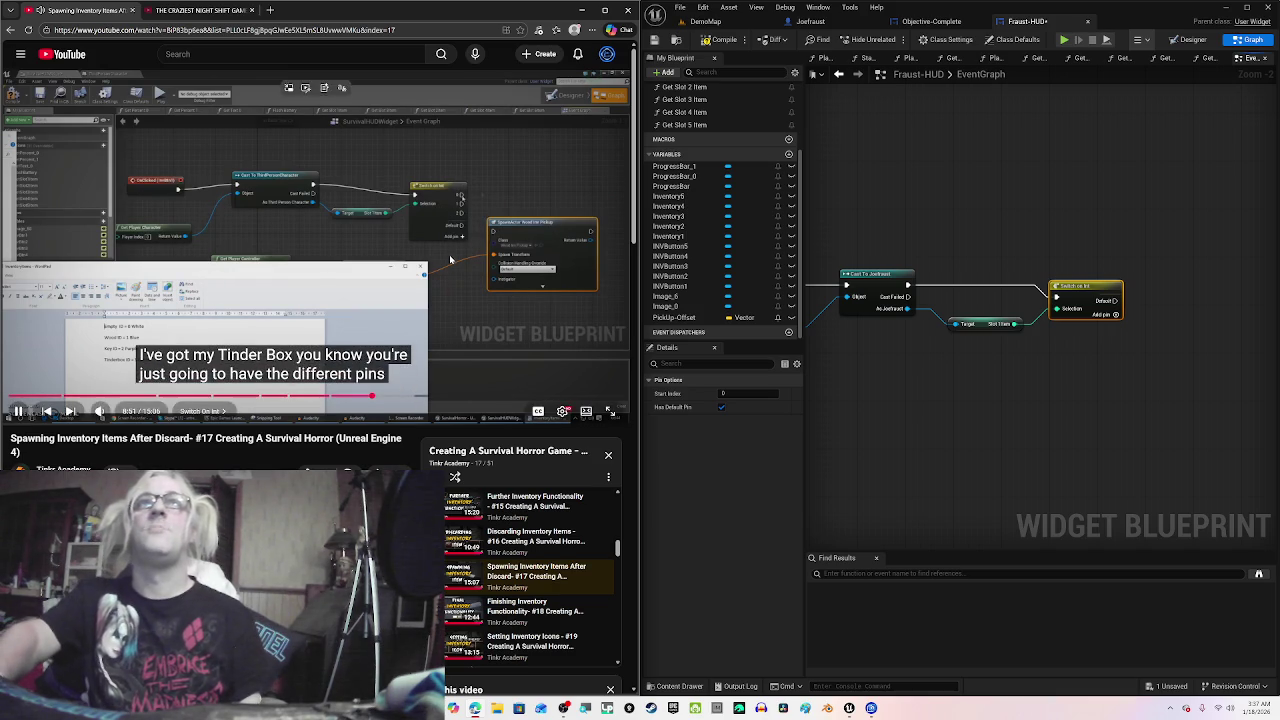
pyautogui.click(1116, 318)
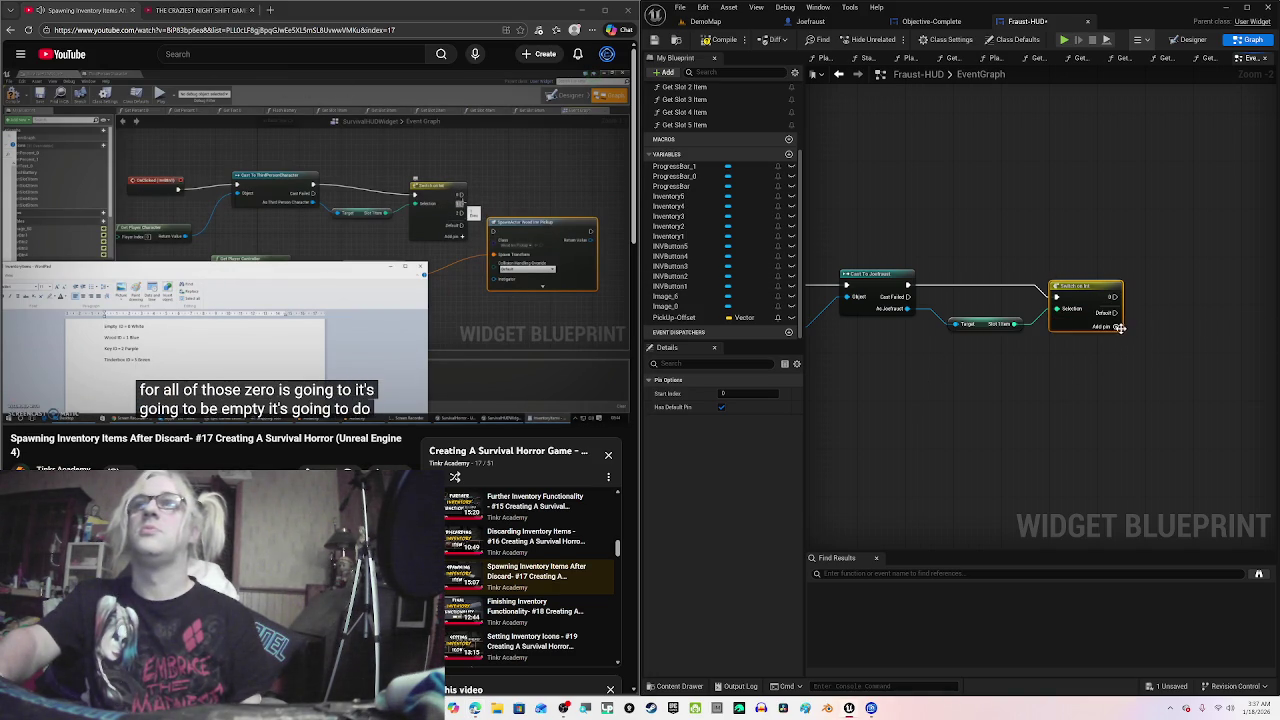
pyautogui.click(1119, 327)
pyautogui.click(1117, 338)
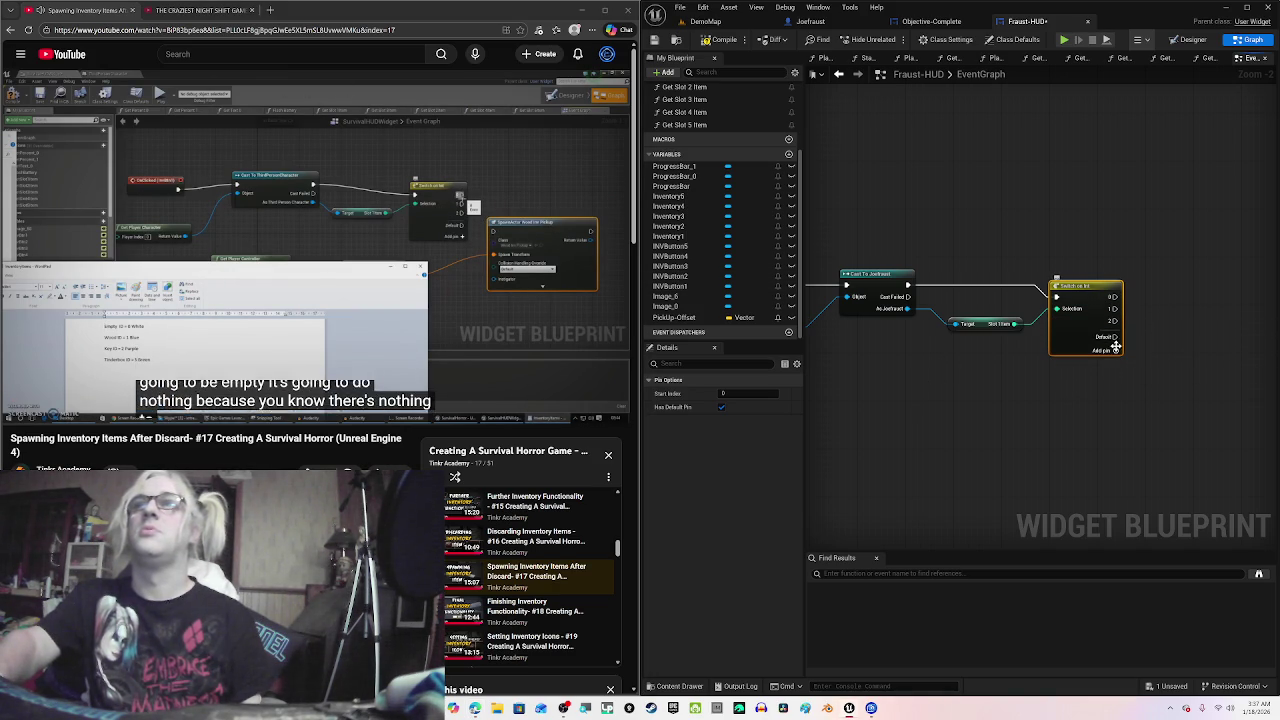
pyautogui.click(1116, 350)
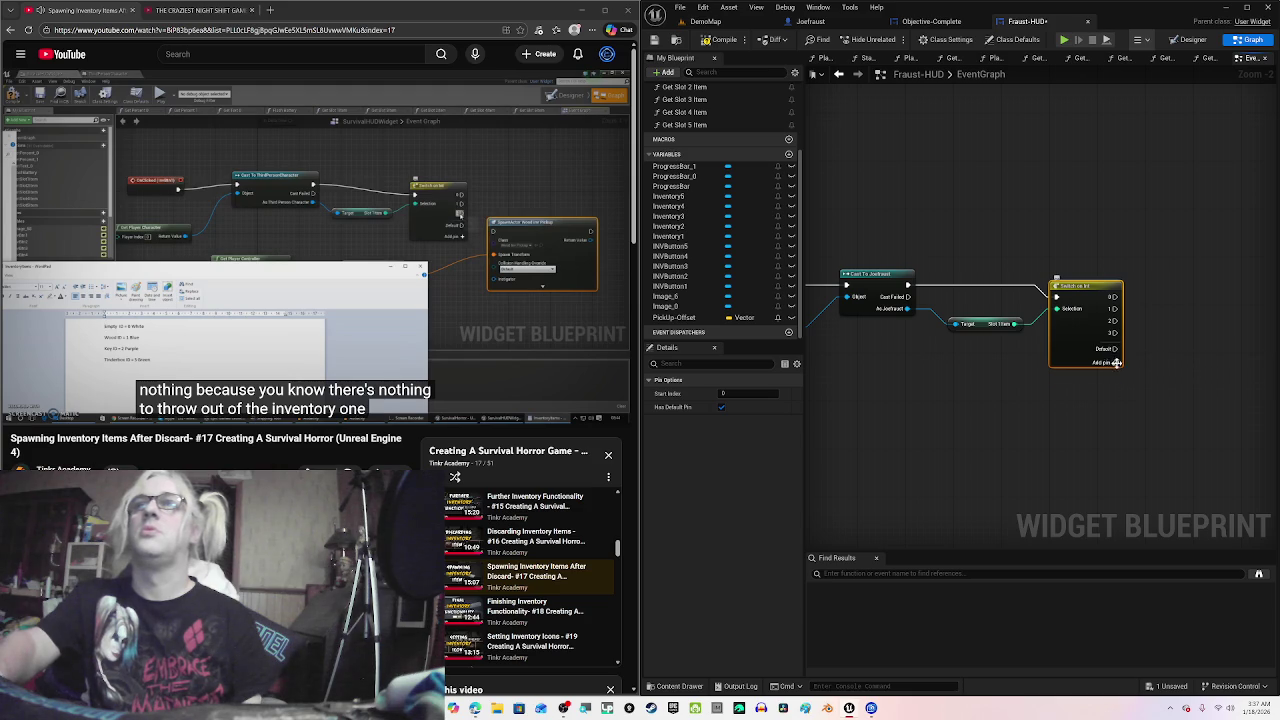
pyautogui.click(1116, 362)
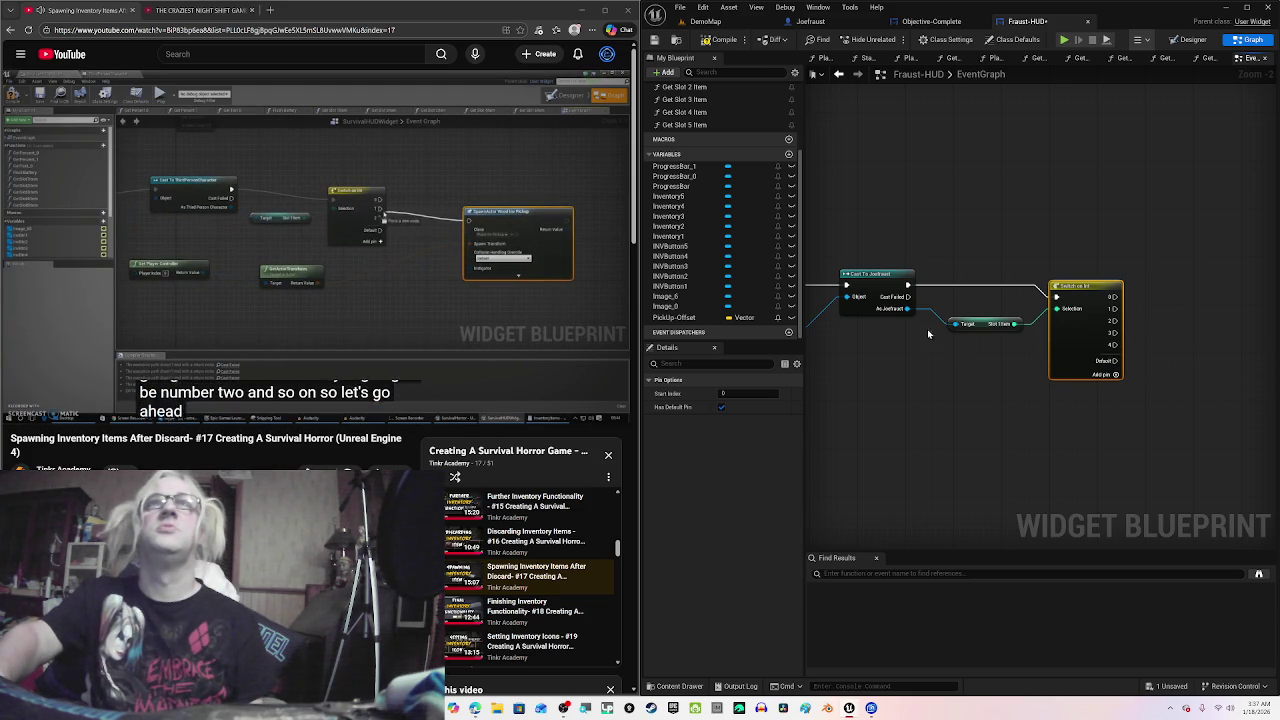
# Step: Shift the graph left and pull a connection from the switch's 0 output
pyautogui.click(316, 245)
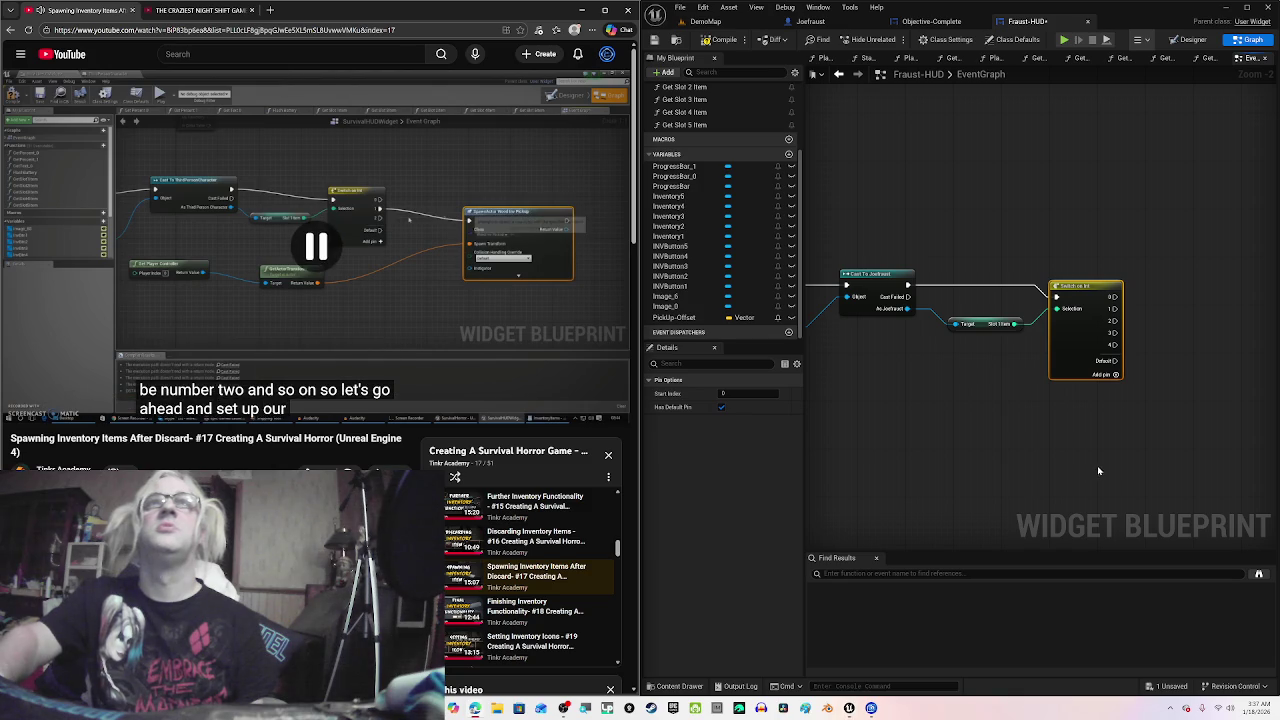
pyautogui.moveTo(1097, 465)
pyautogui.mouseDown()
pyautogui.moveTo(1057, 448)
pyautogui.moveTo(929, 463)
pyautogui.mouseUp()
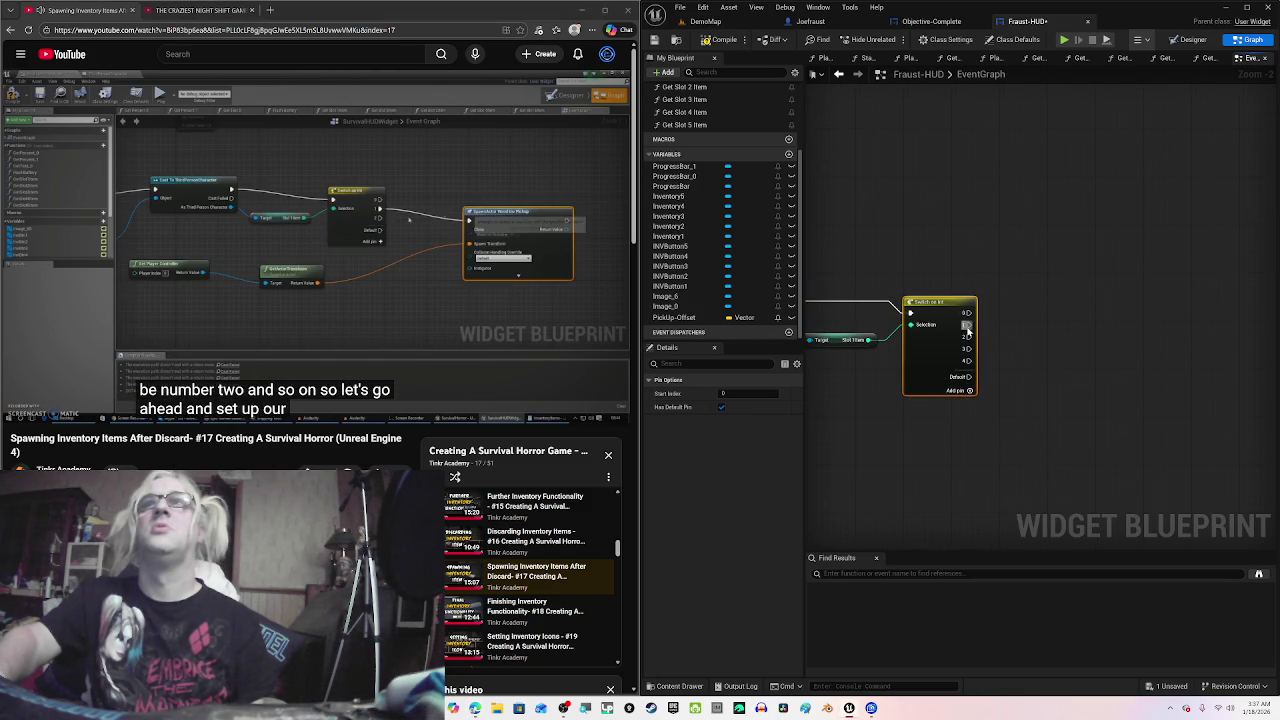
pyautogui.click(450, 275)
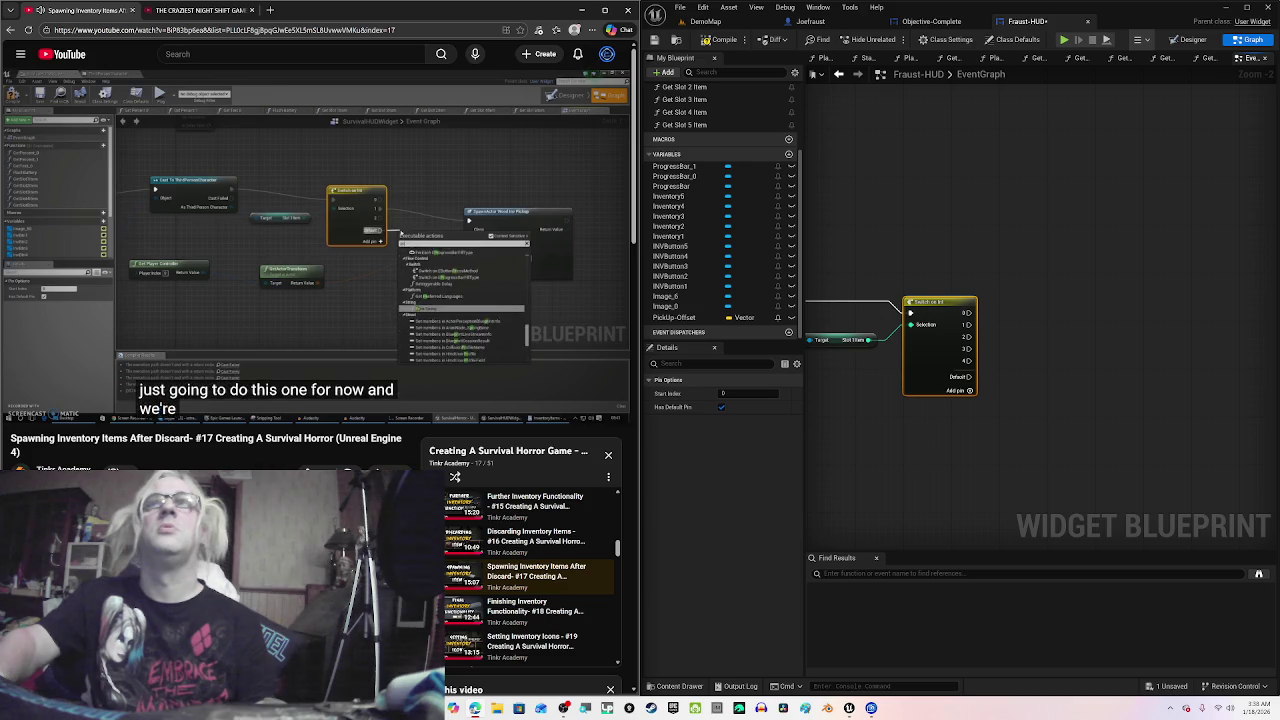
pyautogui.click(257, 234)
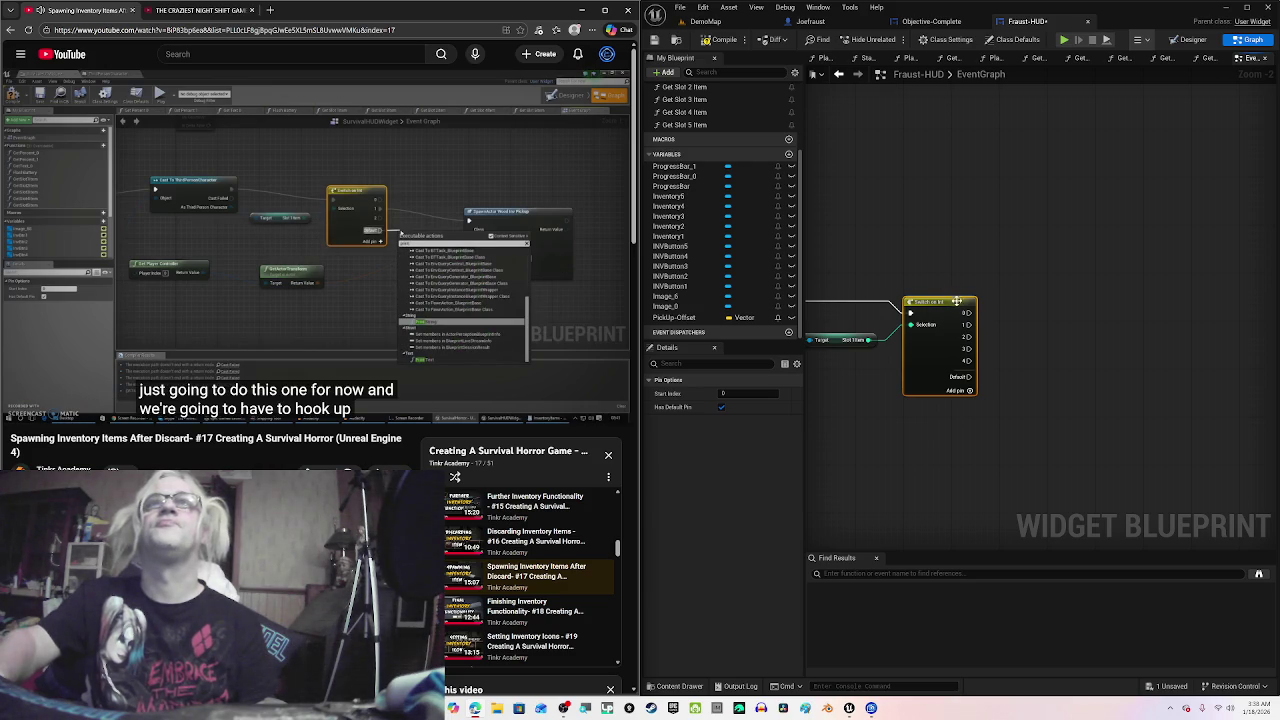
pyautogui.moveTo(969, 313); pyautogui.dragTo(1049, 296)
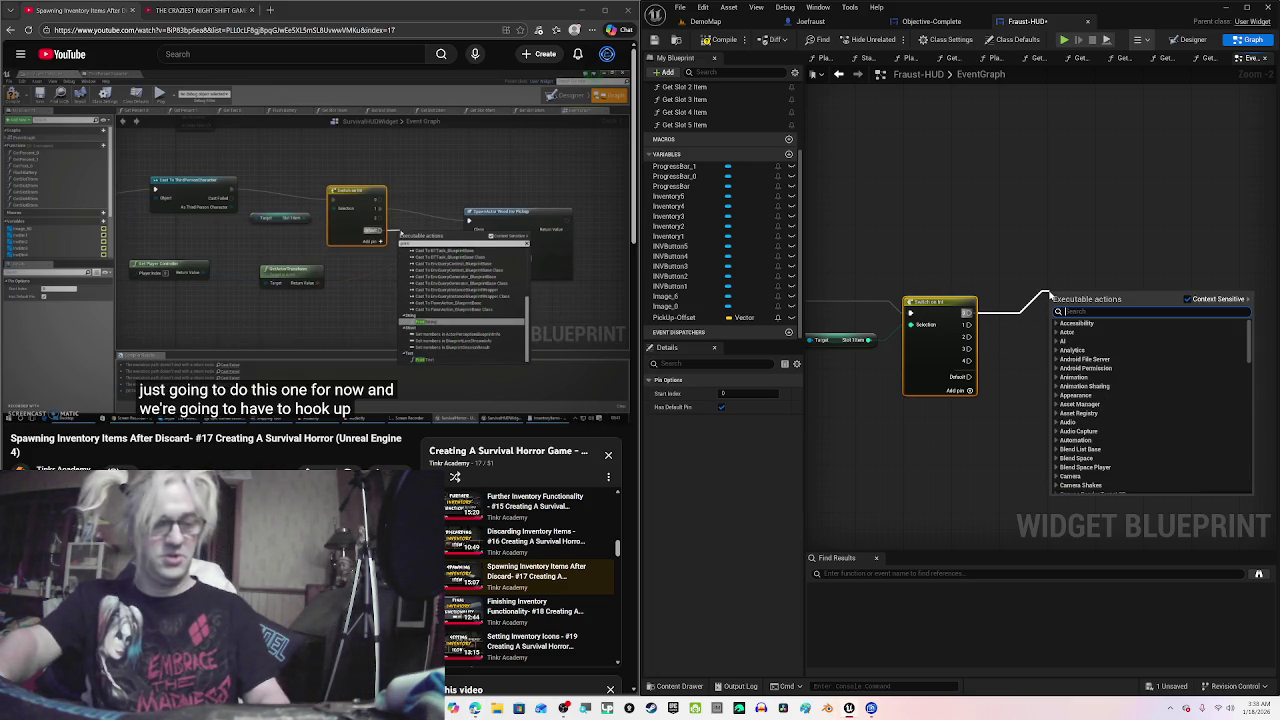
pyautogui.press('super')
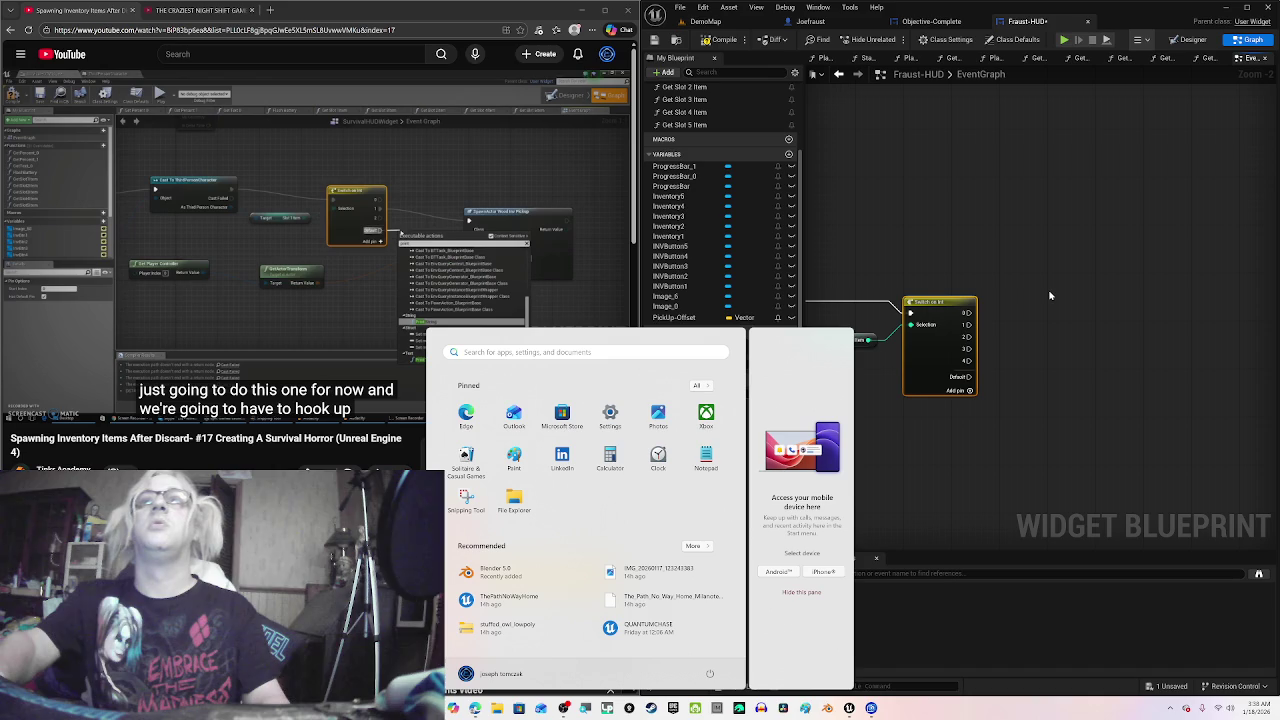
pyautogui.press('super')
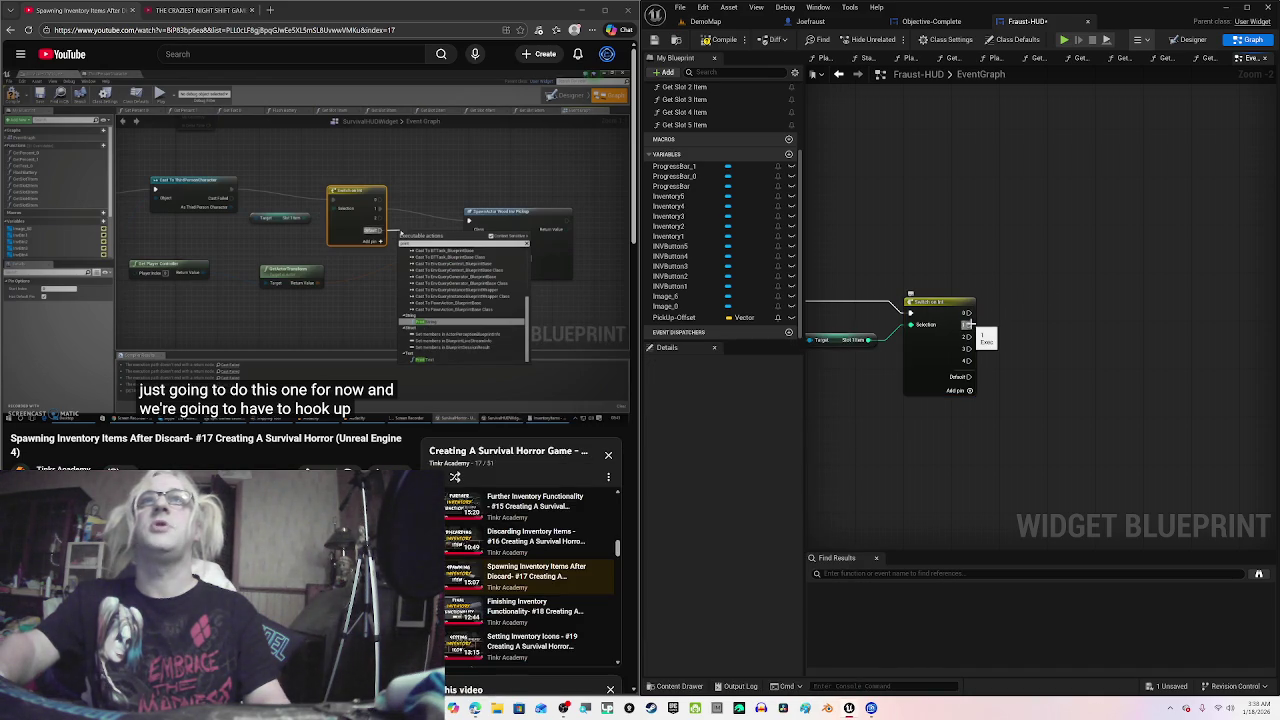
# Step: From switch output 1, add a Spawn Actor from Class set to ScrollInv-PickUp, then view DemoMap
pyautogui.moveTo(967, 324)
pyautogui.mouseDown()
pyautogui.moveTo(997, 328)
pyautogui.moveTo(1016, 310)
pyautogui.mouseUp()
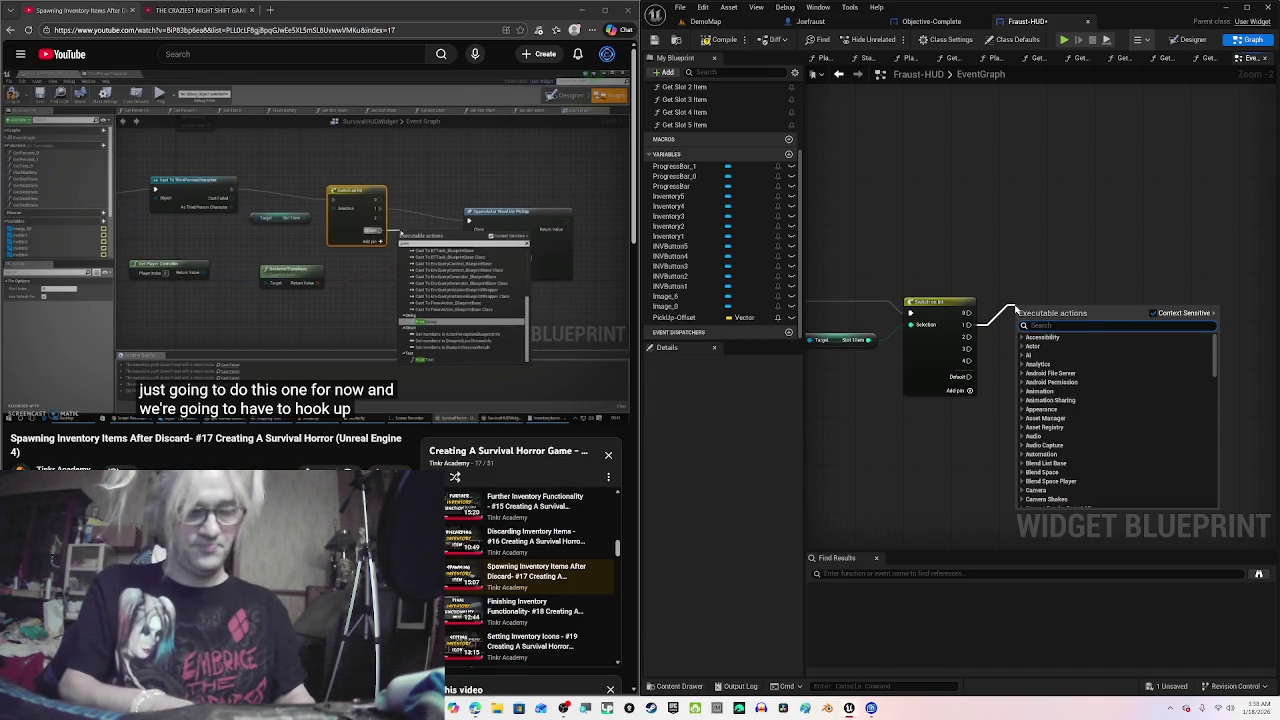
pyautogui.write('spawn')
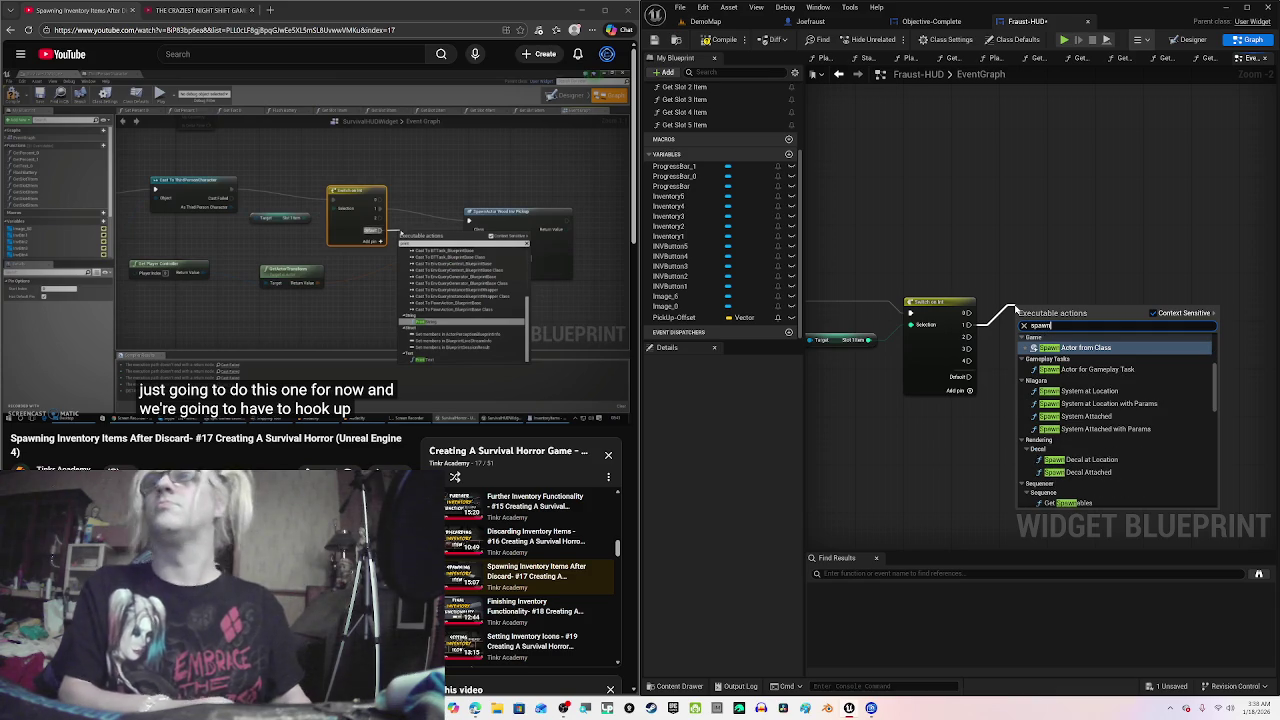
pyautogui.write(' actor sc')
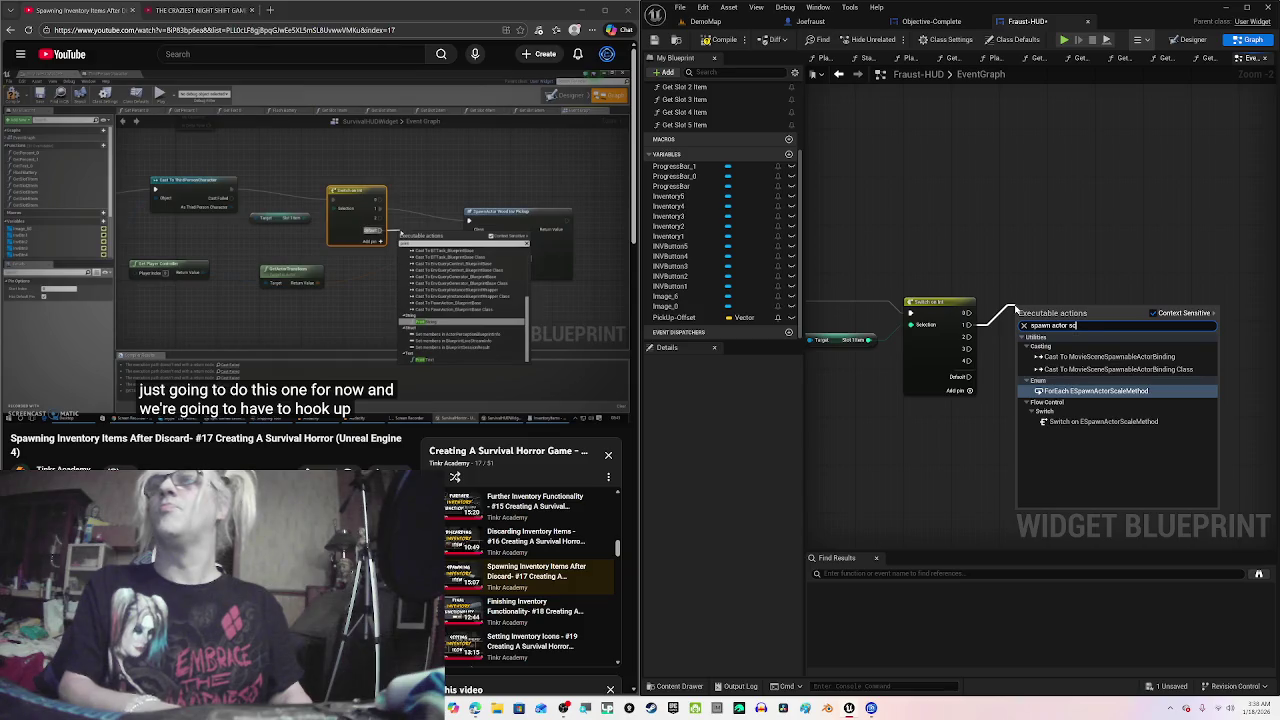
pyautogui.press('BackSpace')
pyautogui.press('BackSpace')
pyautogui.press('BackSpace')
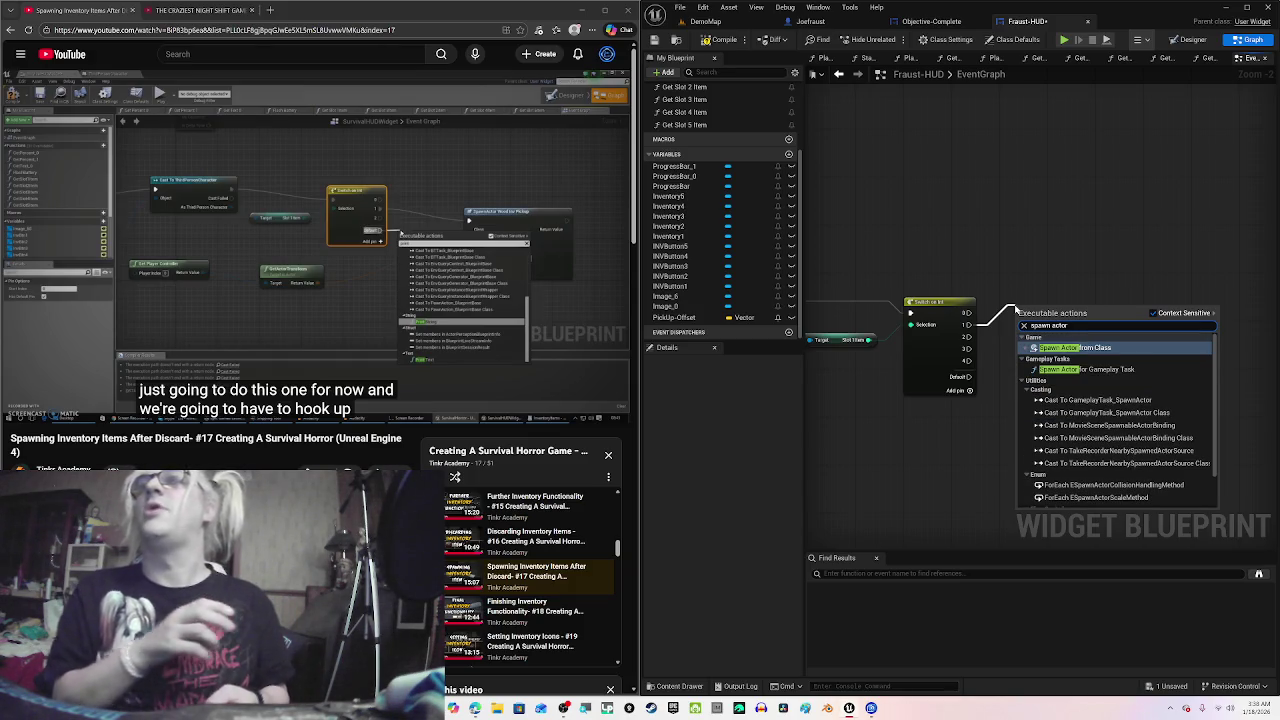
pyautogui.press('Return')
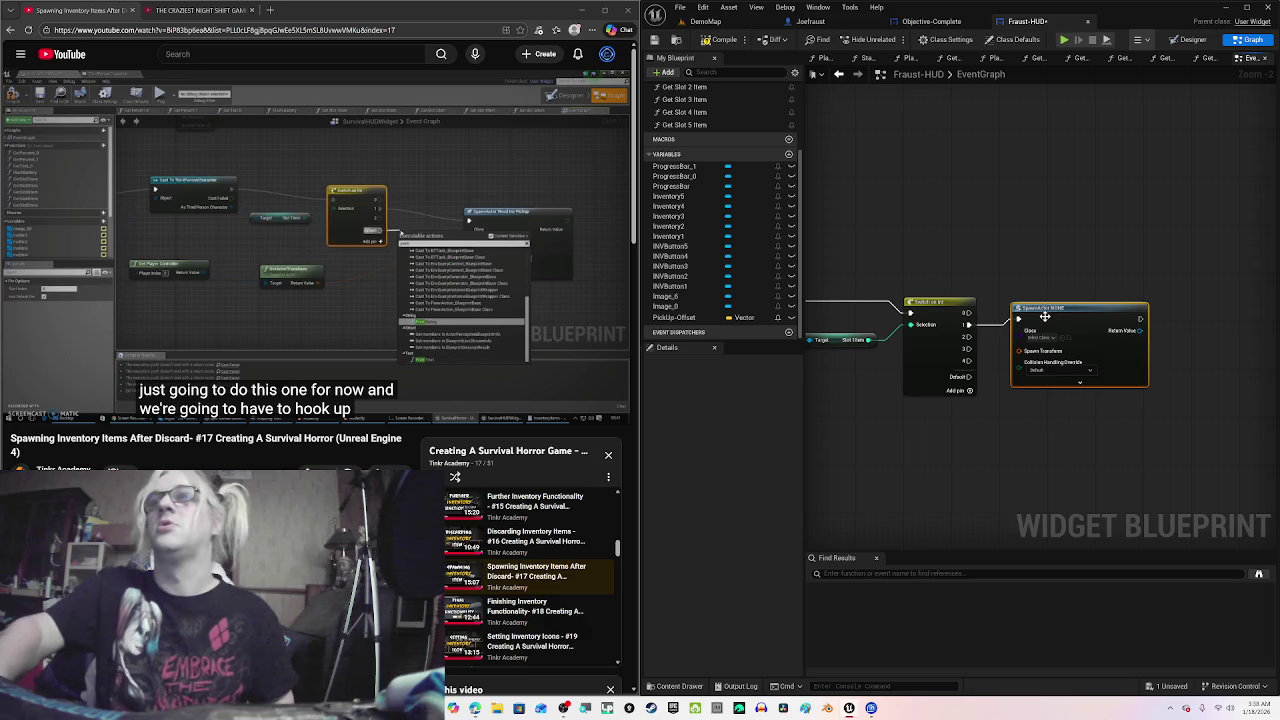
pyautogui.click(1045, 338)
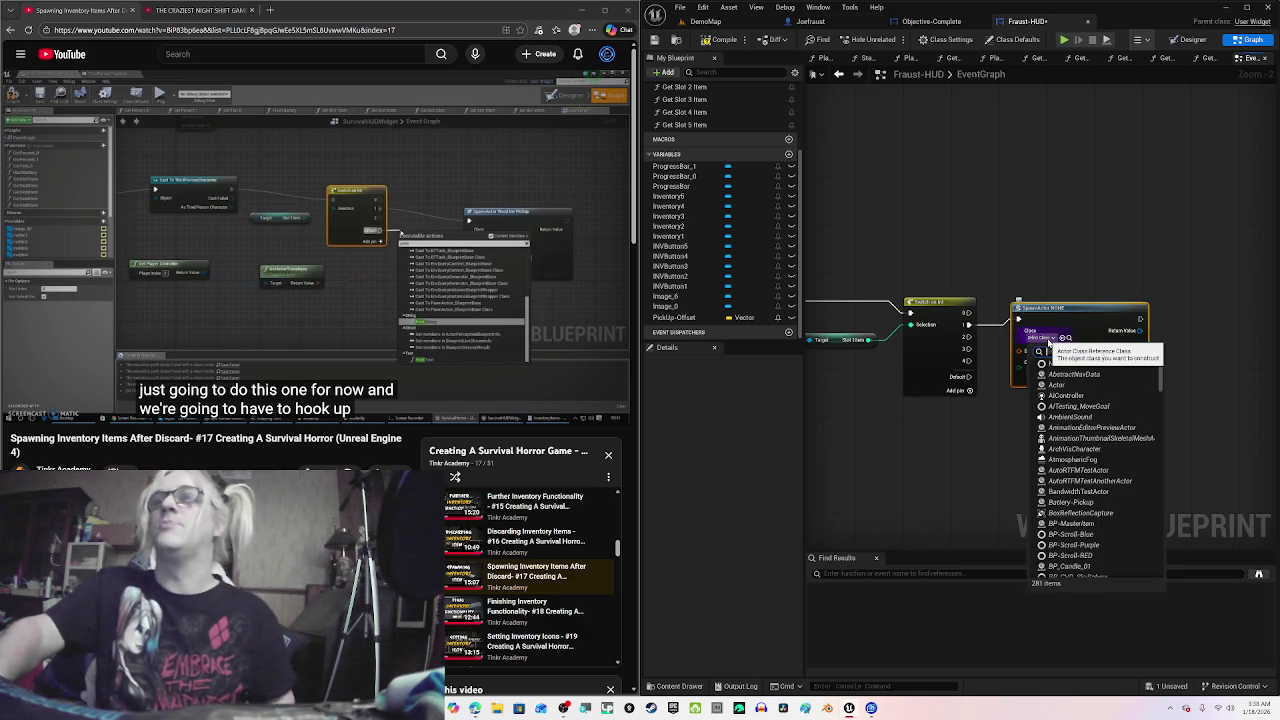
pyautogui.write('scro')
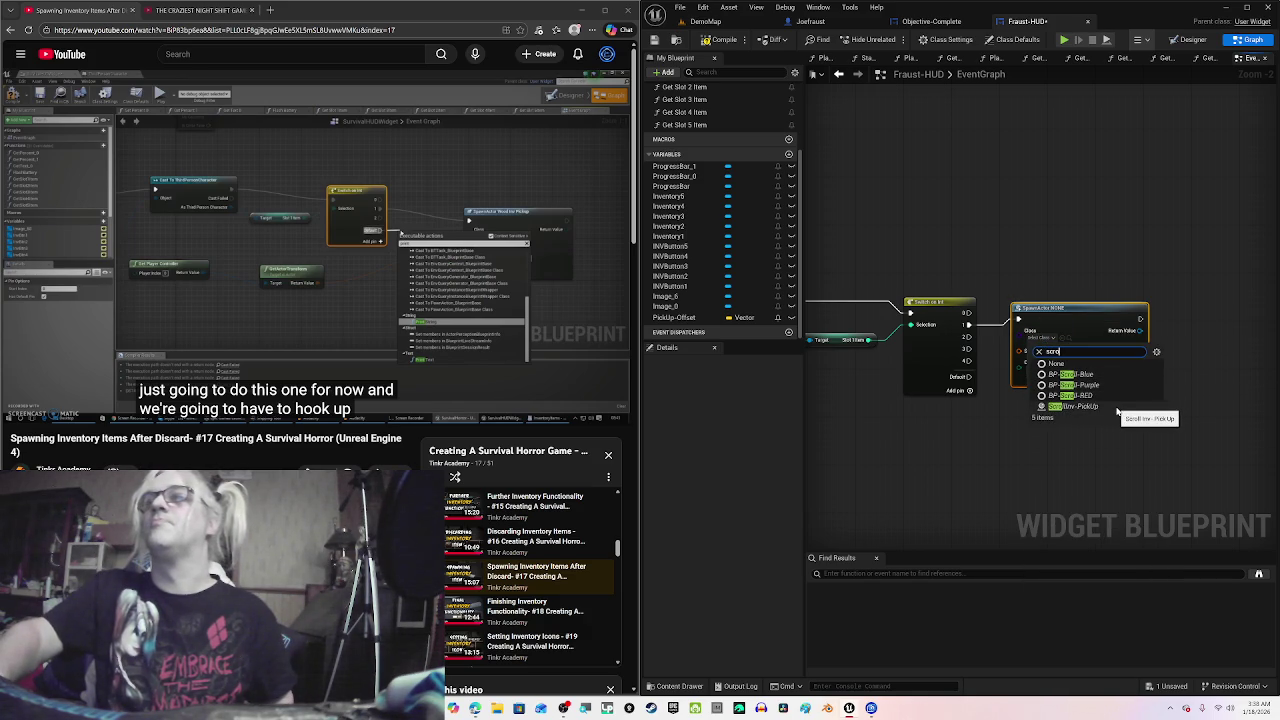
pyautogui.click(1117, 409)
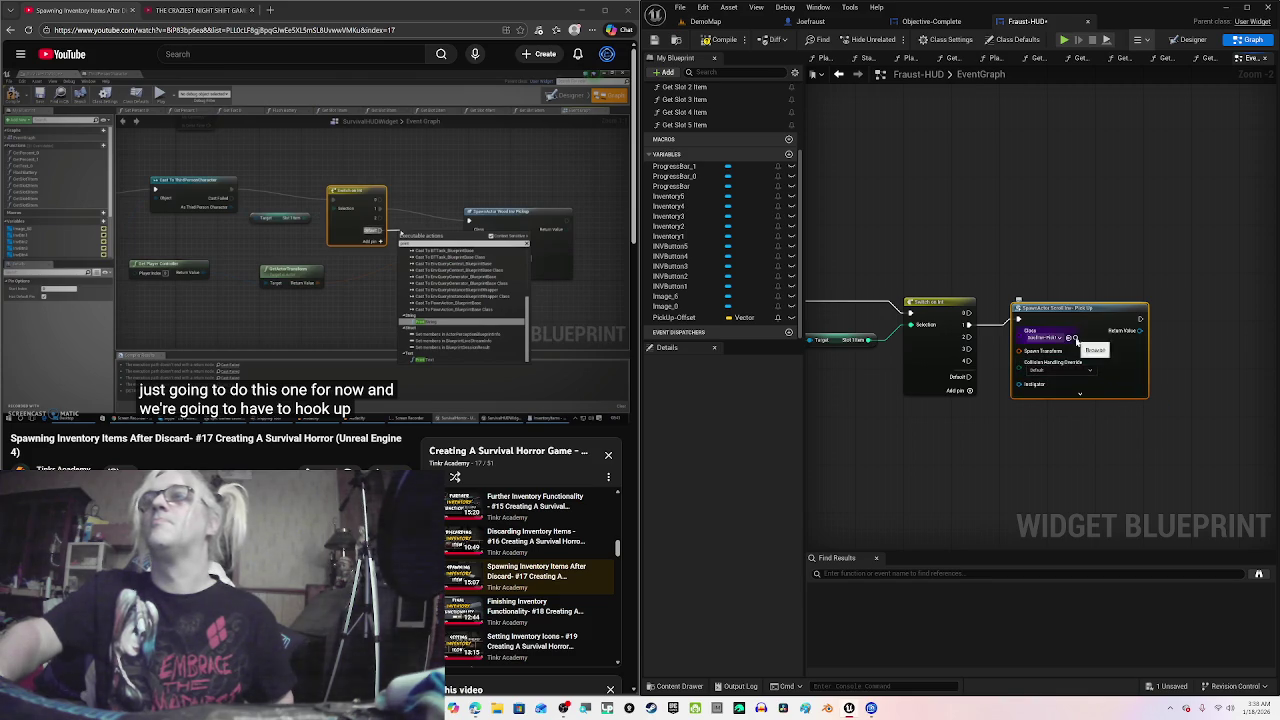
pyautogui.click(1076, 341)
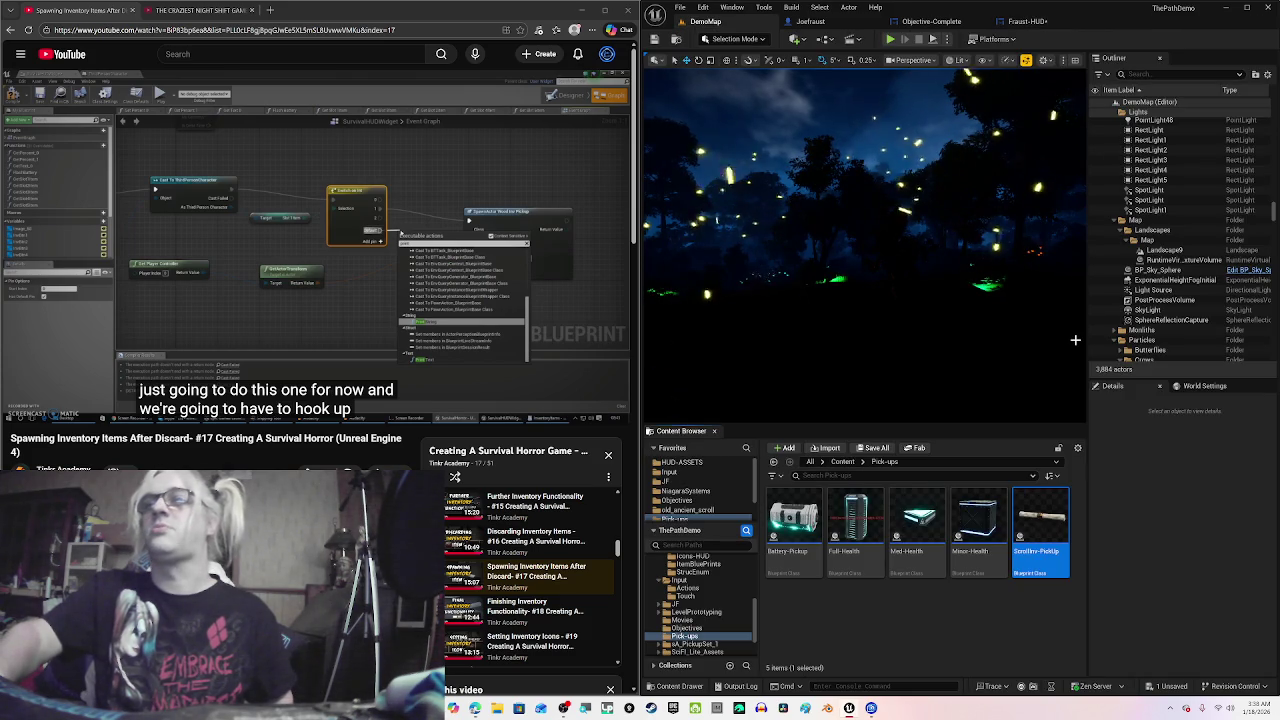
# Step: Back in Fraust-HUD, move the spawn node right and compile, revealing the Spawn Transform errors
pyautogui.click(1024, 21)
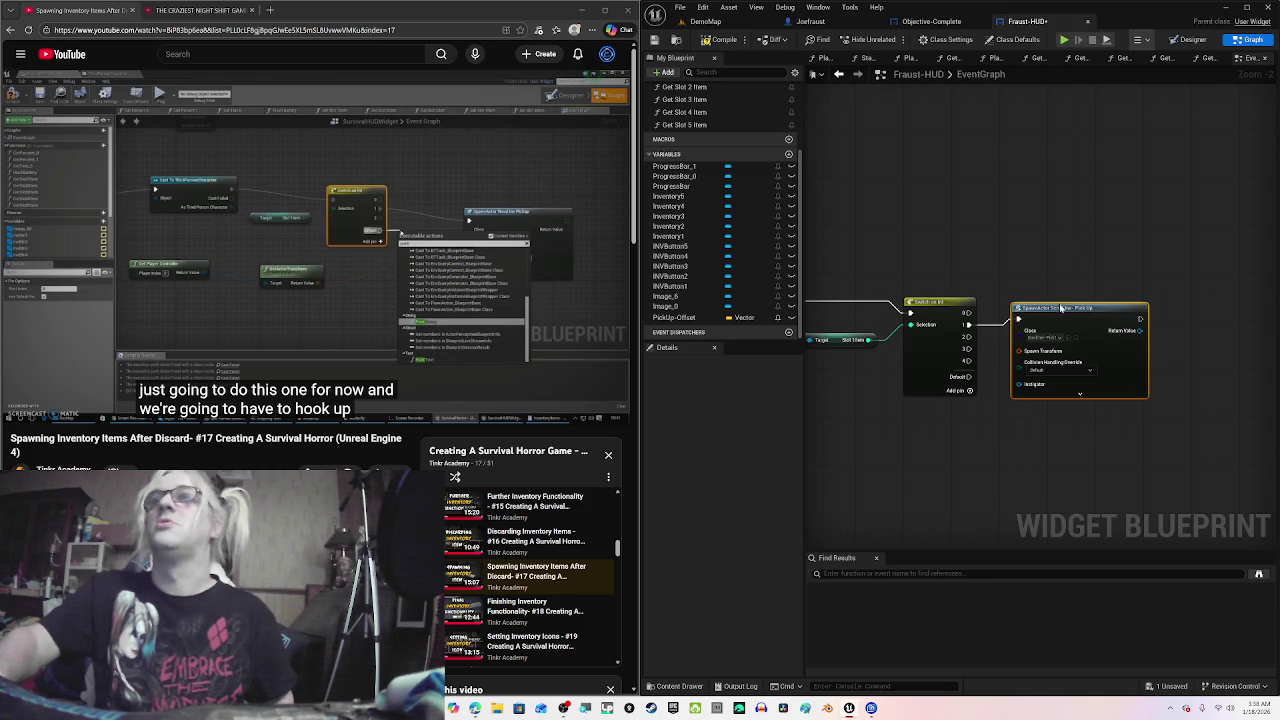
pyautogui.moveTo(1061, 308); pyautogui.dragTo(1133, 310)
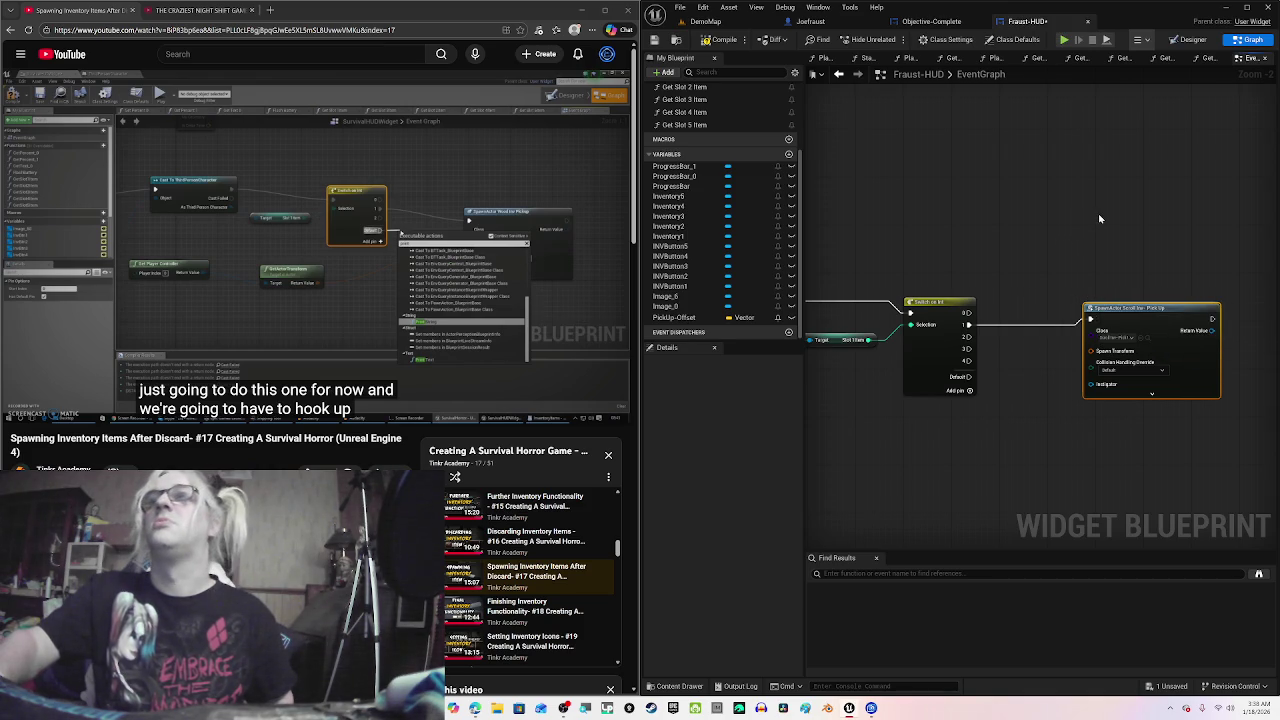
pyautogui.moveTo(1098, 212); pyautogui.dragTo(1055, 205)
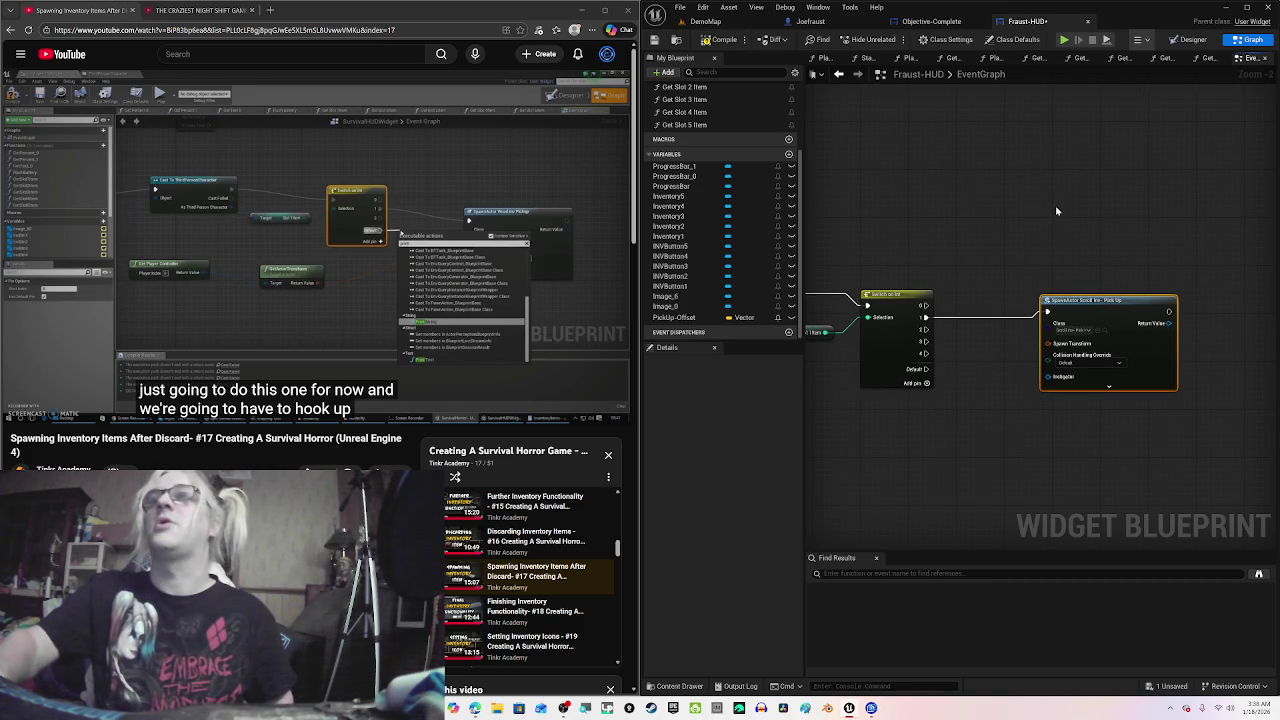
pyautogui.click(724, 40)
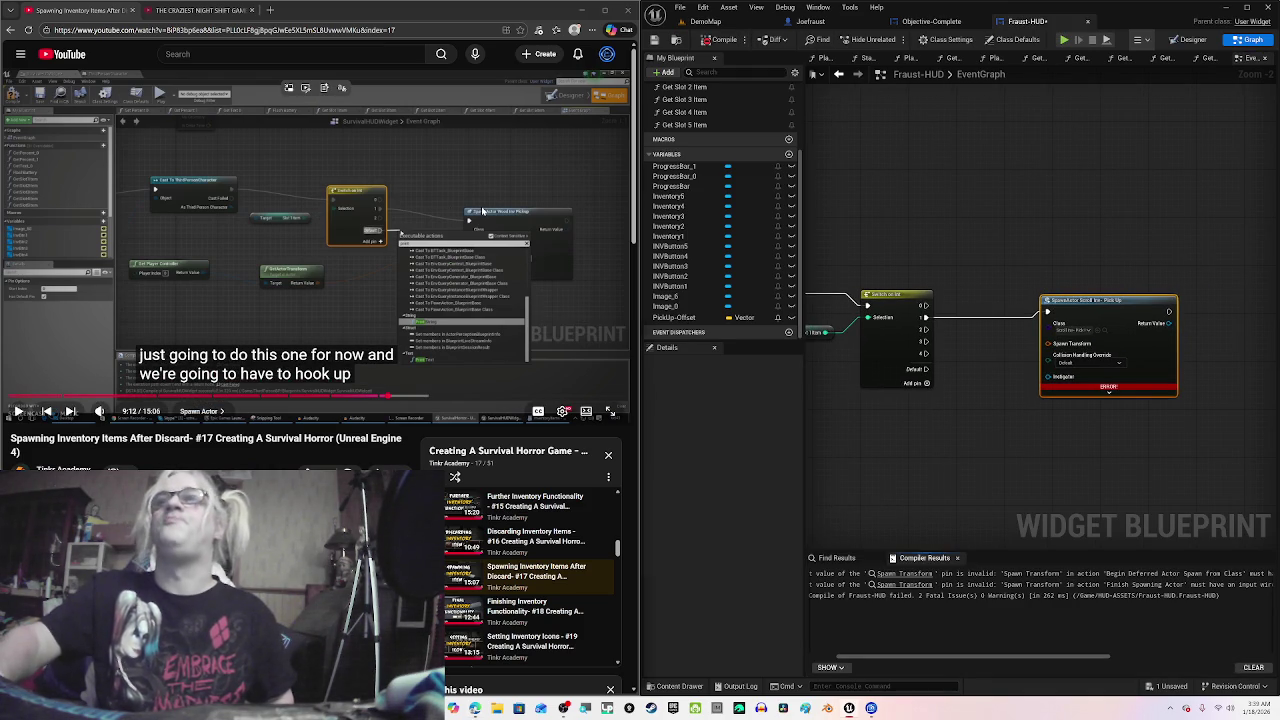
pyautogui.click(482, 210)
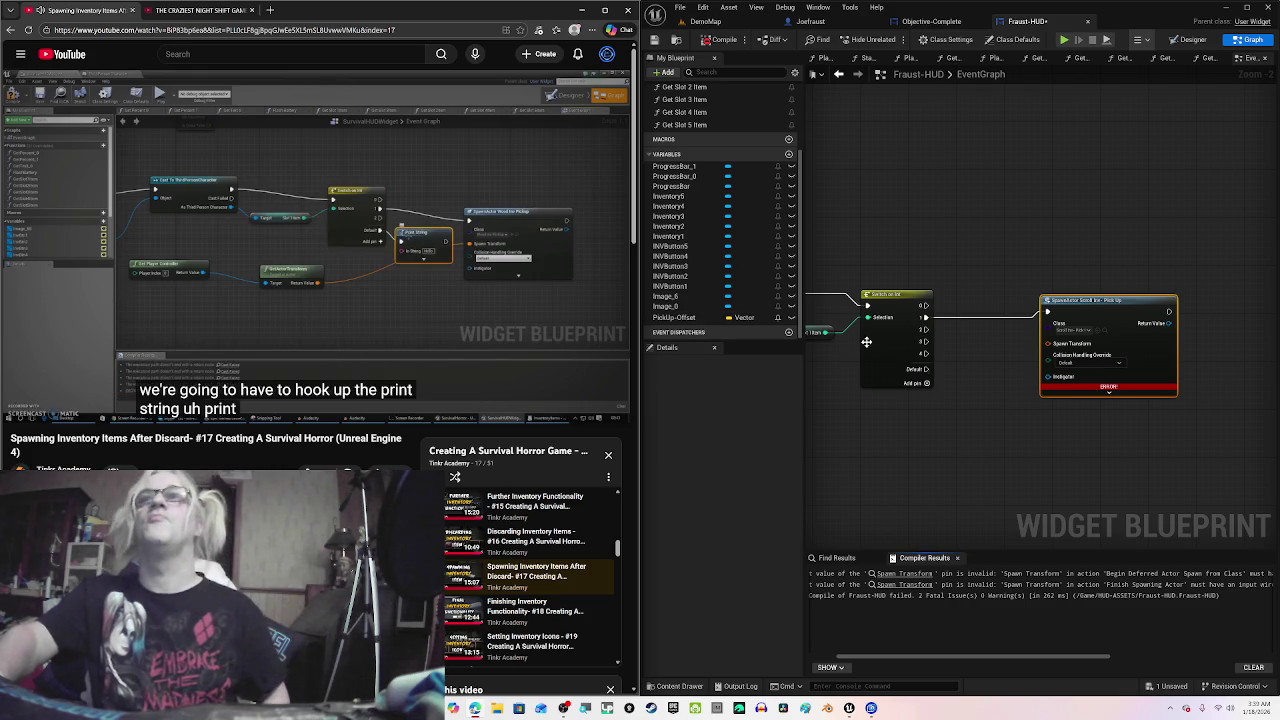
pyautogui.click(504, 316)
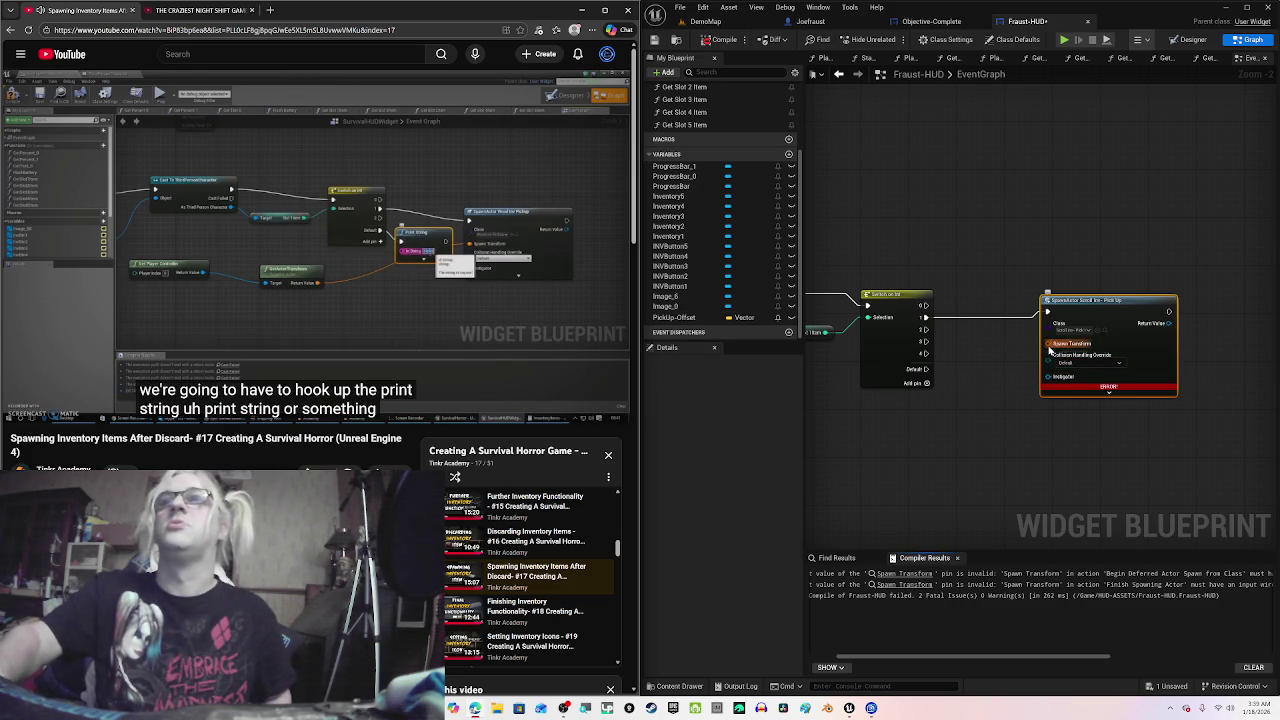
pyautogui.moveTo(1049, 349)
pyautogui.mouseDown()
pyautogui.moveTo(988, 430)
pyautogui.moveTo(930, 445)
pyautogui.mouseUp()
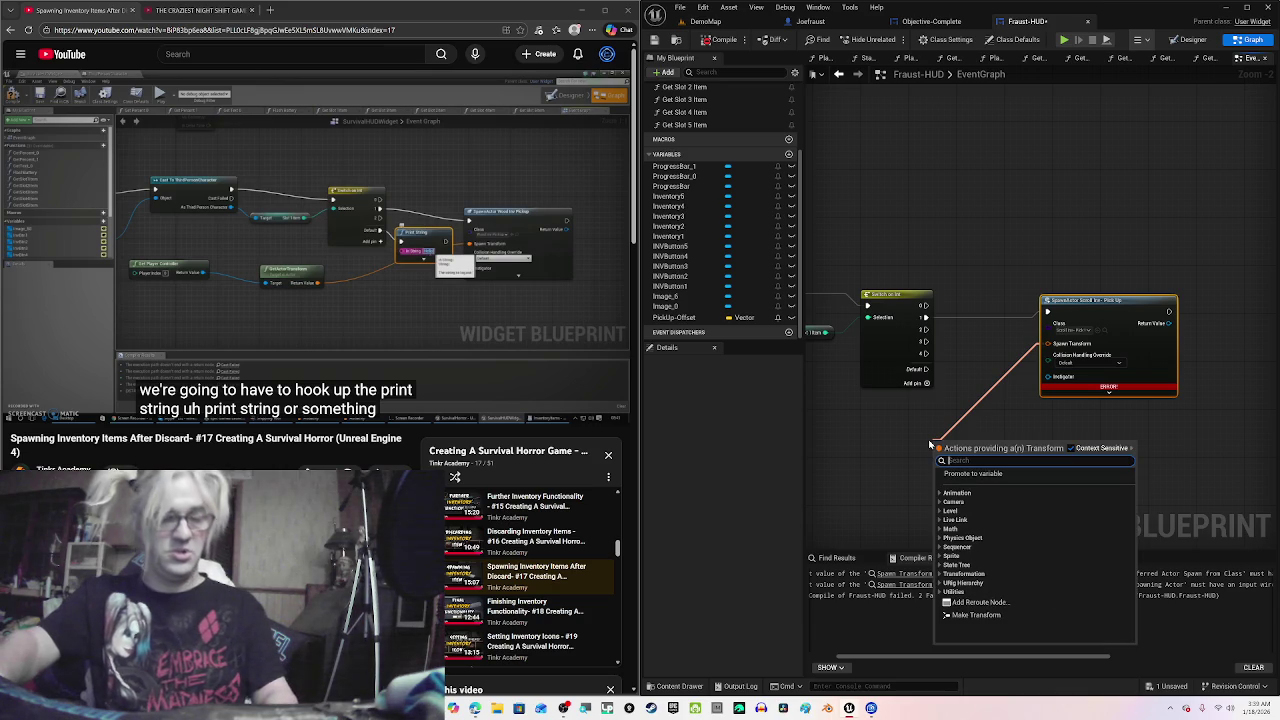
# Step: Add a Get Actor Transform node feeding Spawn Transform and compile
pyautogui.press('super+h')
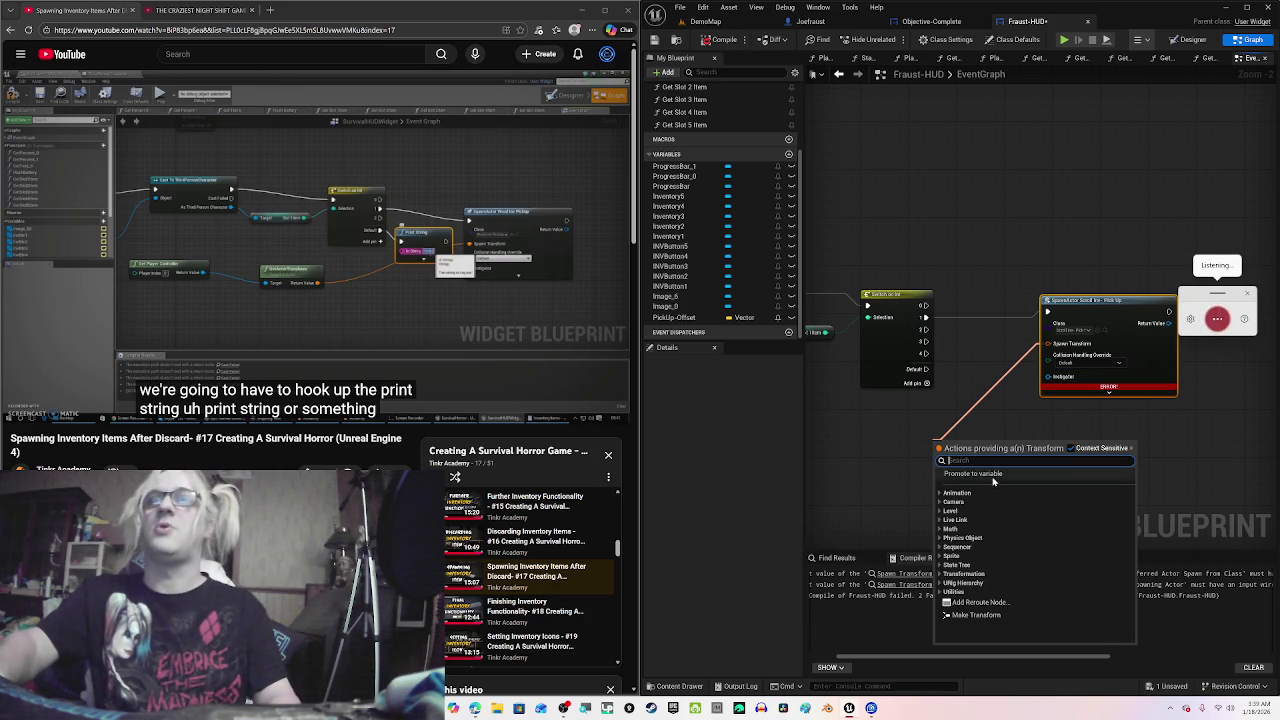
pyautogui.write('get actor')
pyautogui.click(997, 484)
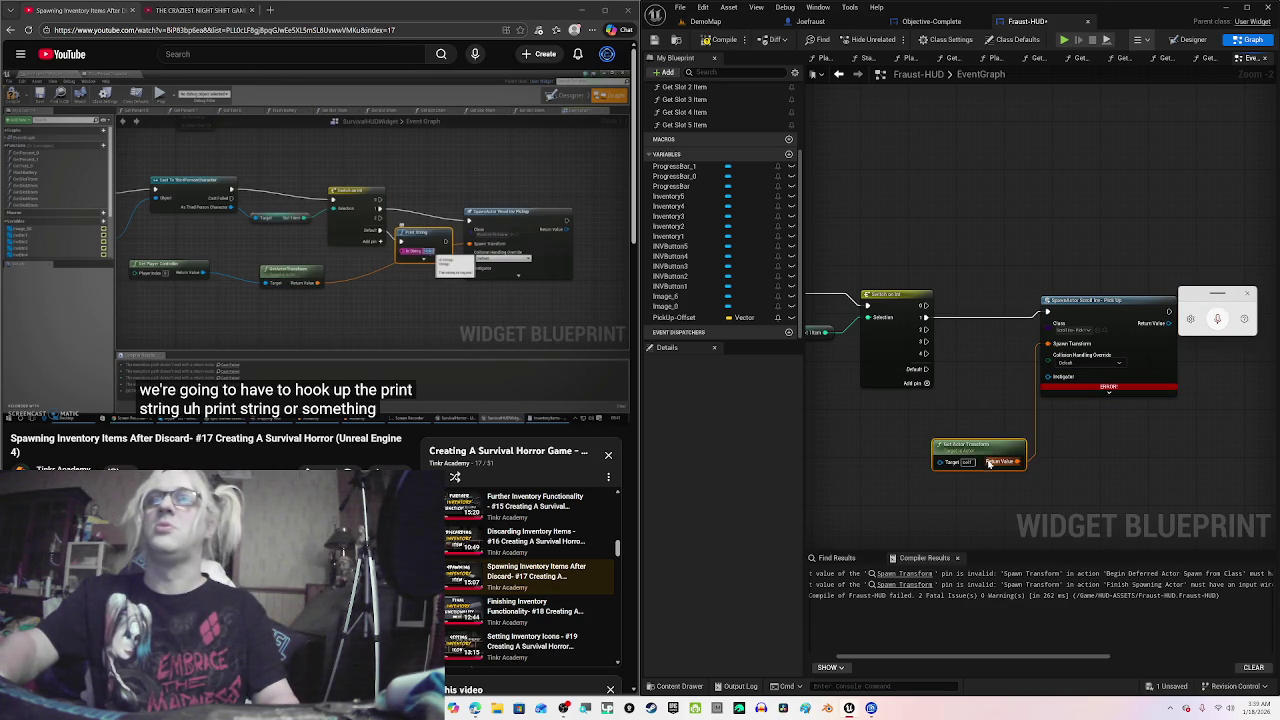
pyautogui.click(722, 40)
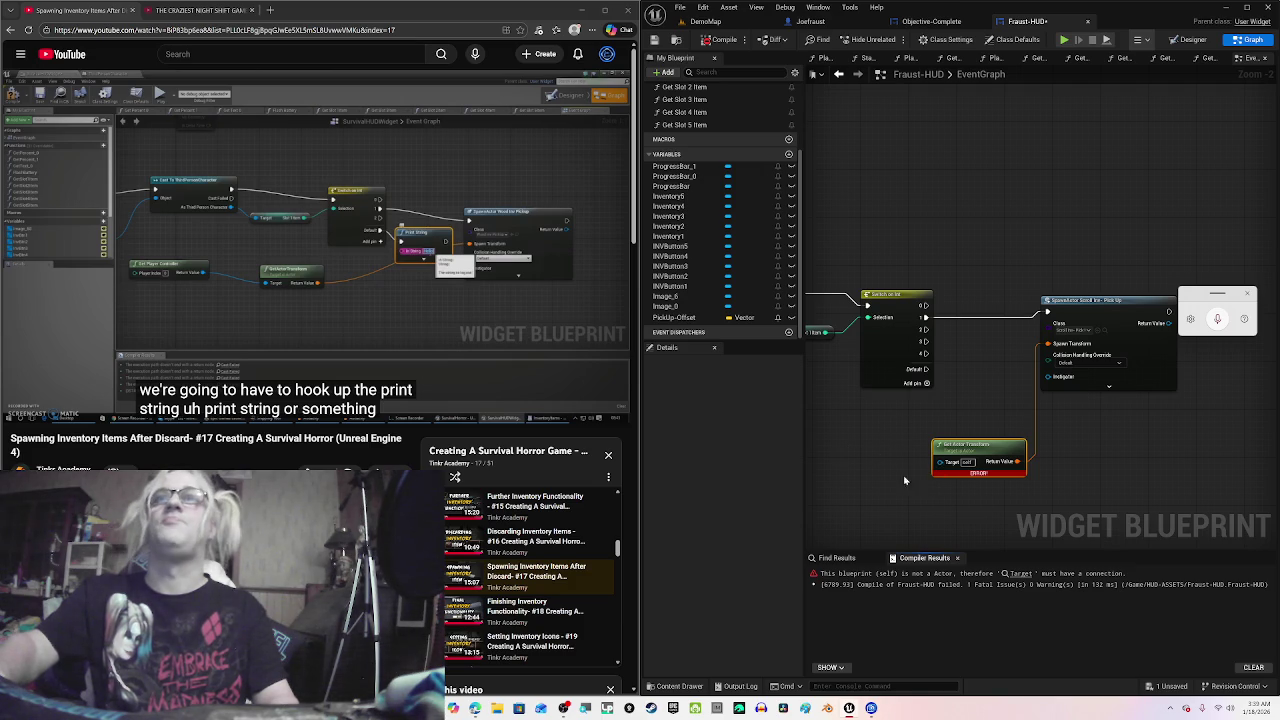
# Step: Wire the player character into Get Actor Transform's Target through a reroute point and recompile
pyautogui.moveTo(904, 481)
pyautogui.mouseDown()
pyautogui.moveTo(1245, 471)
pyautogui.moveTo(1208, 472)
pyautogui.mouseUp()
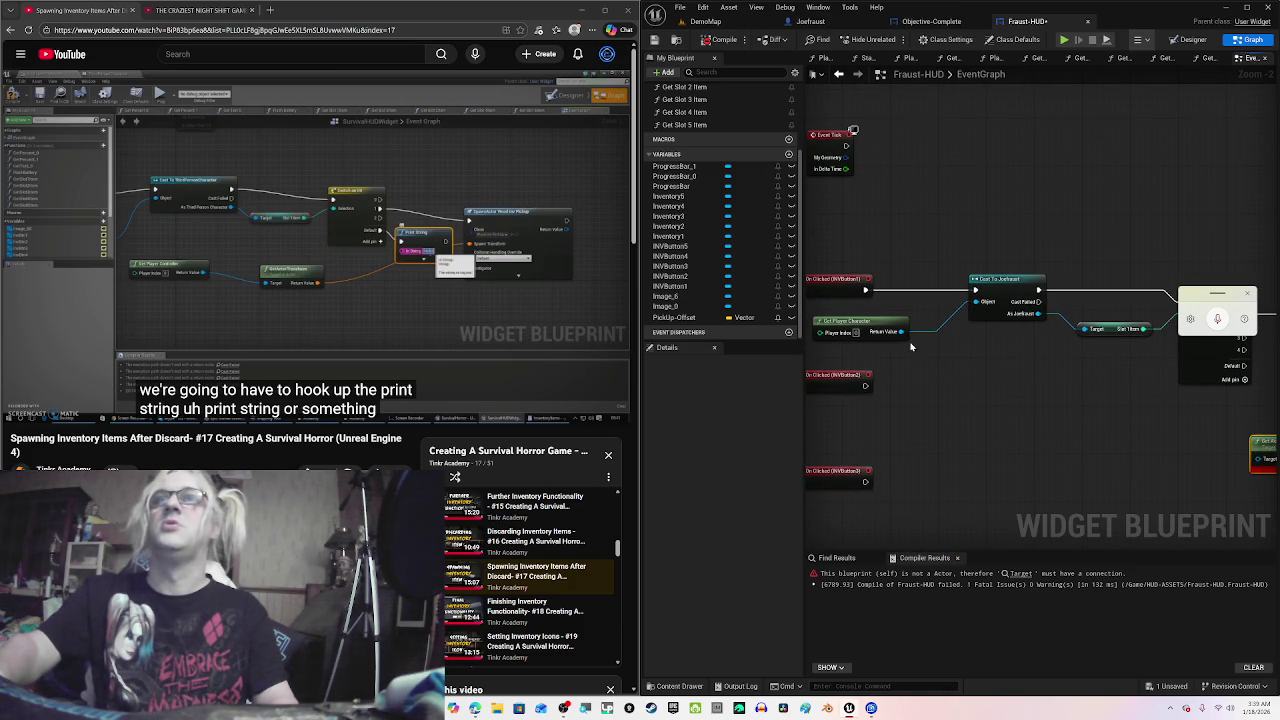
pyautogui.moveTo(897, 338)
pyautogui.mouseDown()
pyautogui.moveTo(946, 376)
pyautogui.moveTo(1234, 467)
pyautogui.moveTo(1257, 462)
pyautogui.mouseUp()
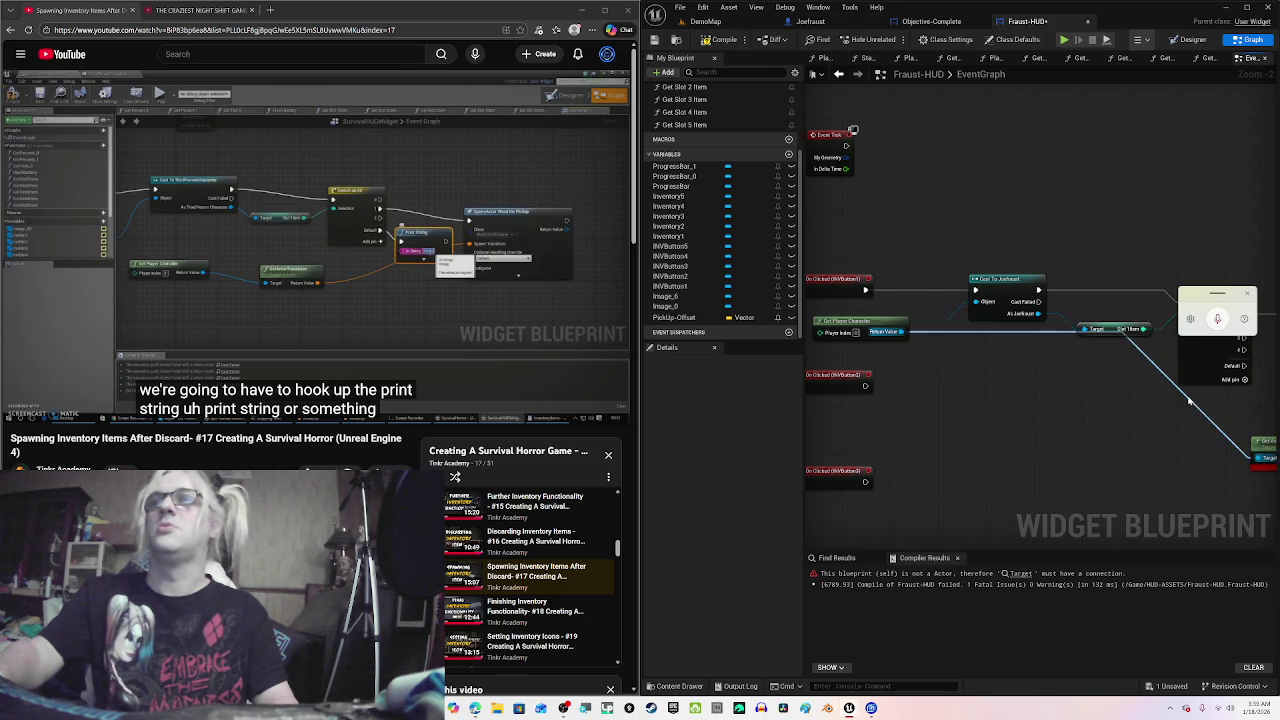
pyautogui.doubleClick(1187, 394)
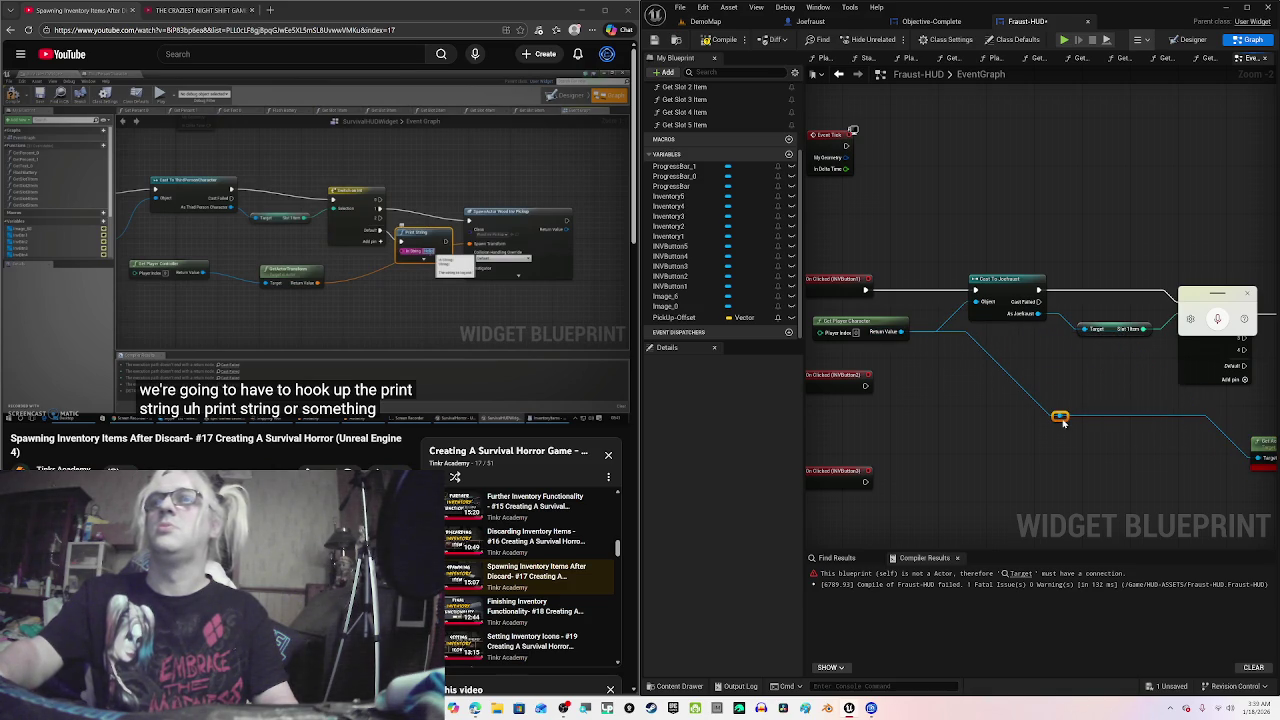
pyautogui.moveTo(1178, 464); pyautogui.dragTo(875, 455)
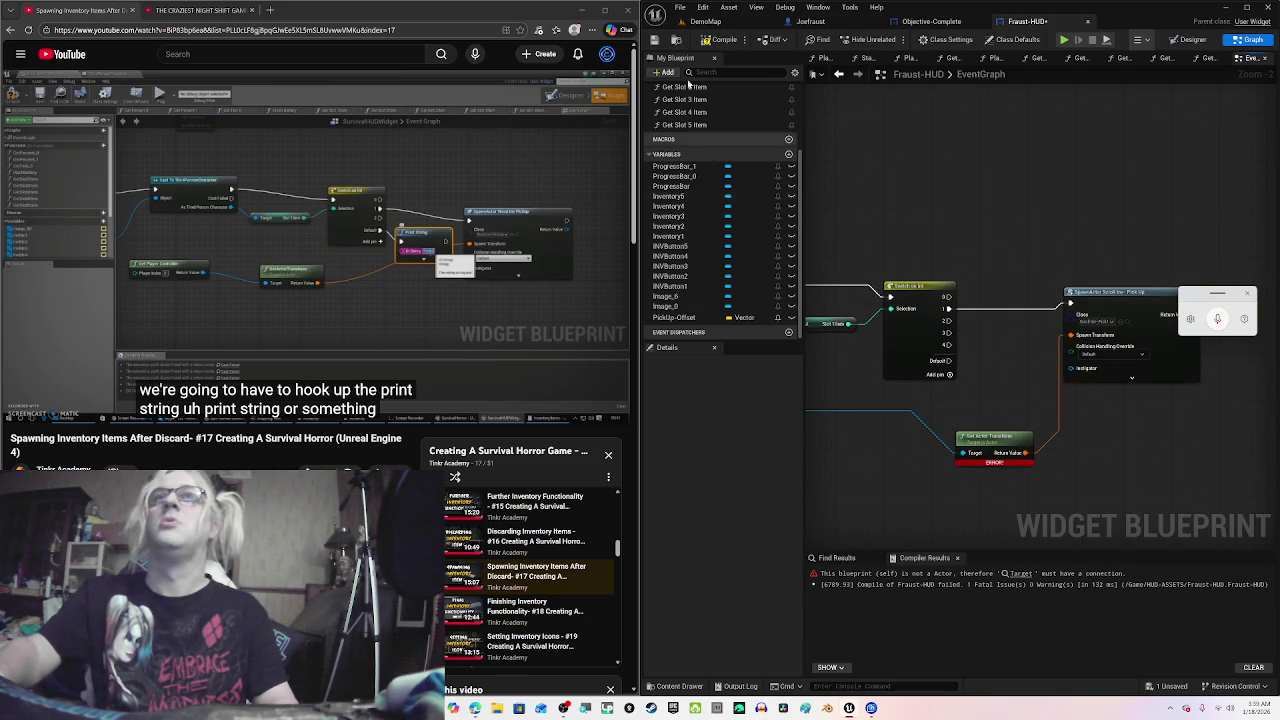
pyautogui.click(726, 41)
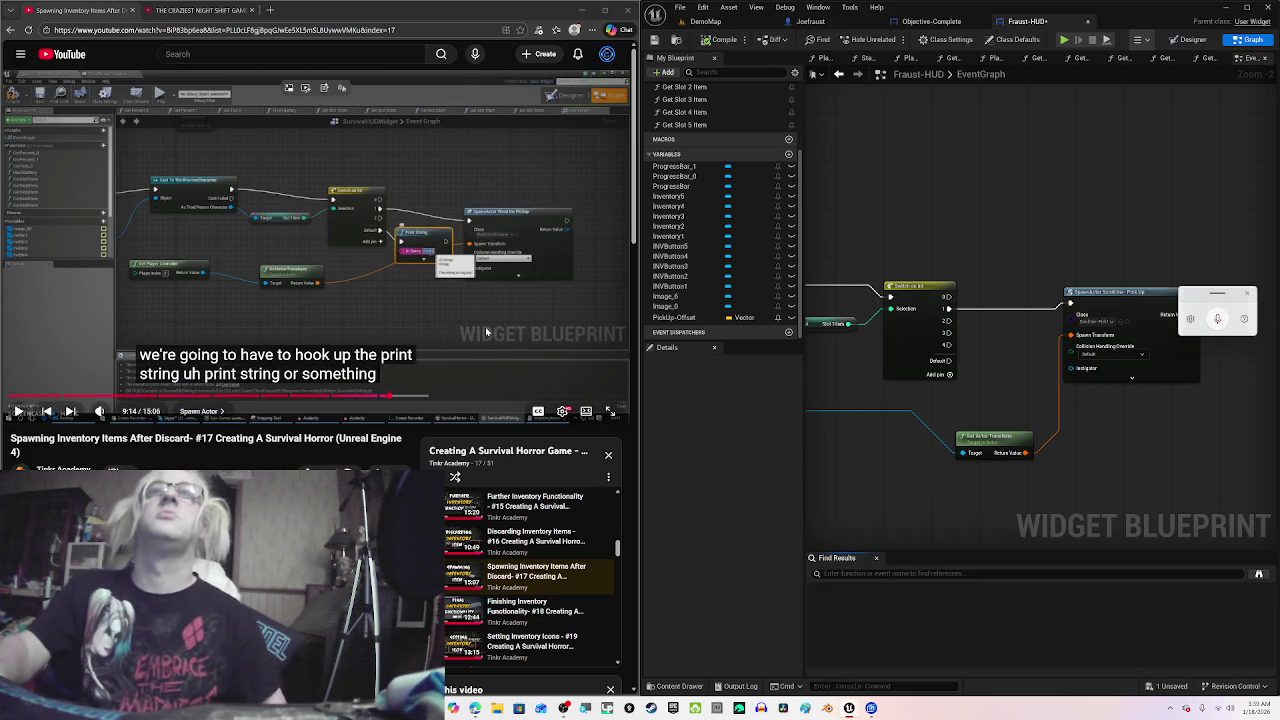
# Step: Save the Fraust-HUD blueprint with output 1 spawning Scroll Inv-Pick Up at the player's transform
pyautogui.click(487, 331)
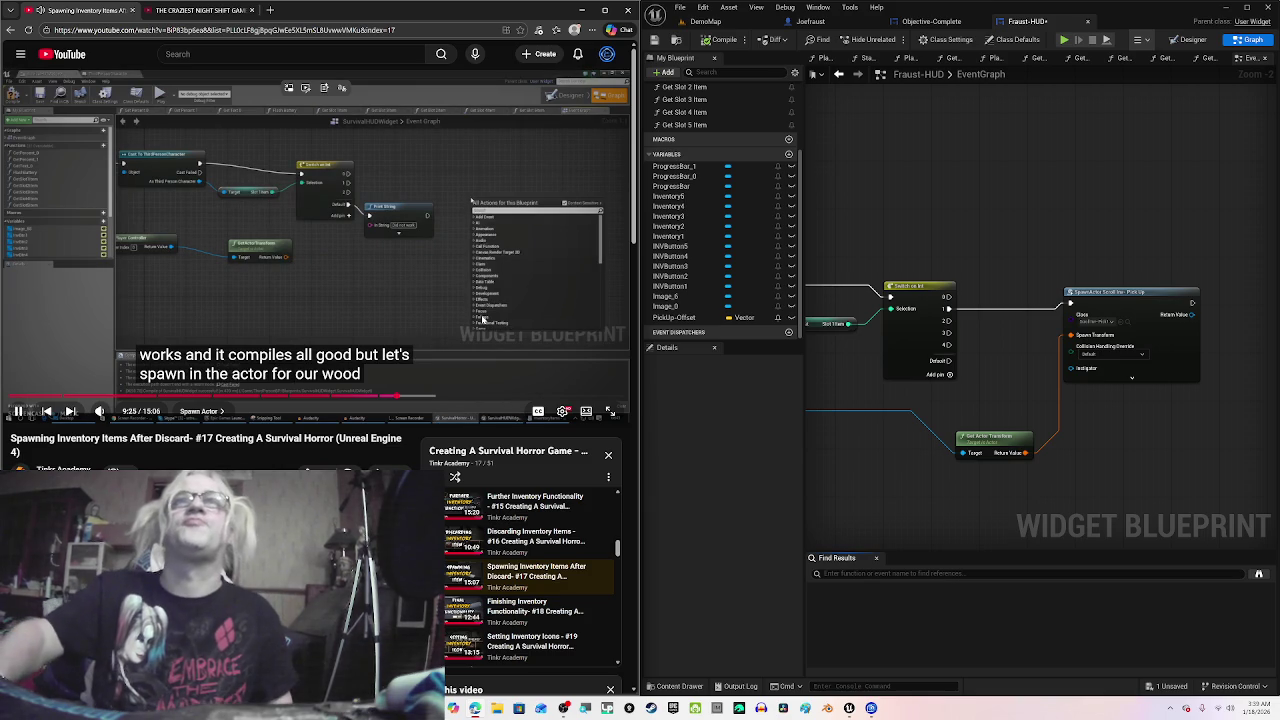
pyautogui.moveTo(1129, 466); pyautogui.dragTo(1038, 449)
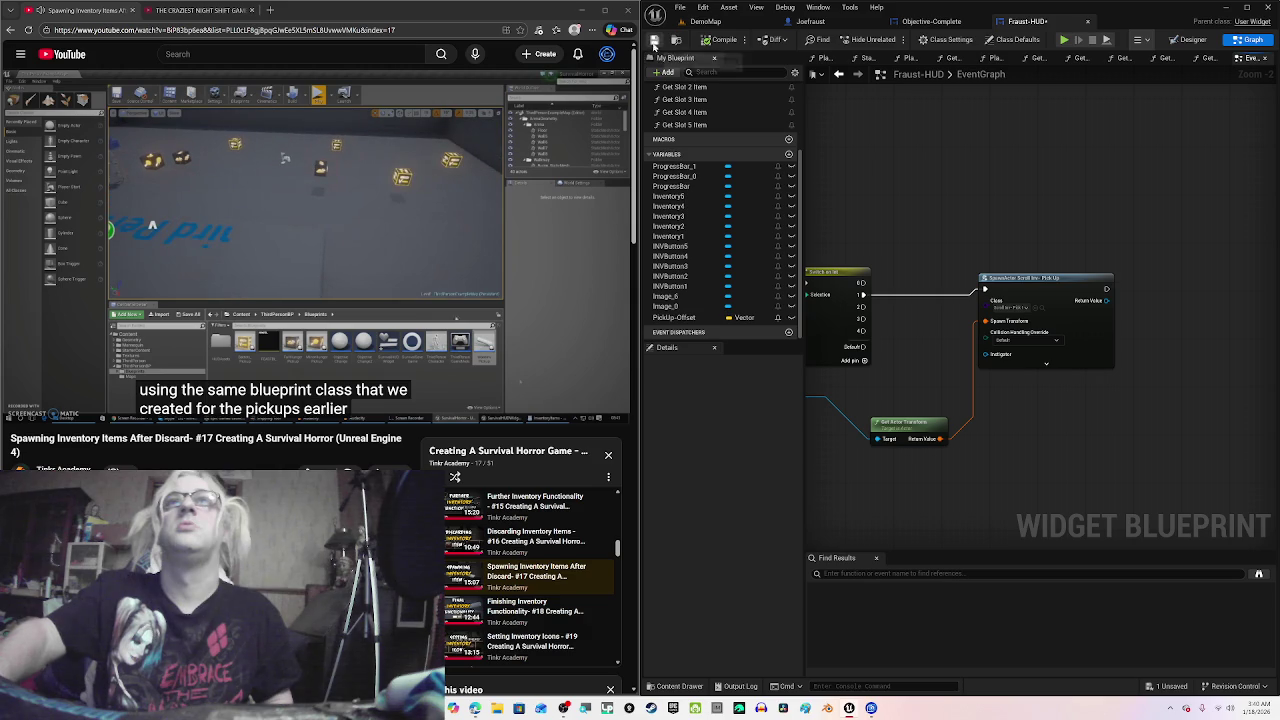
pyautogui.click(655, 43)
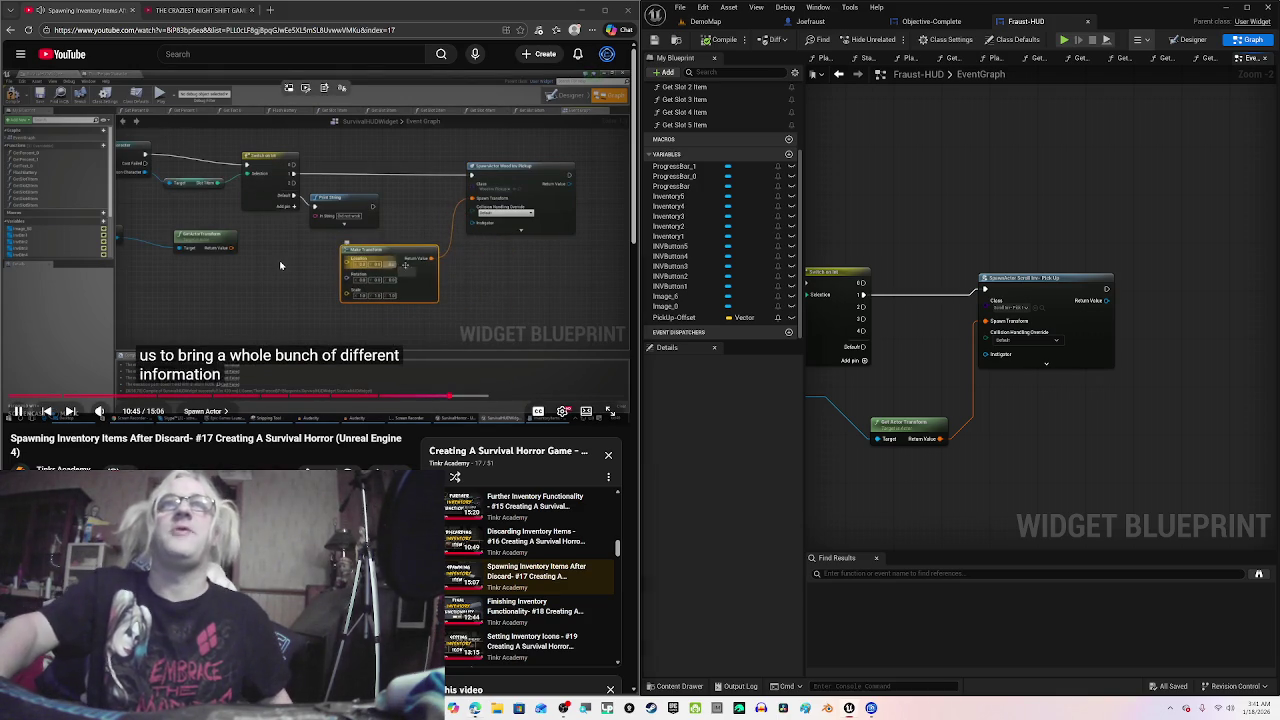
# Step: Add a Make Transform node wired into the SpawnActor's Spawn Transform input
pyautogui.click(129, 161)
pyautogui.moveTo(1046, 281); pyautogui.dragTo(1143, 272)
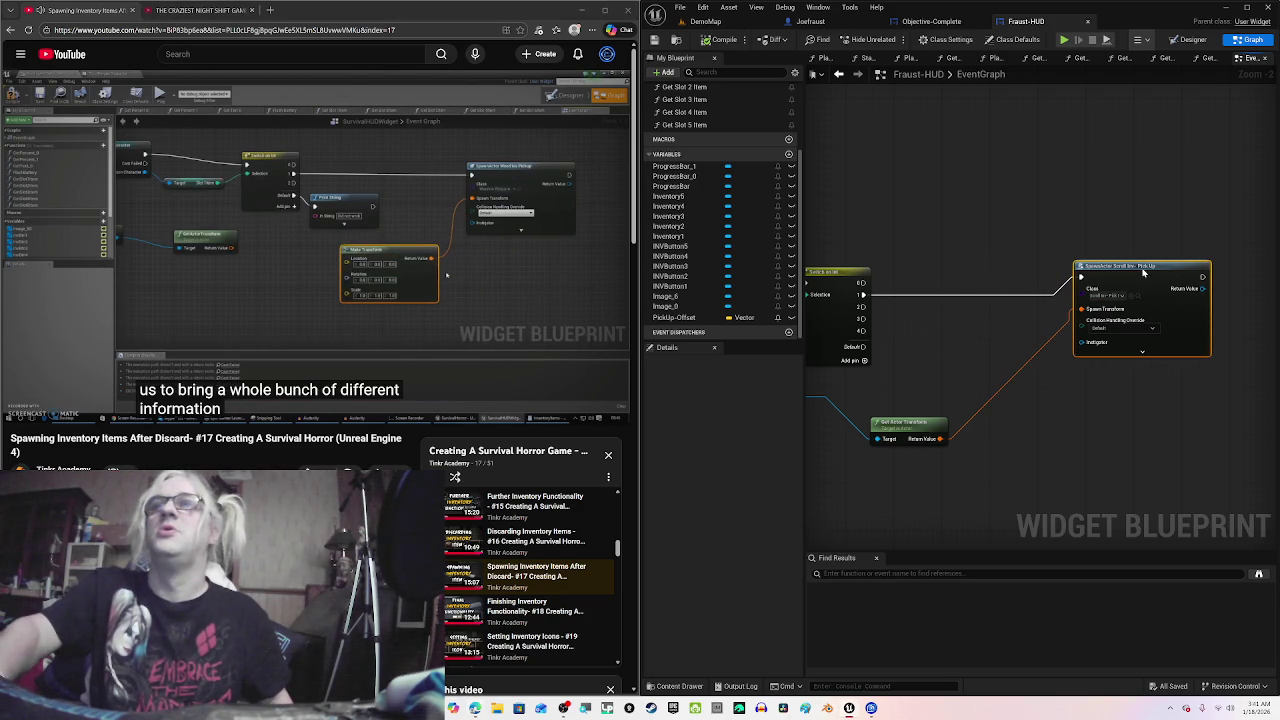
pyautogui.moveTo(1081, 309); pyautogui.dragTo(1042, 364)
pyautogui.write('make')
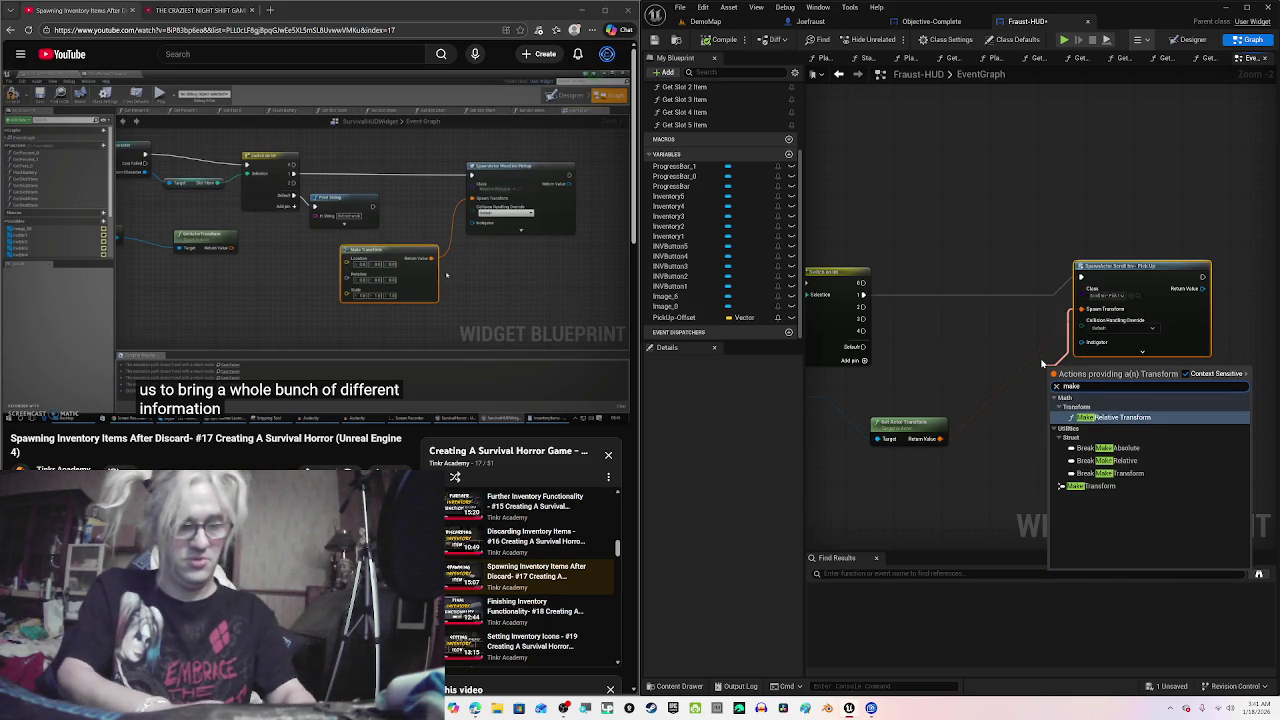
pyautogui.write(' transd')
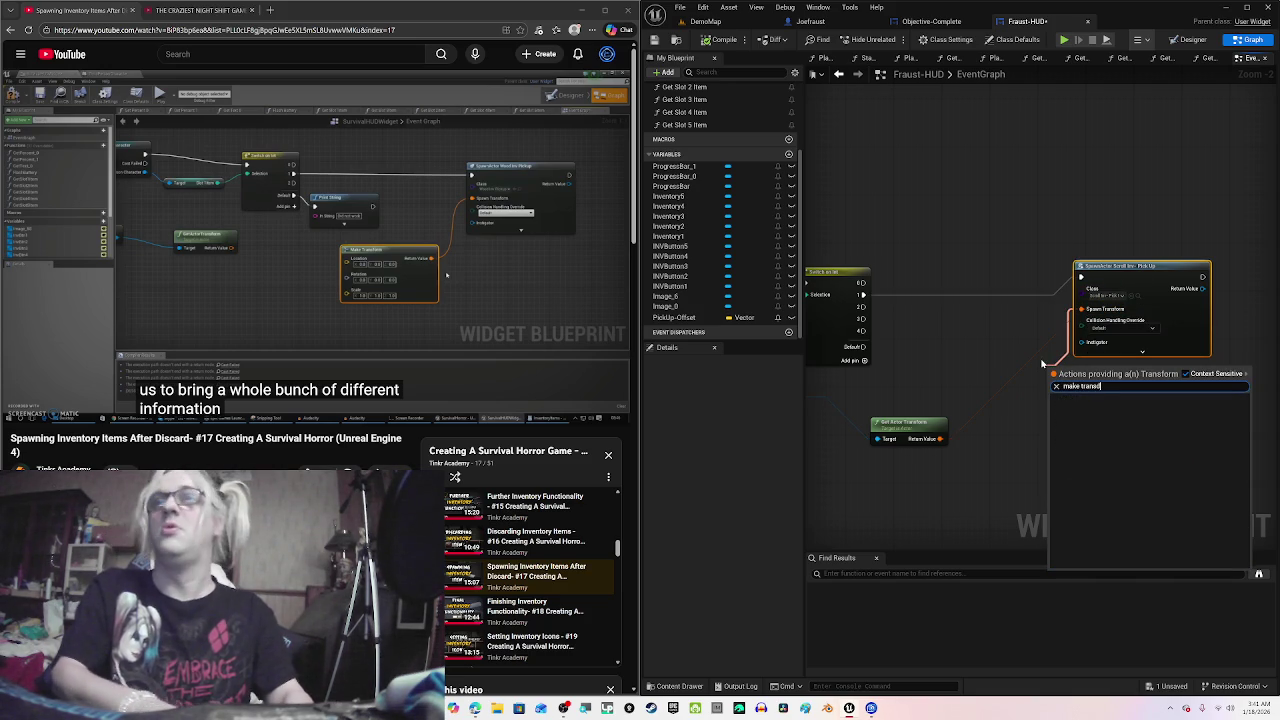
pyautogui.press('BackSpace')
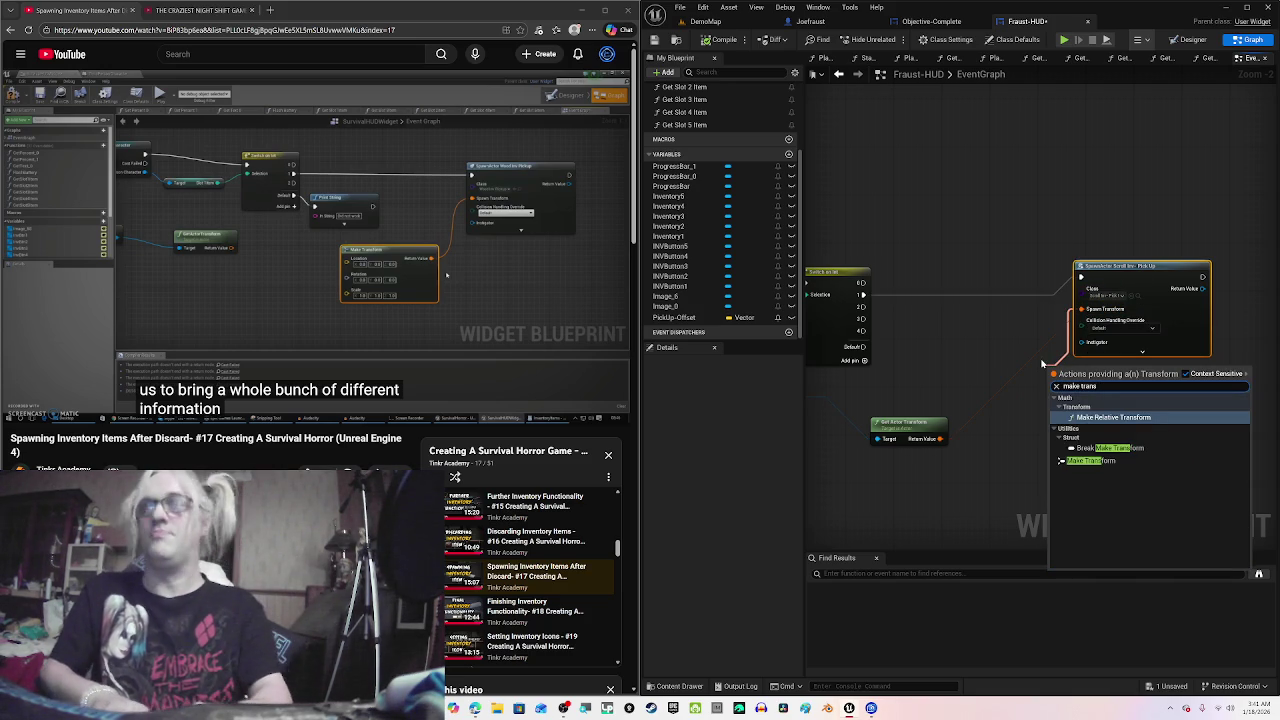
pyautogui.press('Down')
pyautogui.press('Down')
pyautogui.press('Return')
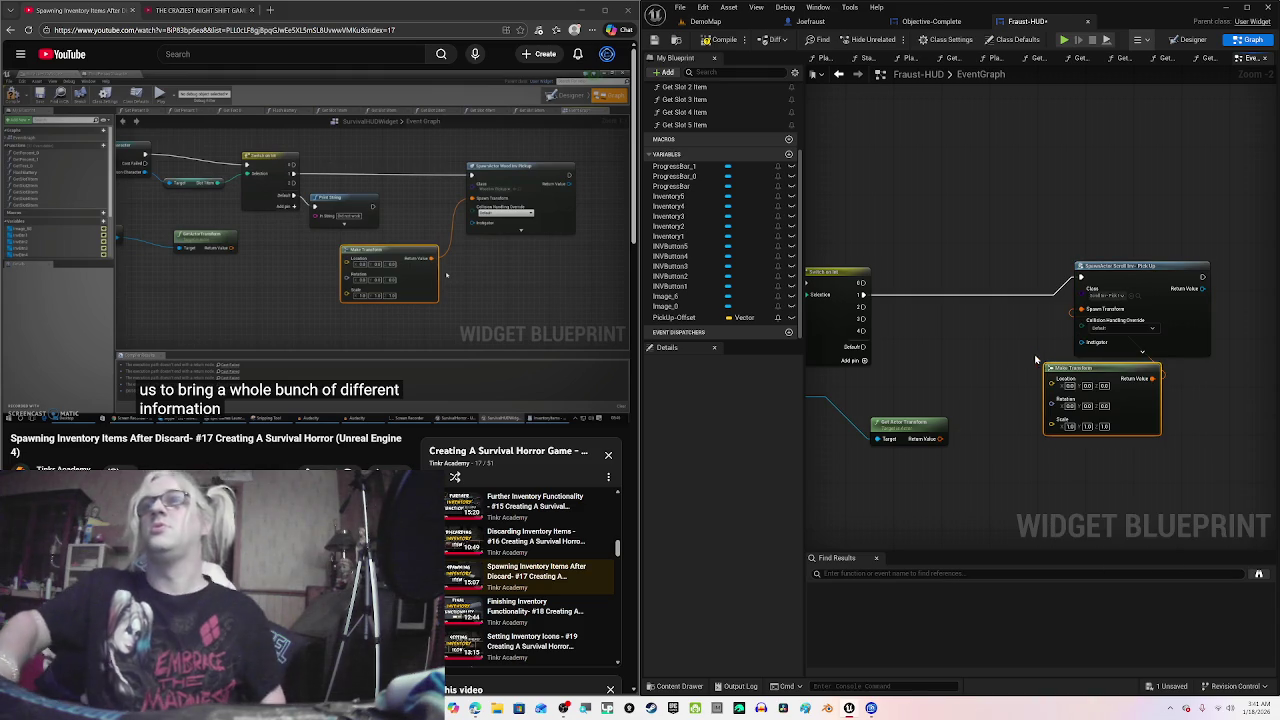
# Step: Arrange SpawnActor, Make Transform and Get Actor Transform nodes into a tidier layout
pyautogui.moveTo(1151, 276); pyautogui.dragTo(1177, 265)
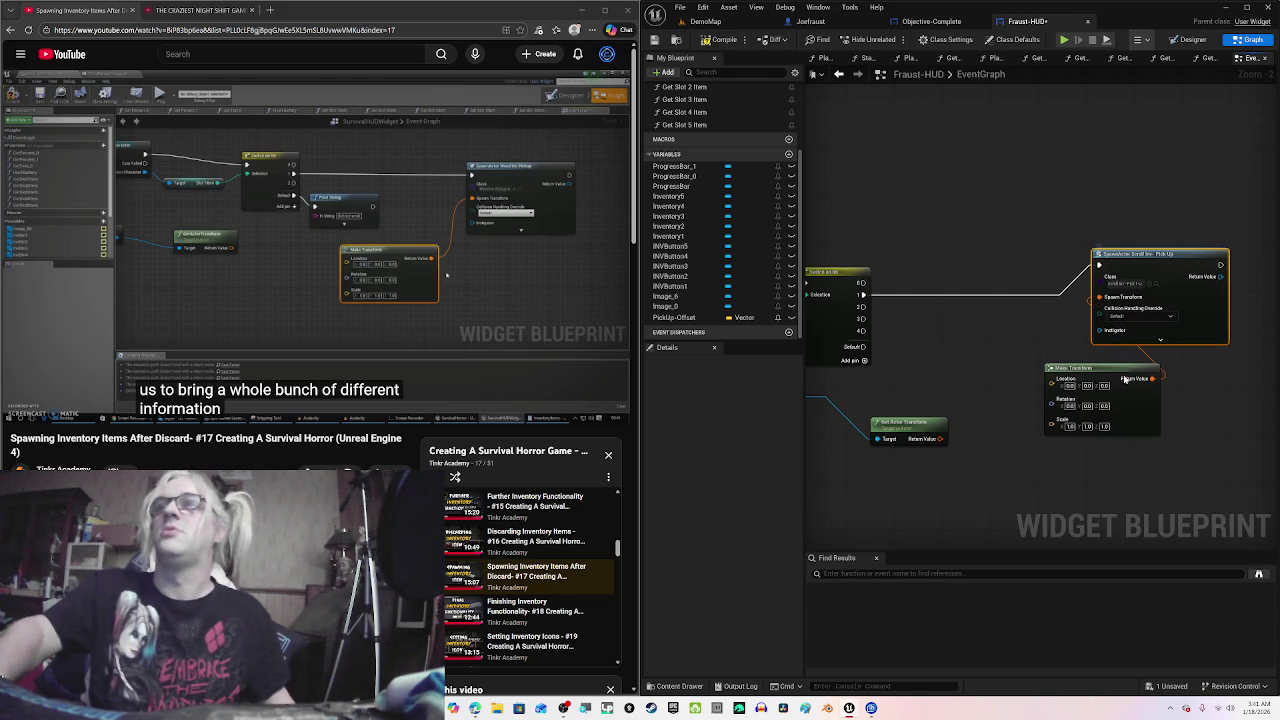
pyautogui.moveTo(1125, 378); pyautogui.dragTo(1076, 363)
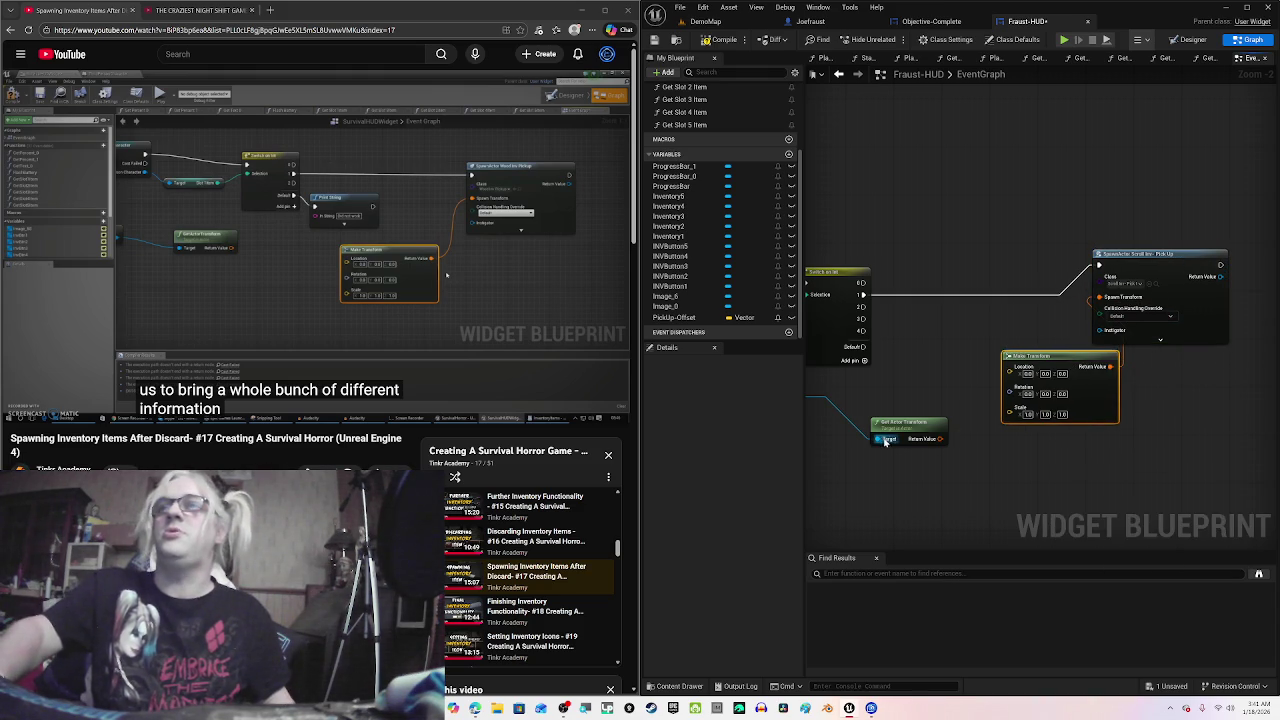
pyautogui.moveTo(885, 442)
pyautogui.mouseDown()
pyautogui.moveTo(985, 402)
pyautogui.moveTo(931, 389)
pyautogui.mouseUp()
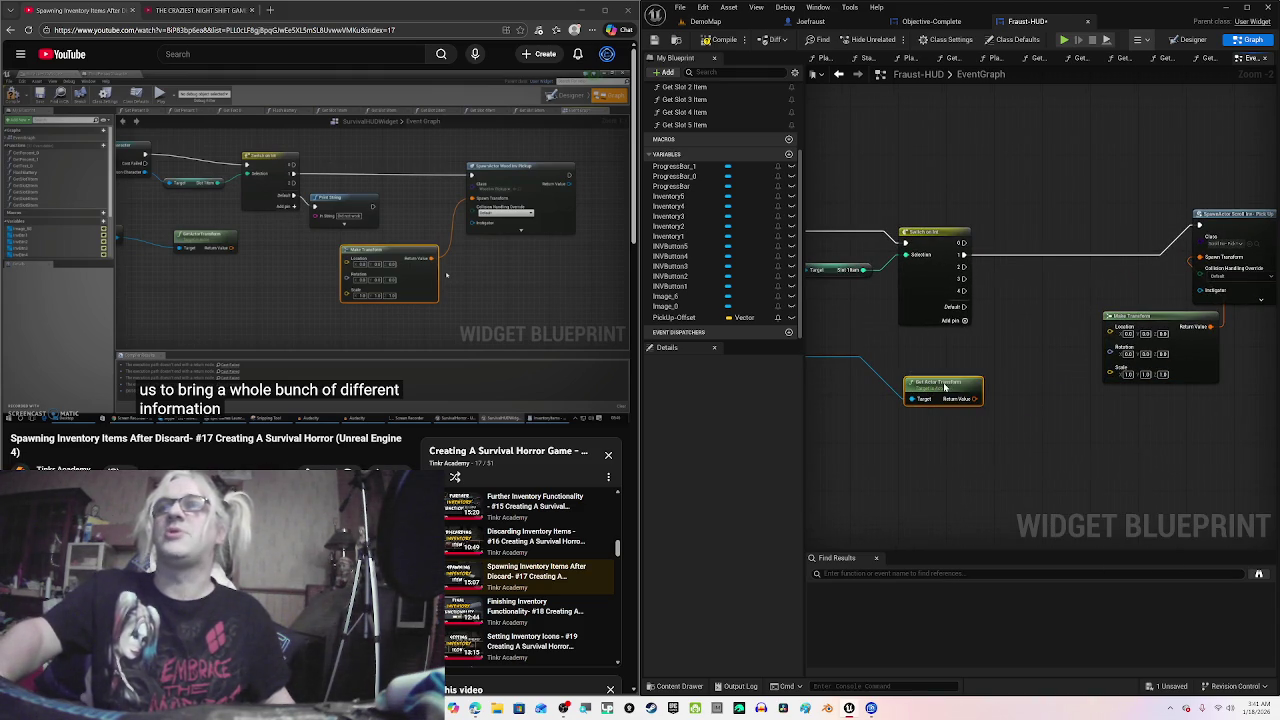
pyautogui.click(570, 354)
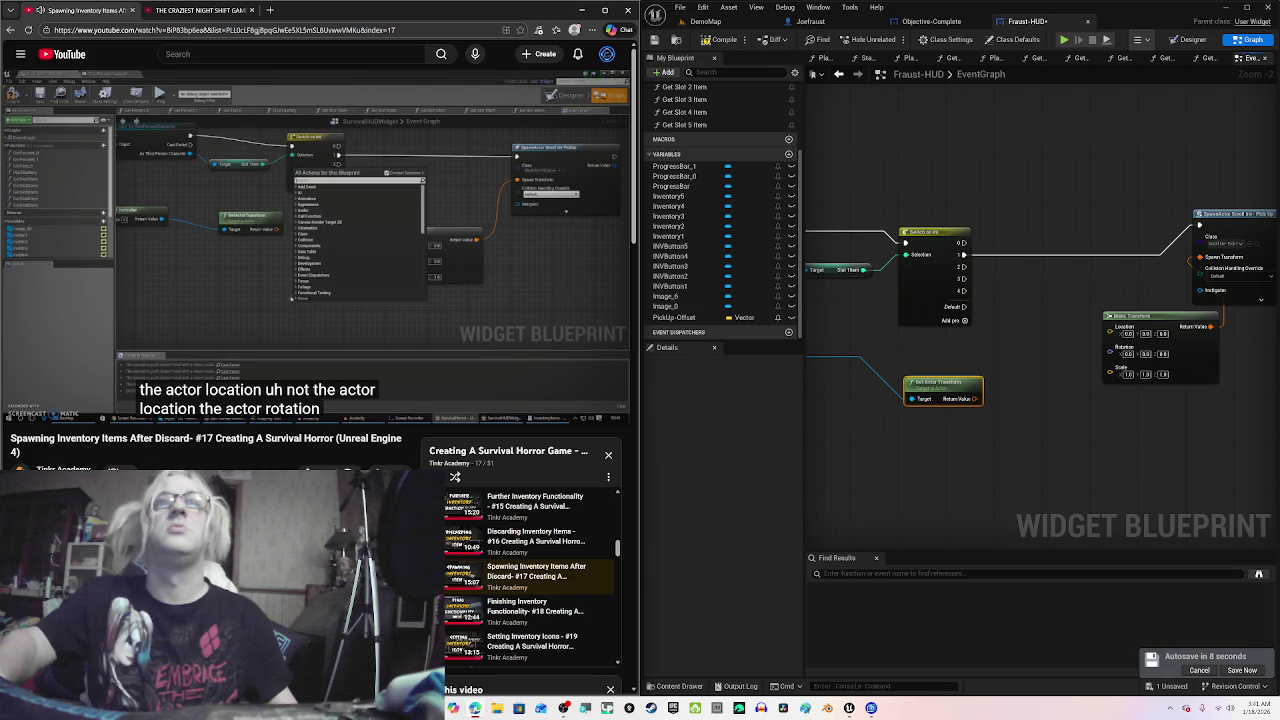
pyautogui.moveTo(463, 318)
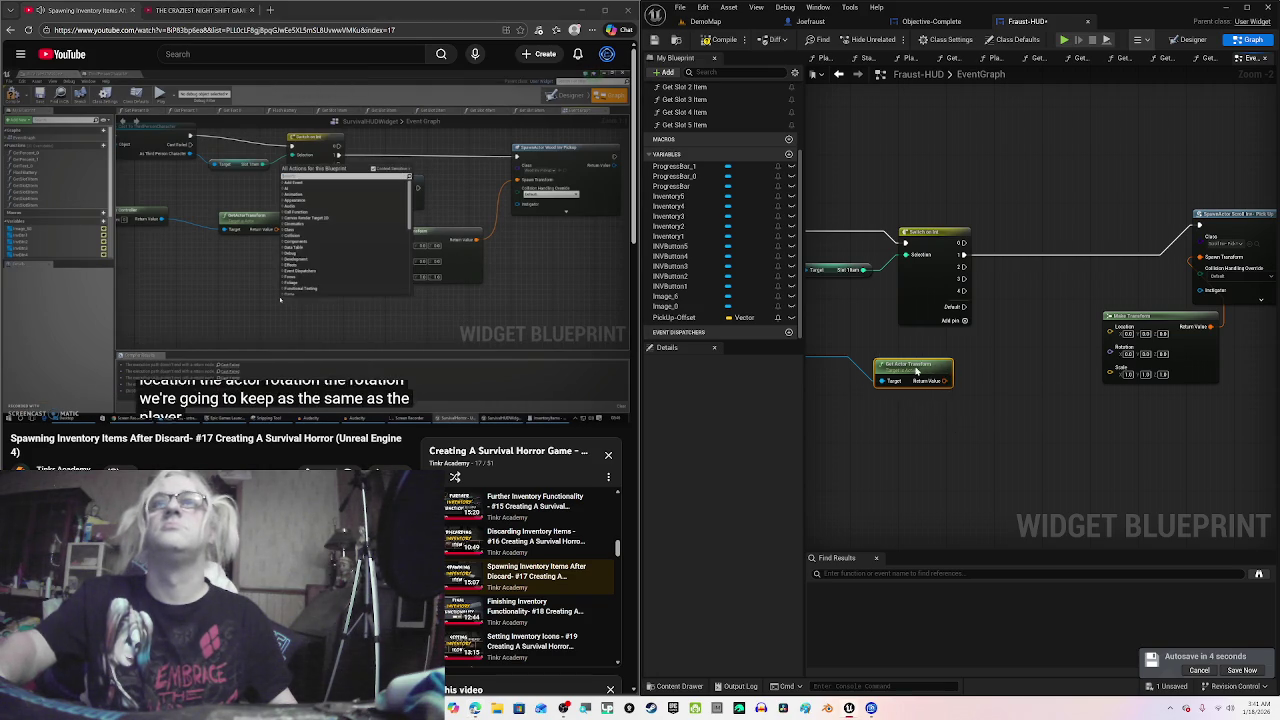
pyautogui.moveTo(953, 389); pyautogui.dragTo(911, 370)
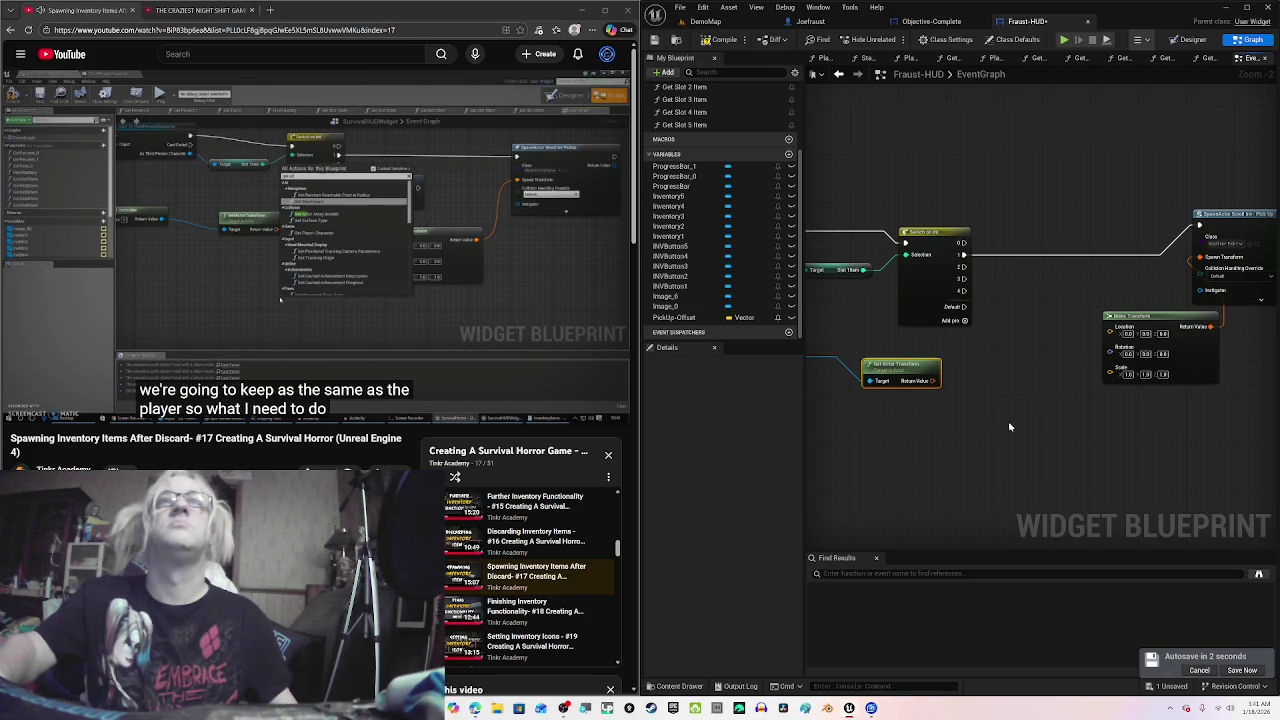
# Step: Place a Get Player Controller node in the Fraust-HUD graph
pyautogui.moveTo(1018, 436); pyautogui.dragTo(993, 435)
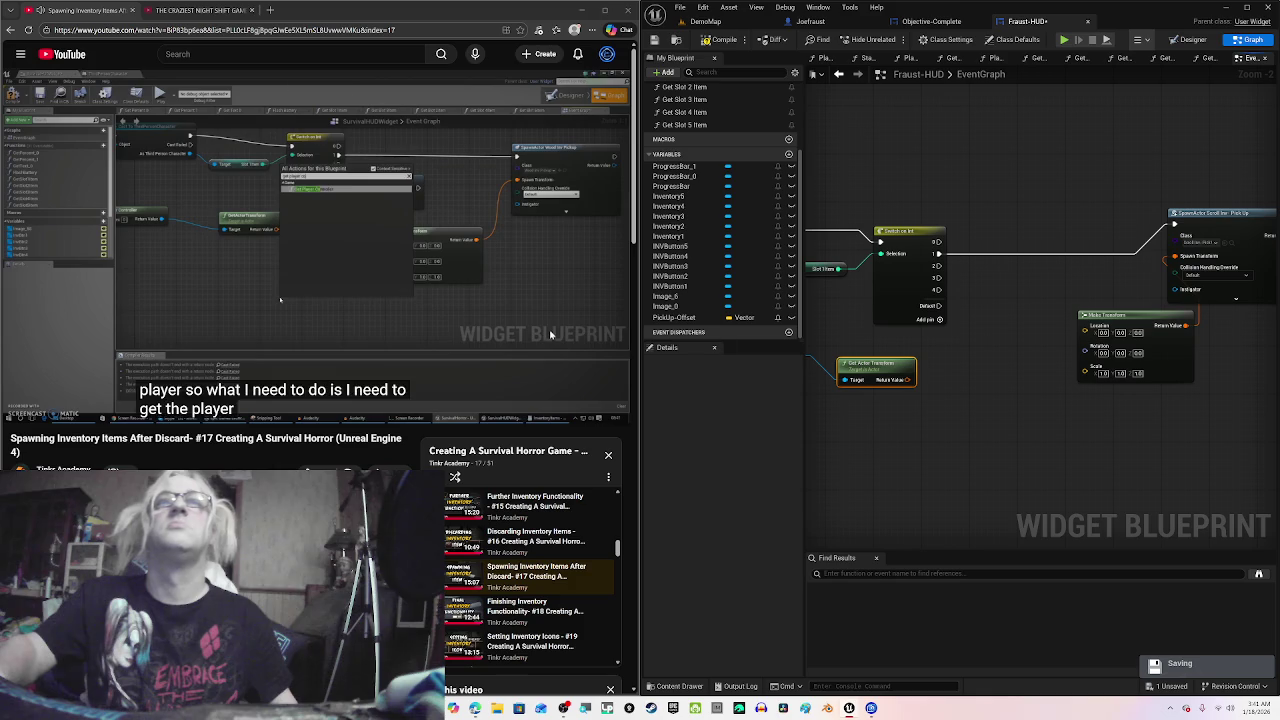
pyautogui.click(478, 312)
pyautogui.rightClick(978, 421)
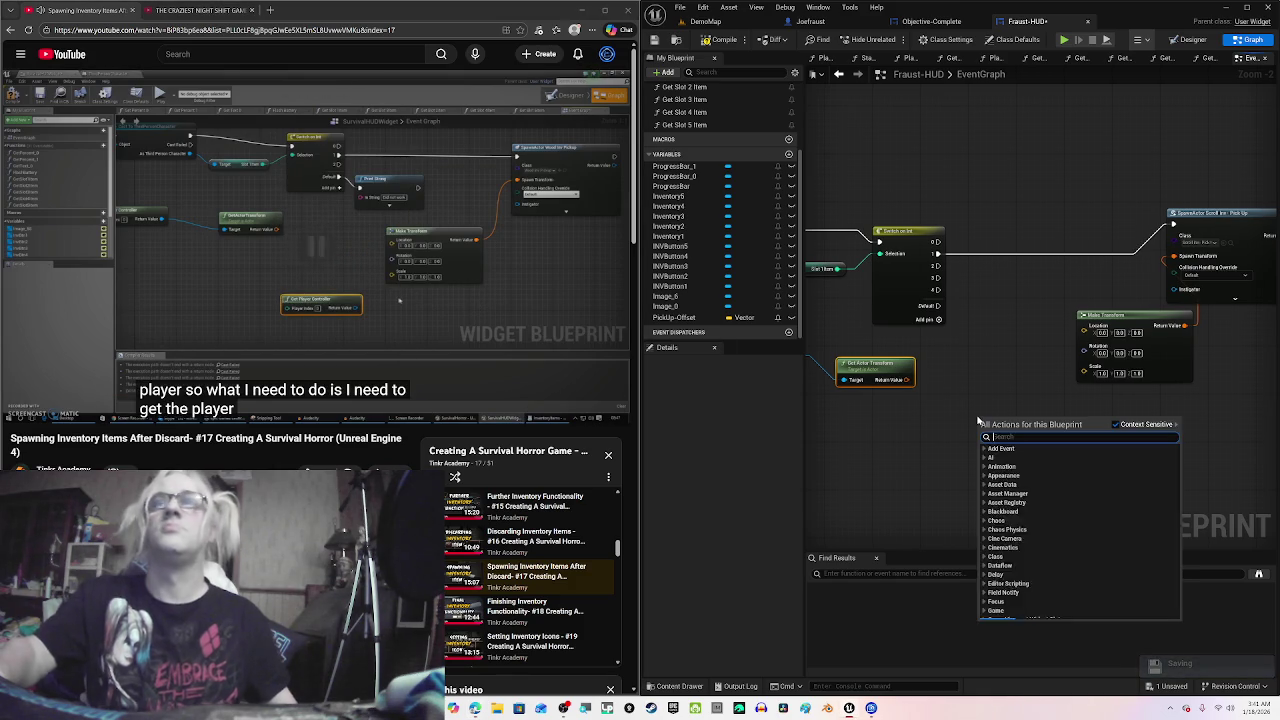
pyautogui.write('get')
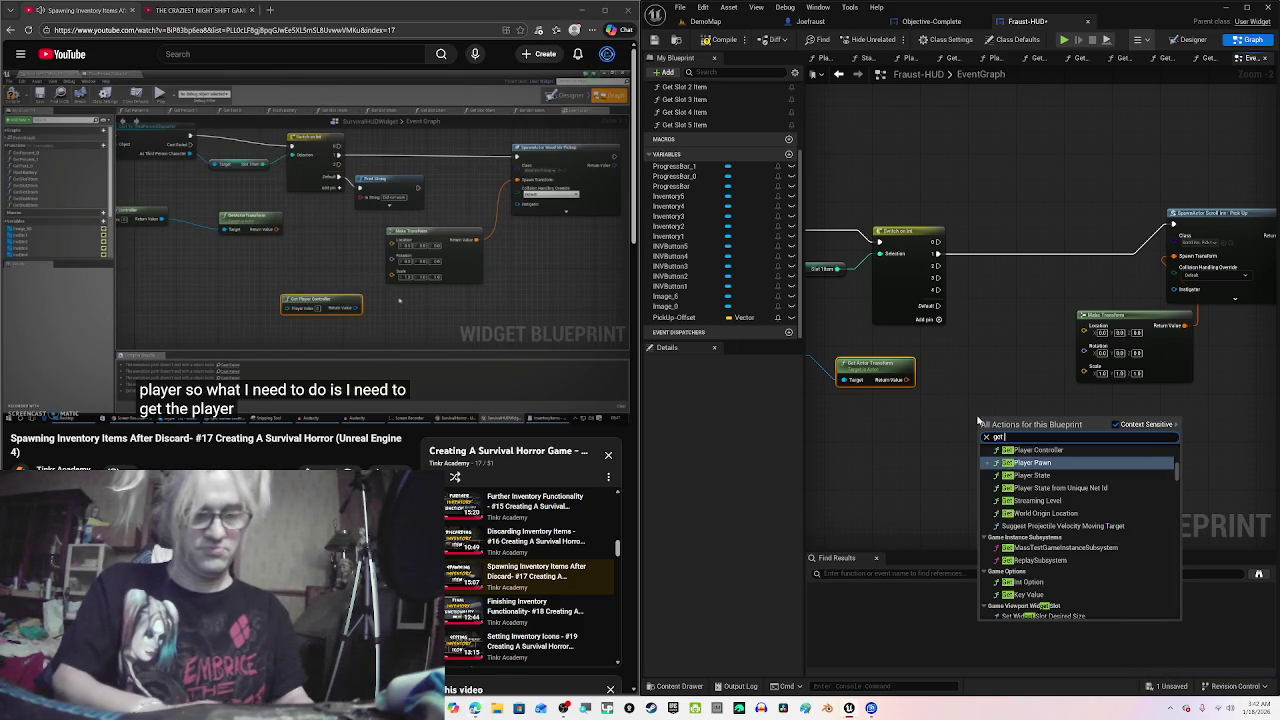
pyautogui.write(' player')
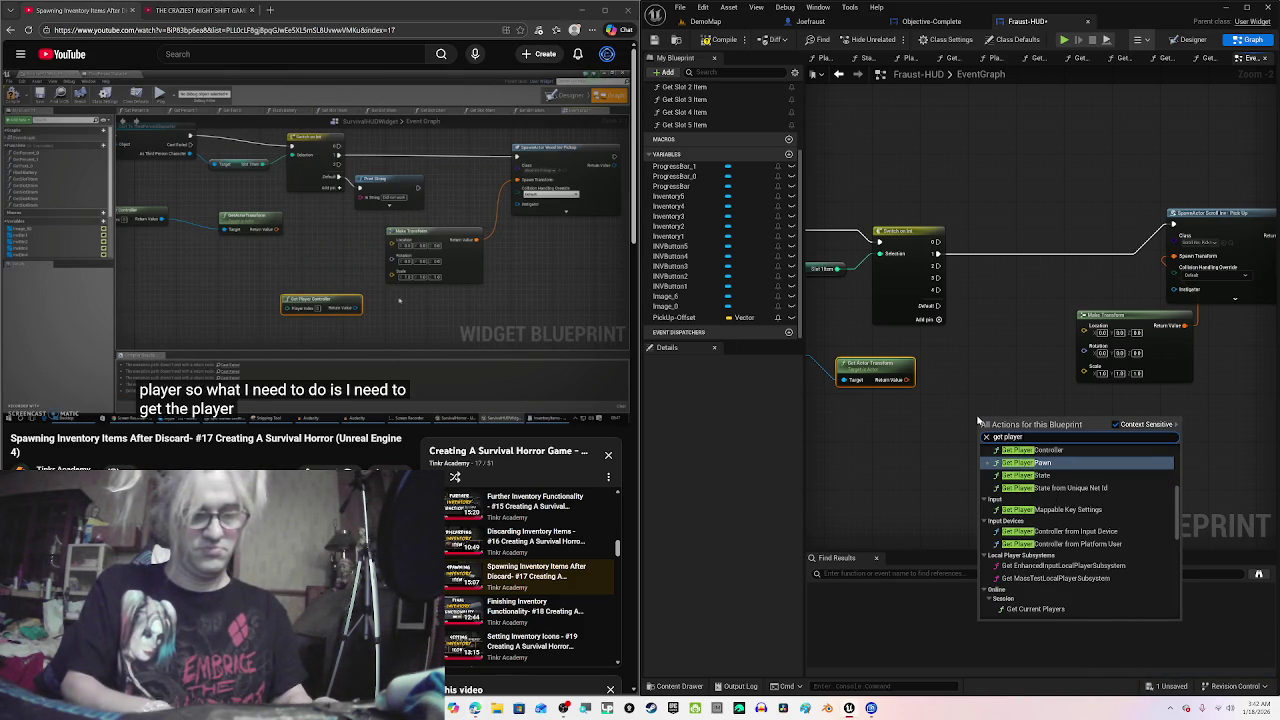
pyautogui.write(' controller')
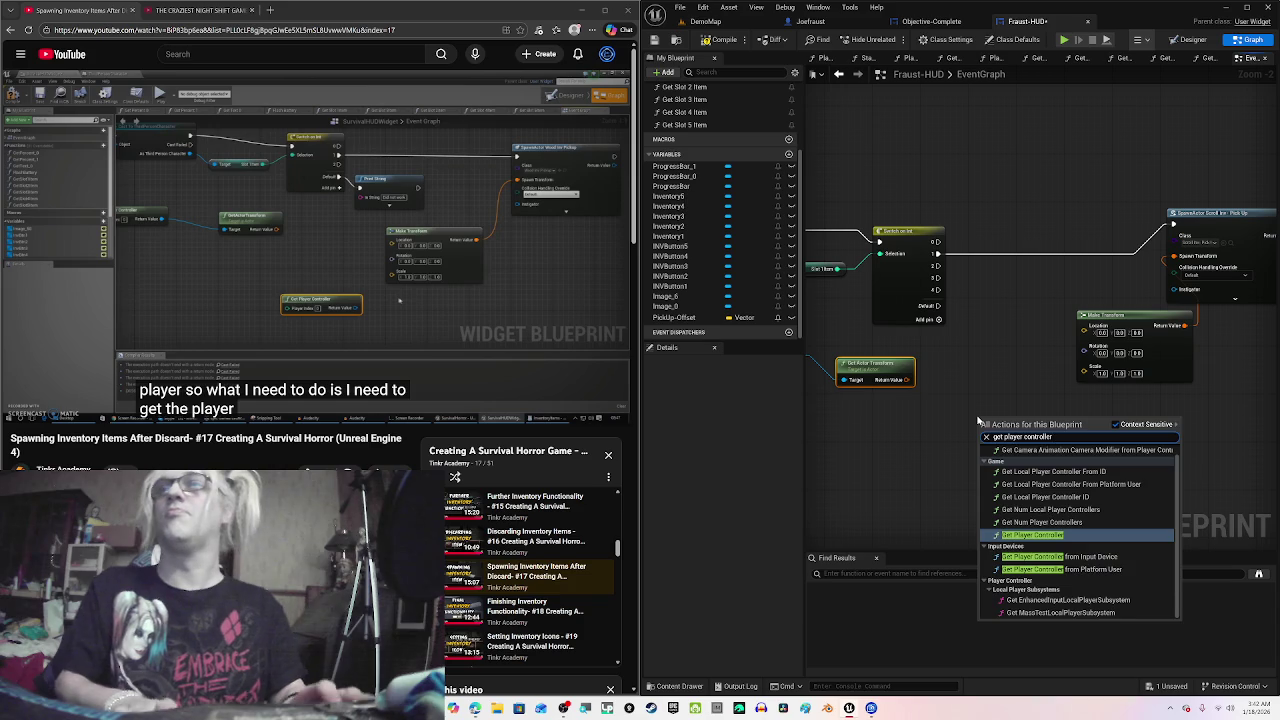
pyautogui.press('Return')
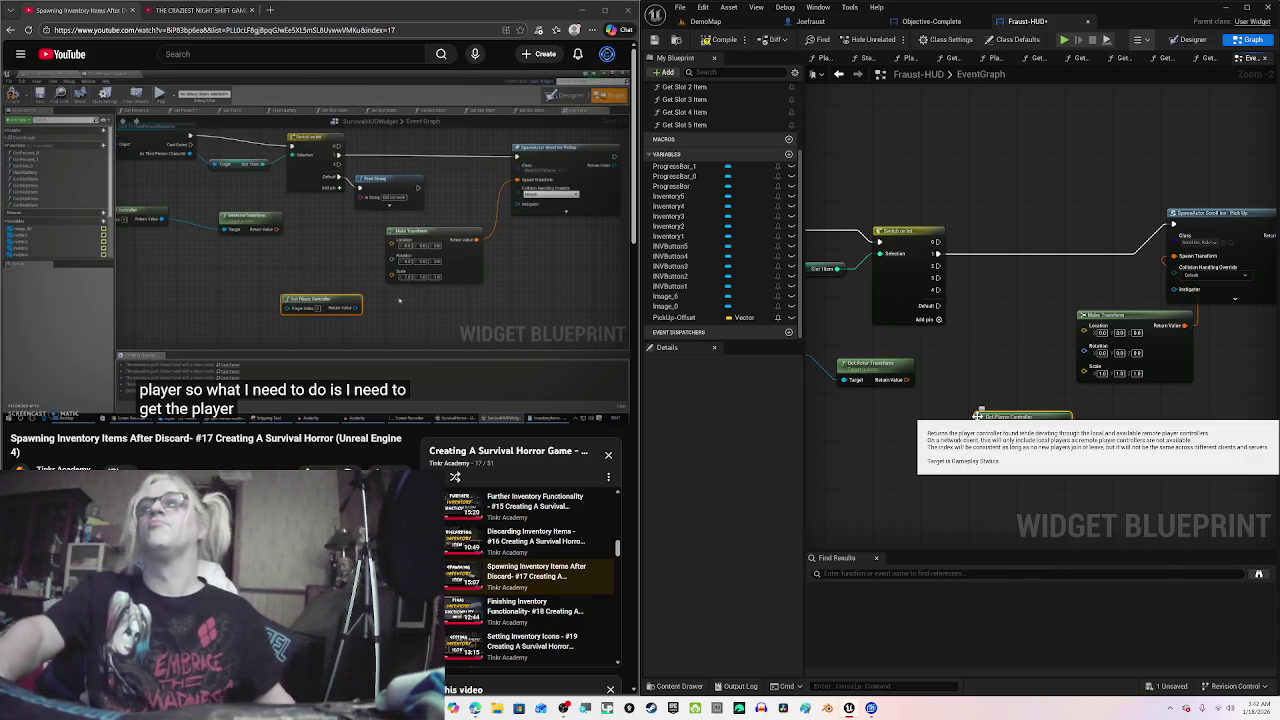
pyautogui.moveTo(981, 428); pyautogui.dragTo(981, 441)
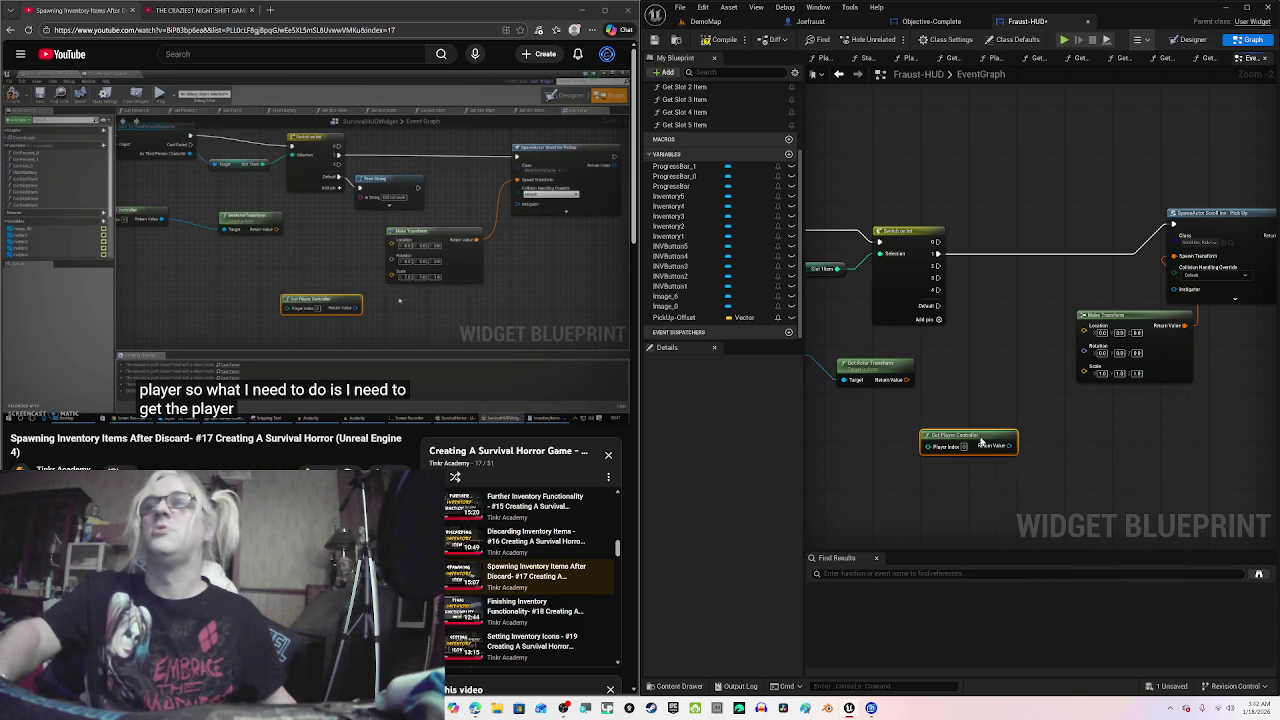
pyautogui.click(455, 328)
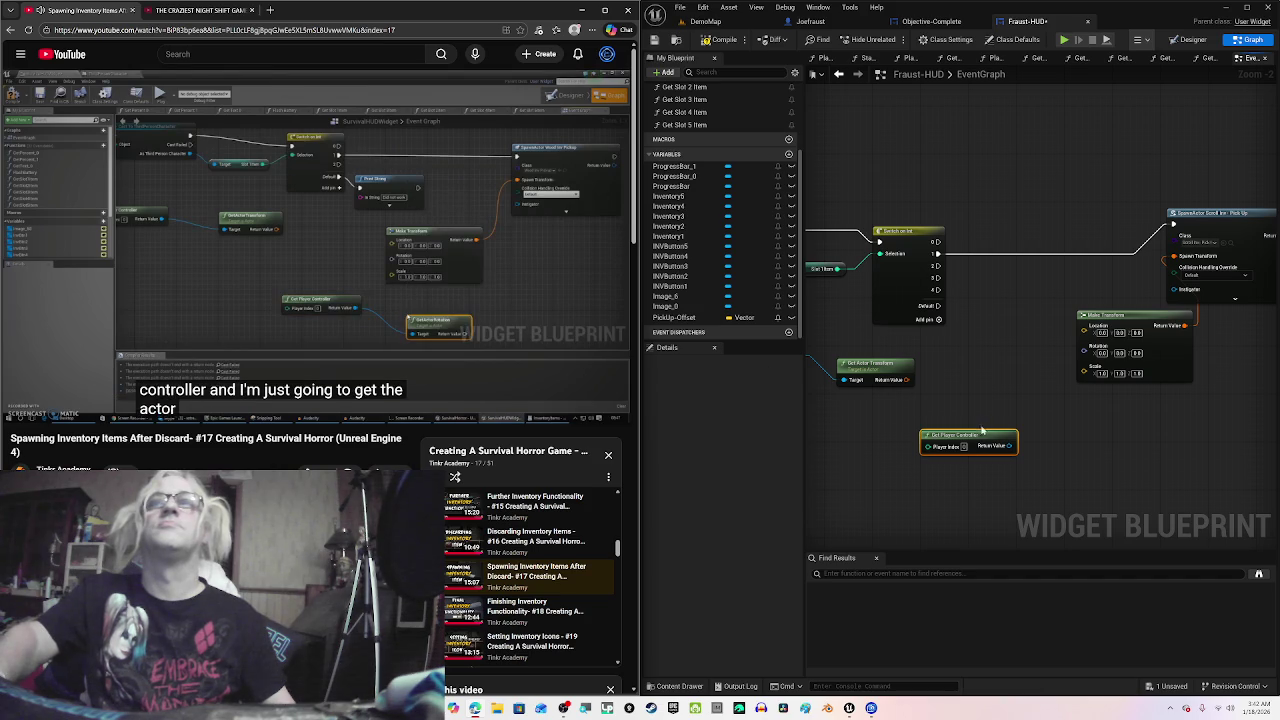
pyautogui.moveTo(981, 435)
pyautogui.mouseDown()
pyautogui.moveTo(868, 424)
pyautogui.moveTo(960, 457)
pyautogui.mouseUp()
# Step: Add a Get Actor Rotation node fed by the controller's Return Value
pyautogui.click(502, 240)
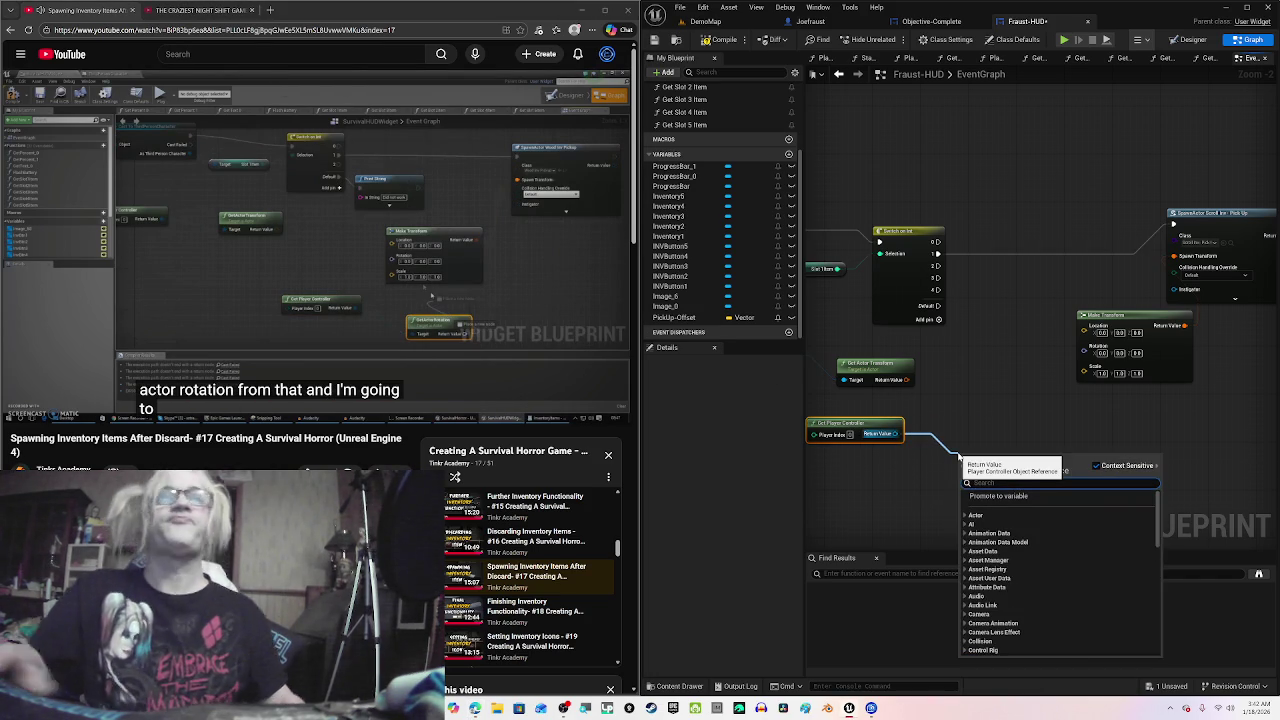
pyautogui.write('get actor')
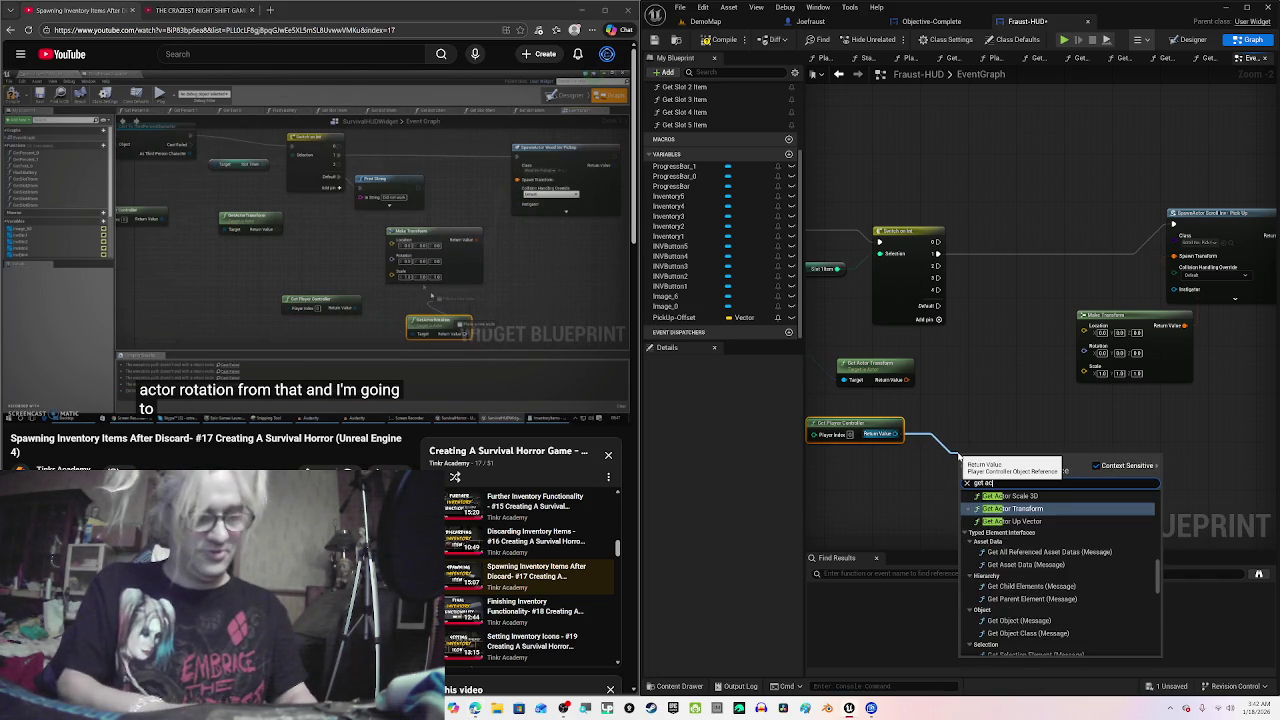
pyautogui.write(' rotatio')
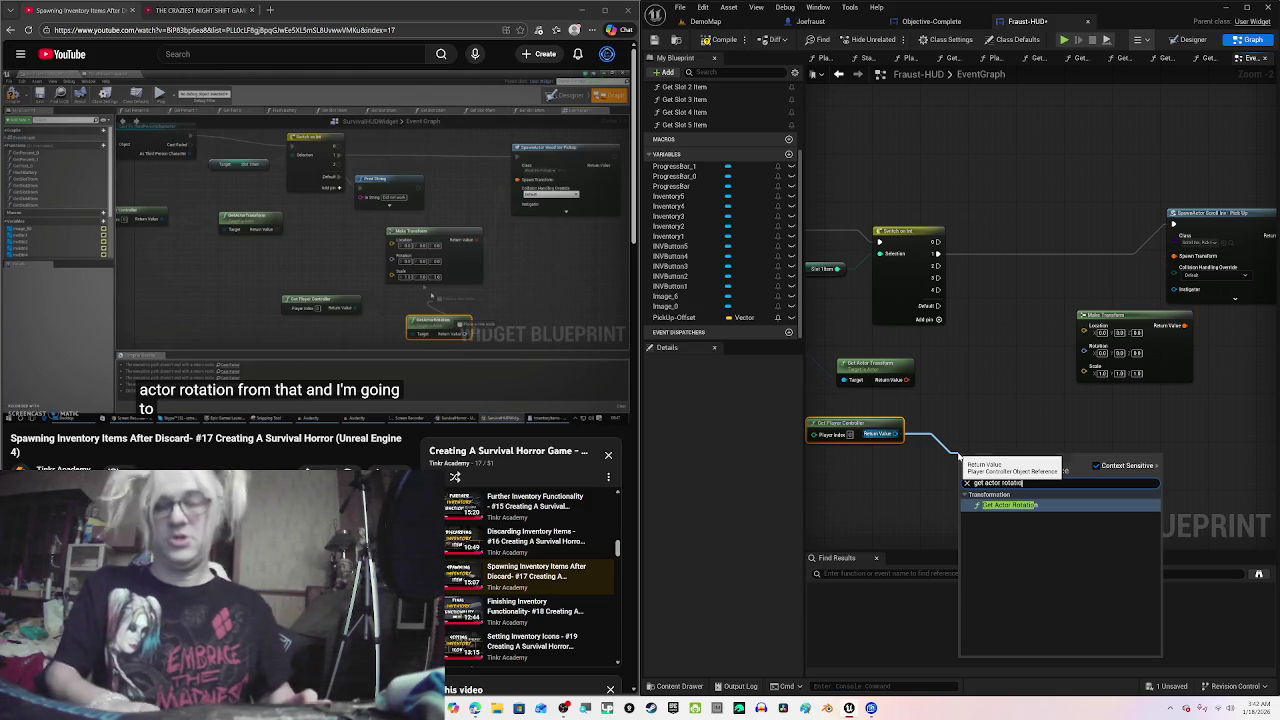
pyautogui.press('Return')
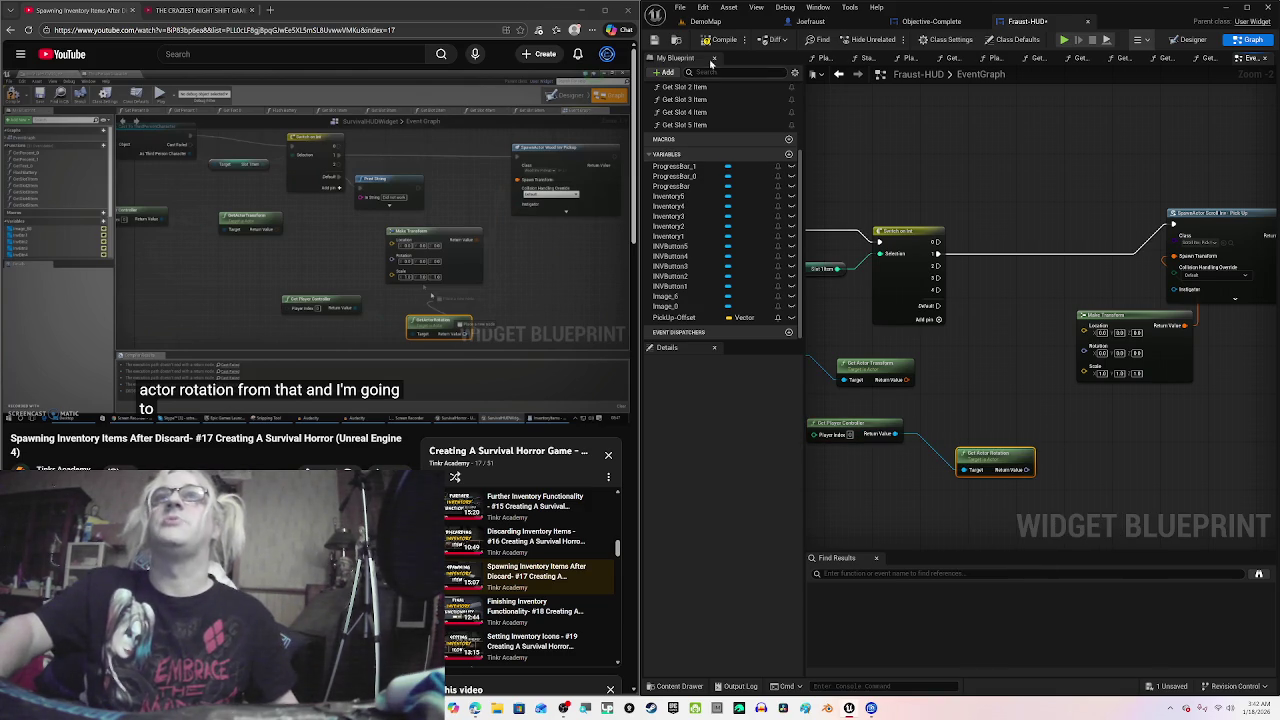
pyautogui.click(705, 21)
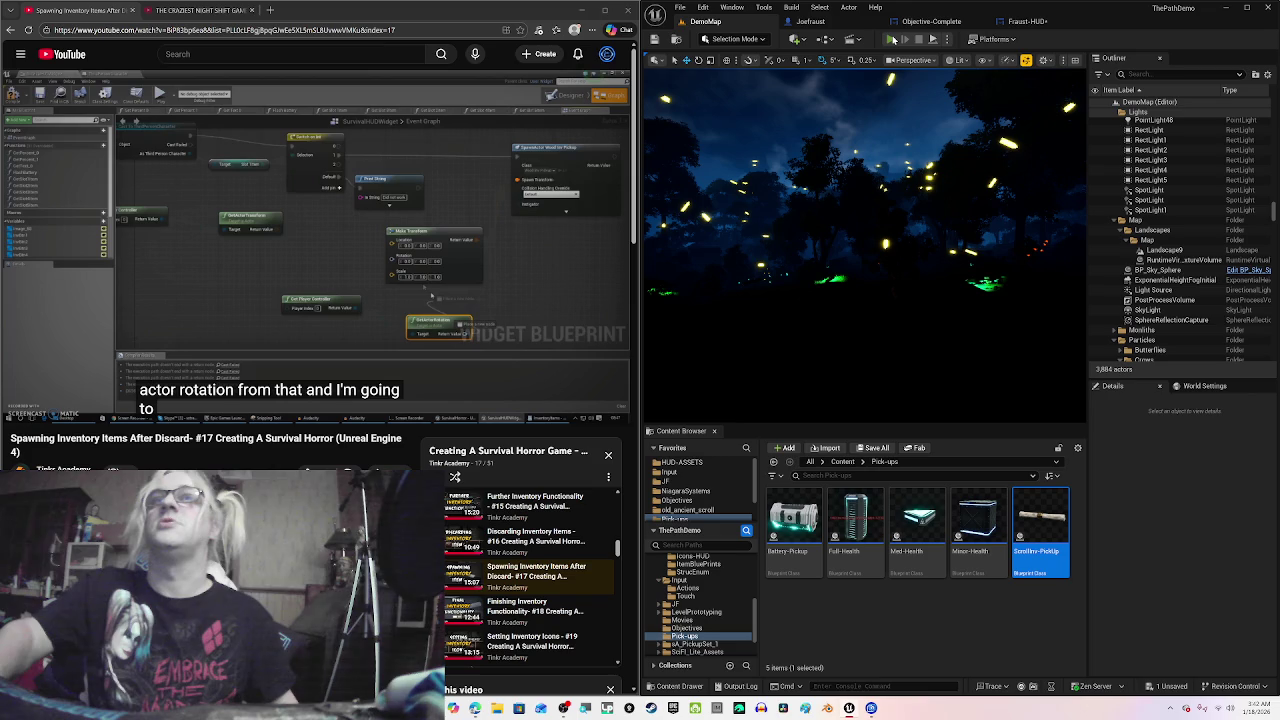
pyautogui.click(892, 39)
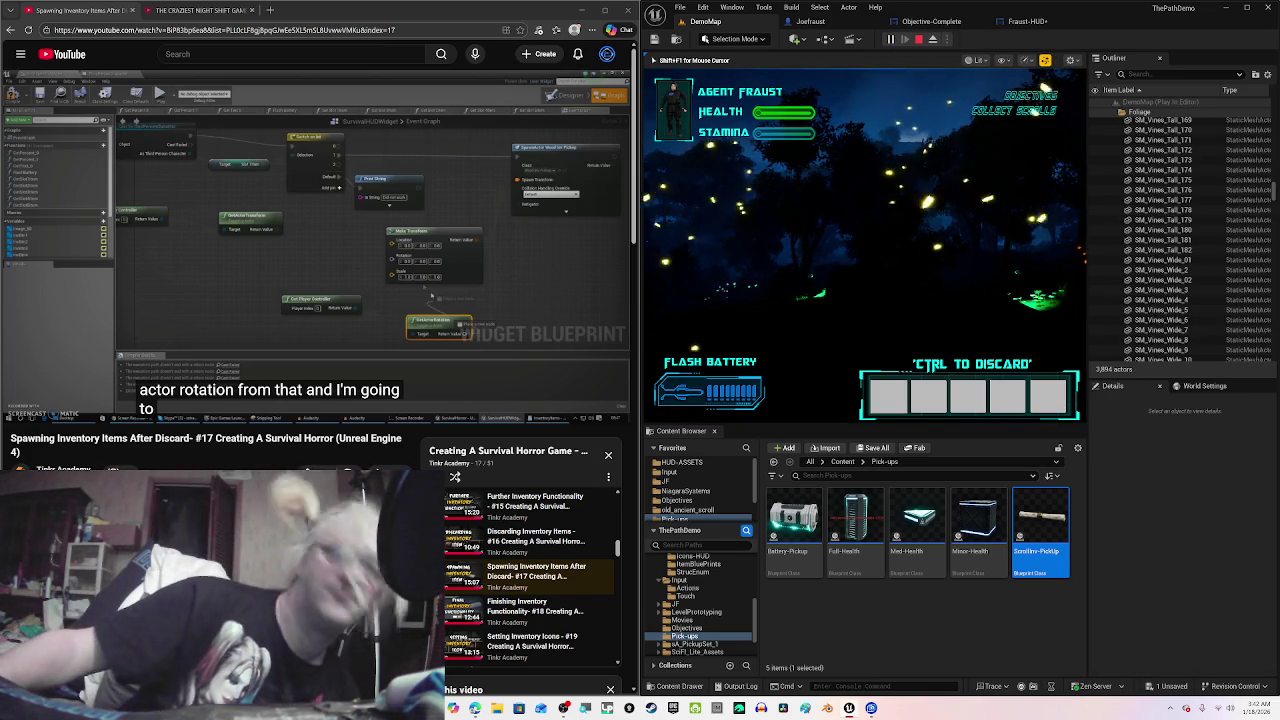
pyautogui.click(844, 271)
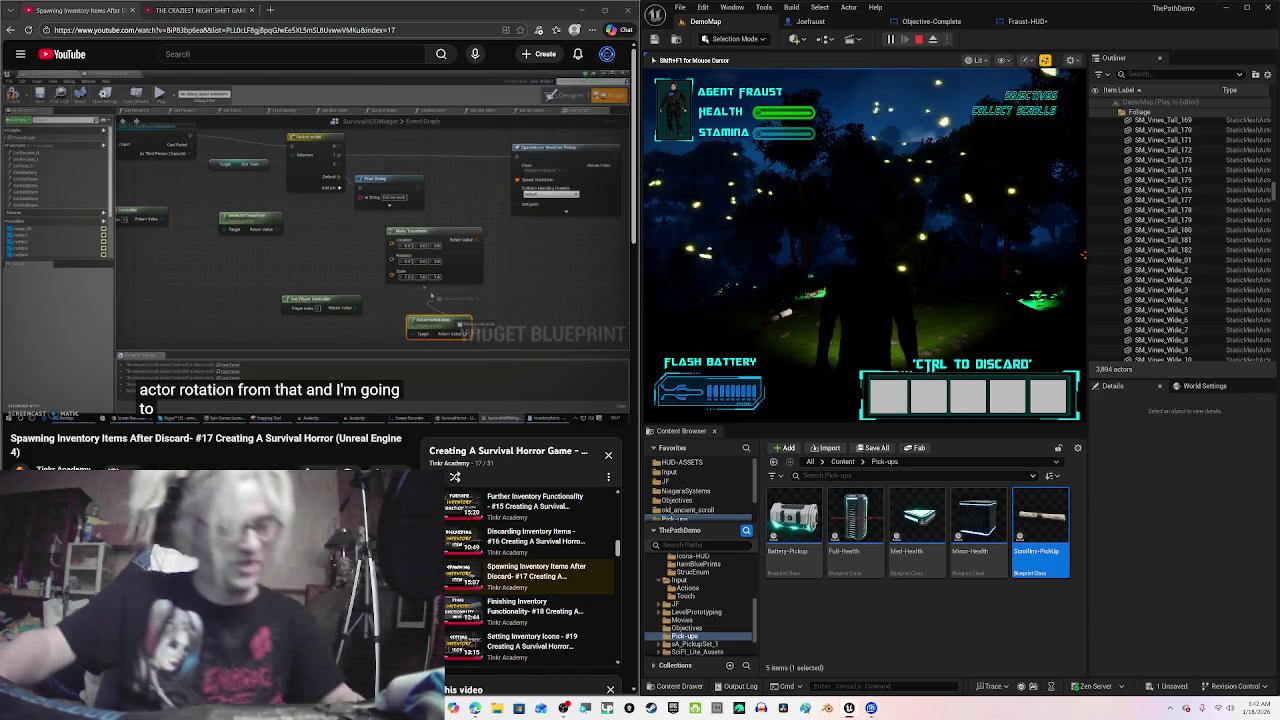
pyautogui.press('Escape')
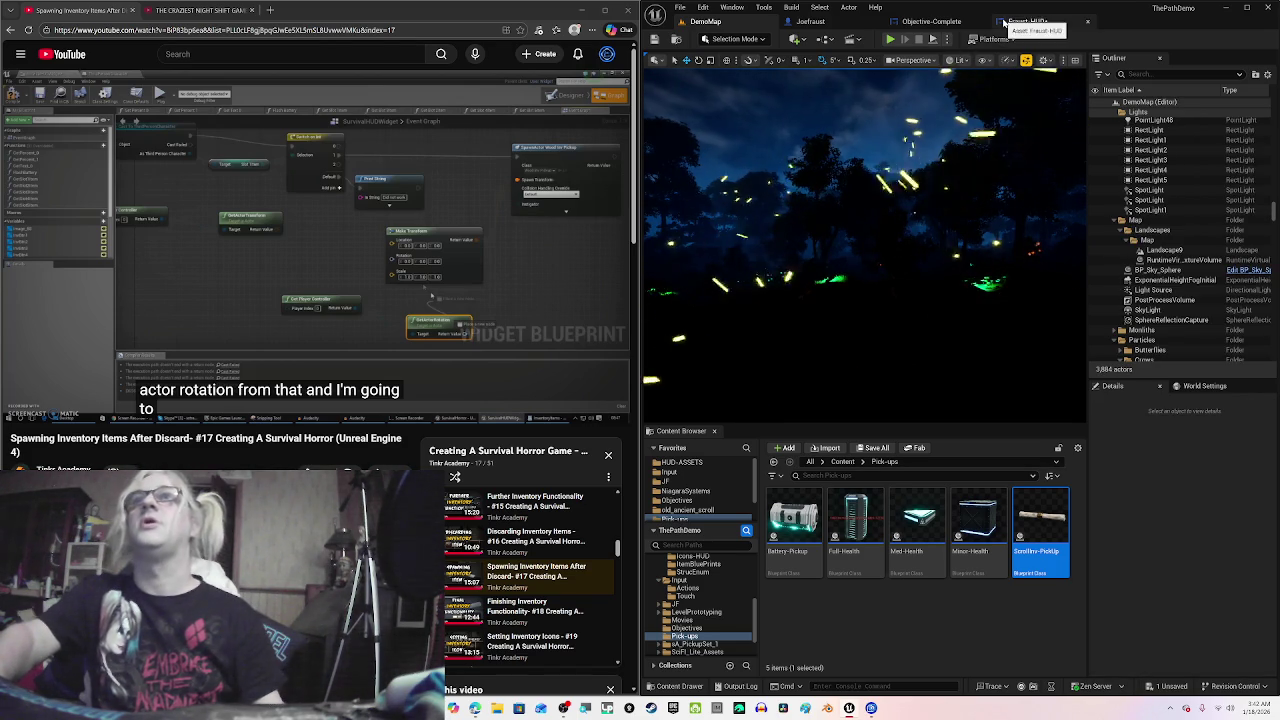
pyautogui.click(1025, 21)
# Step: Wire Get Actor Rotation into Make Transform's Rotation pin and move Get Actor Transform up-left
pyautogui.moveTo(989, 394); pyautogui.dragTo(952, 350)
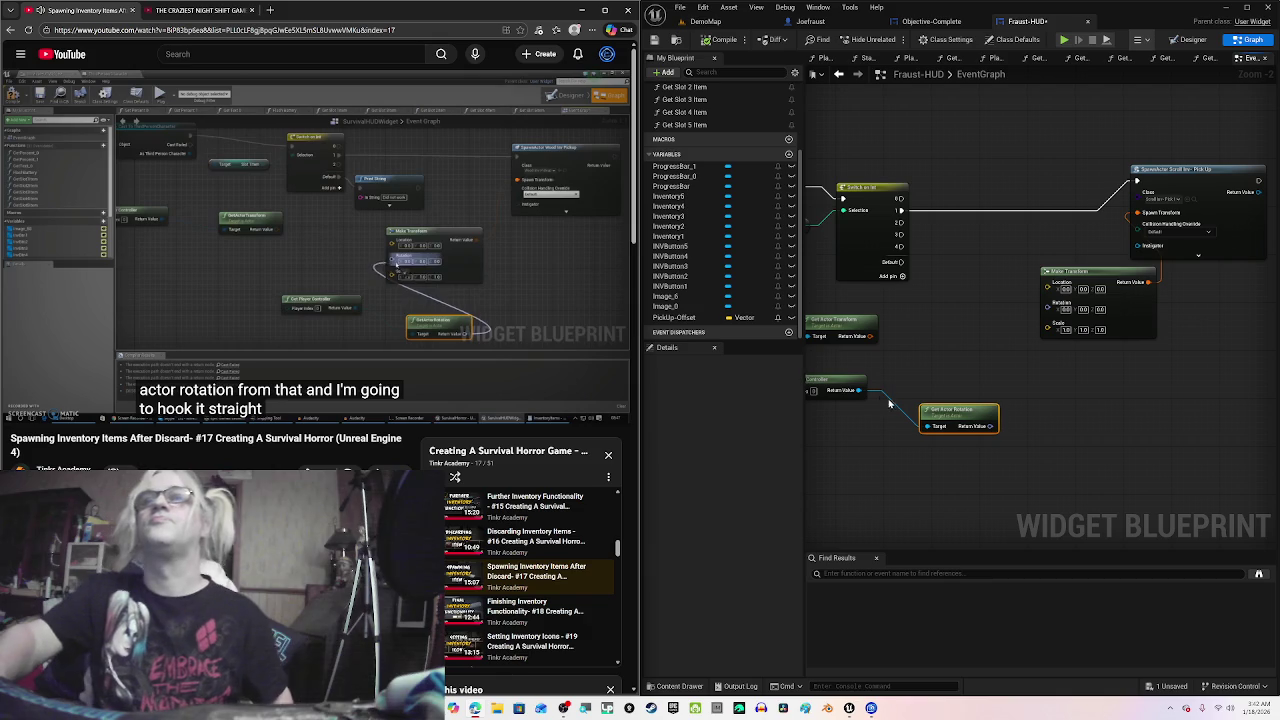
pyautogui.press('XF86AudioPlay')
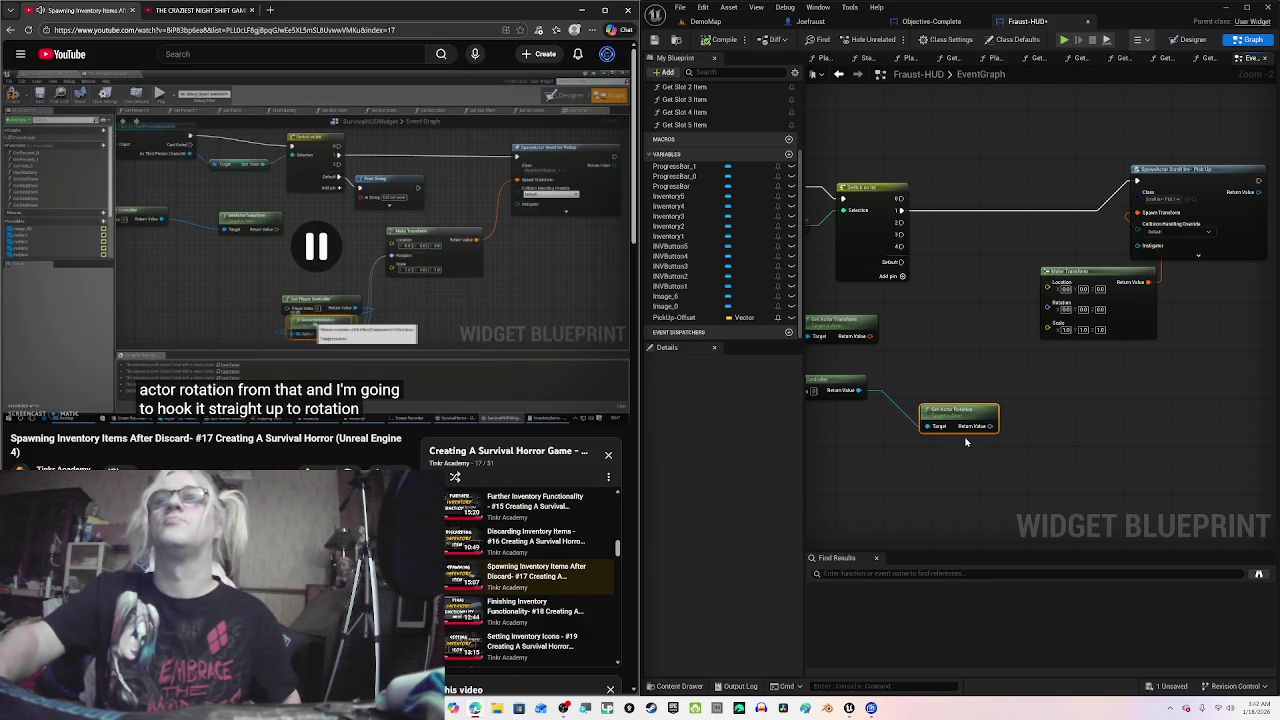
pyautogui.moveTo(975, 432)
pyautogui.mouseDown()
pyautogui.moveTo(987, 398)
pyautogui.moveTo(953, 400)
pyautogui.moveTo(1047, 302)
pyautogui.mouseUp()
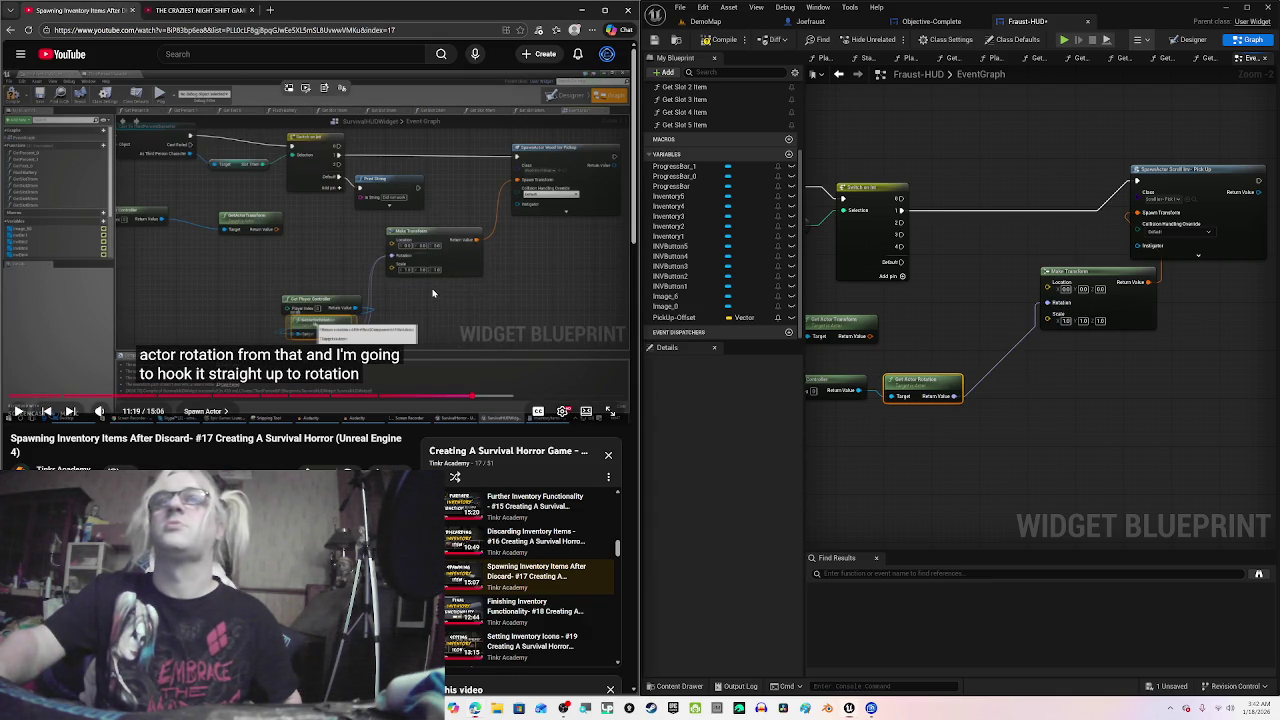
pyautogui.click(436, 290)
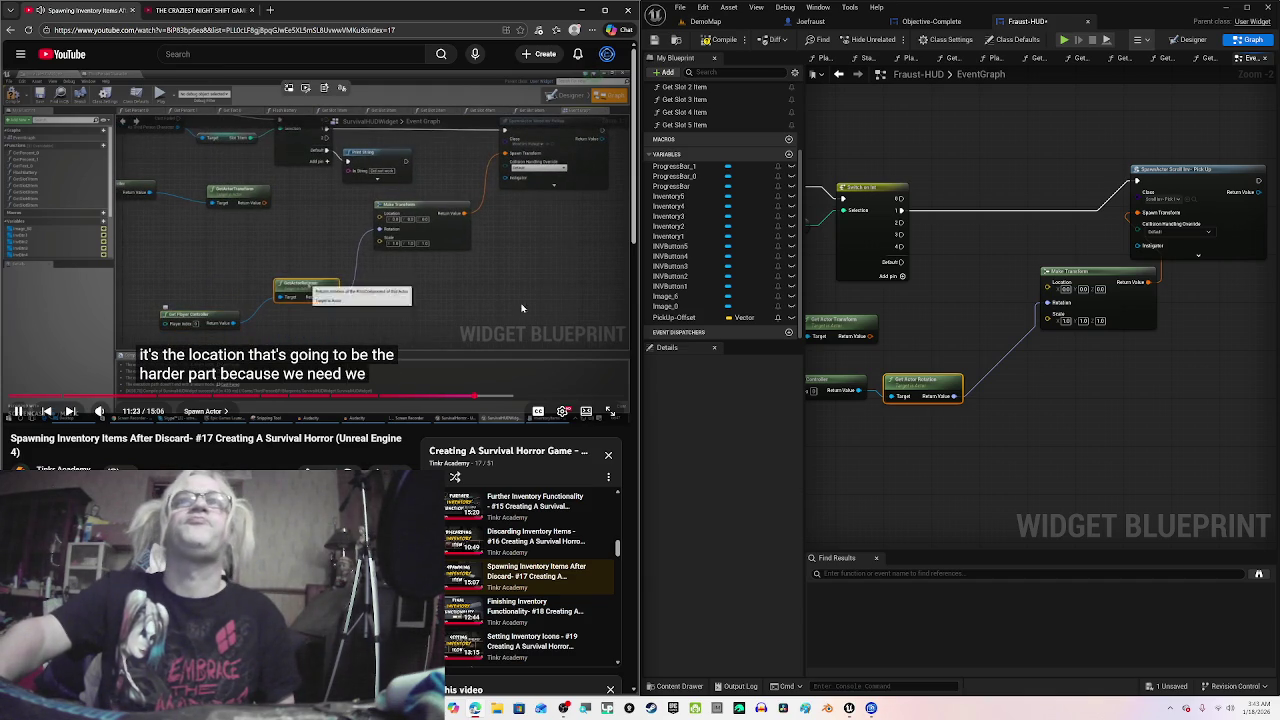
pyautogui.moveTo(931, 442); pyautogui.dragTo(979, 441)
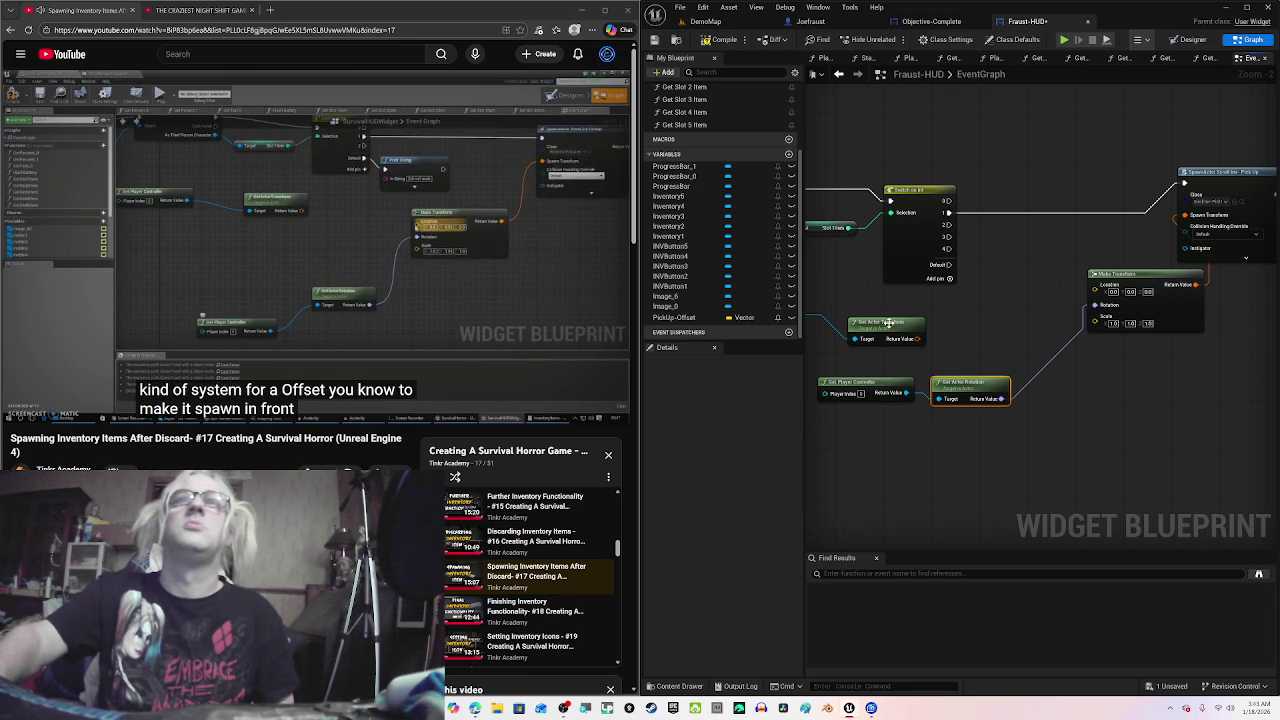
pyautogui.moveTo(888, 323); pyautogui.dragTo(871, 311)
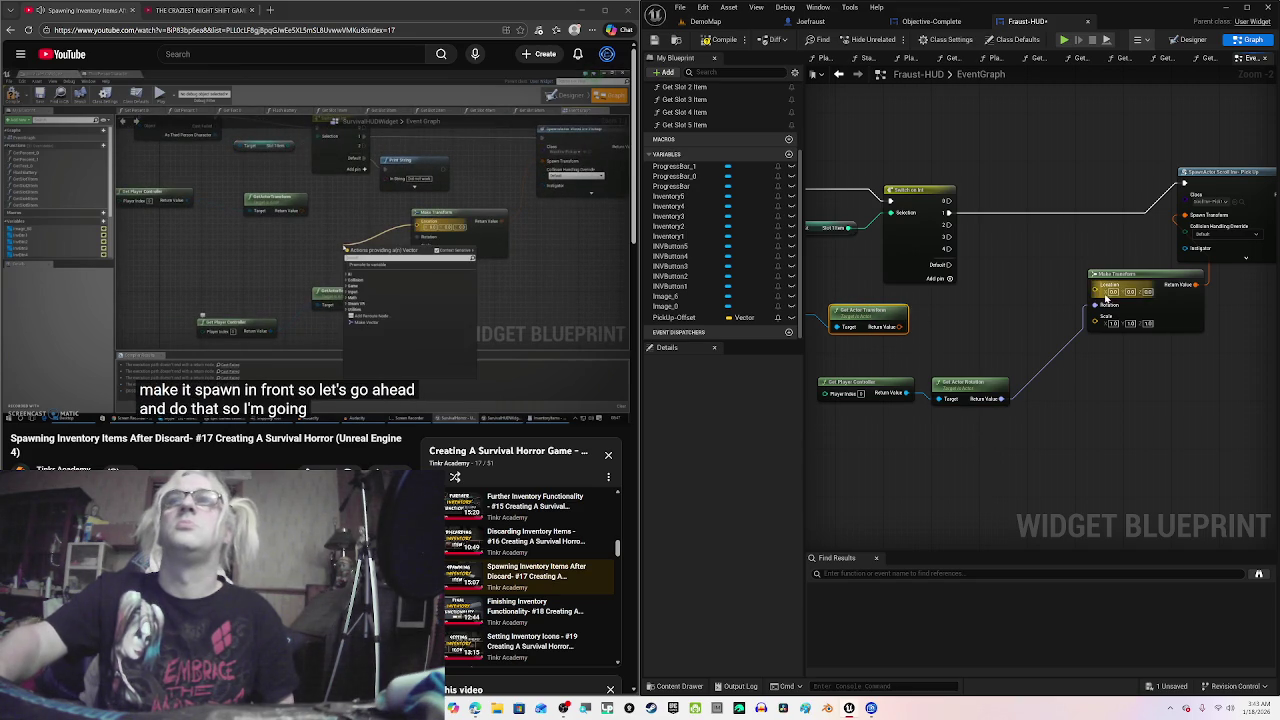
# Step: Try searching 'vector +' and 'incr' from the Location pin, closing without adding a node
pyautogui.moveTo(1096, 291); pyautogui.dragTo(1015, 320)
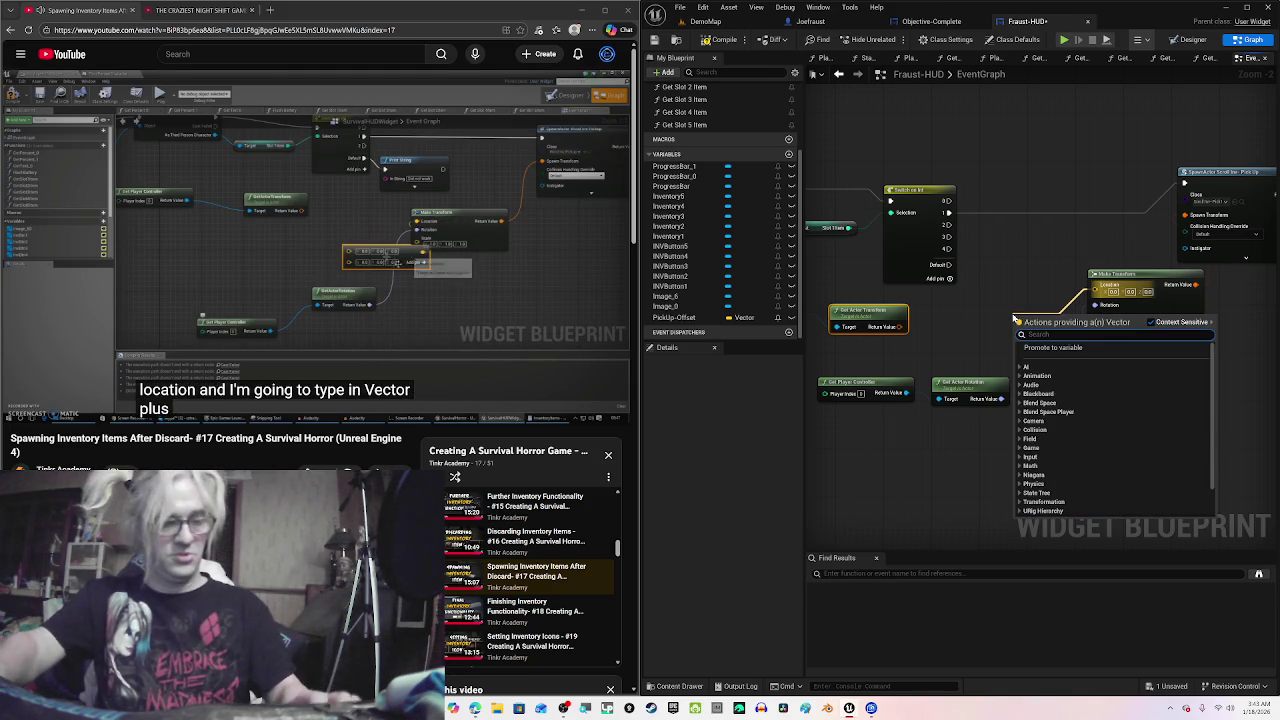
pyautogui.write('vecto')
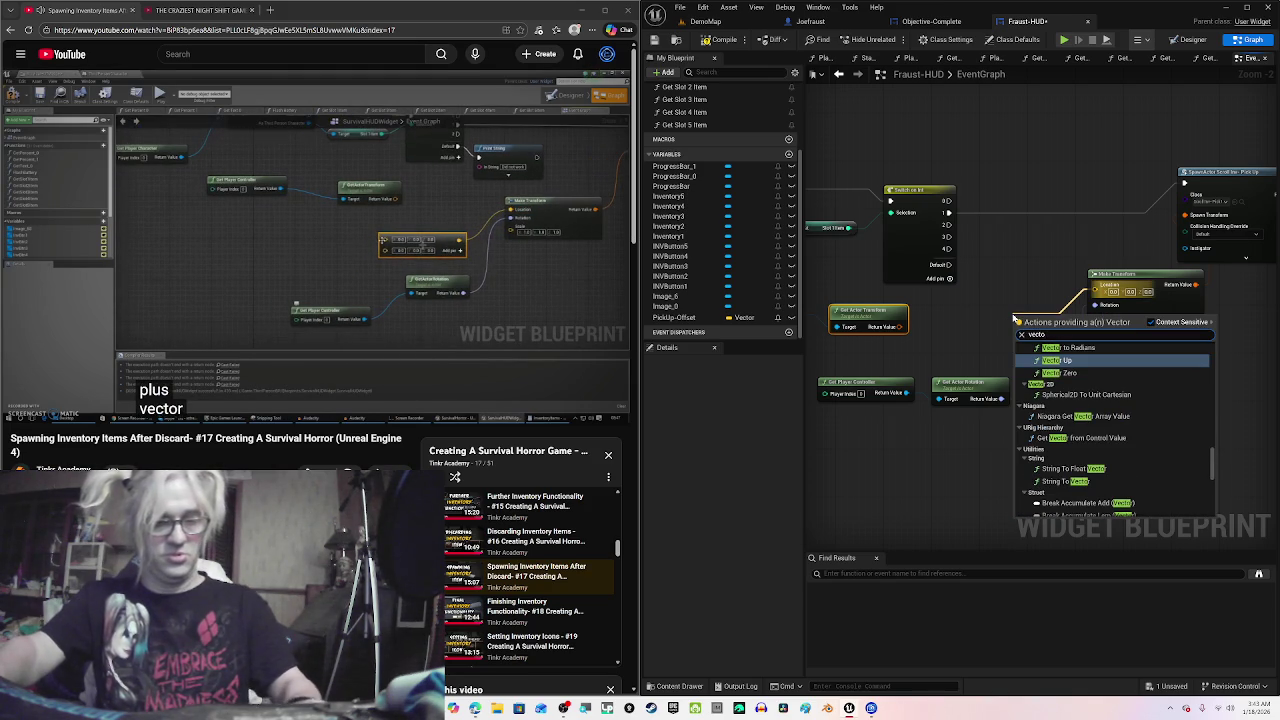
pyautogui.write('r +')
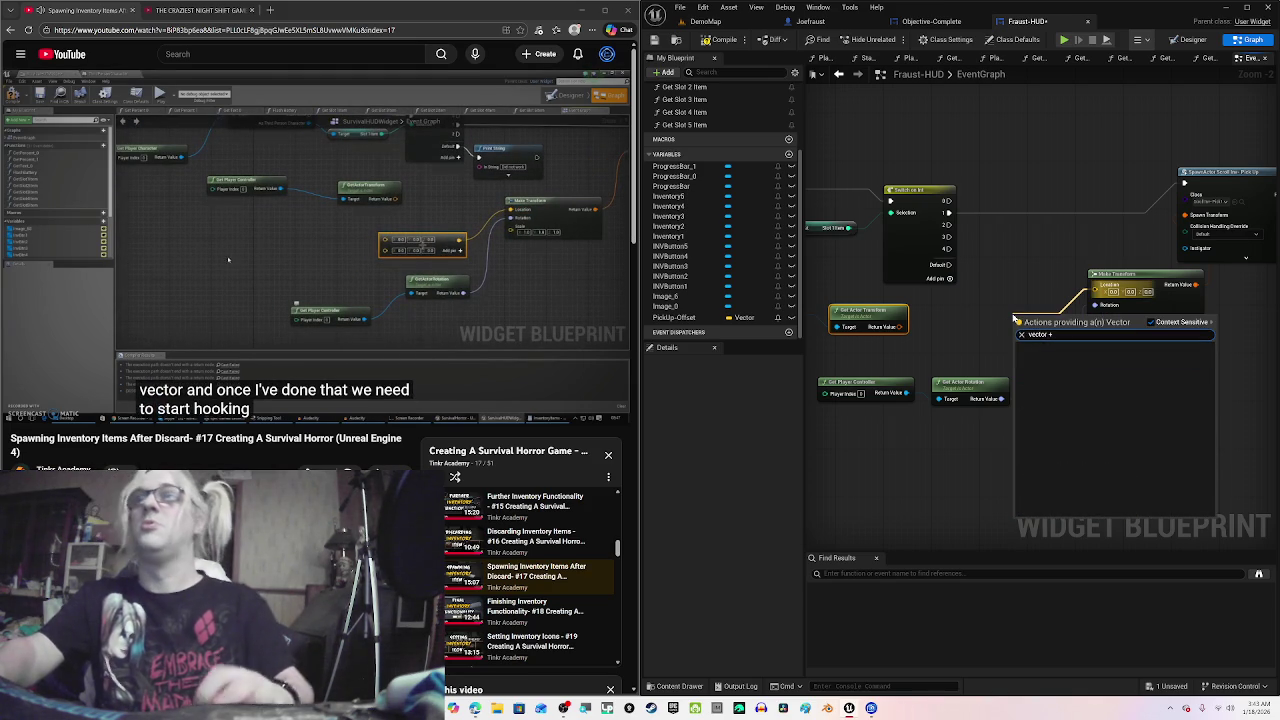
pyautogui.press('BackSpace')
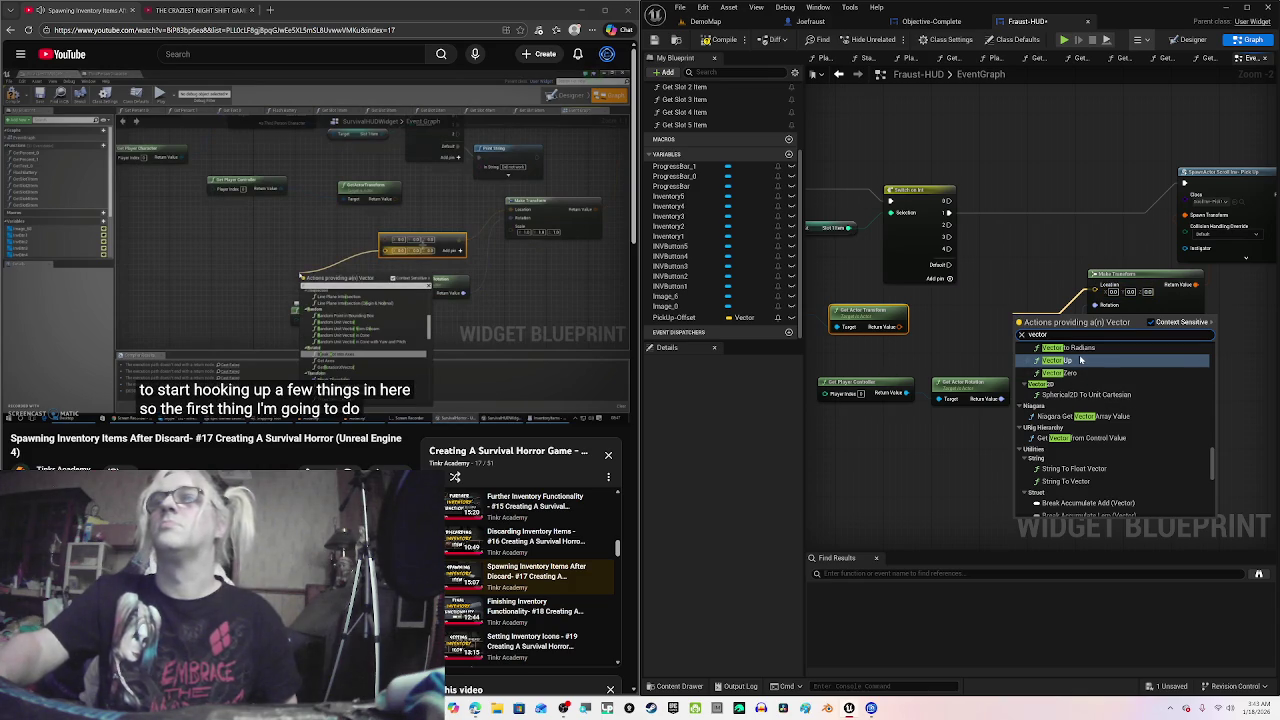
pyautogui.write(' in')
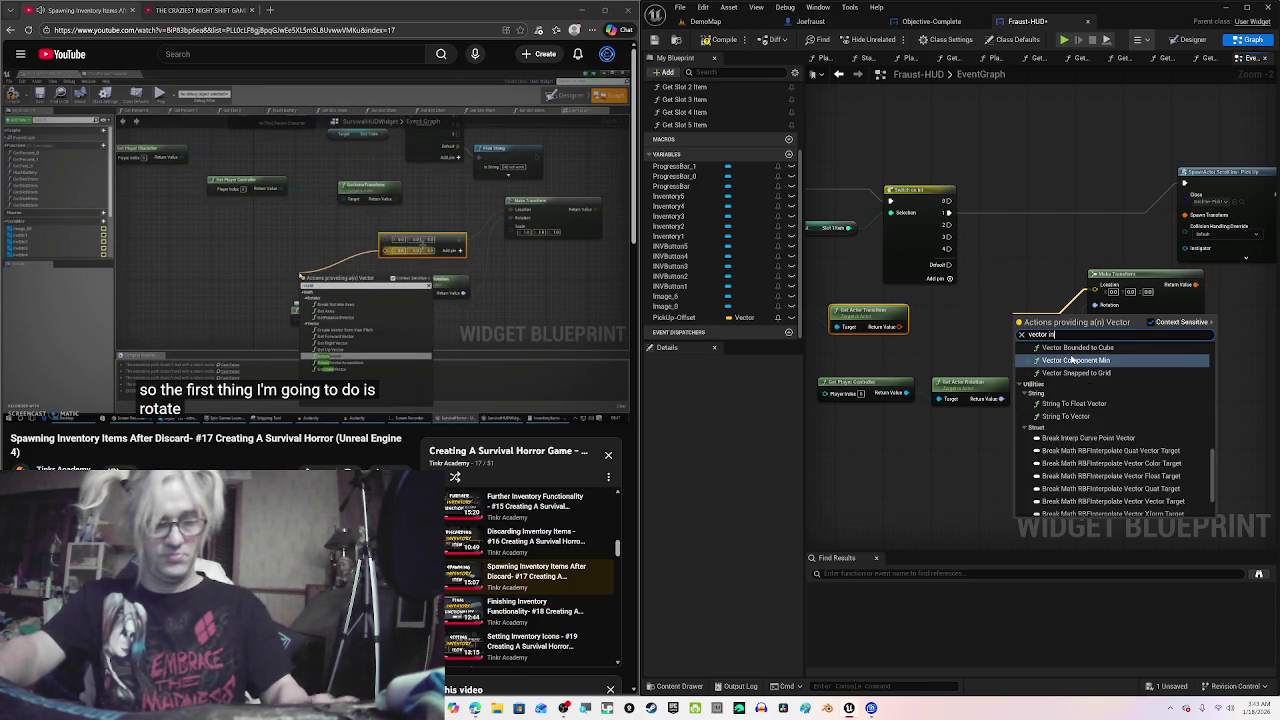
pyautogui.write('cr')
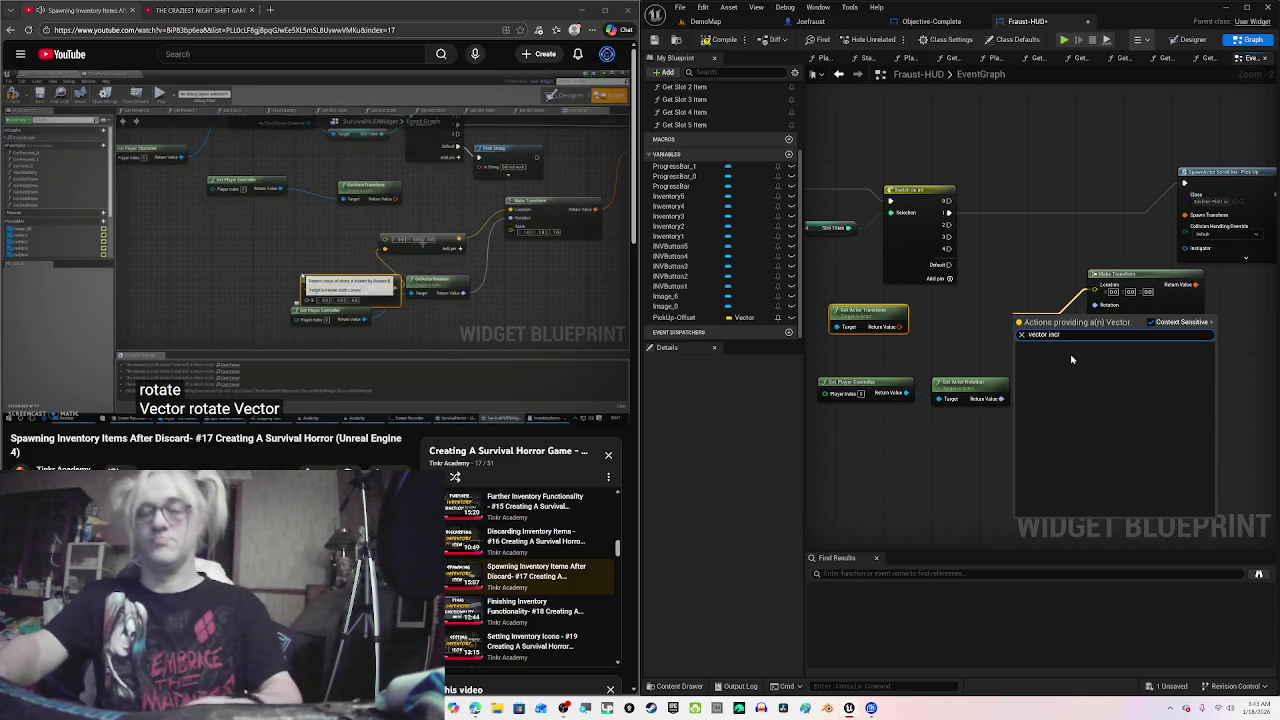
pyautogui.press('BackSpace')
pyautogui.press('BackSpace')
pyautogui.press('BackSpace')
pyautogui.click(310, 250)
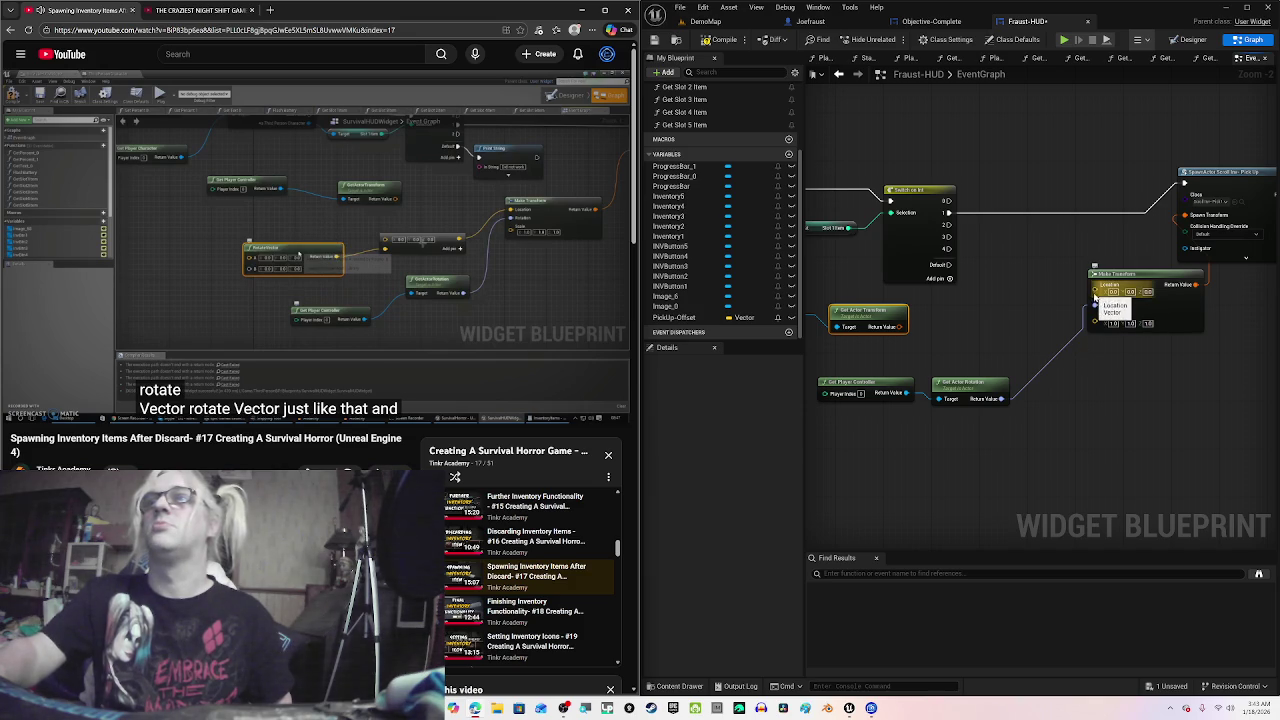
# Step: Browse the 'vector' node list from the Location pin again, then dismiss it
pyautogui.moveTo(1095, 298); pyautogui.dragTo(1004, 323)
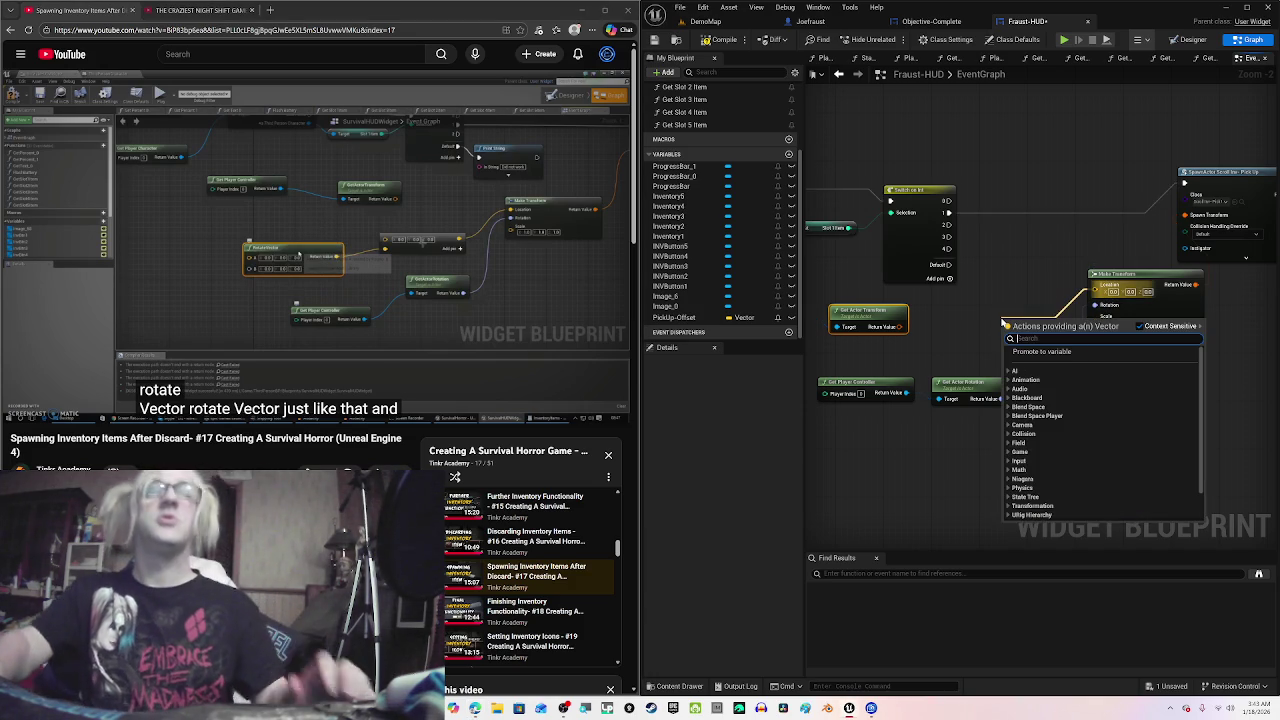
pyautogui.write('vector')
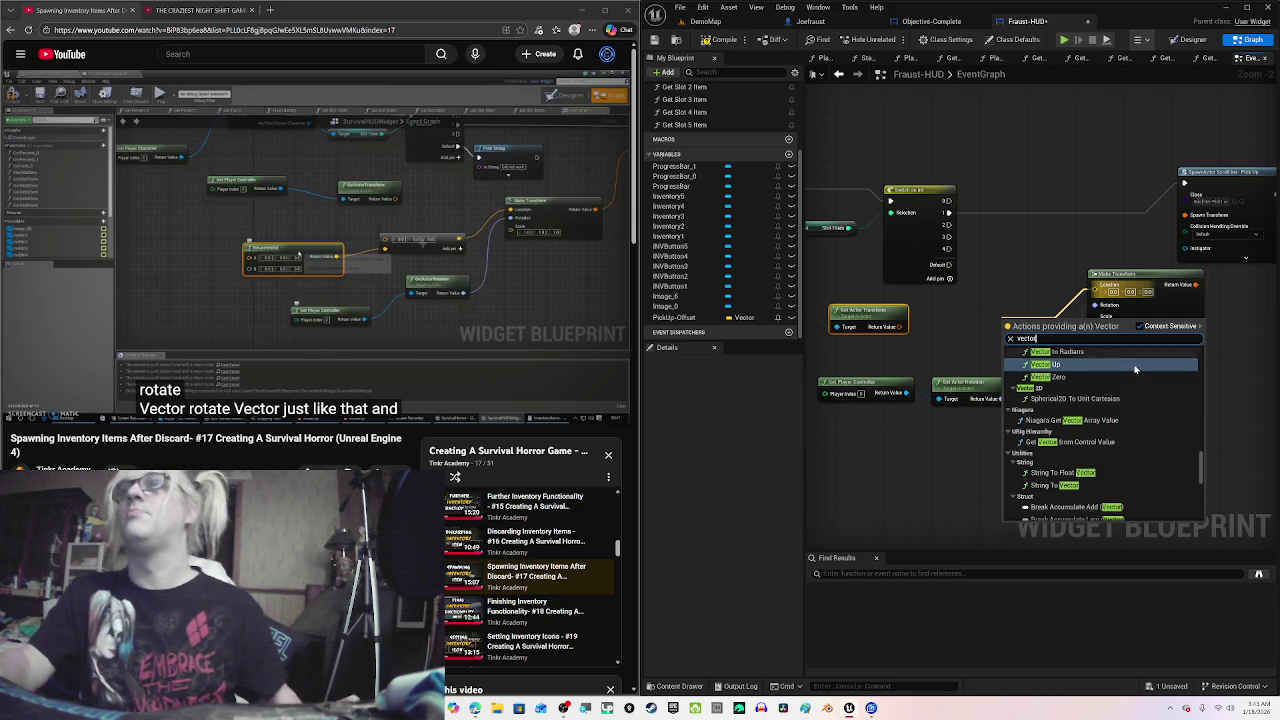
pyautogui.scroll(3, 1138, 402)
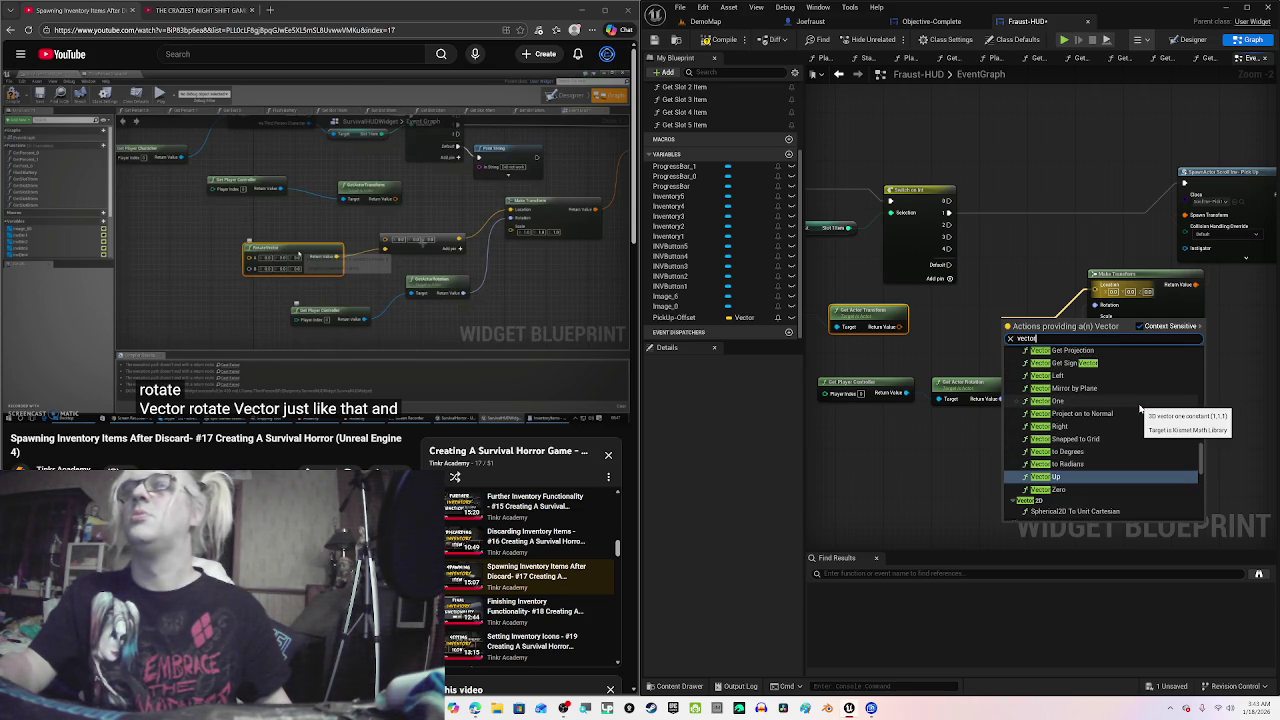
pyautogui.scroll(5, 1139, 408)
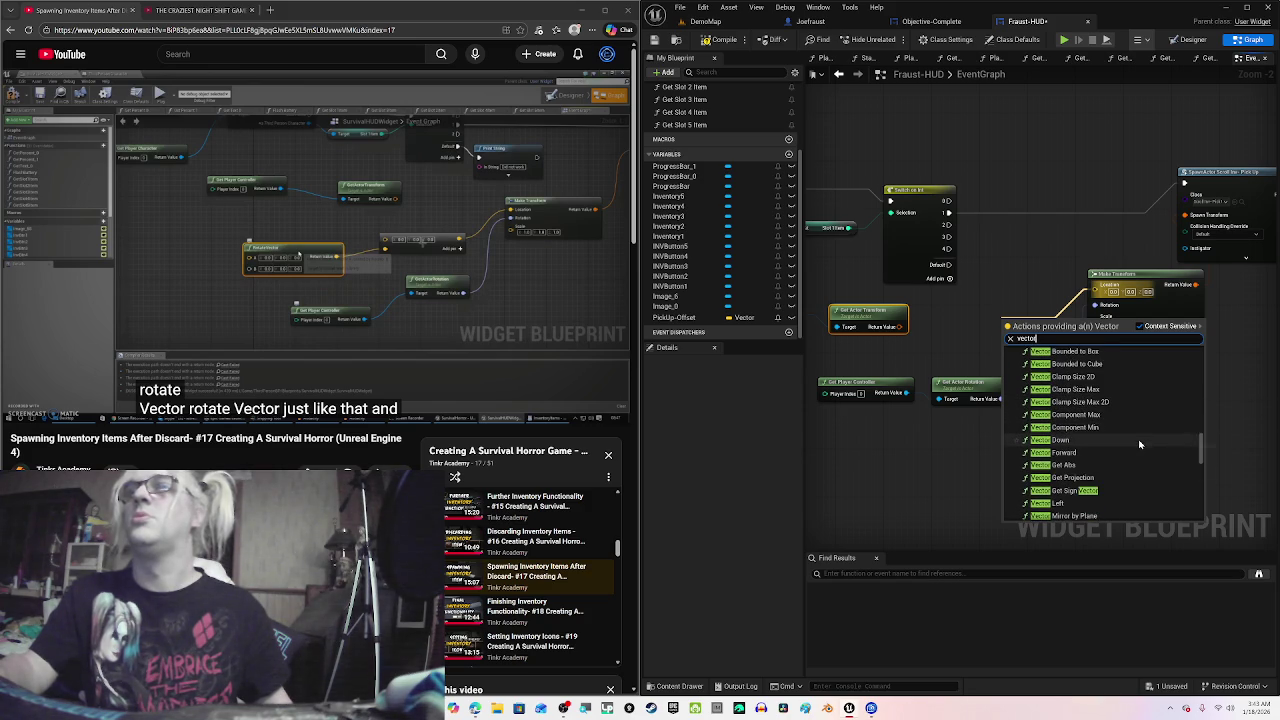
pyautogui.scroll(-1, 1139, 440)
pyautogui.scroll(3, 1139, 443)
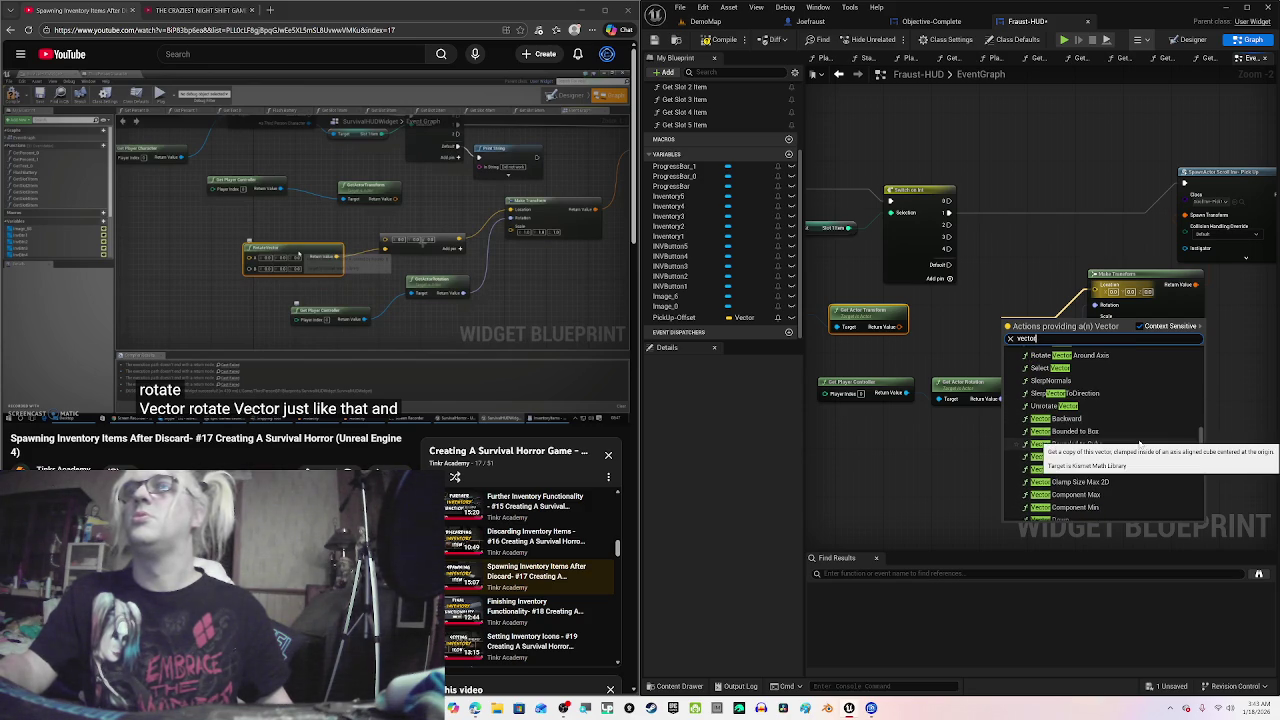
pyautogui.scroll(6, 1139, 443)
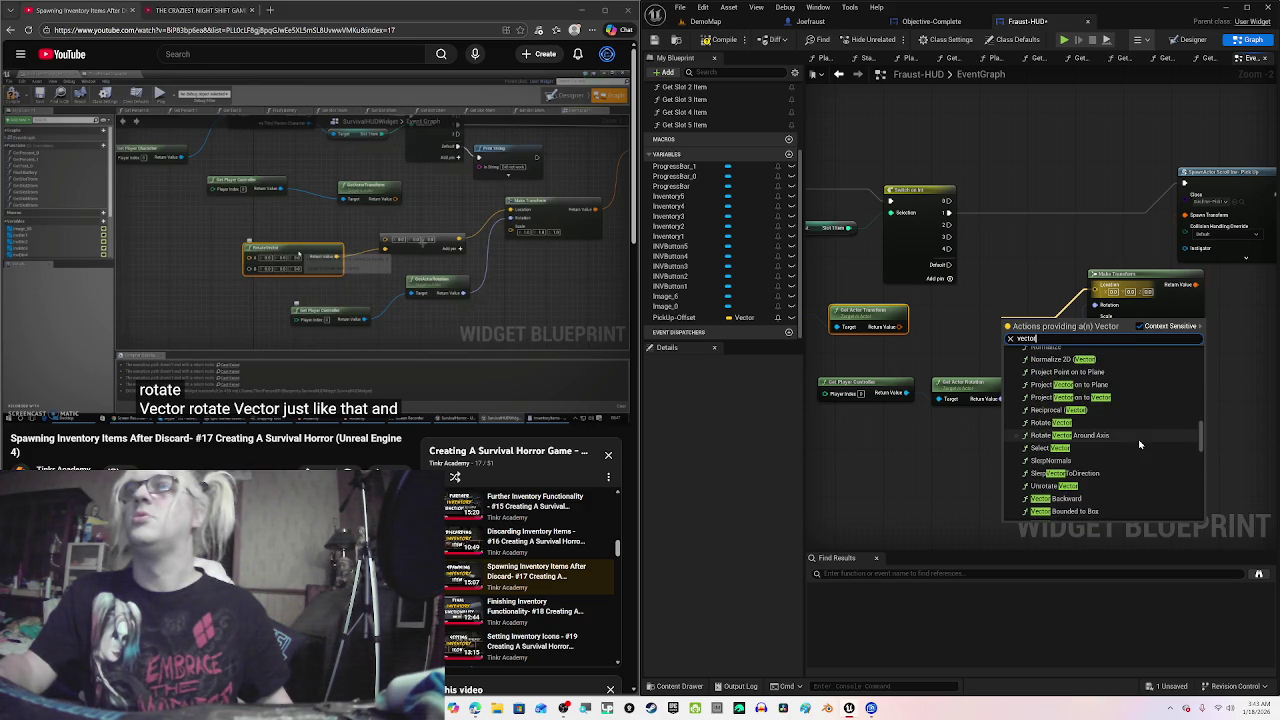
pyautogui.scroll(6, 1139, 443)
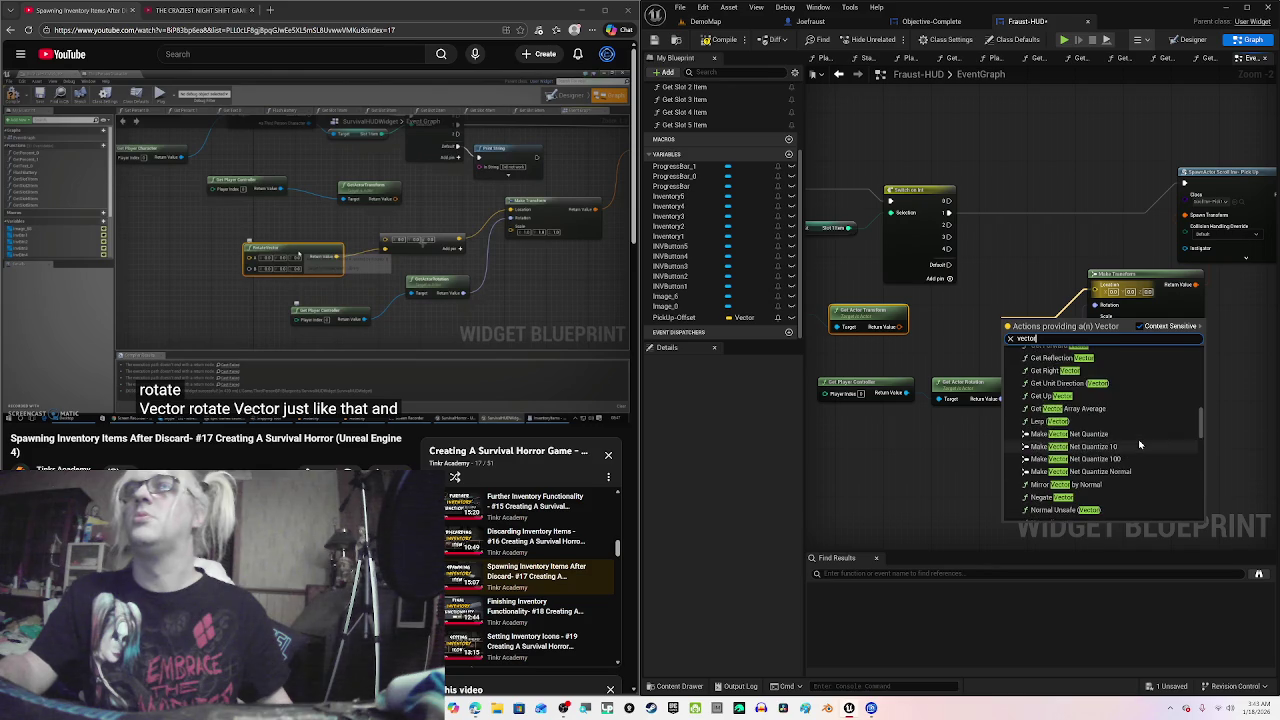
pyautogui.scroll(1, 1139, 443)
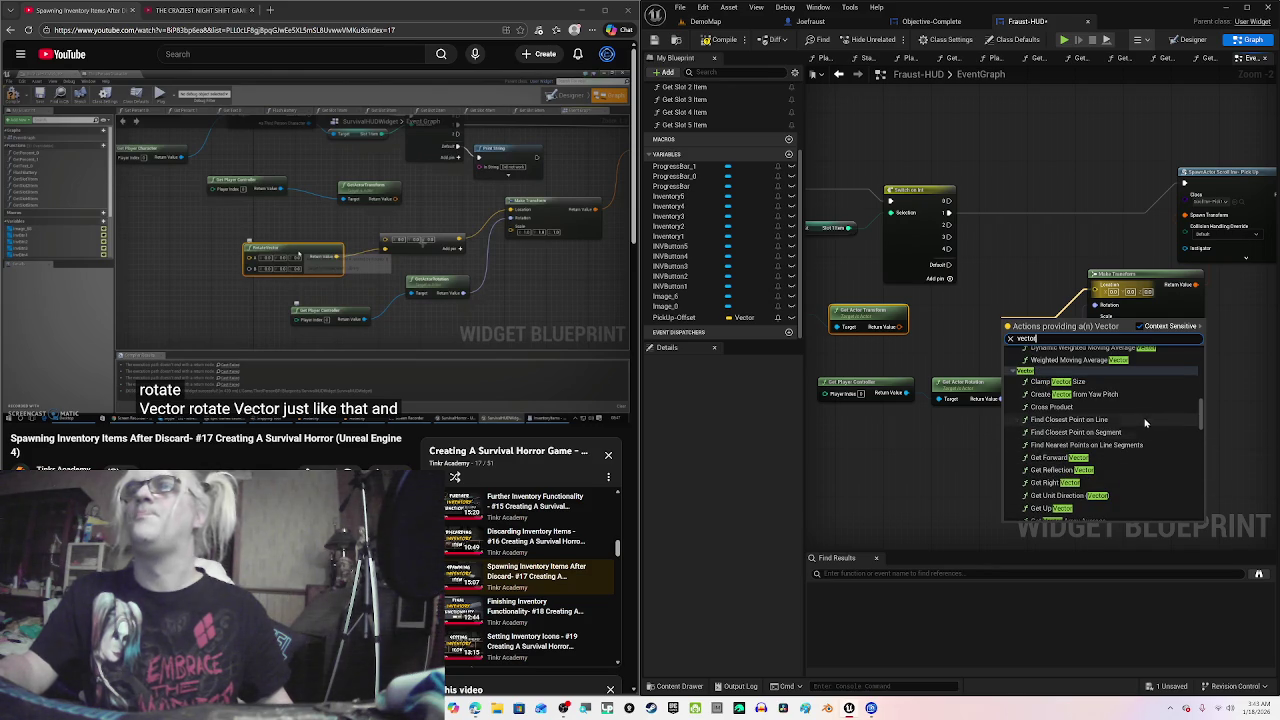
pyautogui.scroll(2, 1153, 425)
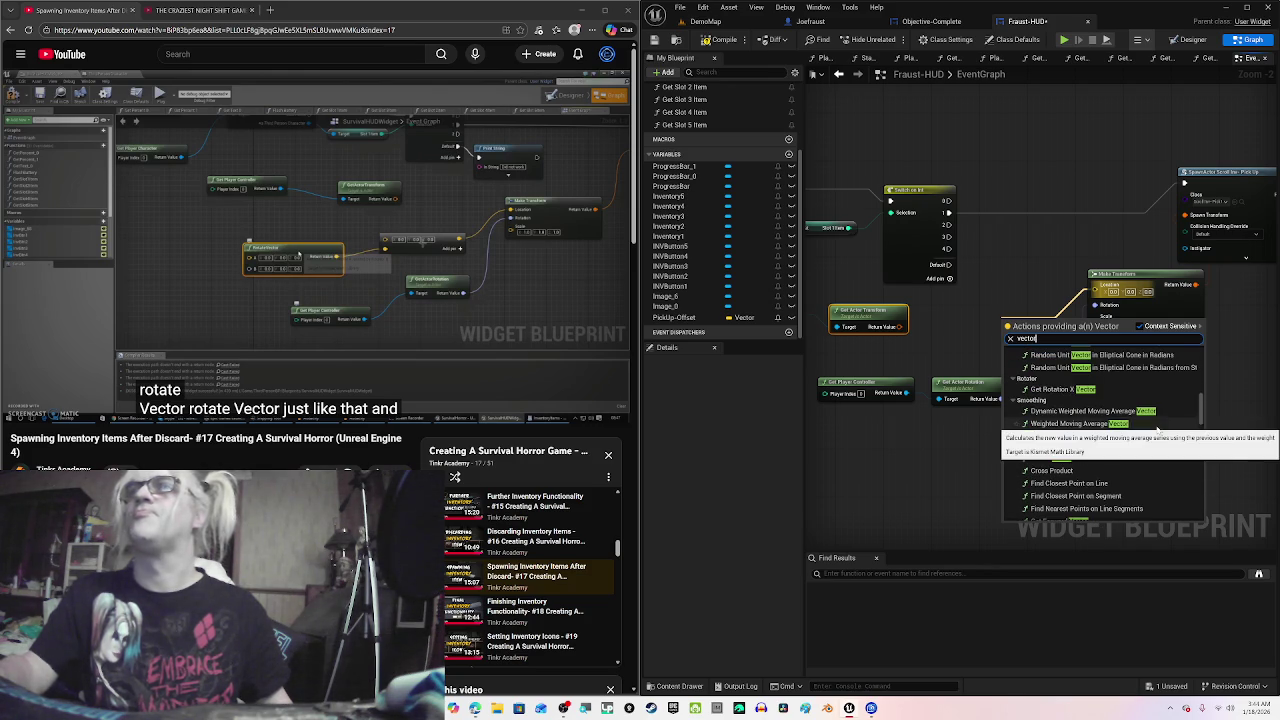
pyautogui.click(343, 200)
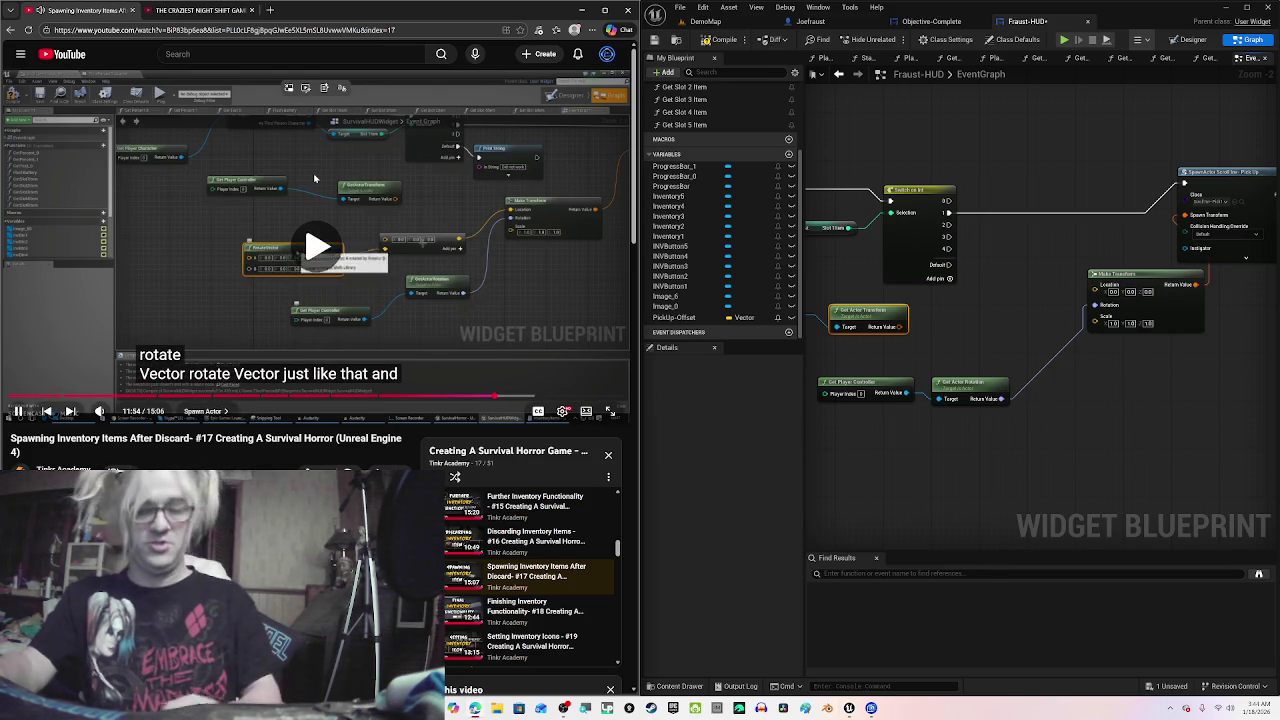
# Step: Rewind the YouTube tutorial in 5-second jumps and pause on the Location-to-Vector step near 11:37
pyautogui.press('Left')
pyautogui.press('Left')
pyautogui.press('Left')
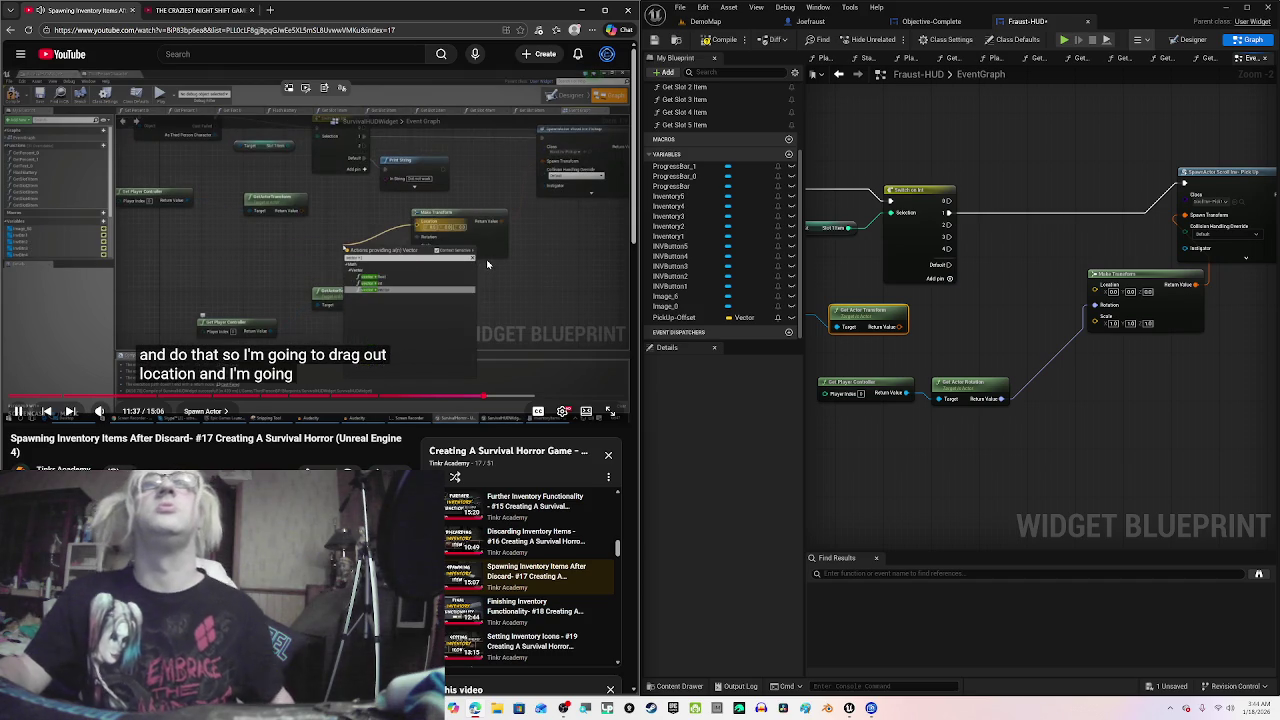
pyautogui.click(488, 264)
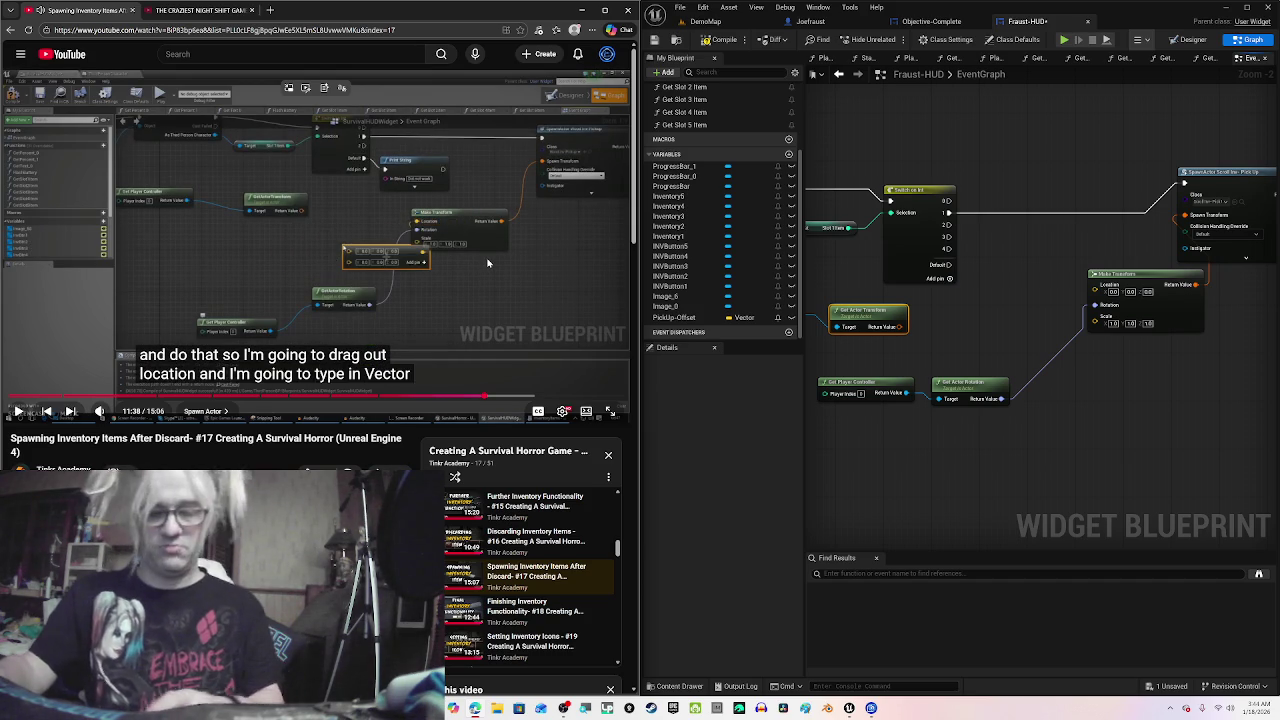
pyautogui.press('Left')
pyautogui.click(485, 281)
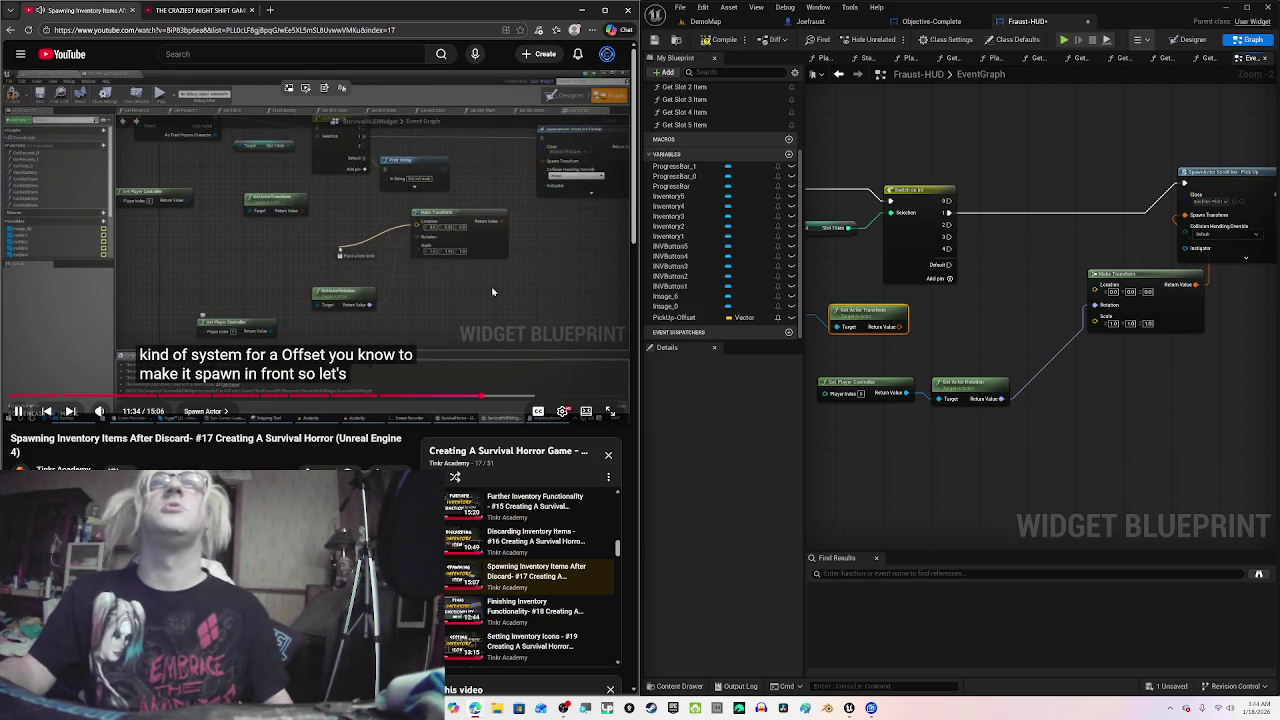
pyautogui.click(555, 277)
pyautogui.press('Left')
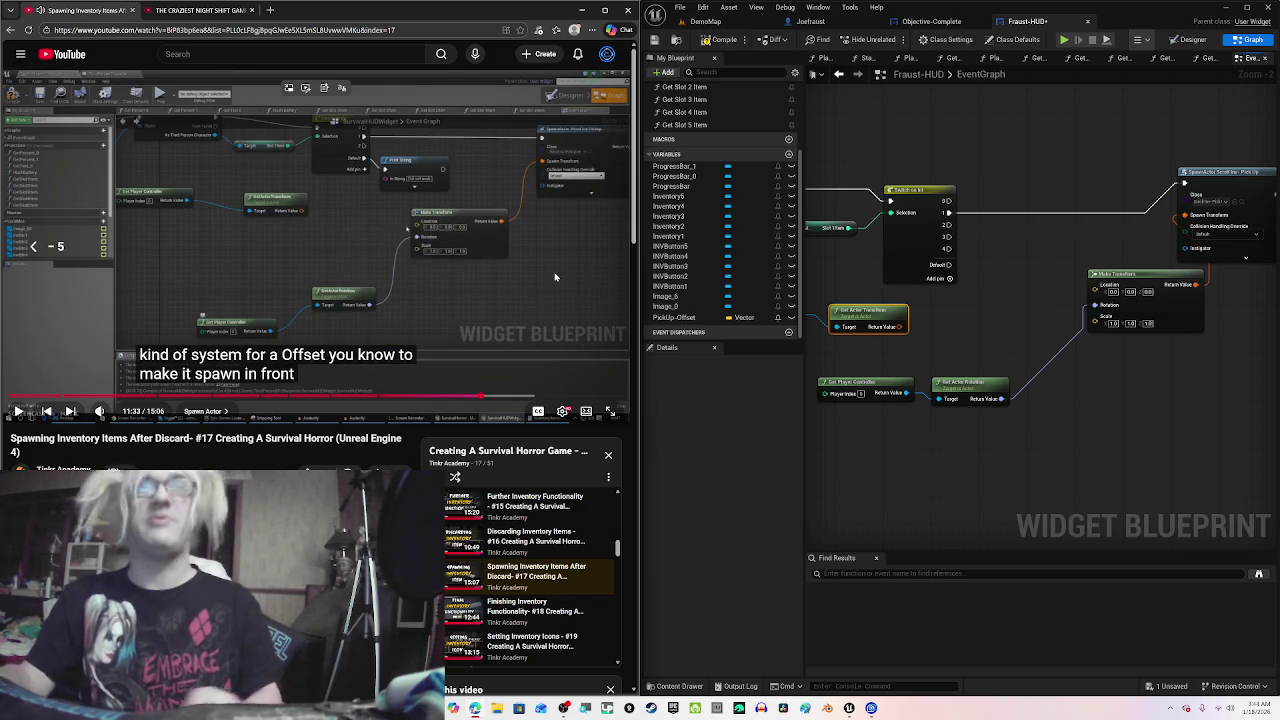
pyautogui.click(545, 284)
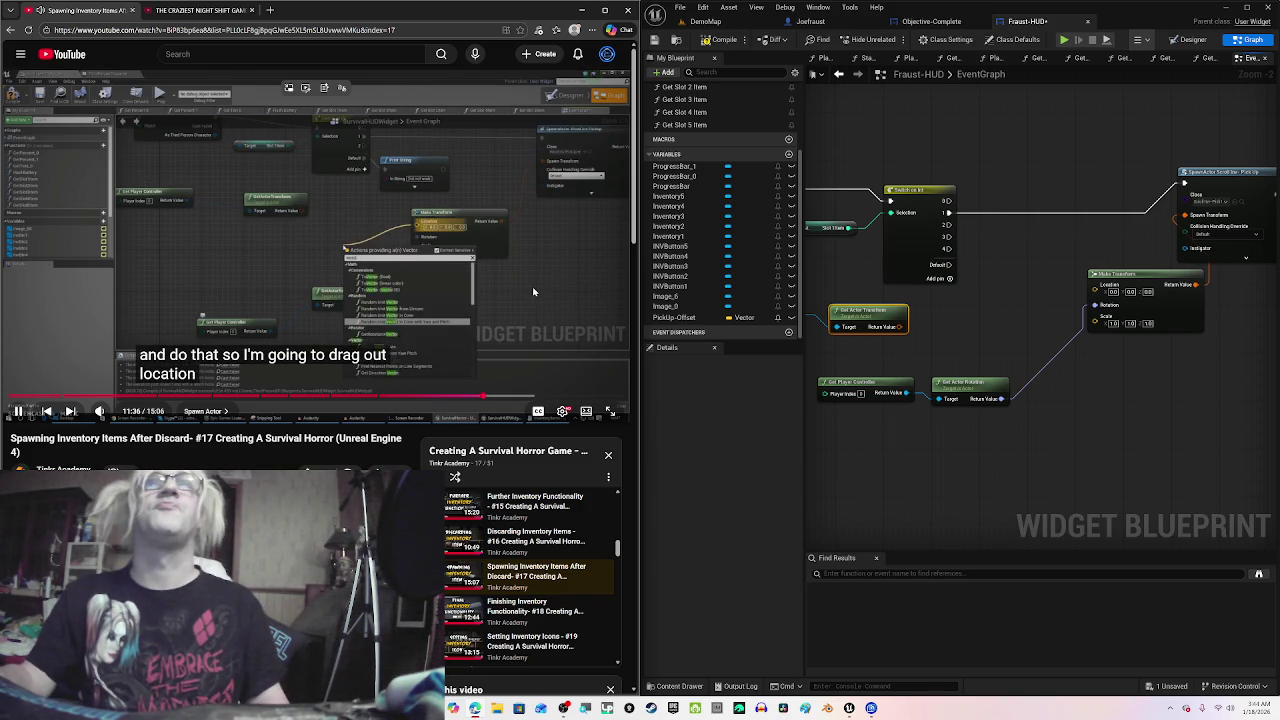
pyautogui.click(533, 291)
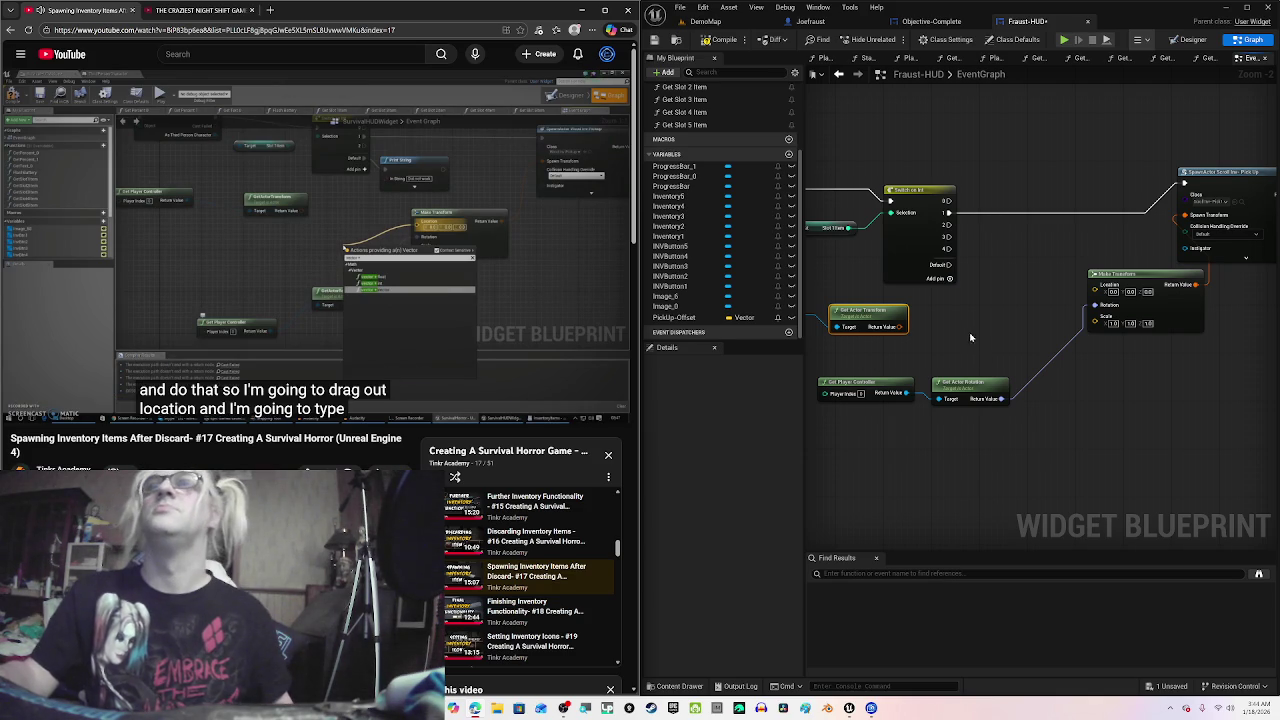
# Step: Scroll through the 'vector' actions offered for Make Transform's Location input
pyautogui.moveTo(1090, 286)
pyautogui.mouseDown()
pyautogui.moveTo(1100, 298)
pyautogui.moveTo(998, 322)
pyautogui.mouseUp()
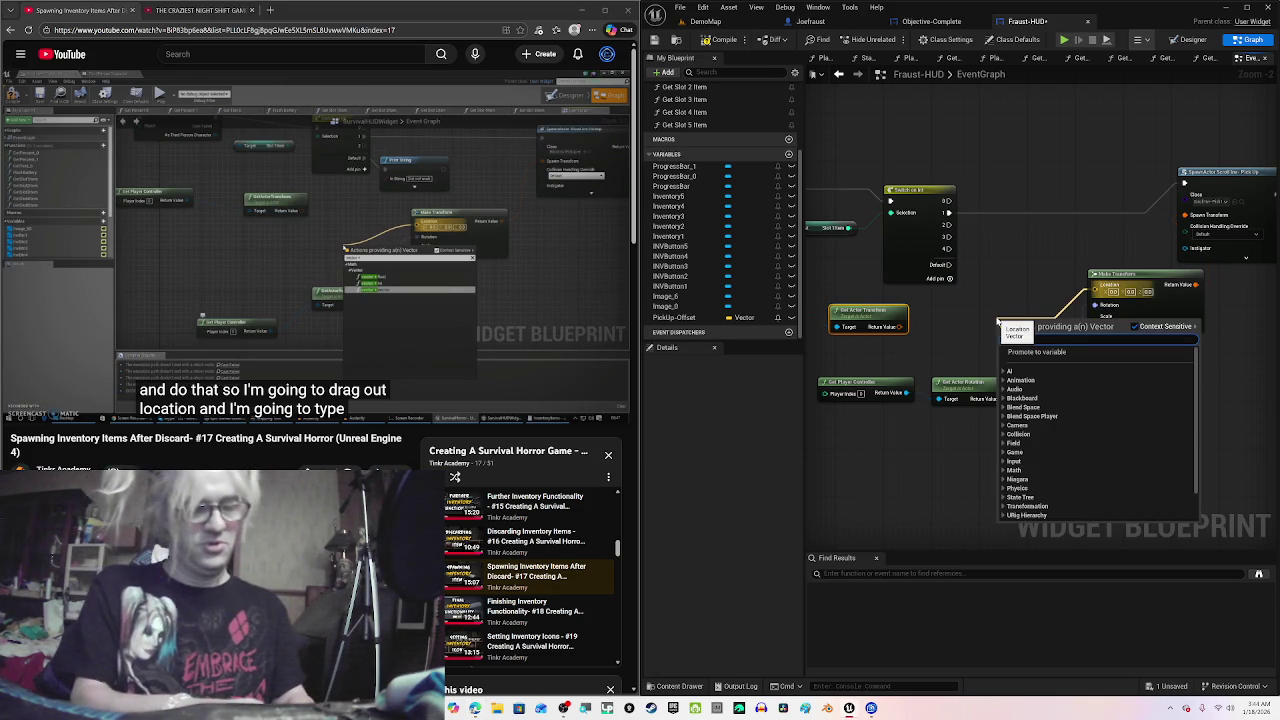
pyautogui.write('vector')
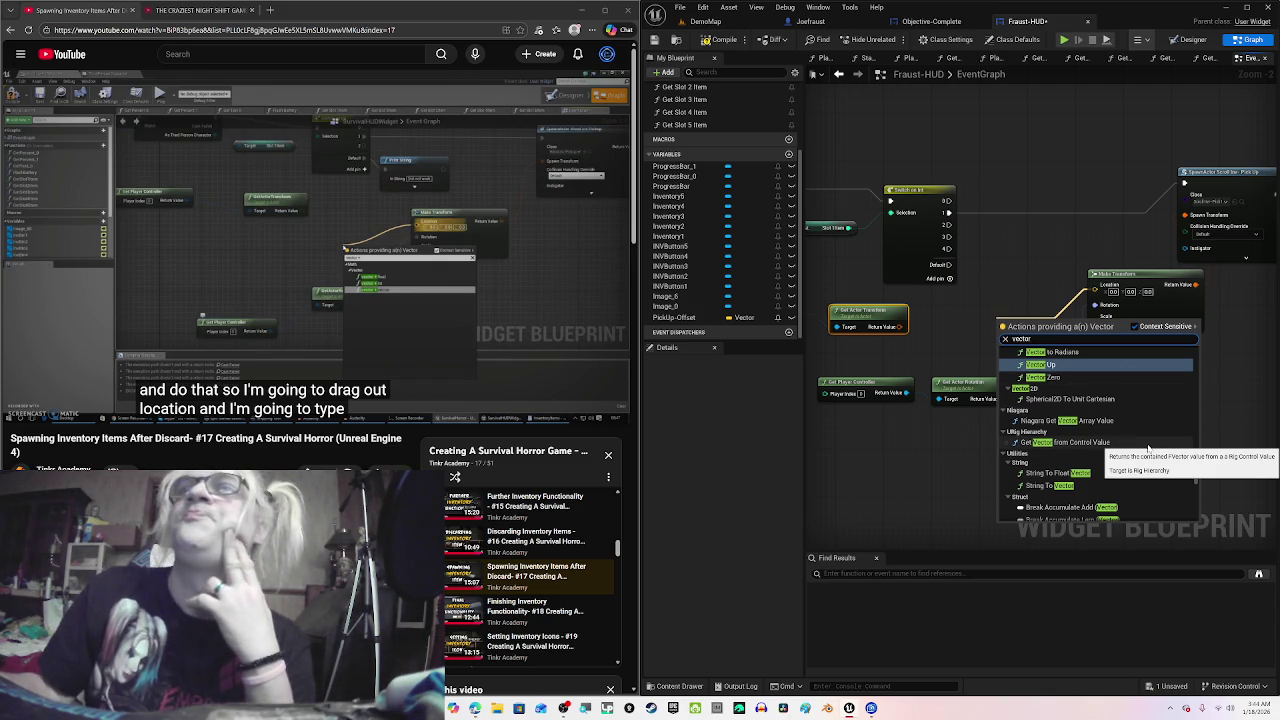
pyautogui.scroll(-2, 1145, 480)
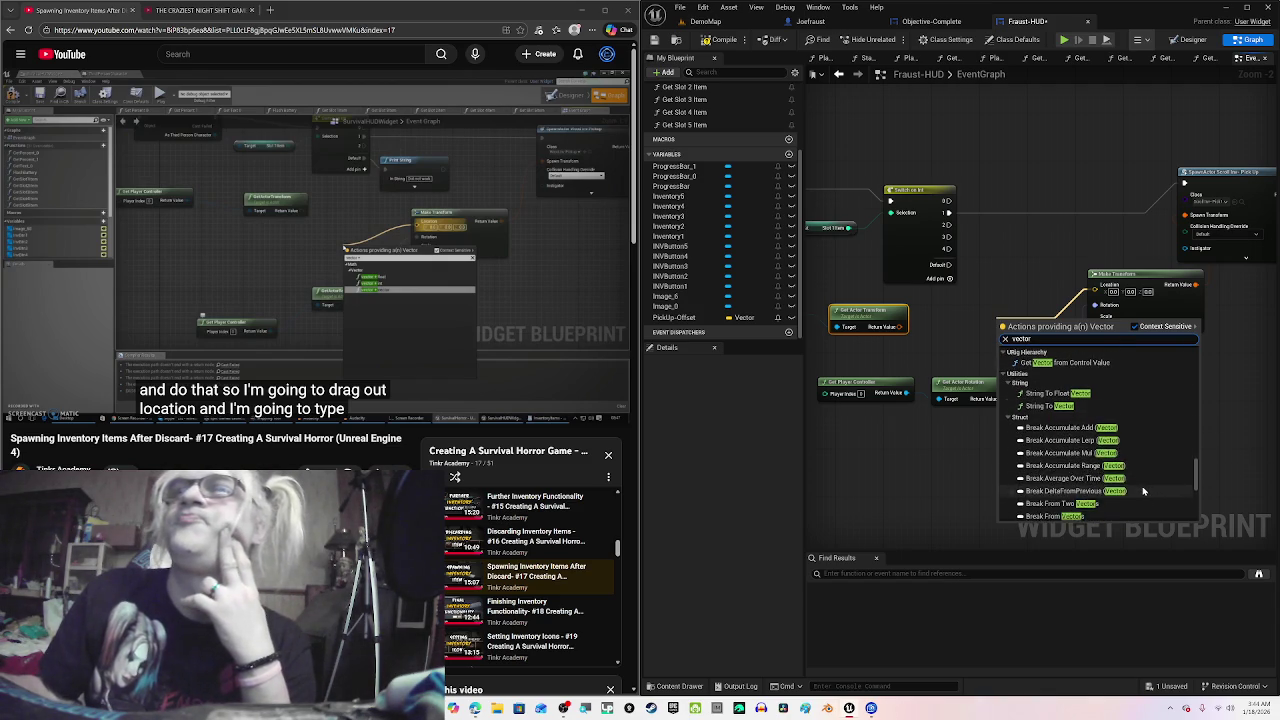
pyautogui.scroll(-4, 1145, 490)
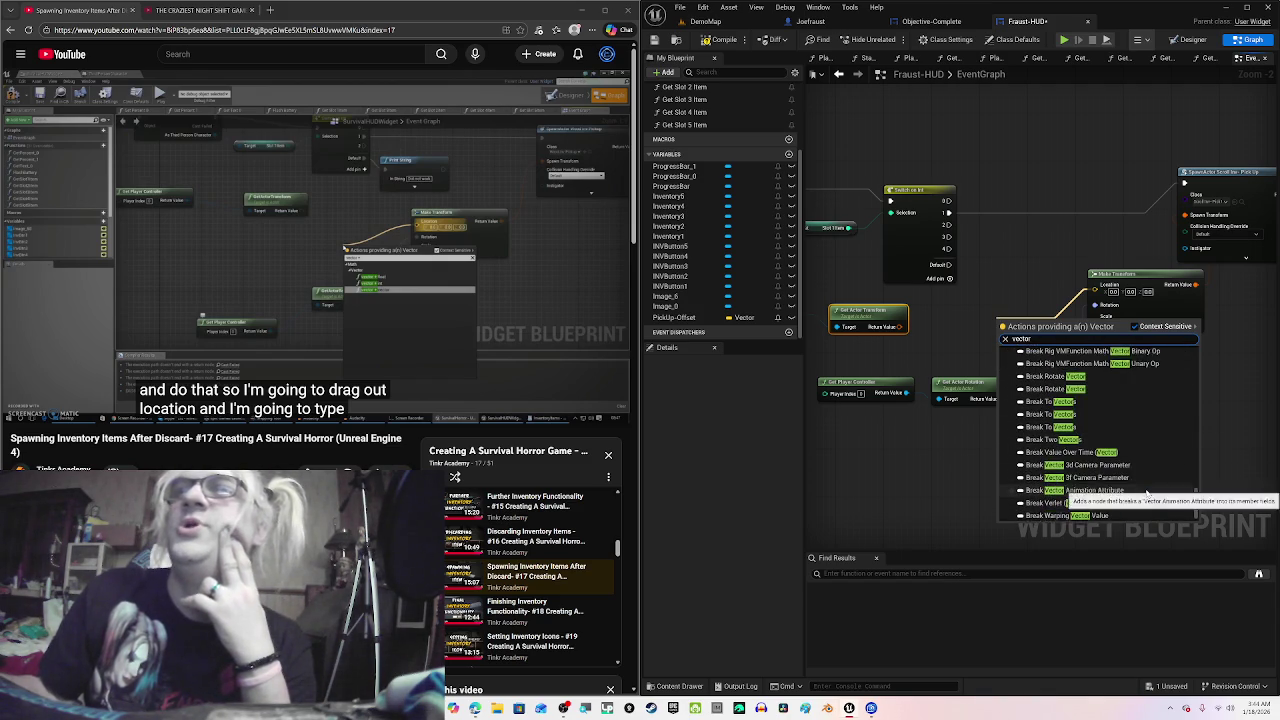
pyautogui.scroll(-3, 1147, 493)
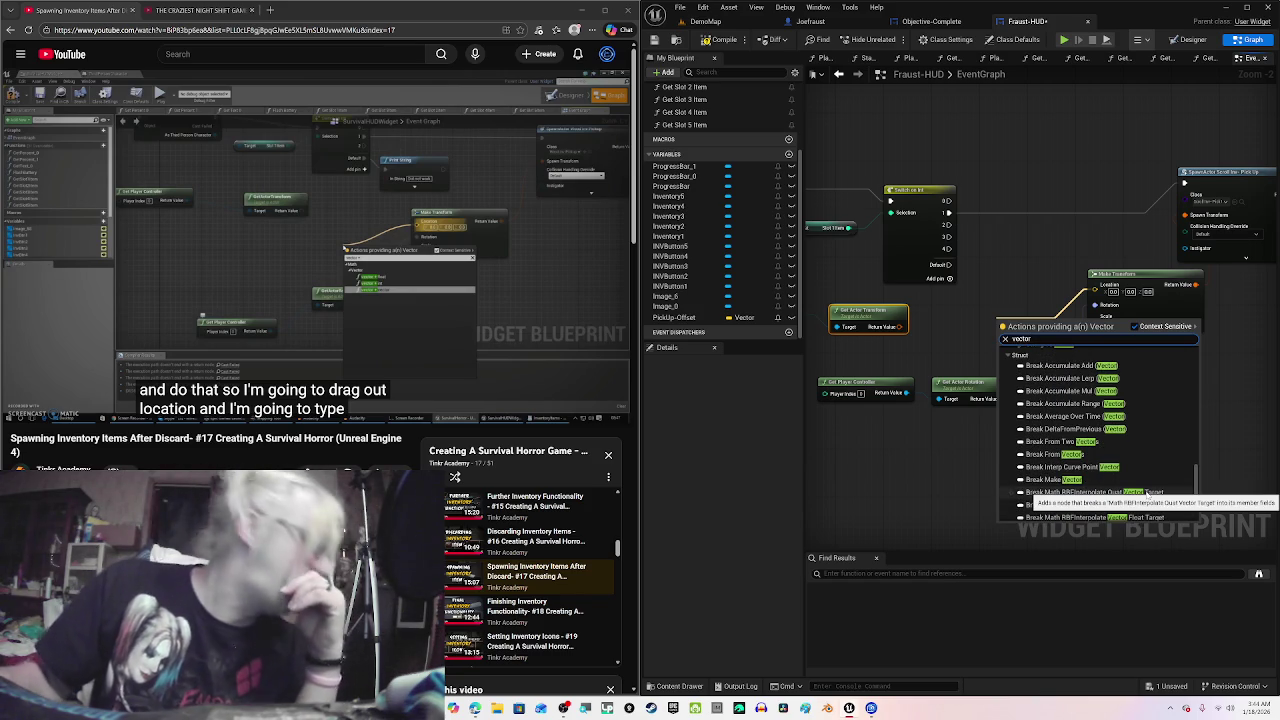
pyautogui.scroll(-5, 1147, 493)
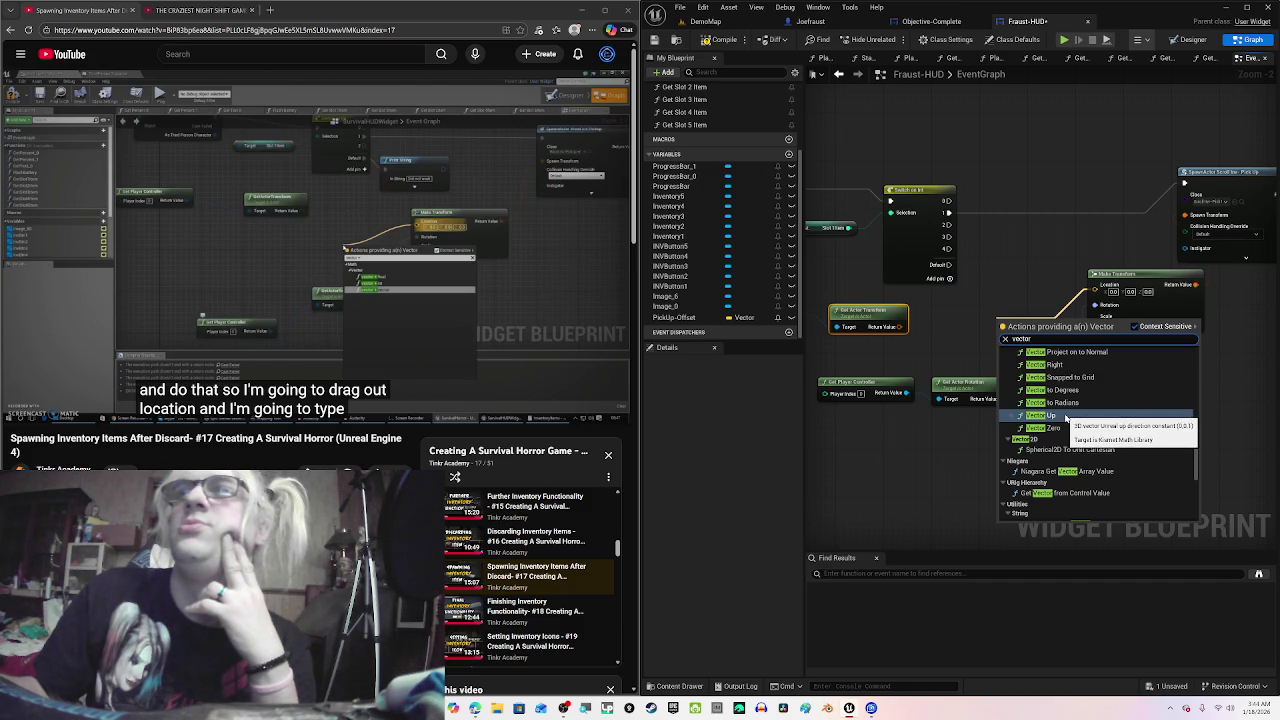
pyautogui.scroll(1, 1123, 460)
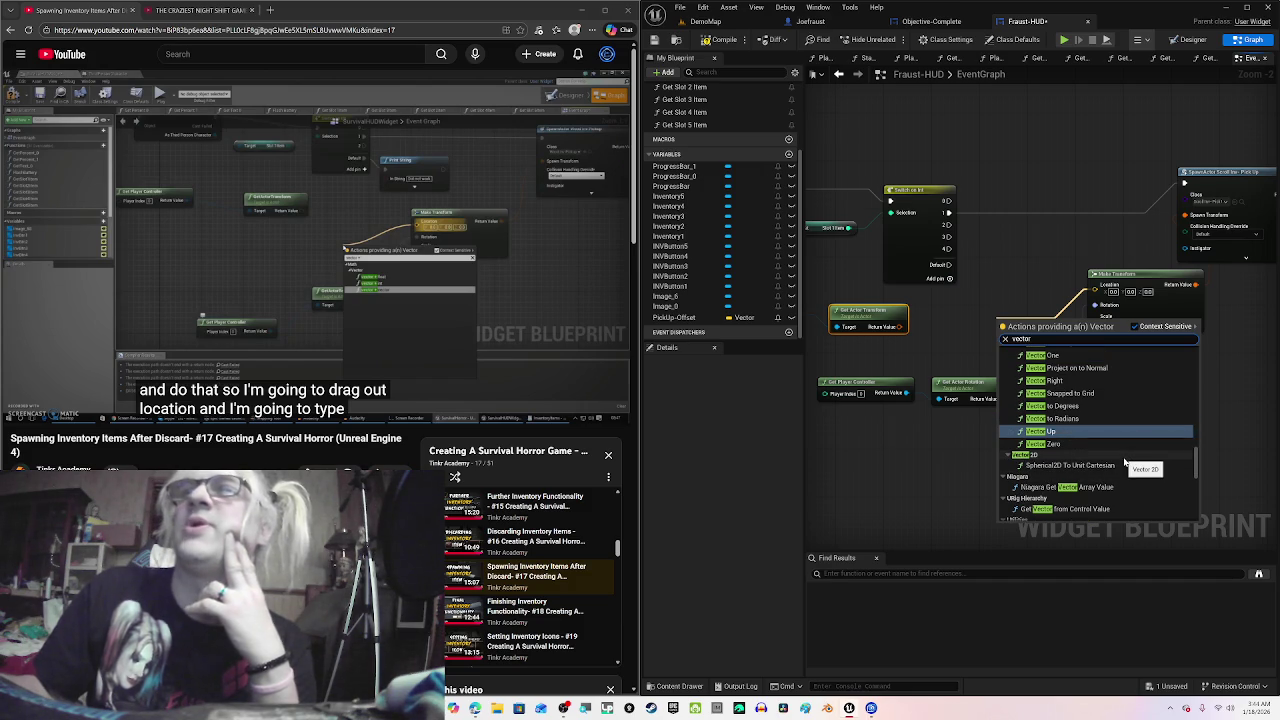
pyautogui.scroll(5, 1125, 462)
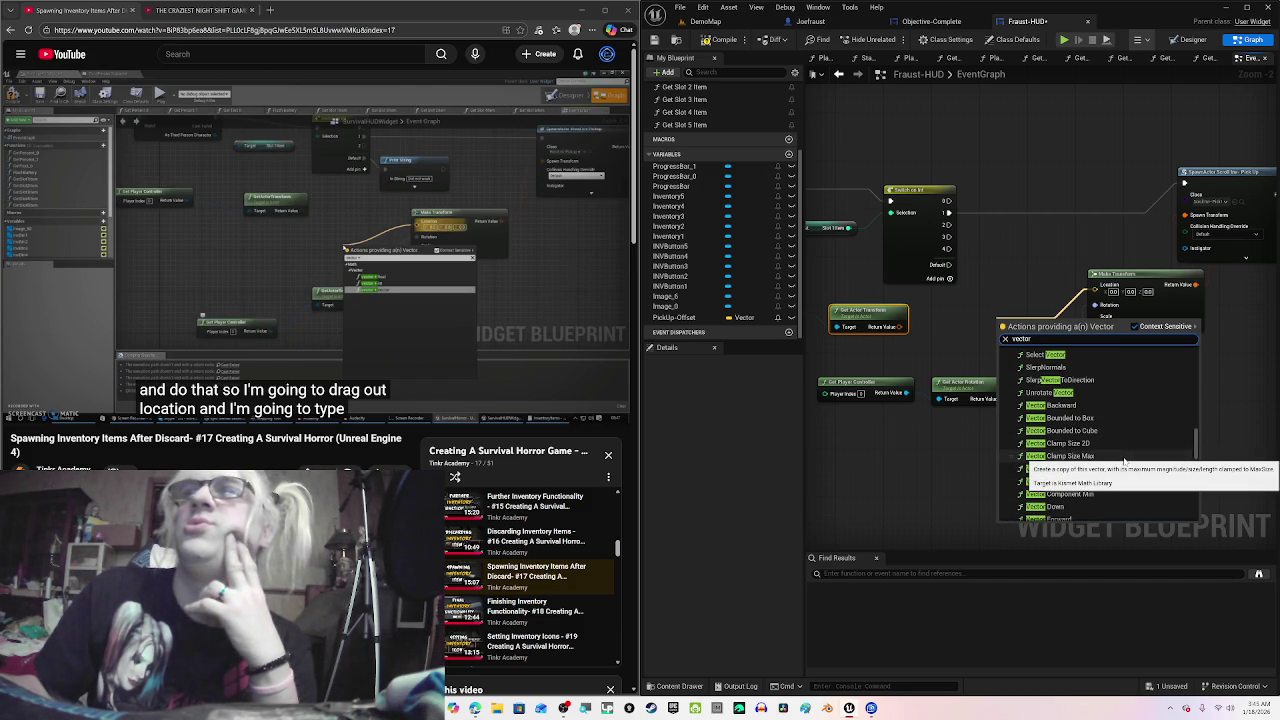
pyautogui.scroll(10, 1125, 462)
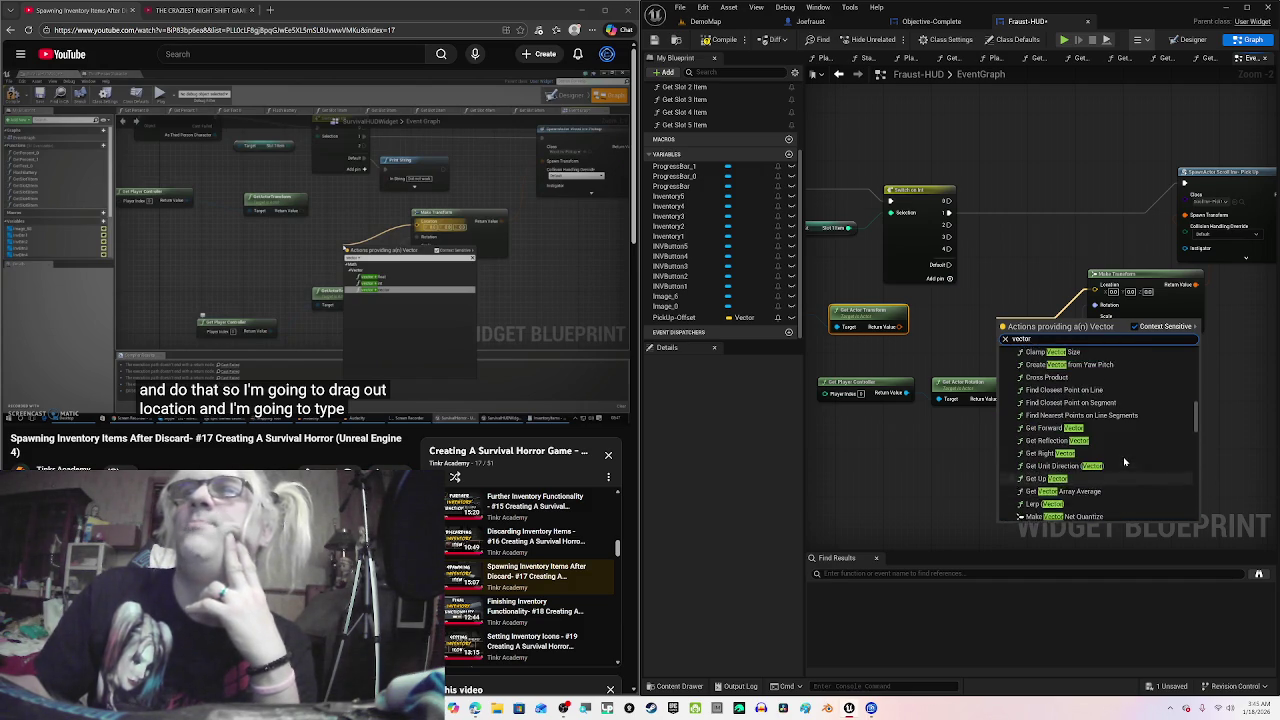
pyautogui.scroll(3, 1125, 462)
pyautogui.scroll(3, 1125, 462)
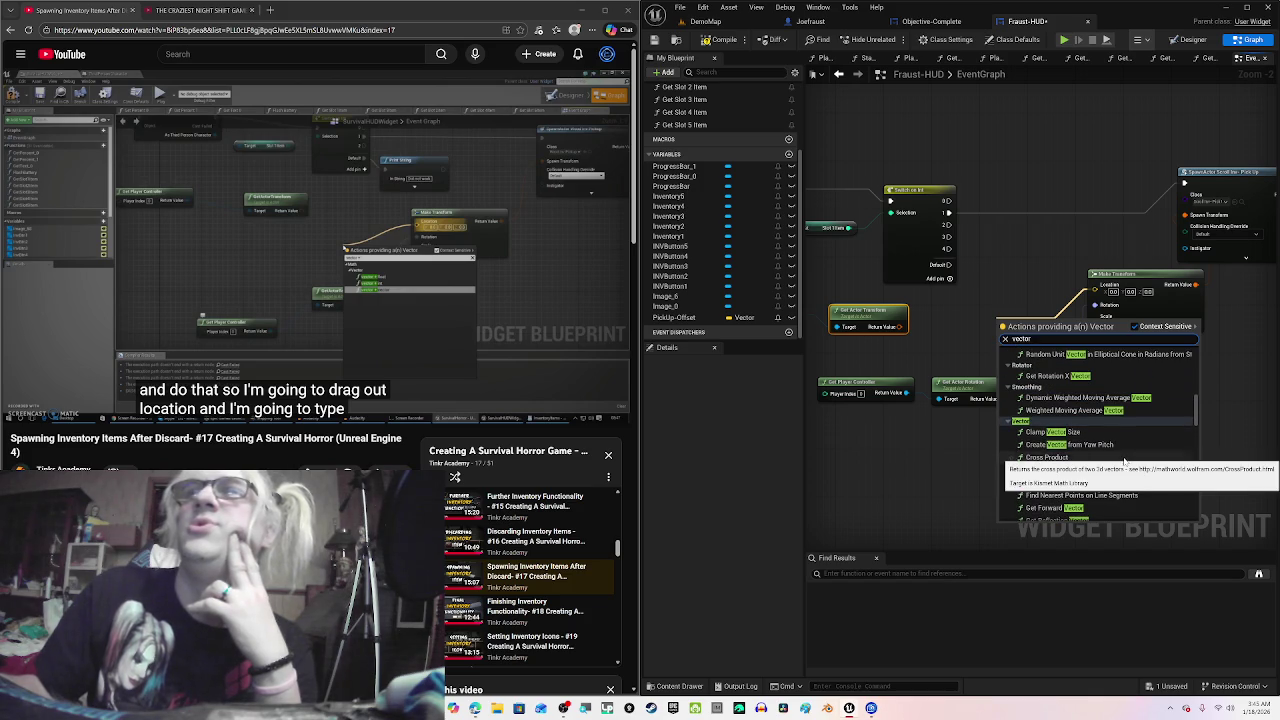
pyautogui.scroll(3, 1125, 462)
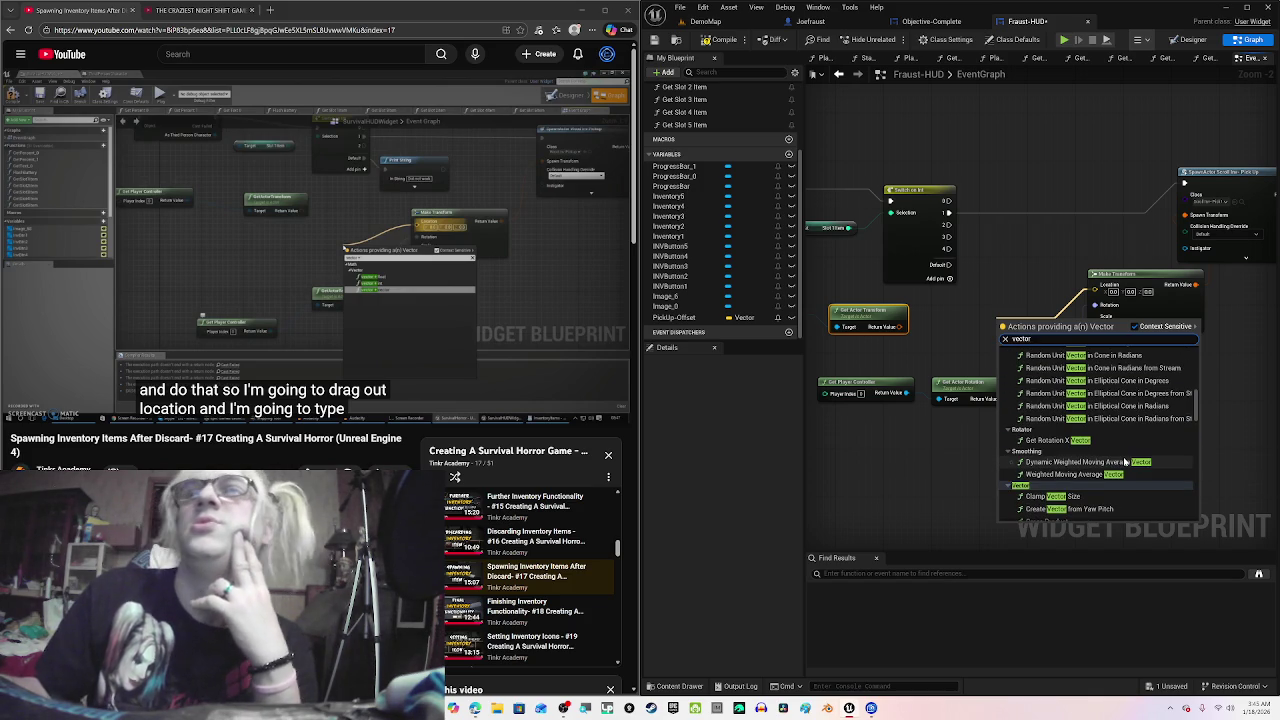
pyautogui.scroll(7, 1125, 462)
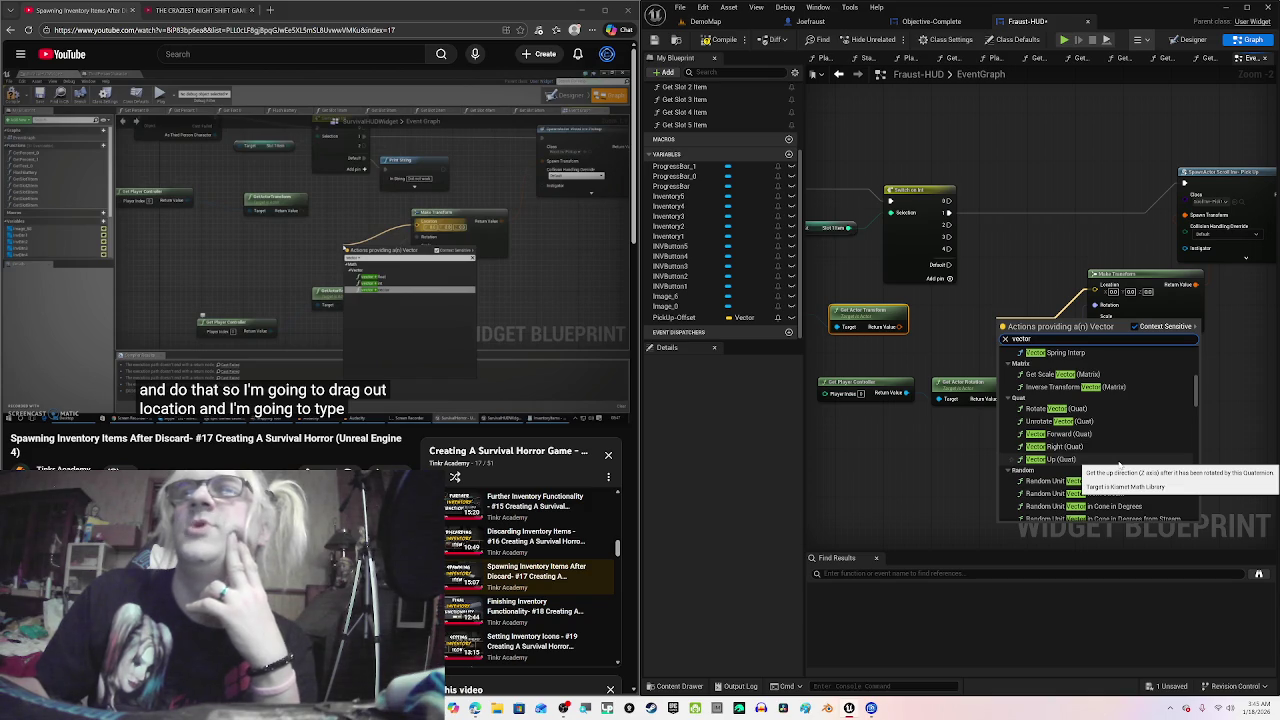
pyautogui.scroll(4, 1118, 464)
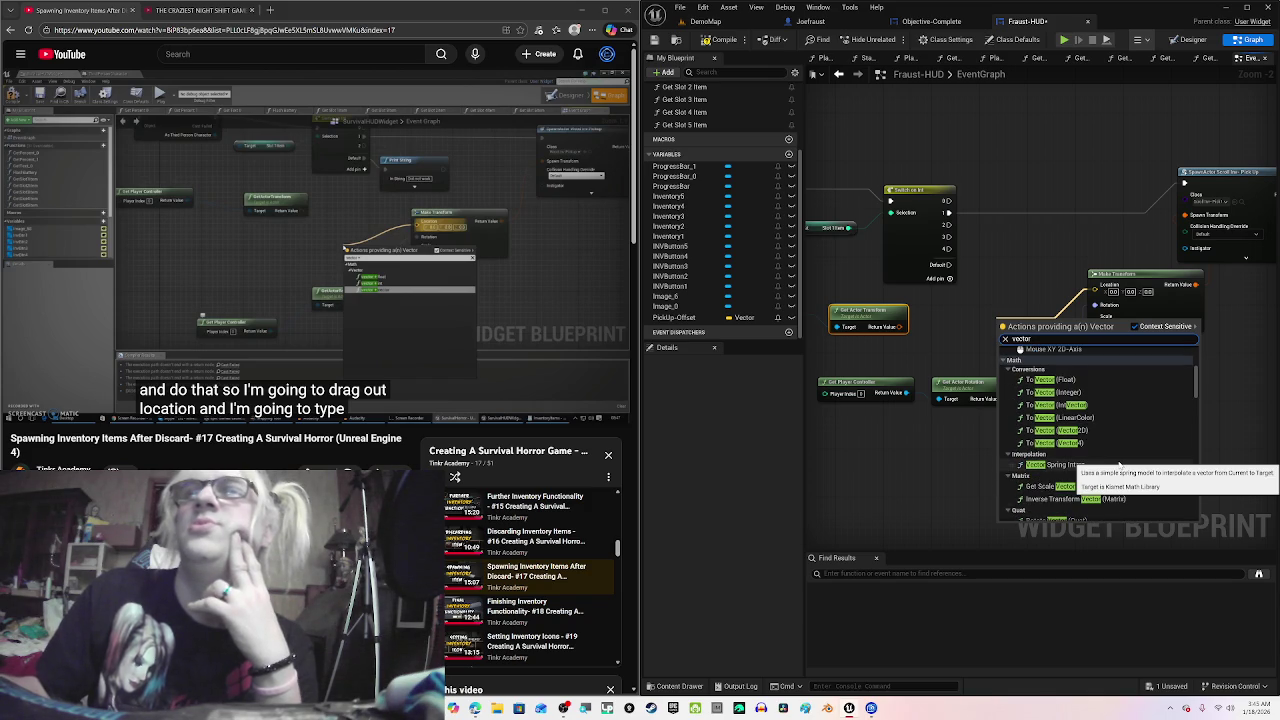
pyautogui.scroll(5, 1119, 464)
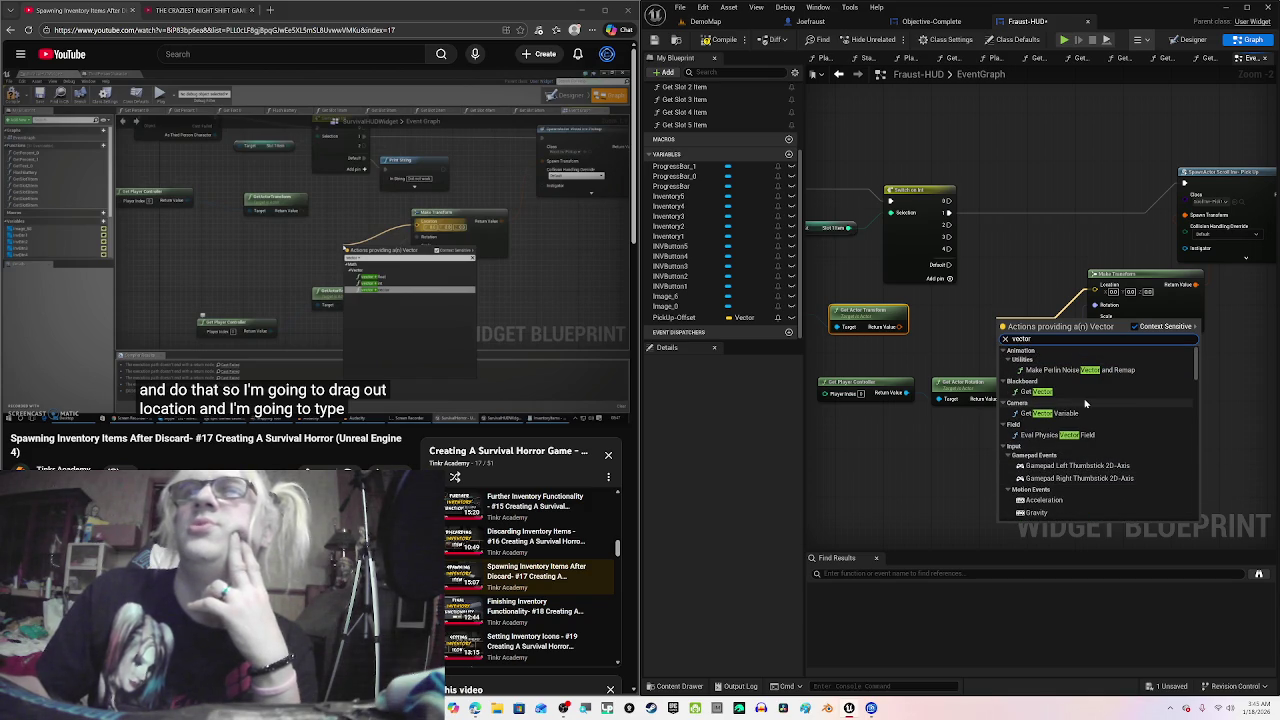
pyautogui.scroll(-5, 1103, 423)
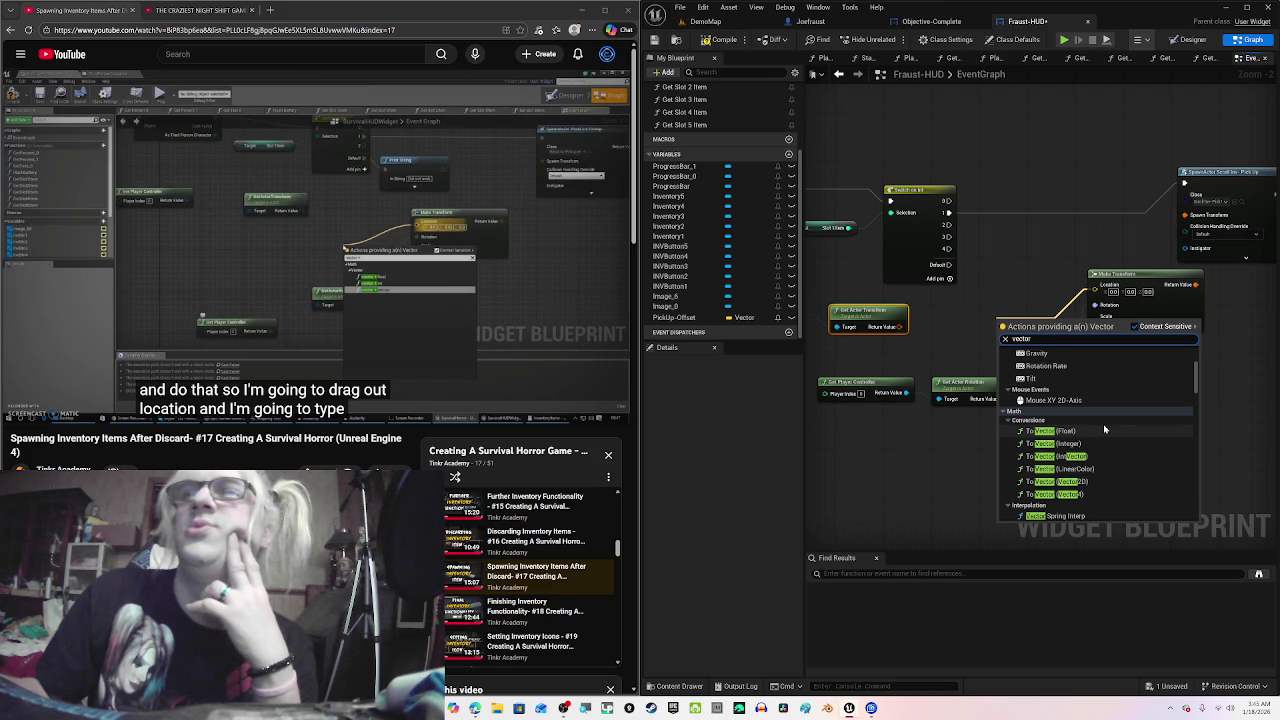
pyautogui.scroll(-5, 1104, 428)
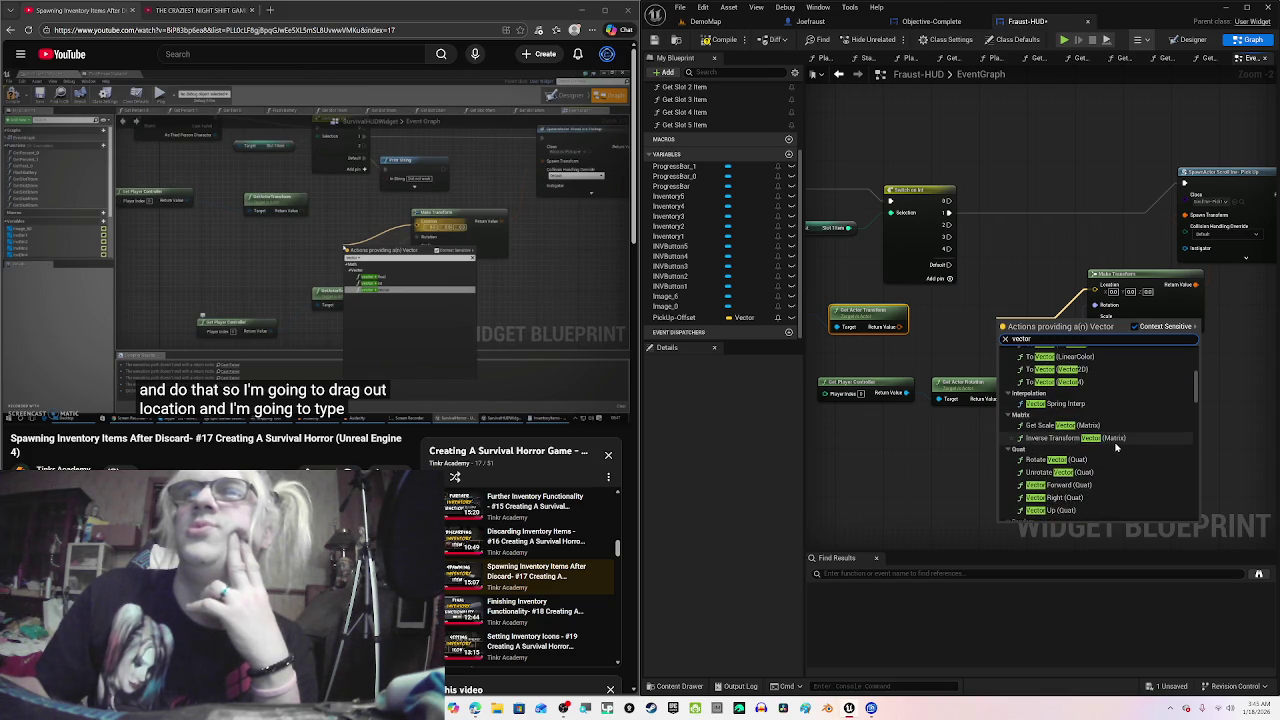
pyautogui.scroll(-3, 1116, 447)
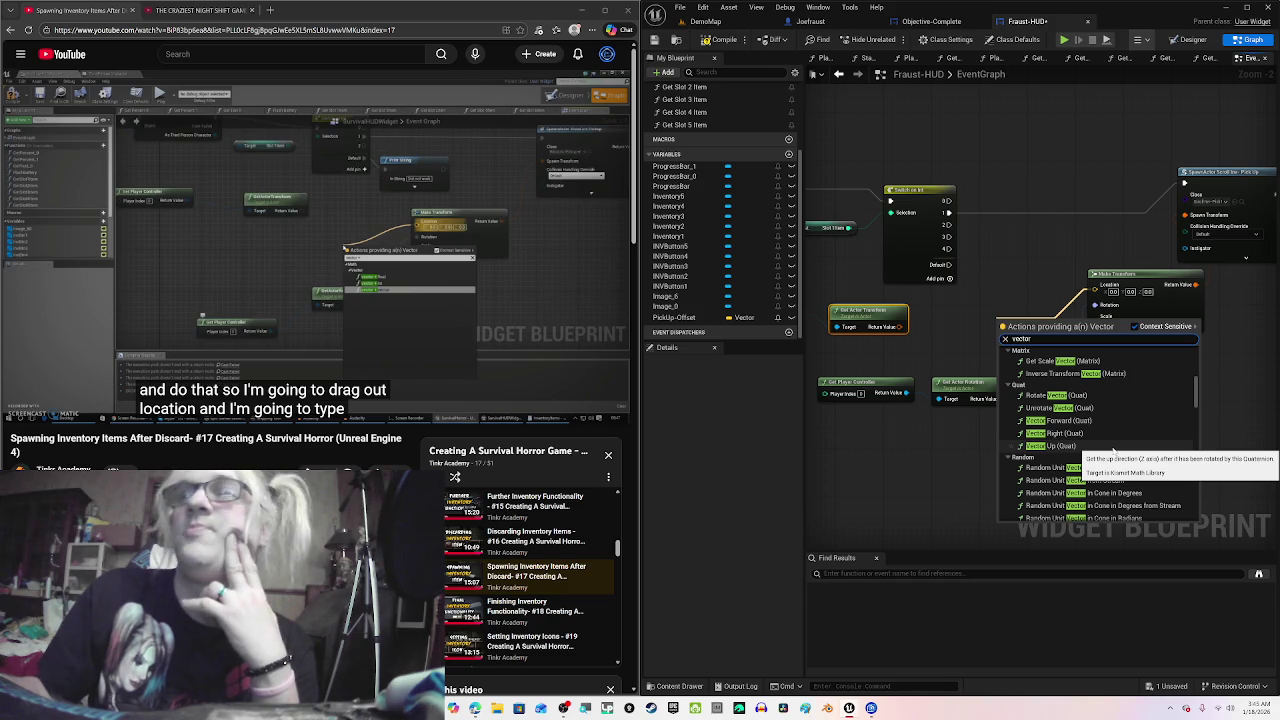
pyautogui.scroll(-3, 1115, 440)
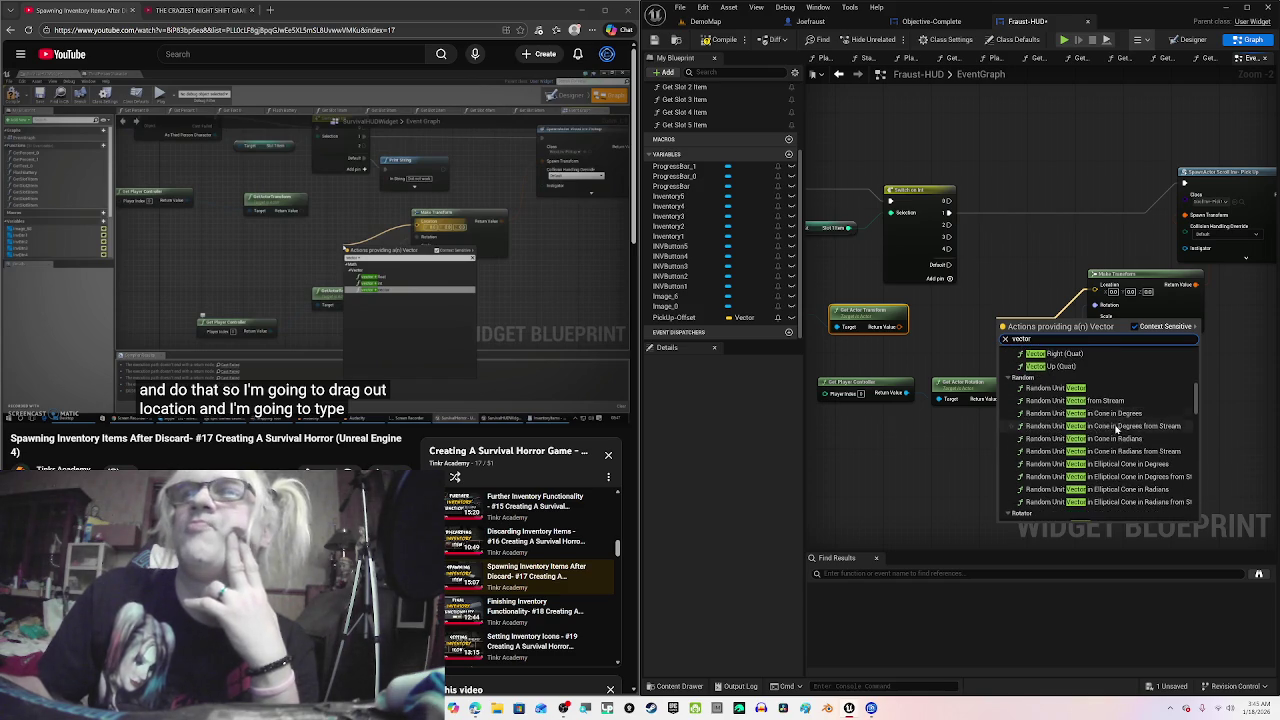
pyautogui.scroll(-3, 1117, 428)
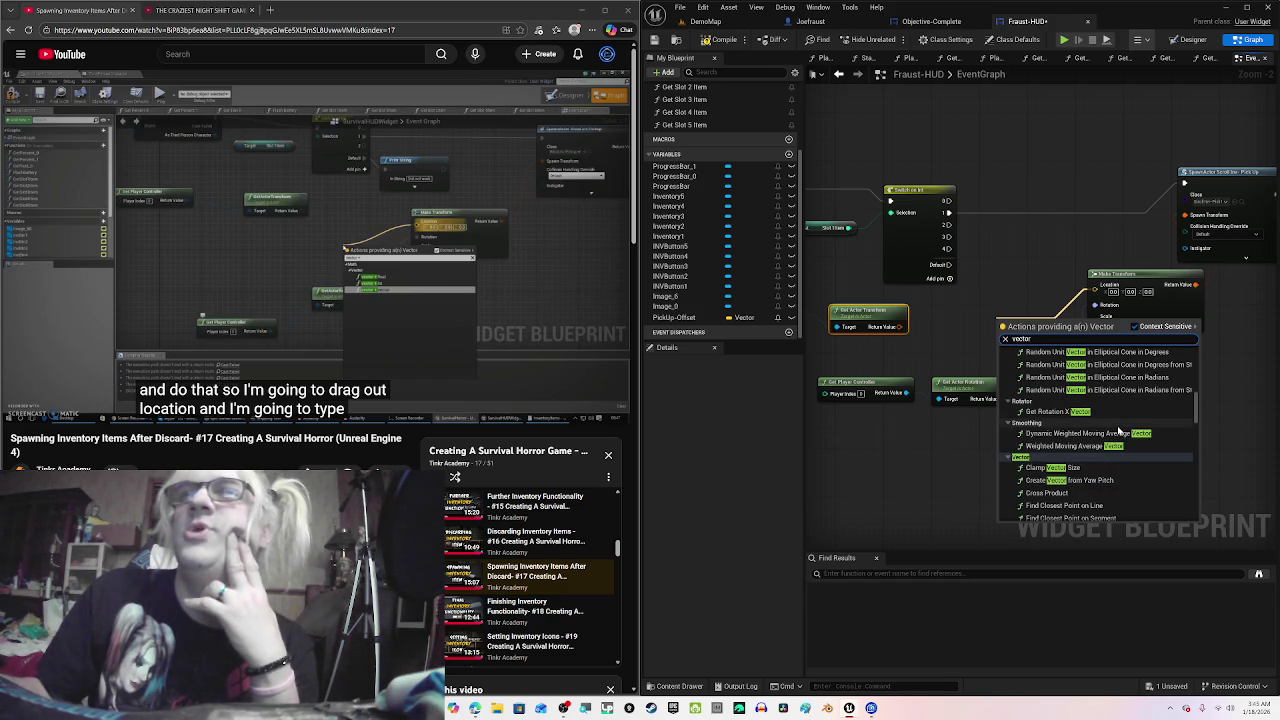
pyautogui.scroll(-5, 1118, 432)
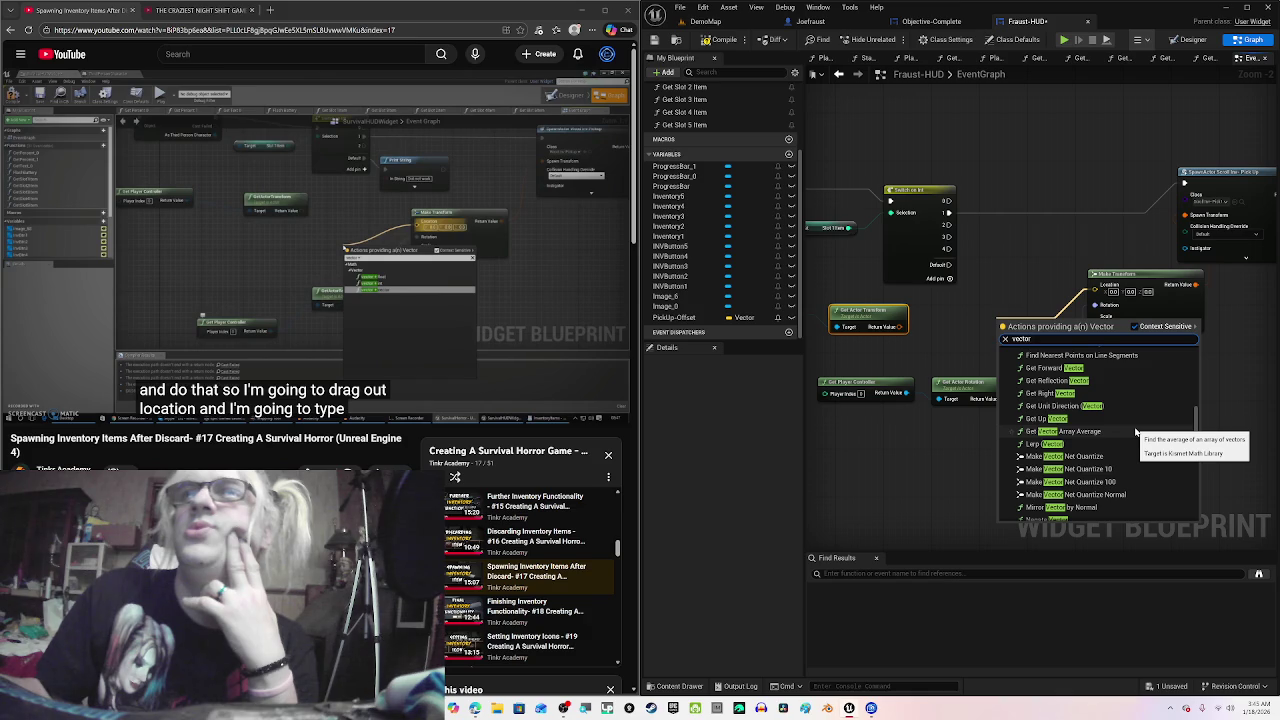
pyautogui.scroll(-3, 1136, 432)
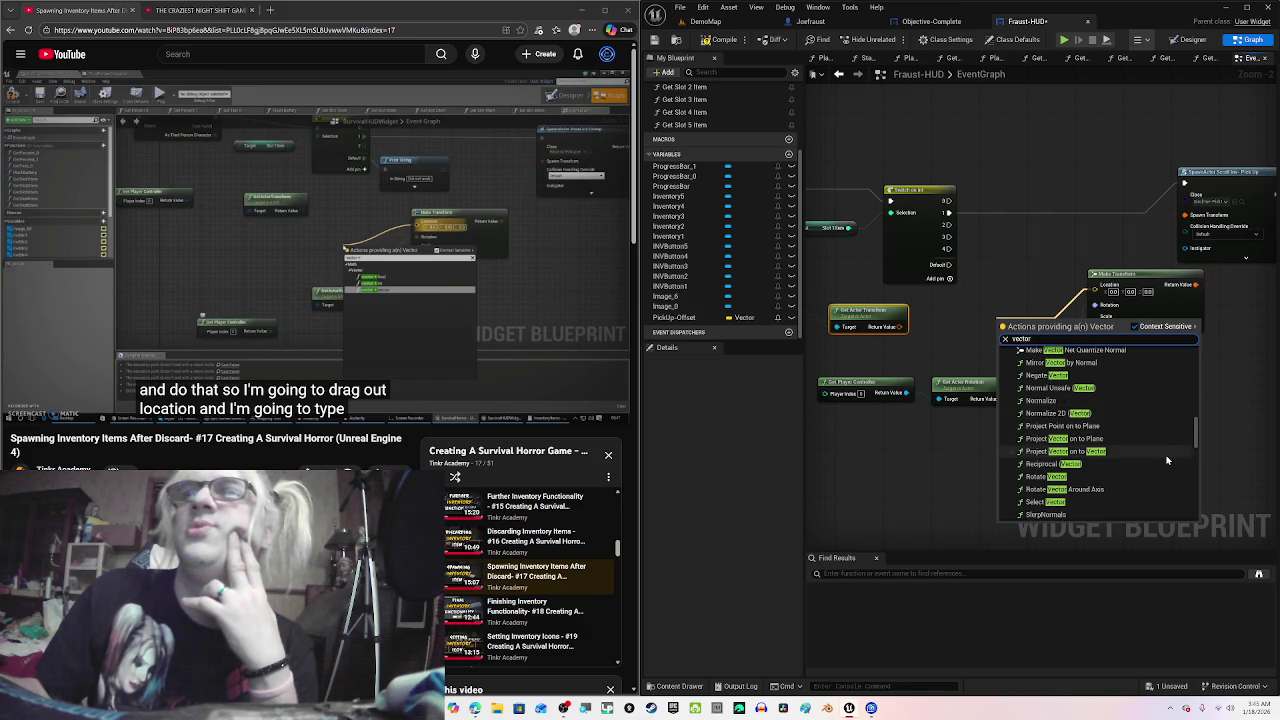
pyautogui.scroll(-1, 1165, 464)
pyautogui.scroll(-2, 1162, 465)
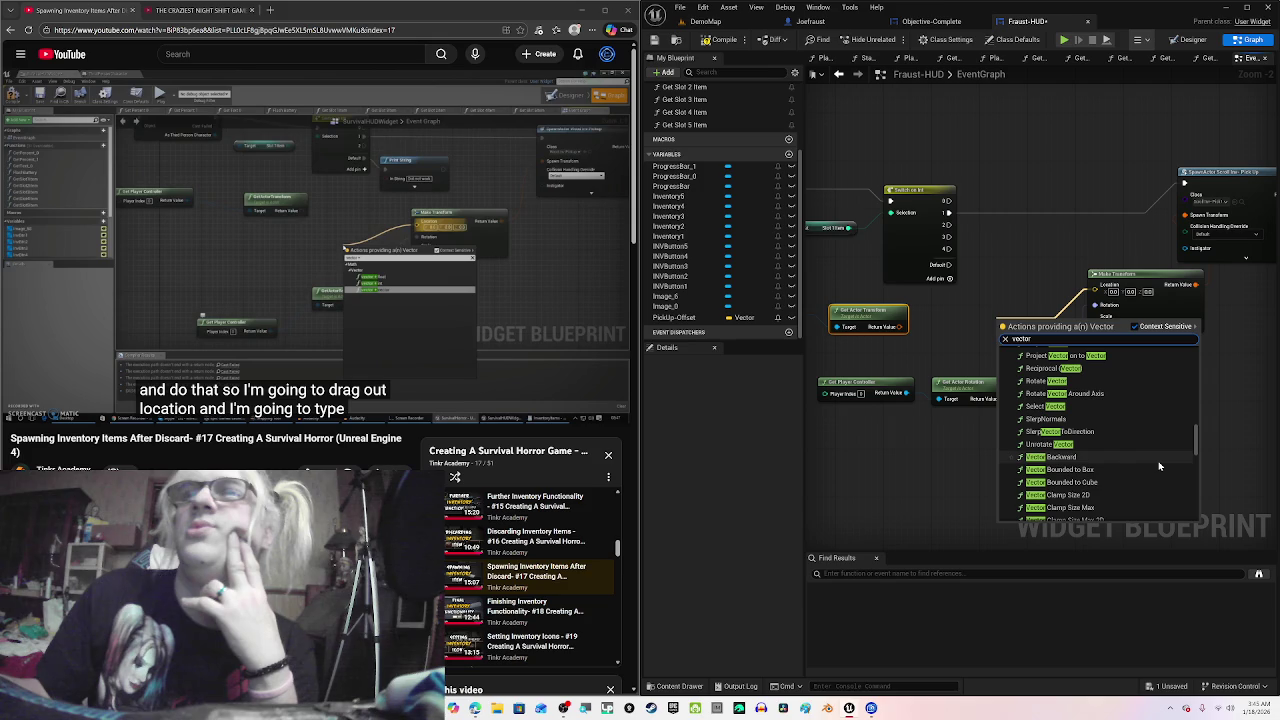
pyautogui.scroll(-4, 1160, 466)
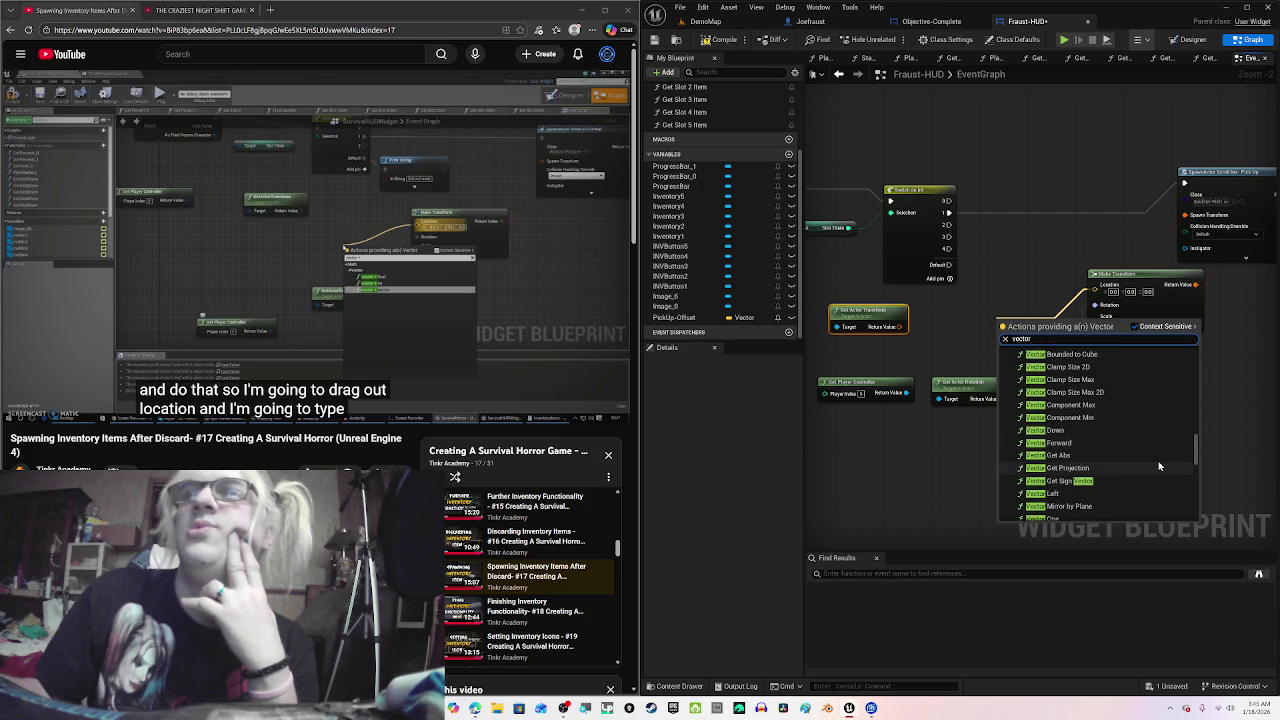
pyautogui.scroll(-2, 1160, 466)
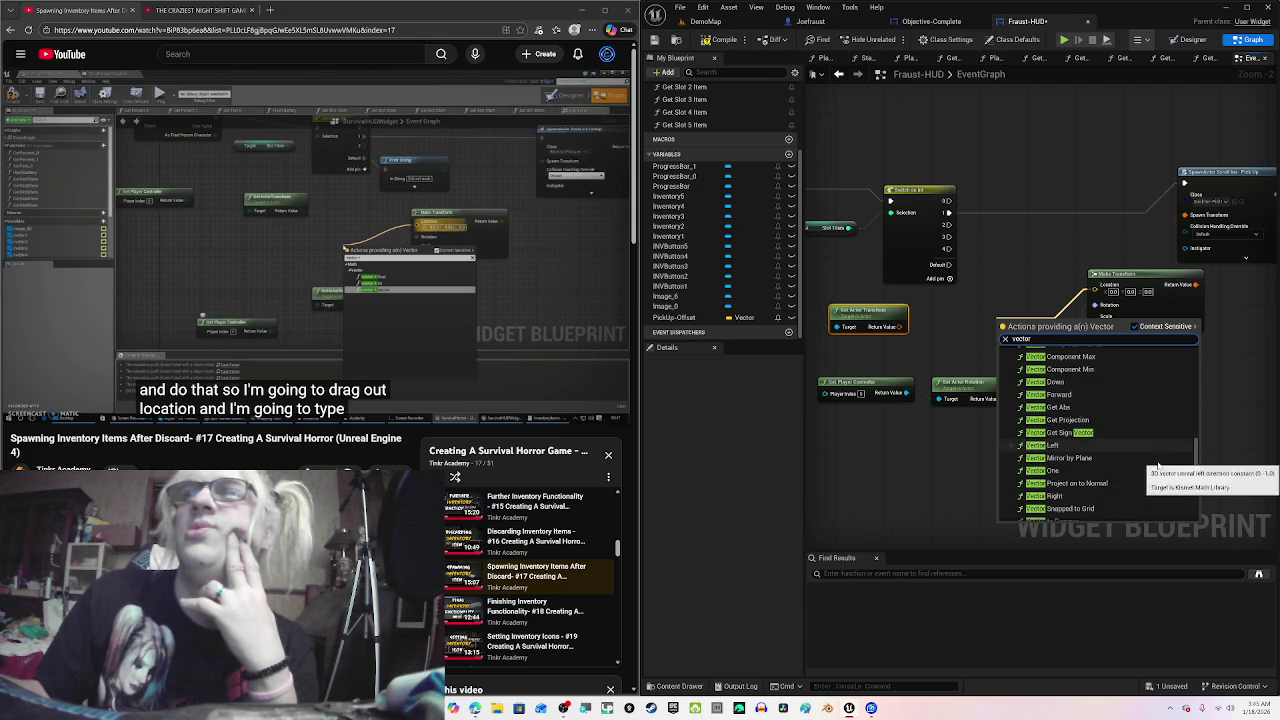
pyautogui.scroll(-2, 1156, 466)
pyautogui.scroll(-1, 1154, 466)
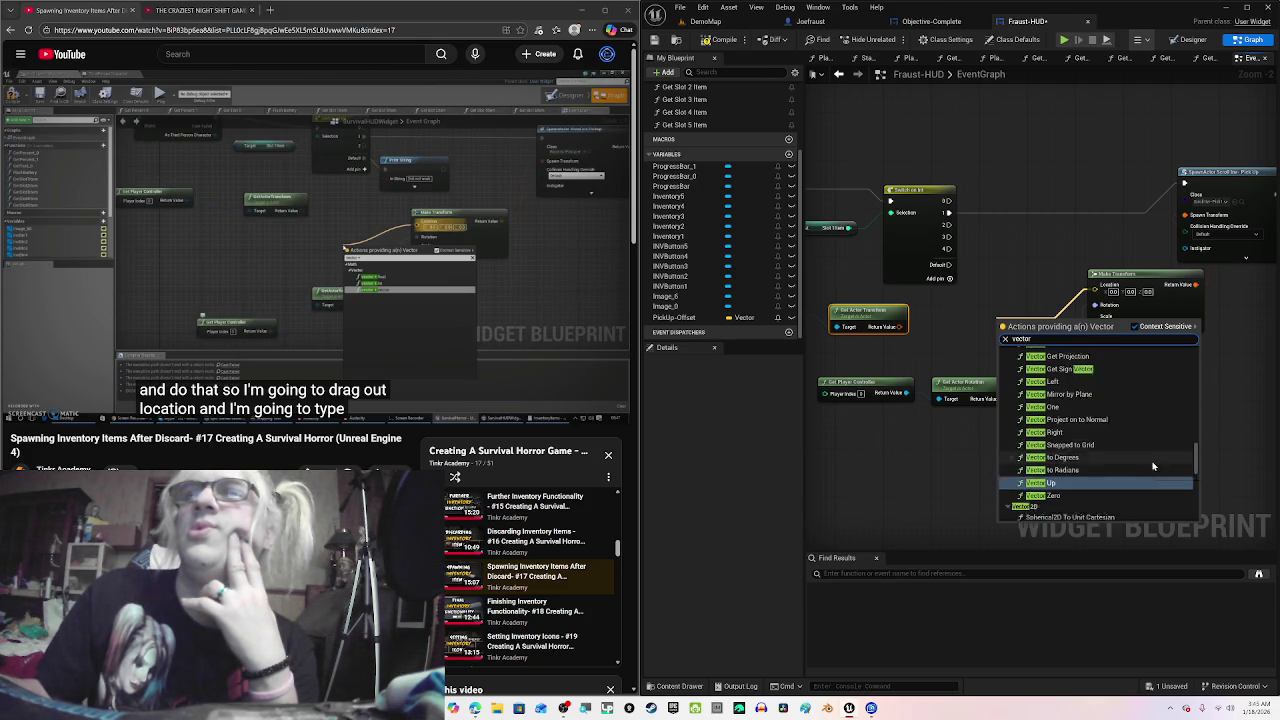
pyautogui.scroll(-2, 1115, 470)
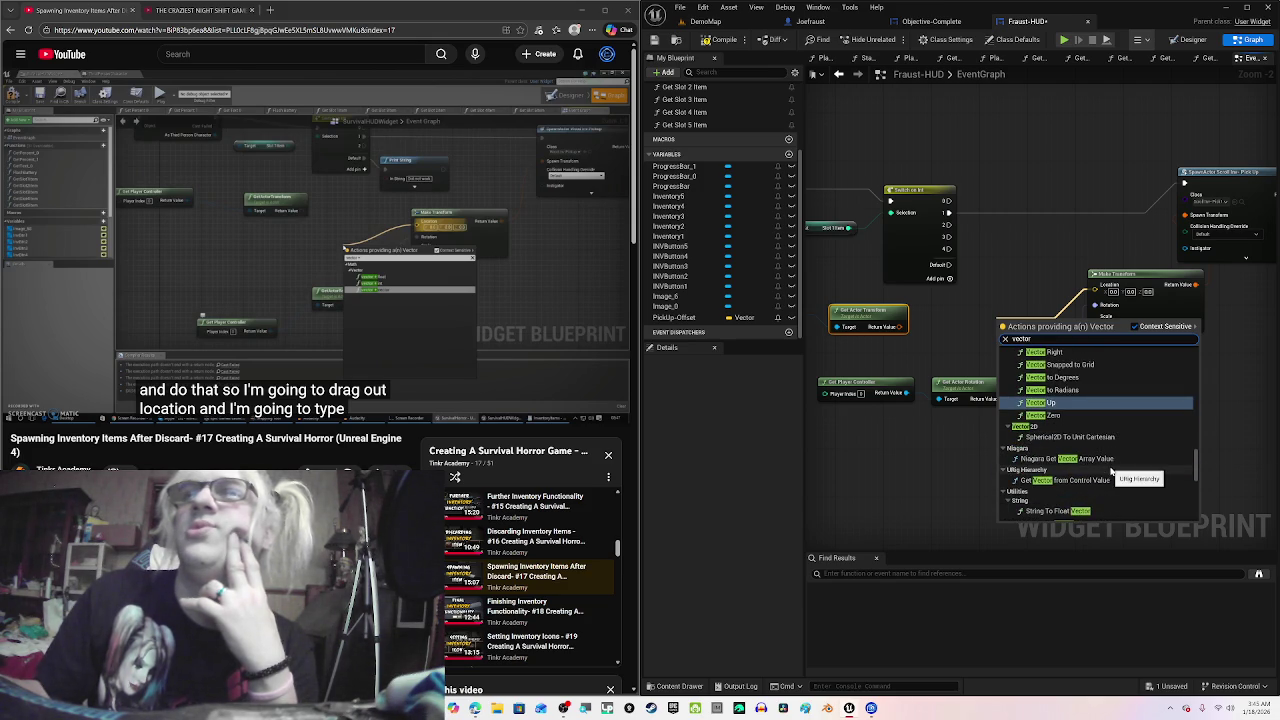
pyautogui.scroll(-2, 1108, 471)
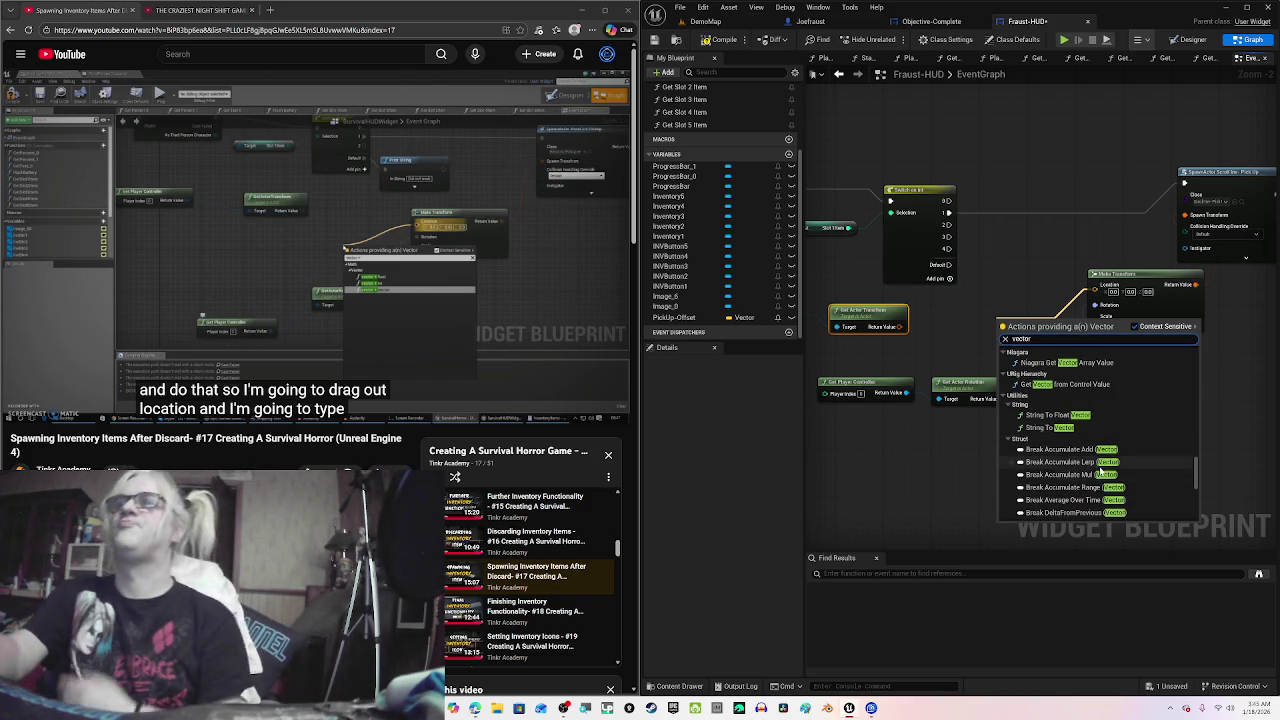
pyautogui.scroll(-2, 1104, 455)
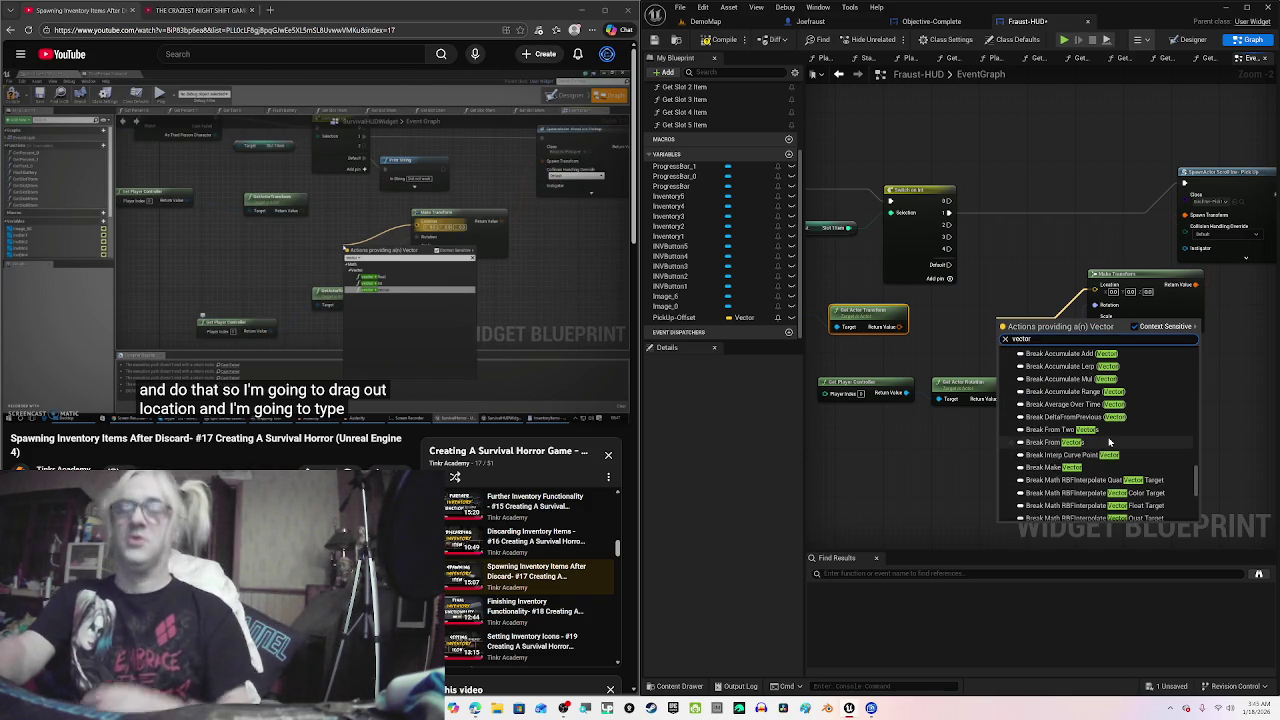
# Step: Search '+' across all actions, mistakenly place To Sign (+/-1) 2D, then delete it
pyautogui.write('+')
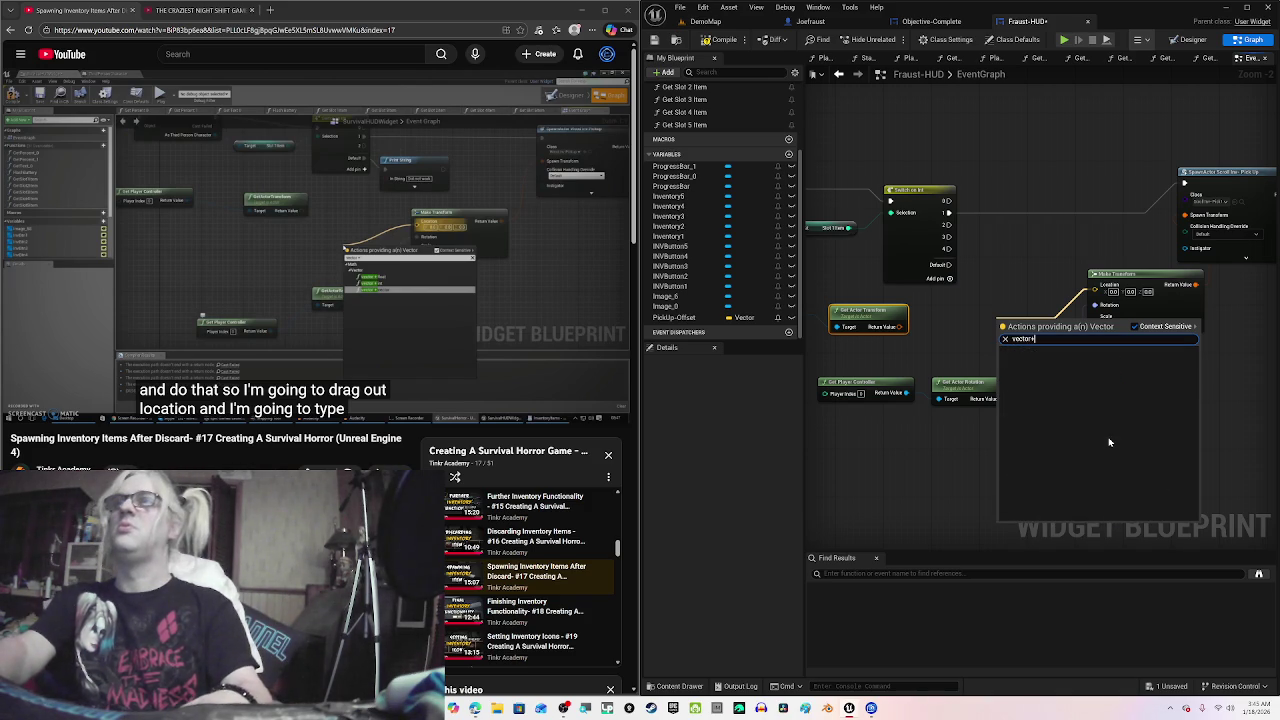
pyautogui.click(1134, 327)
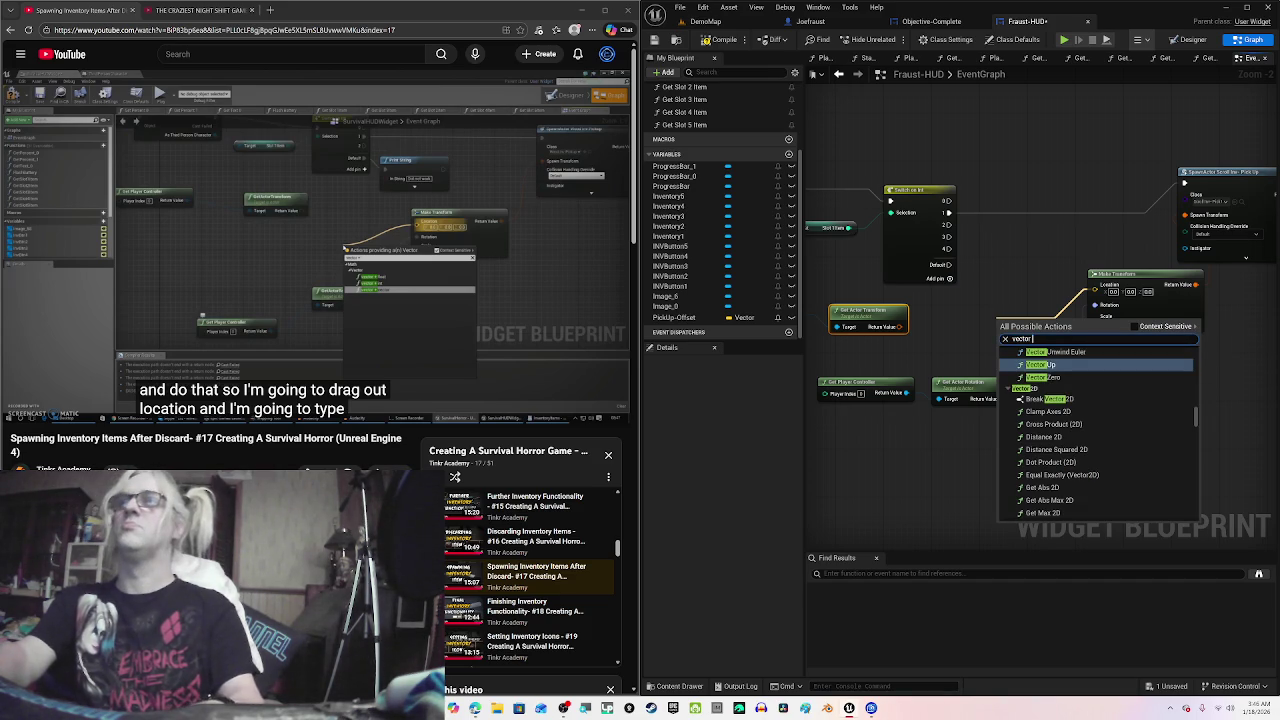
pyautogui.write(' +')
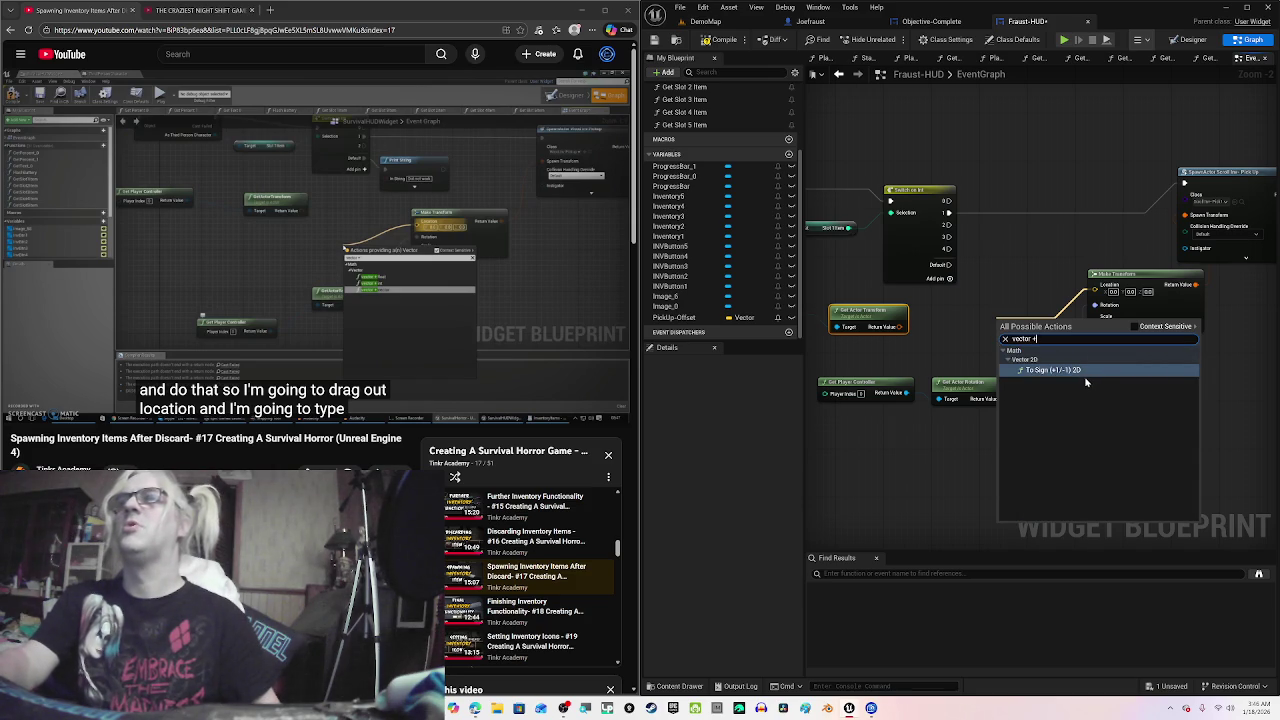
pyautogui.click(1078, 378)
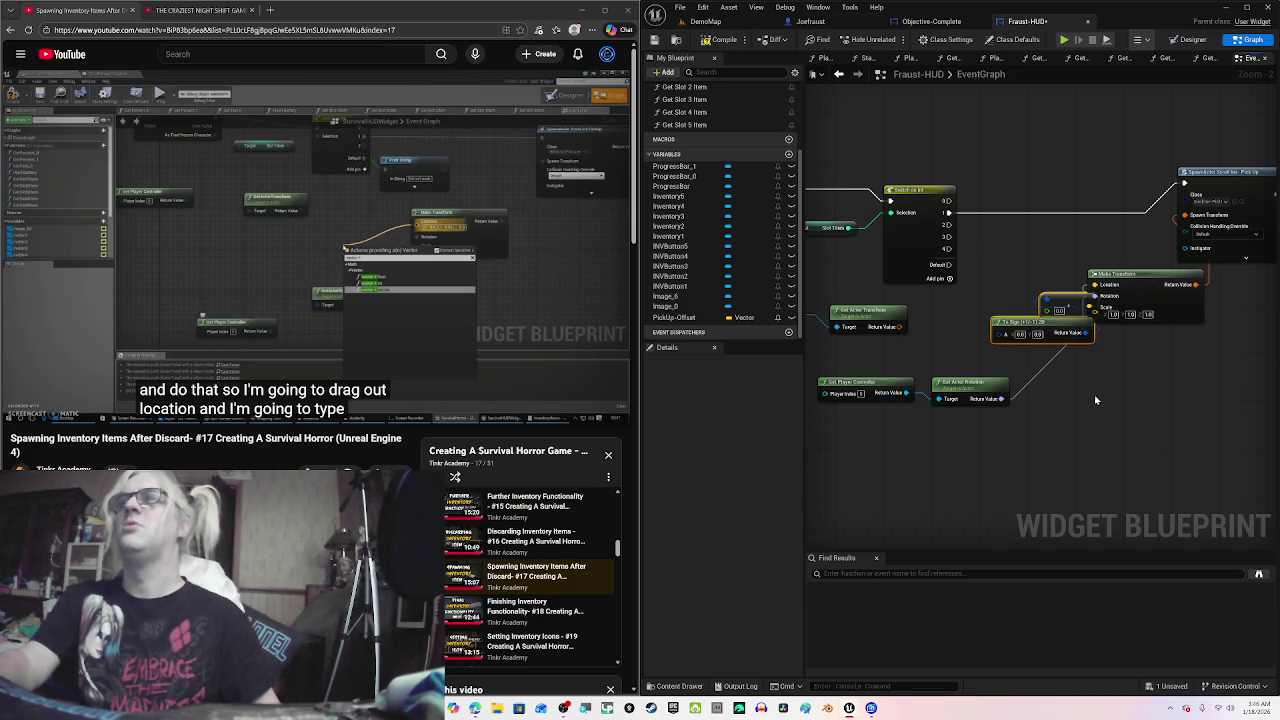
pyautogui.moveTo(1026, 360); pyautogui.dragTo(1057, 304)
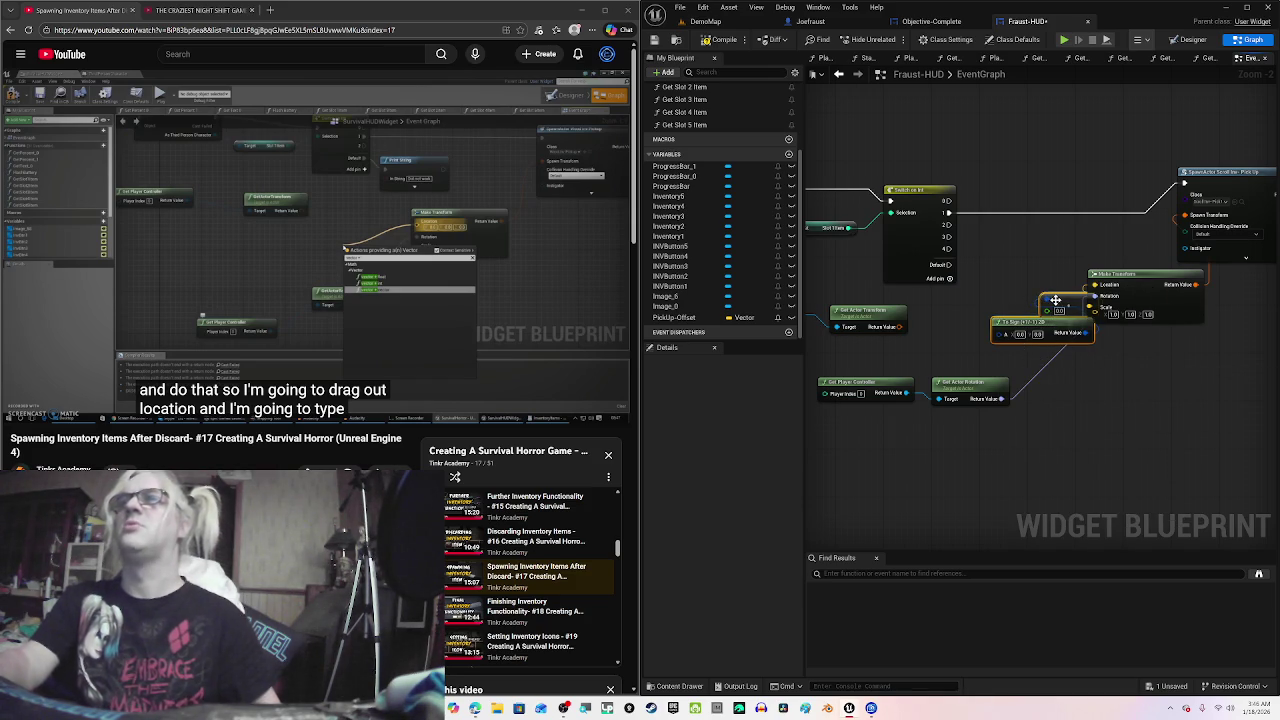
pyautogui.press('Delete')
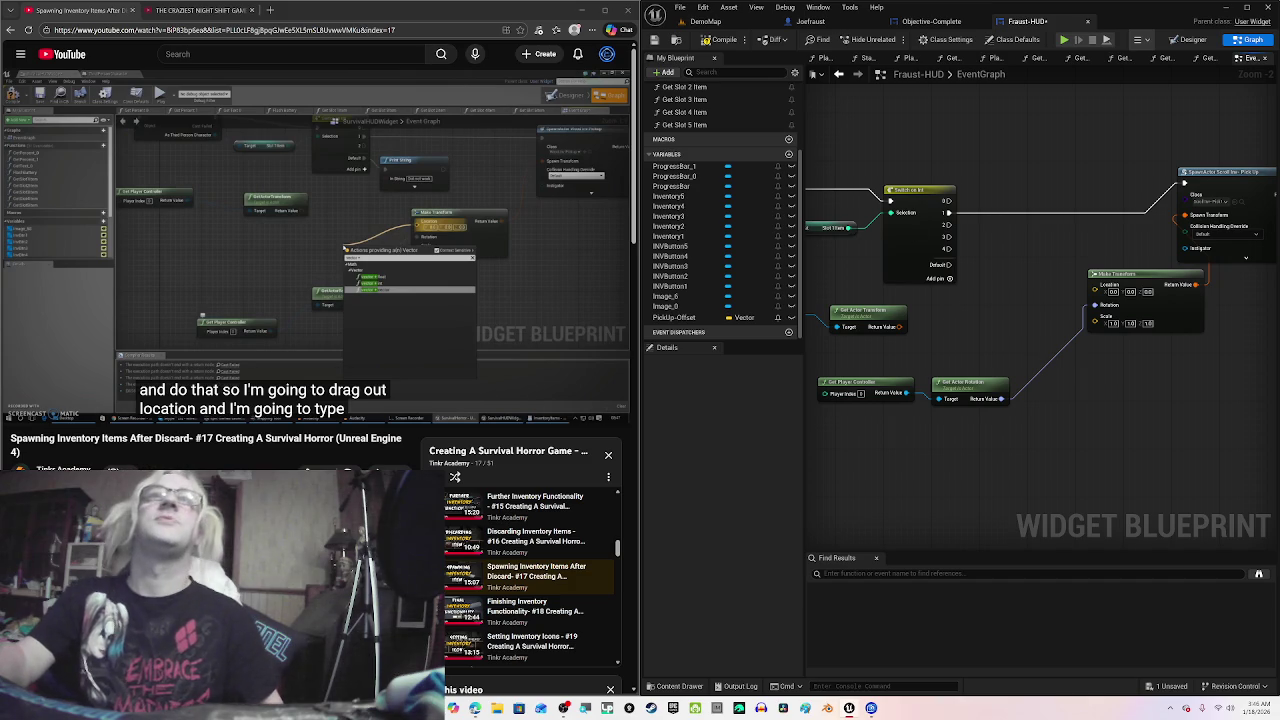
# Step: Search Google in a new tab for 'vector + vector in ue5'
pyautogui.click(269, 10)
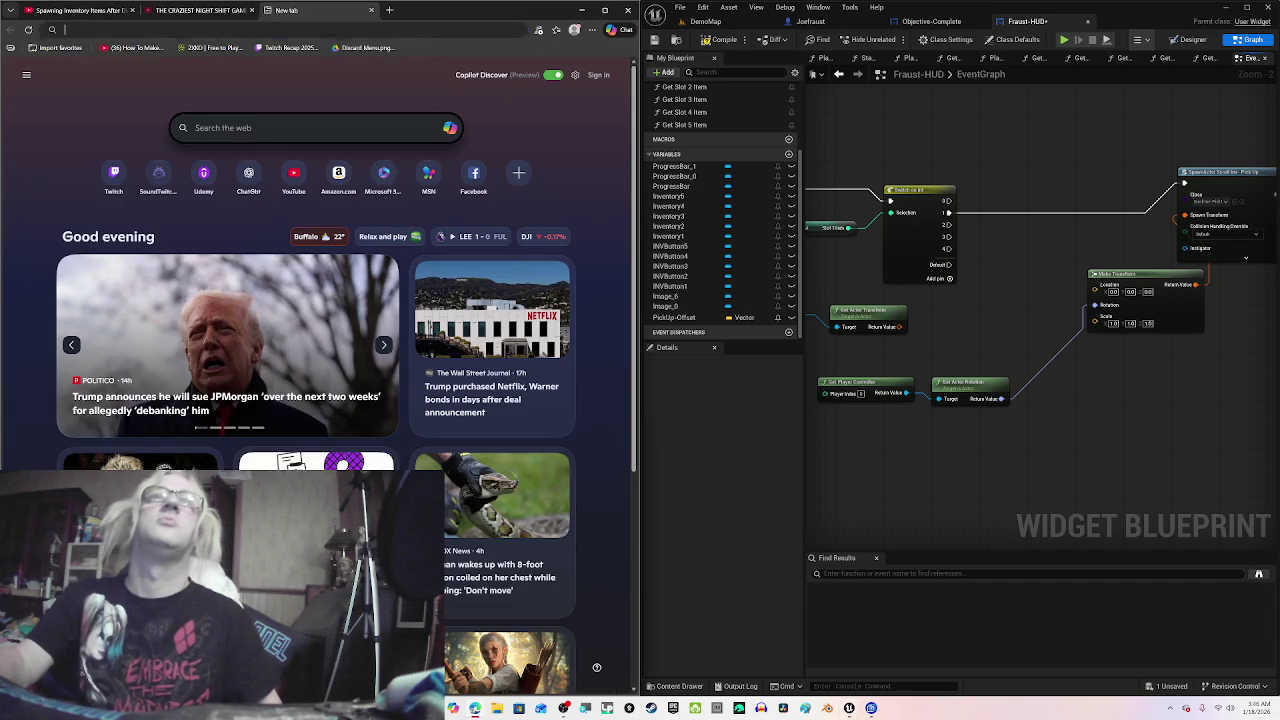
pyautogui.write('google.com')
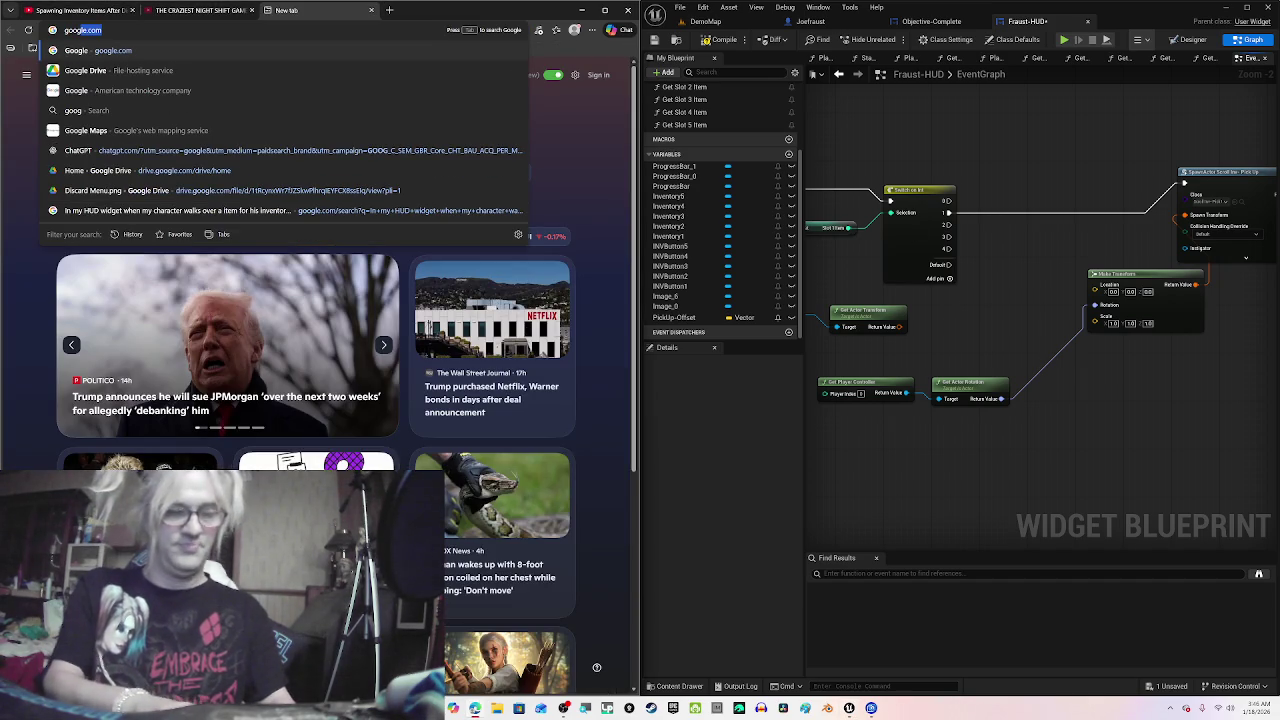
pyautogui.press('Return')
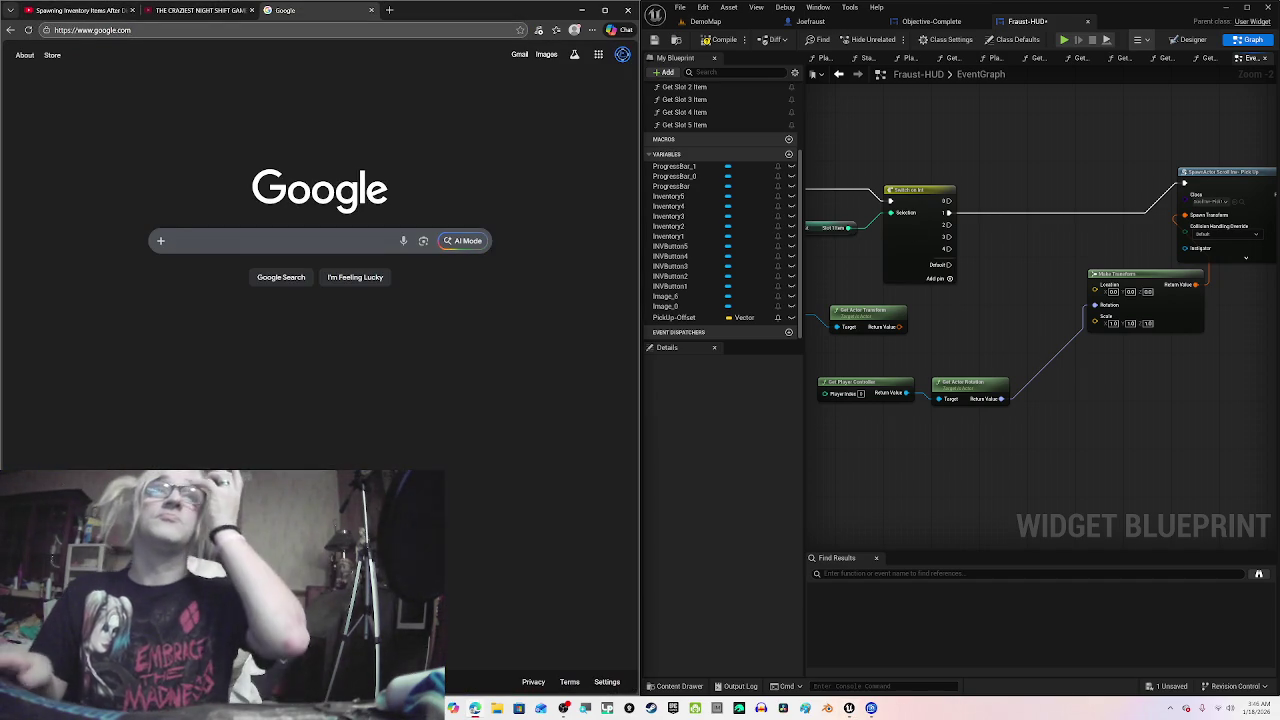
pyautogui.write('vec')
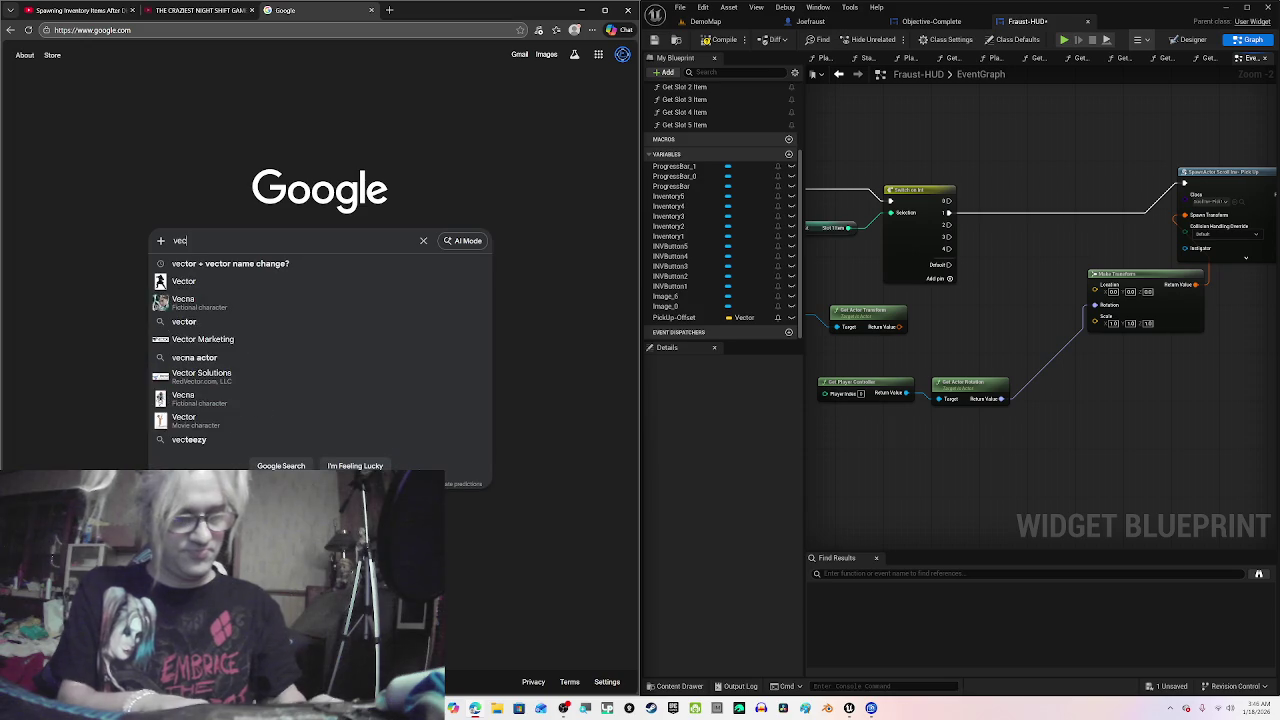
pyautogui.write('tor +')
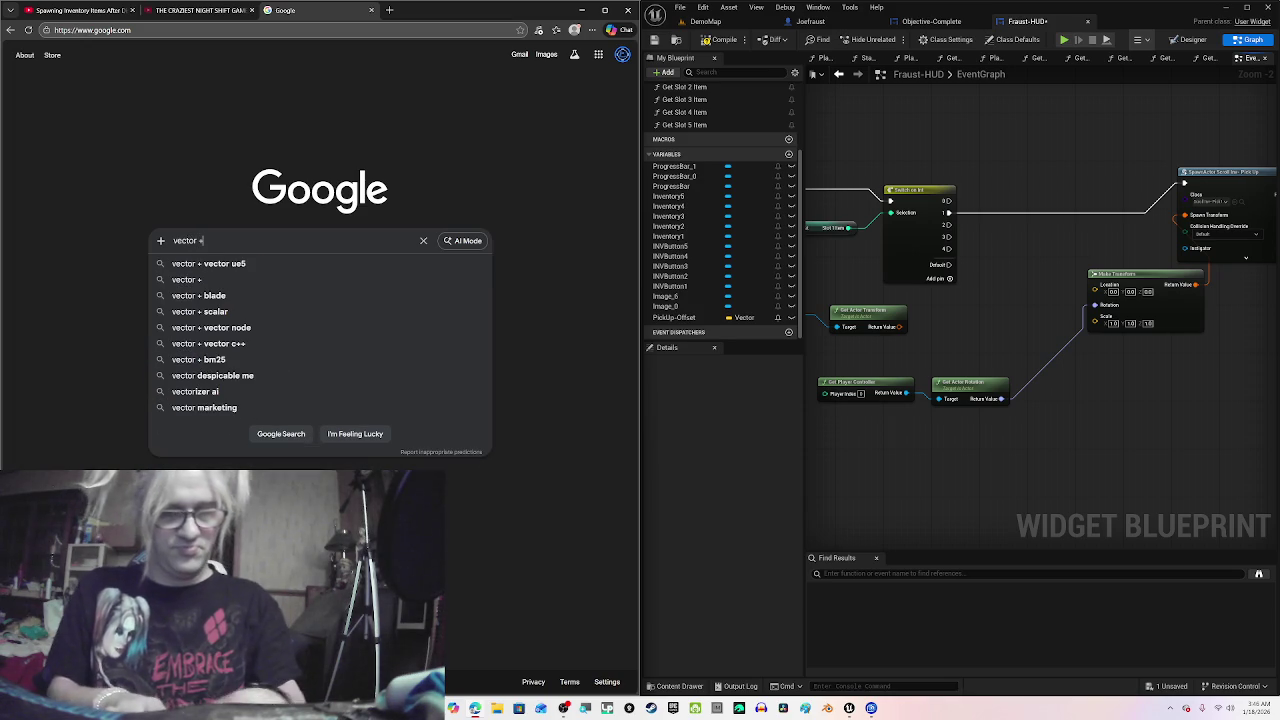
pyautogui.write(' vector')
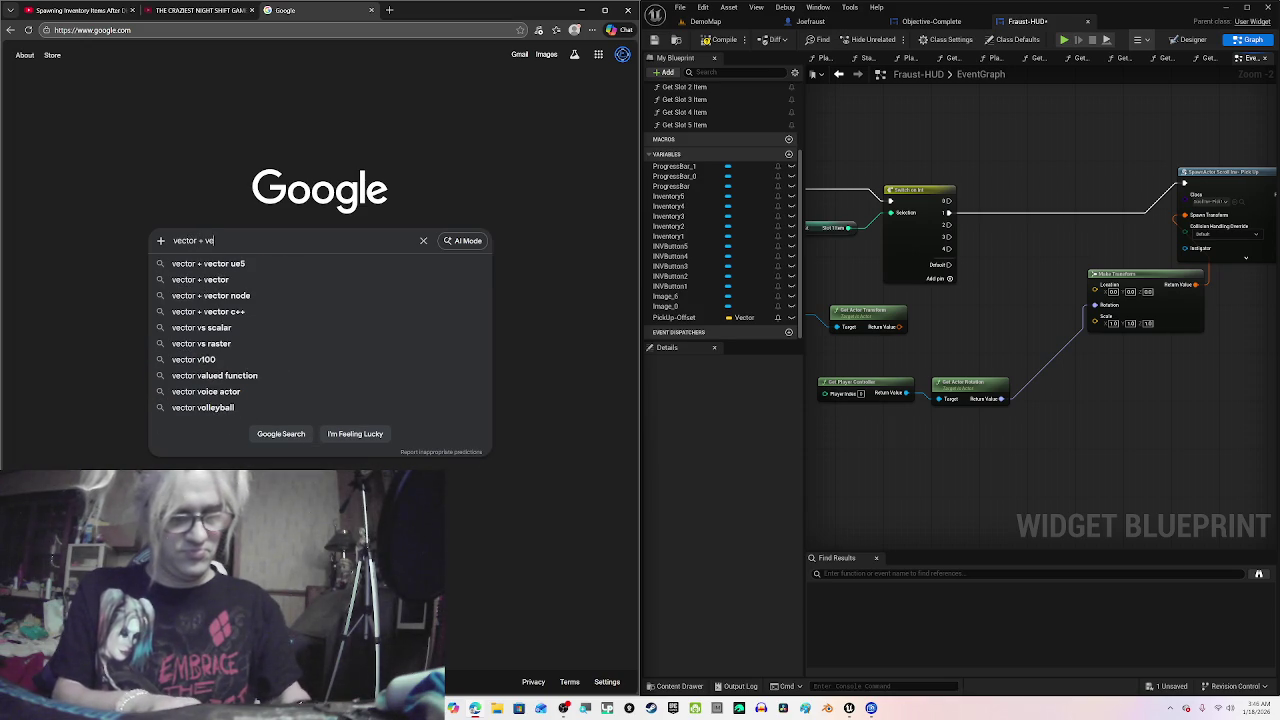
pyautogui.write(' in')
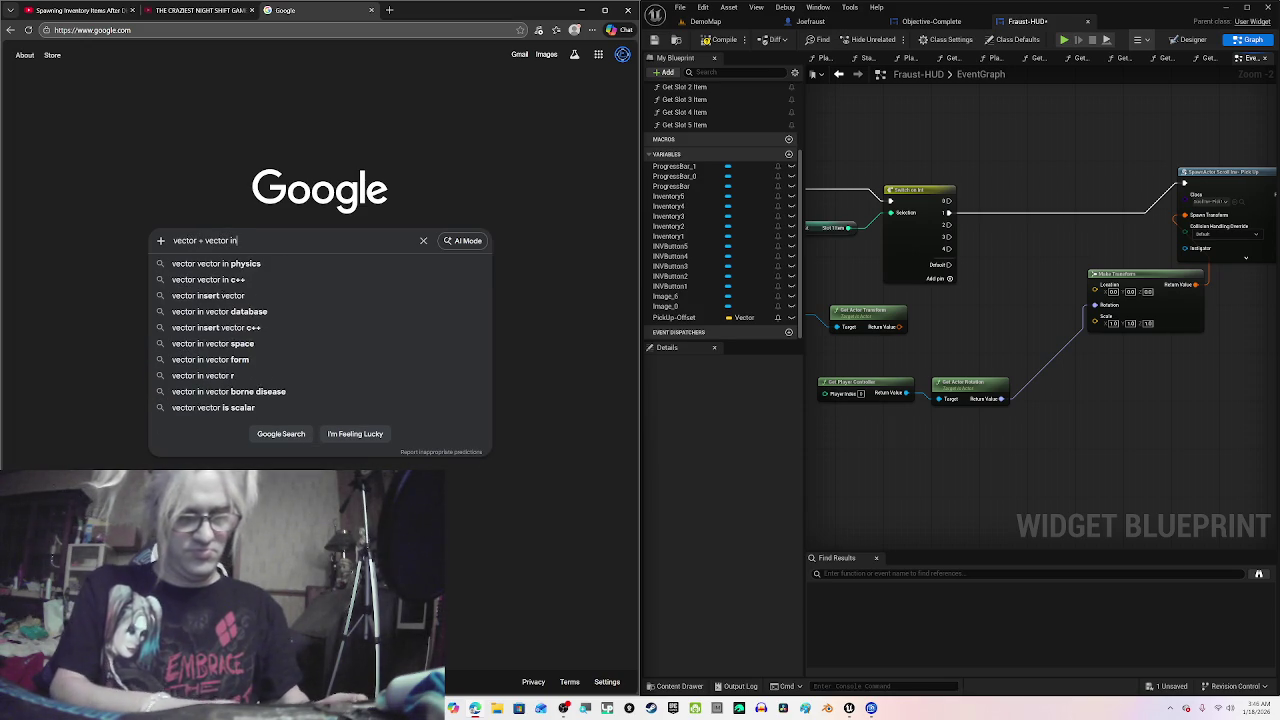
pyautogui.write(' ue')
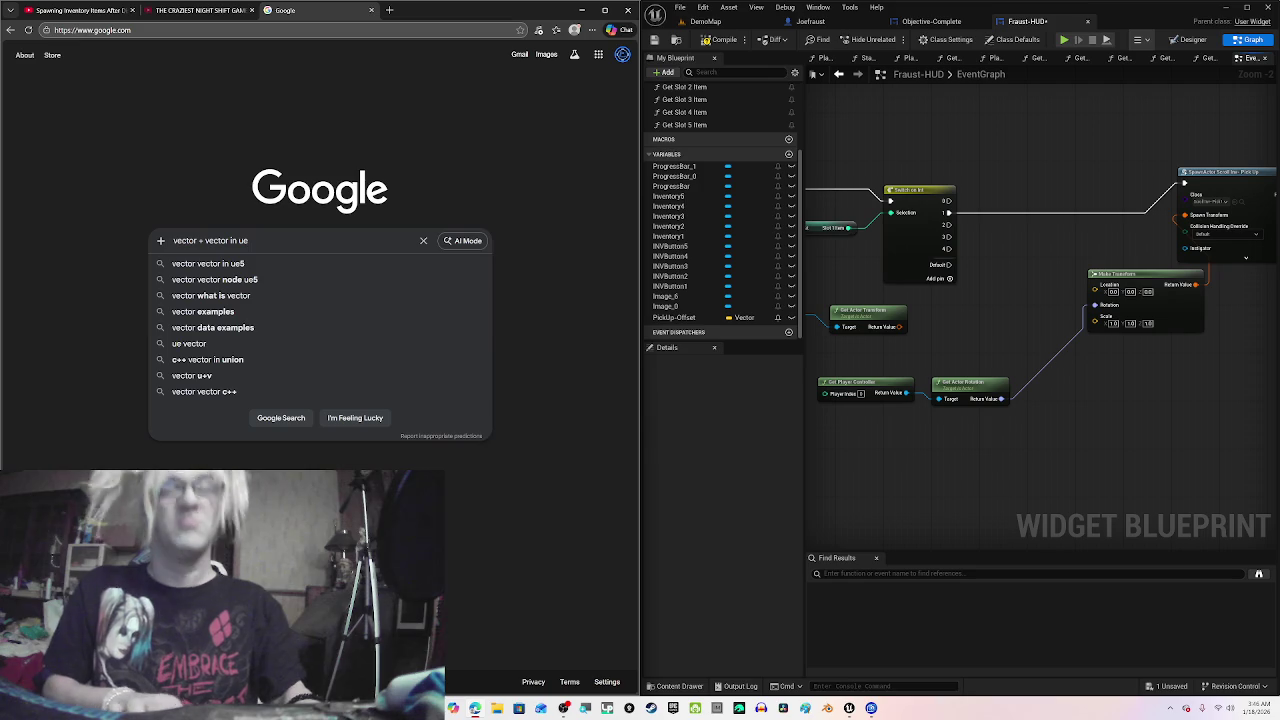
pyautogui.write('5')
pyautogui.press('Return')
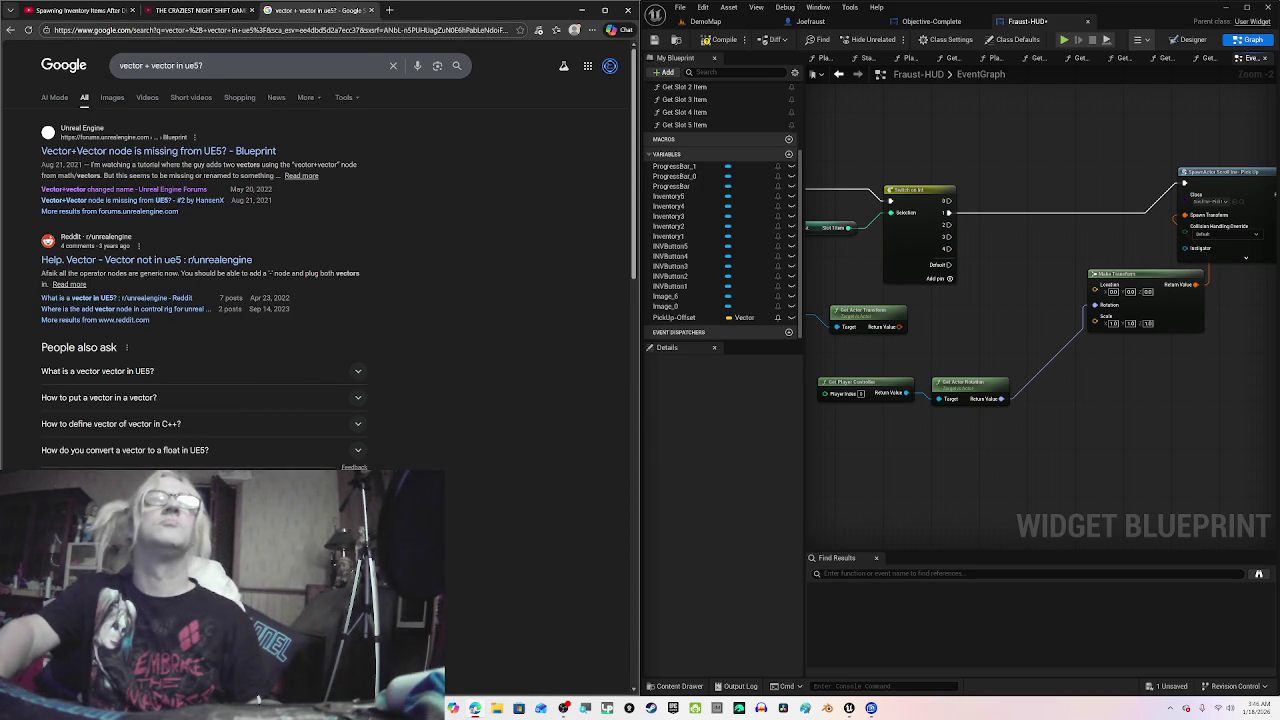
# Step: Open the 'Vector+vector changed name' forum thread and scroll to the answer recommending the generic Add node
pyautogui.click(175, 190)
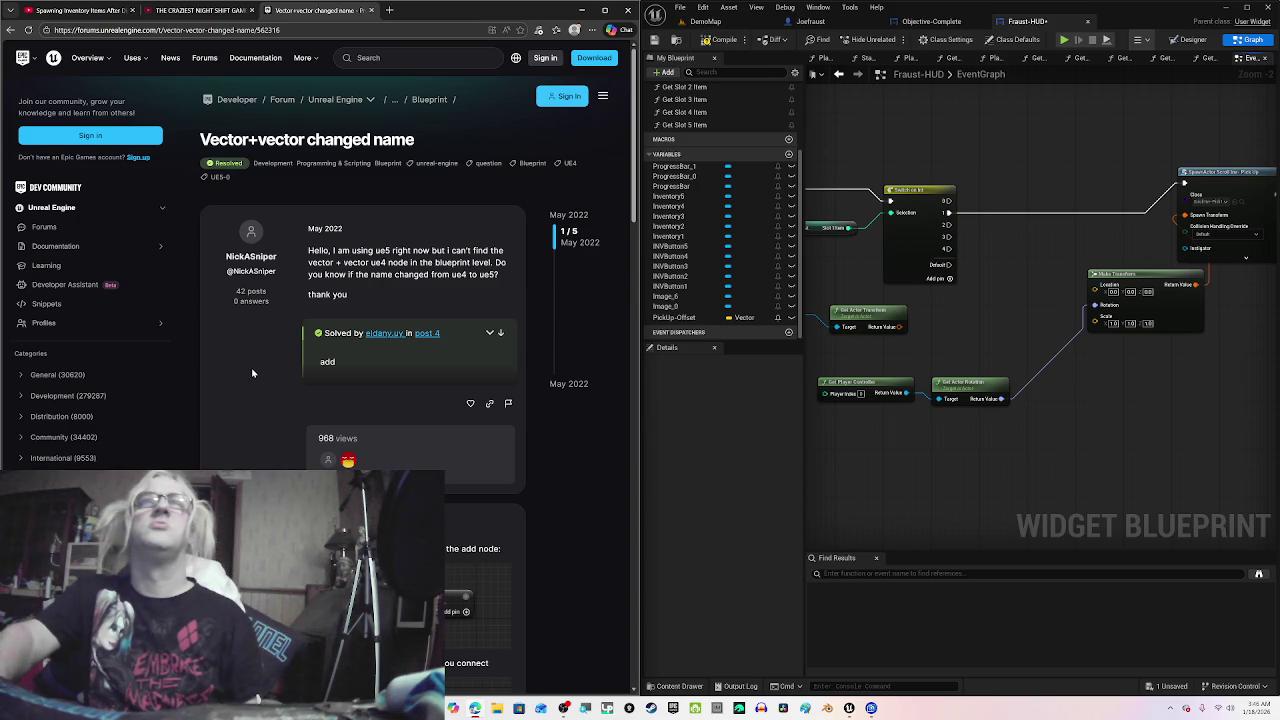
pyautogui.scroll(-2, 252, 372)
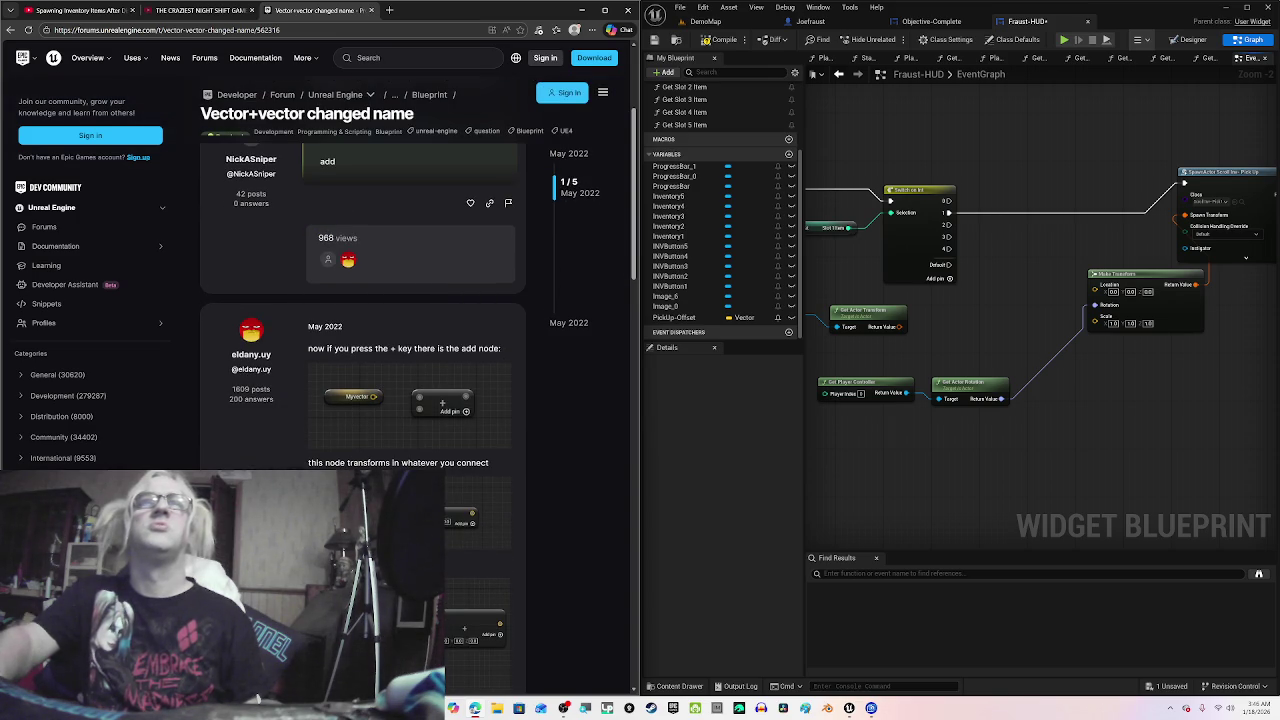
pyautogui.scroll(-1, 497, 520)
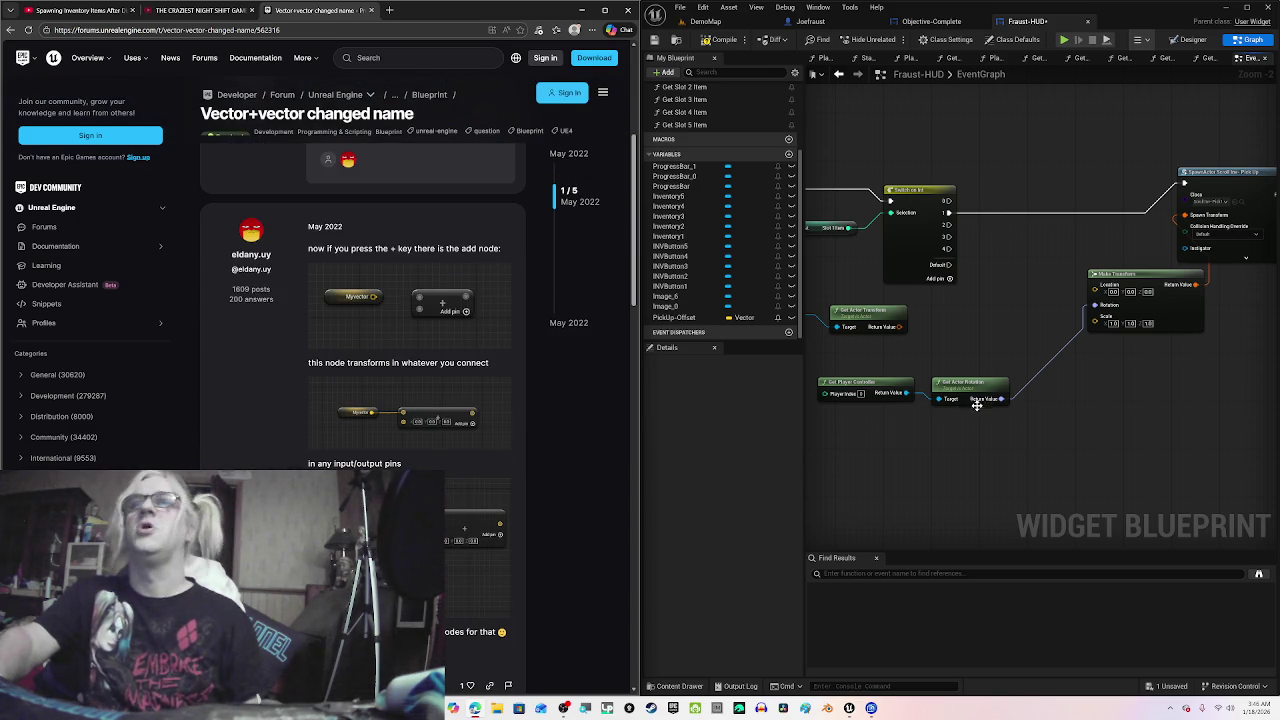
pyautogui.moveTo(977, 404); pyautogui.dragTo(949, 410)
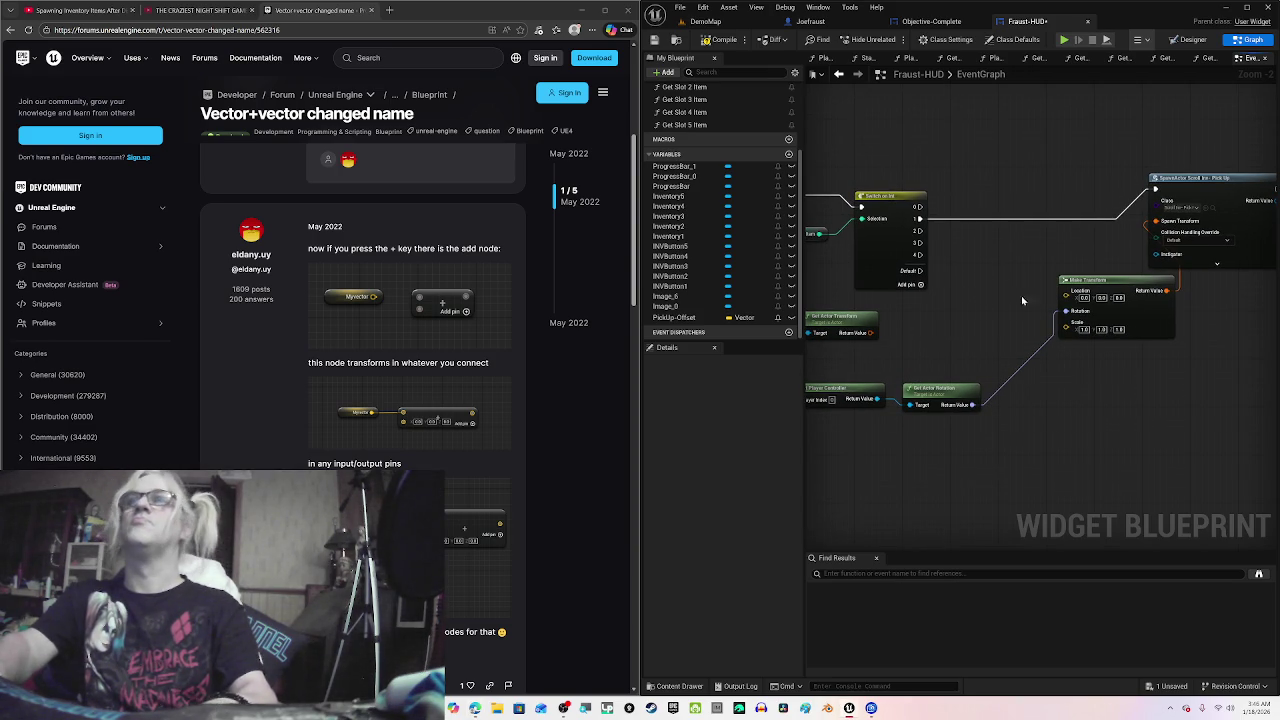
# Step: Add a '+' Add node feeding Make Transform's Location, placed to its left, and close the forum tab
pyautogui.moveTo(1056, 297); pyautogui.dragTo(995, 313)
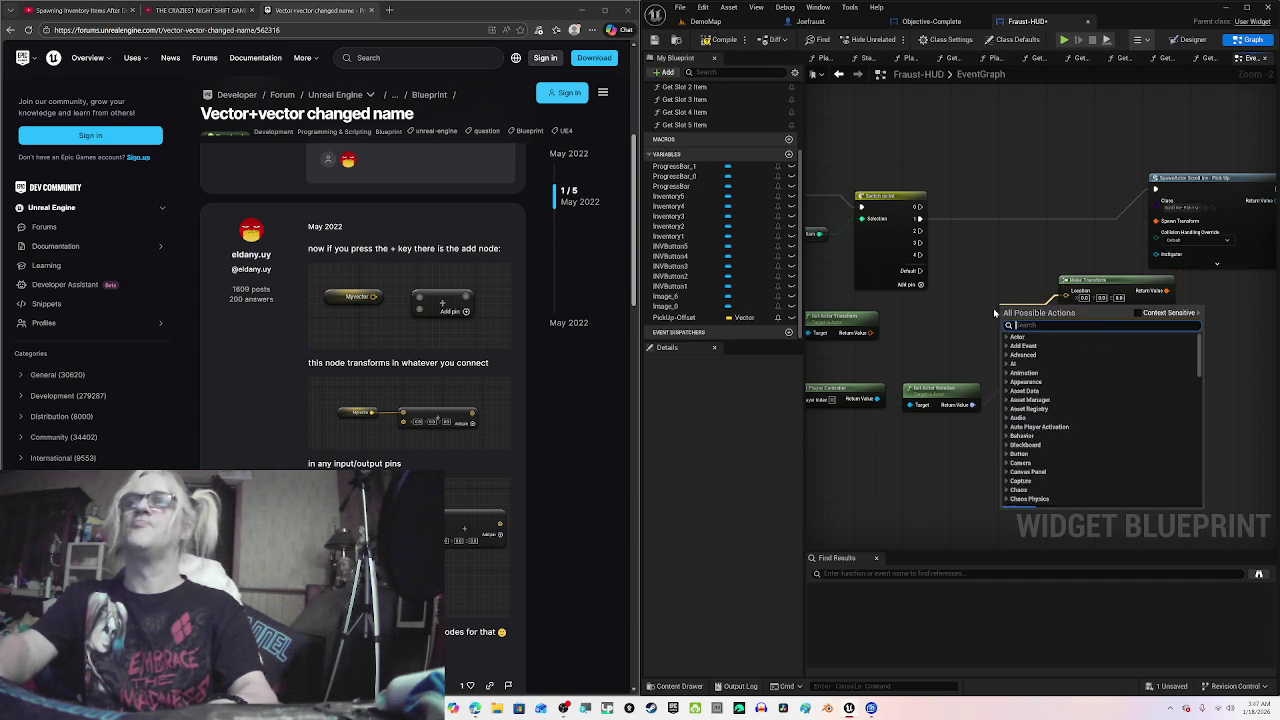
pyautogui.write('=')
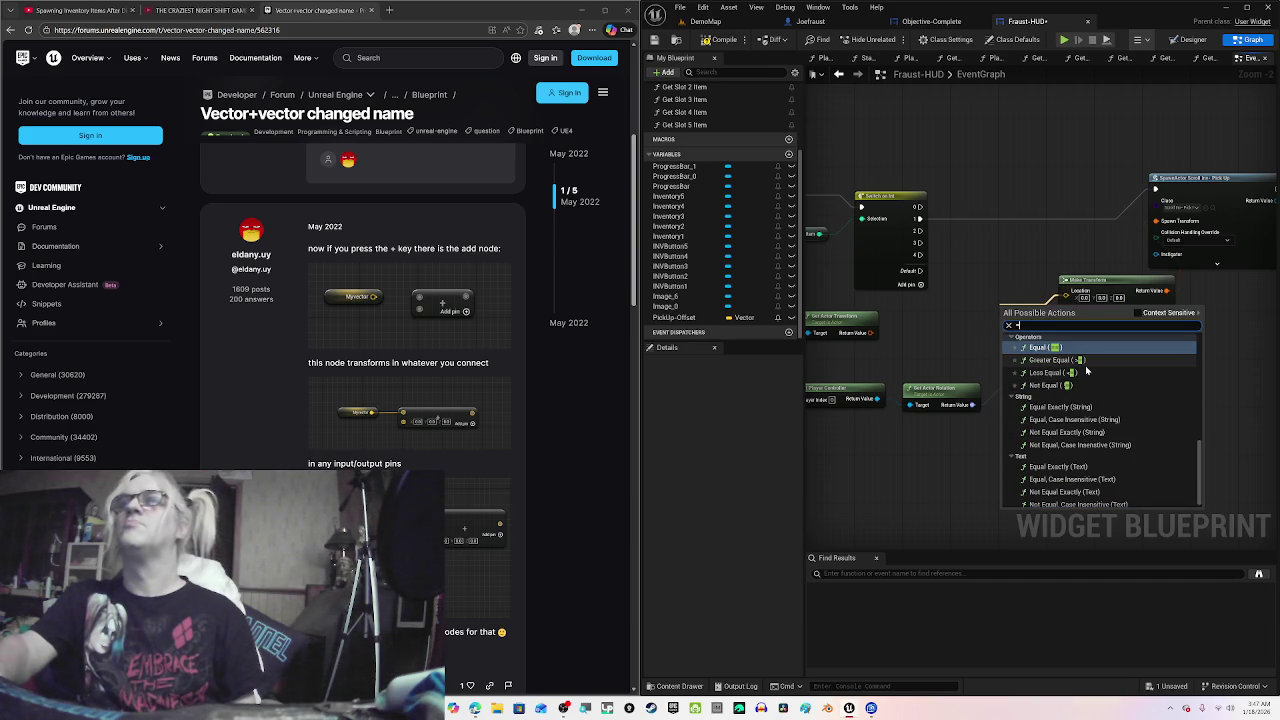
pyautogui.press('BackSpace')
pyautogui.write('+')
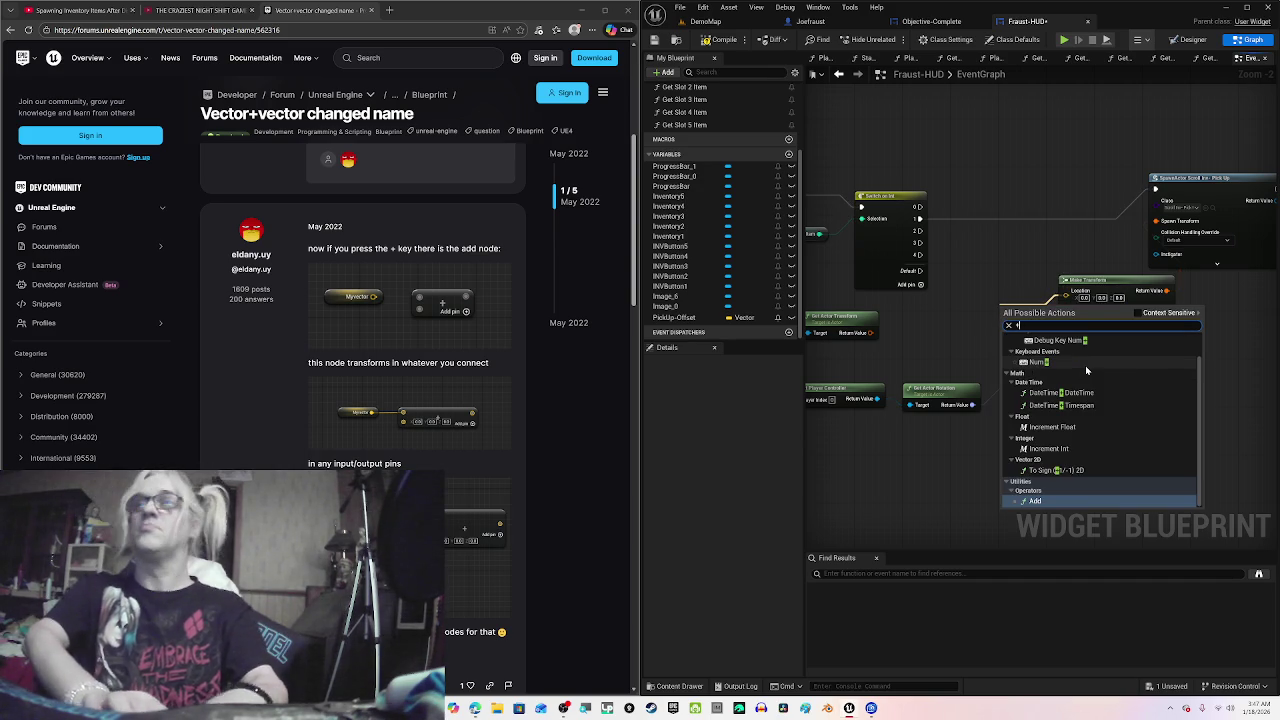
pyautogui.click(1035, 502)
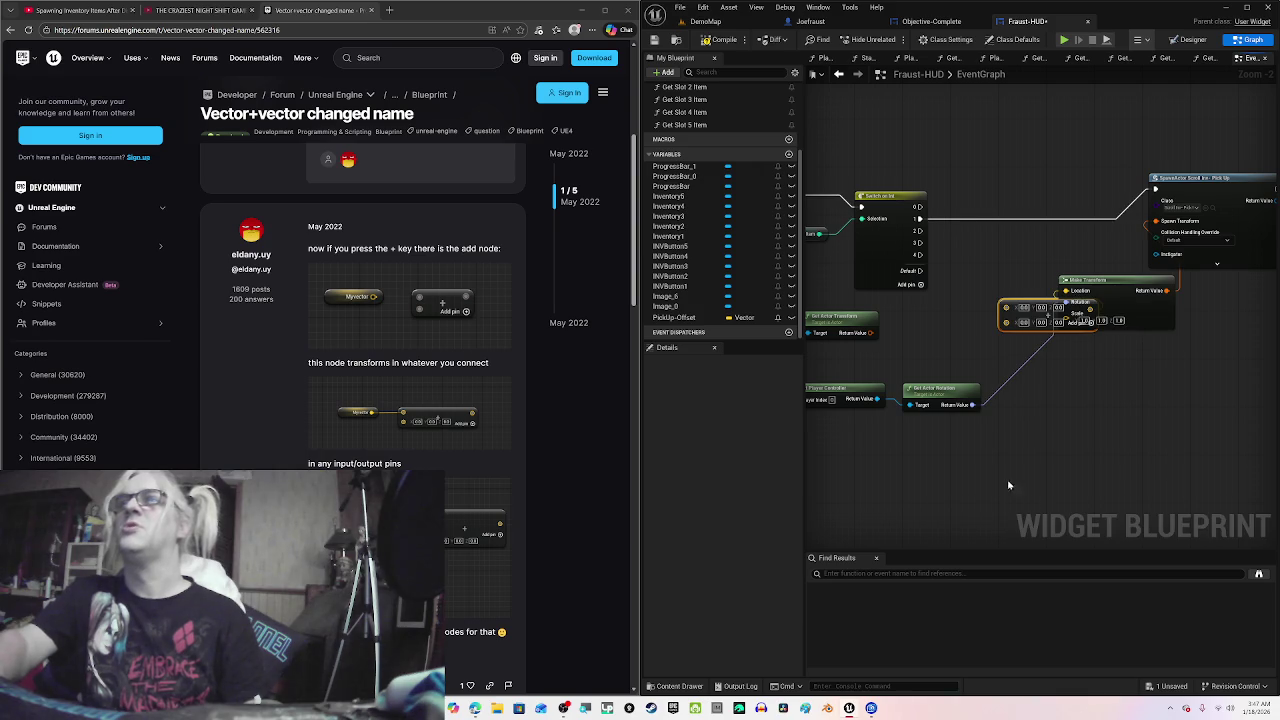
pyautogui.scroll(2, 1045, 318)
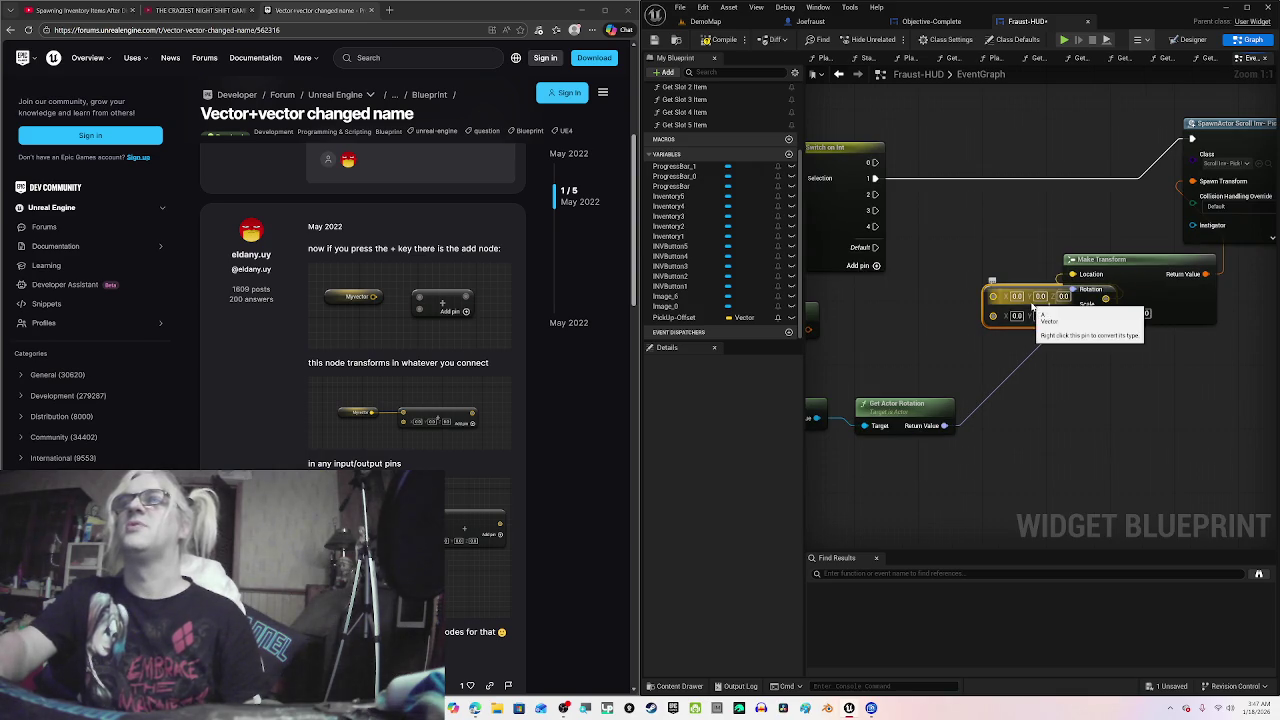
pyautogui.moveTo(1034, 312); pyautogui.dragTo(946, 322)
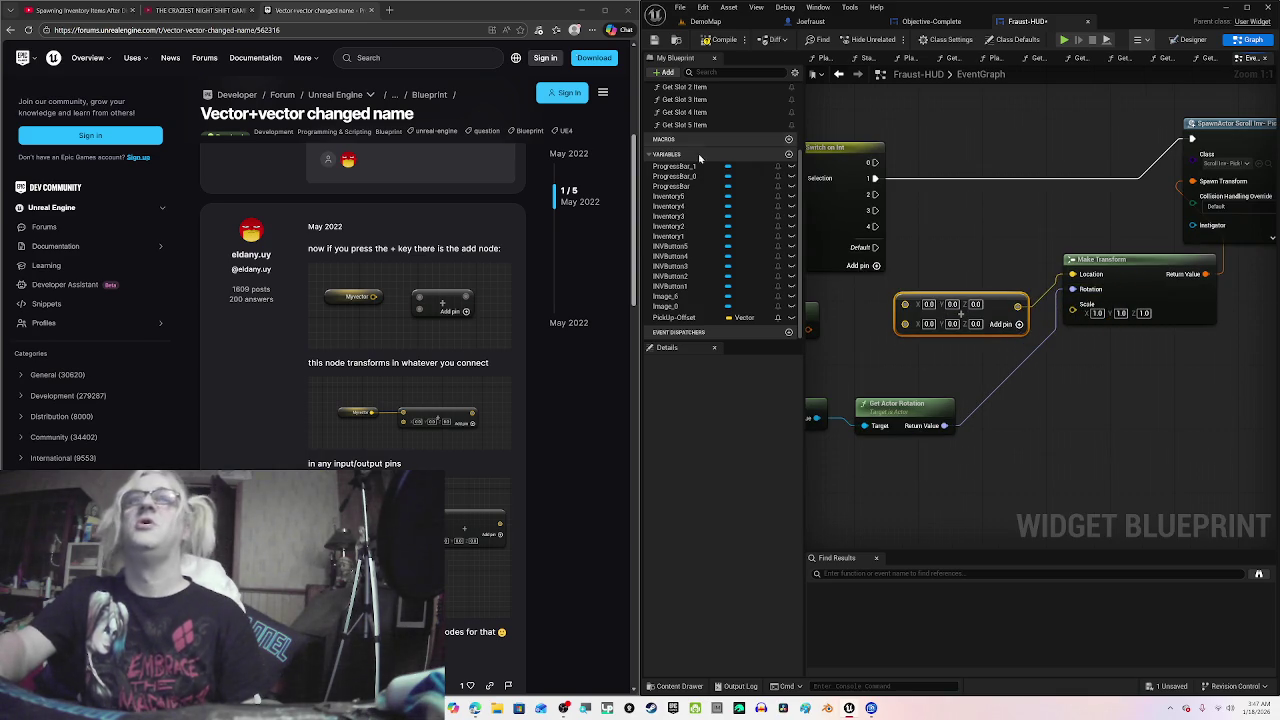
pyautogui.click(370, 12)
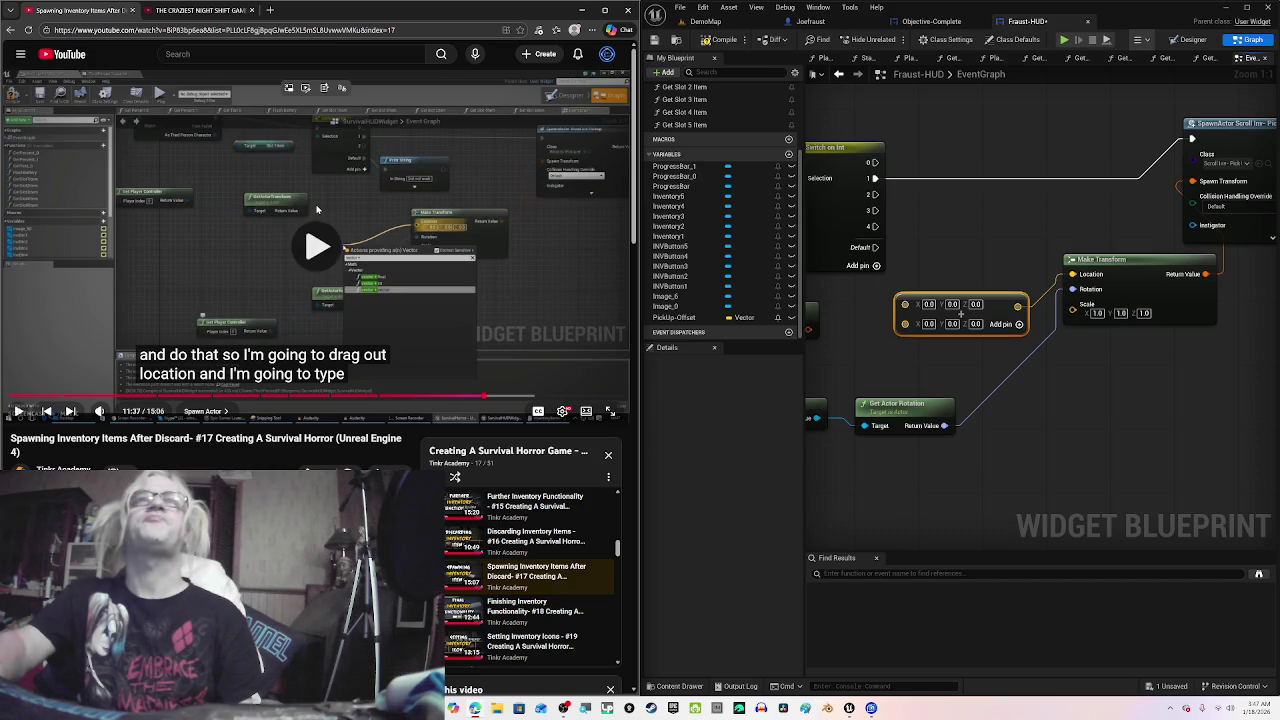
# Step: Move Get Actor Transform left and drag a wire off the Add node's second vector input
pyautogui.click(316, 209)
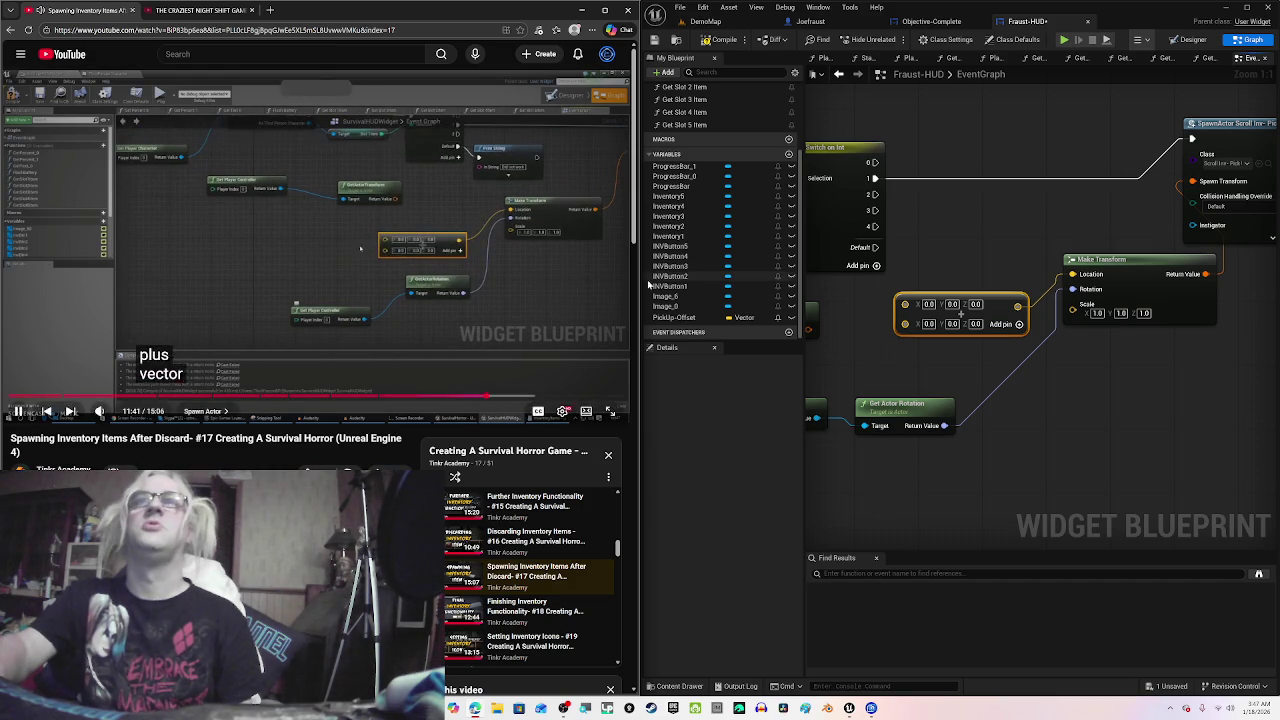
pyautogui.moveTo(861, 349)
pyautogui.mouseDown()
pyautogui.moveTo(931, 323)
pyautogui.moveTo(983, 333)
pyautogui.moveTo(1074, 321)
pyautogui.mouseUp()
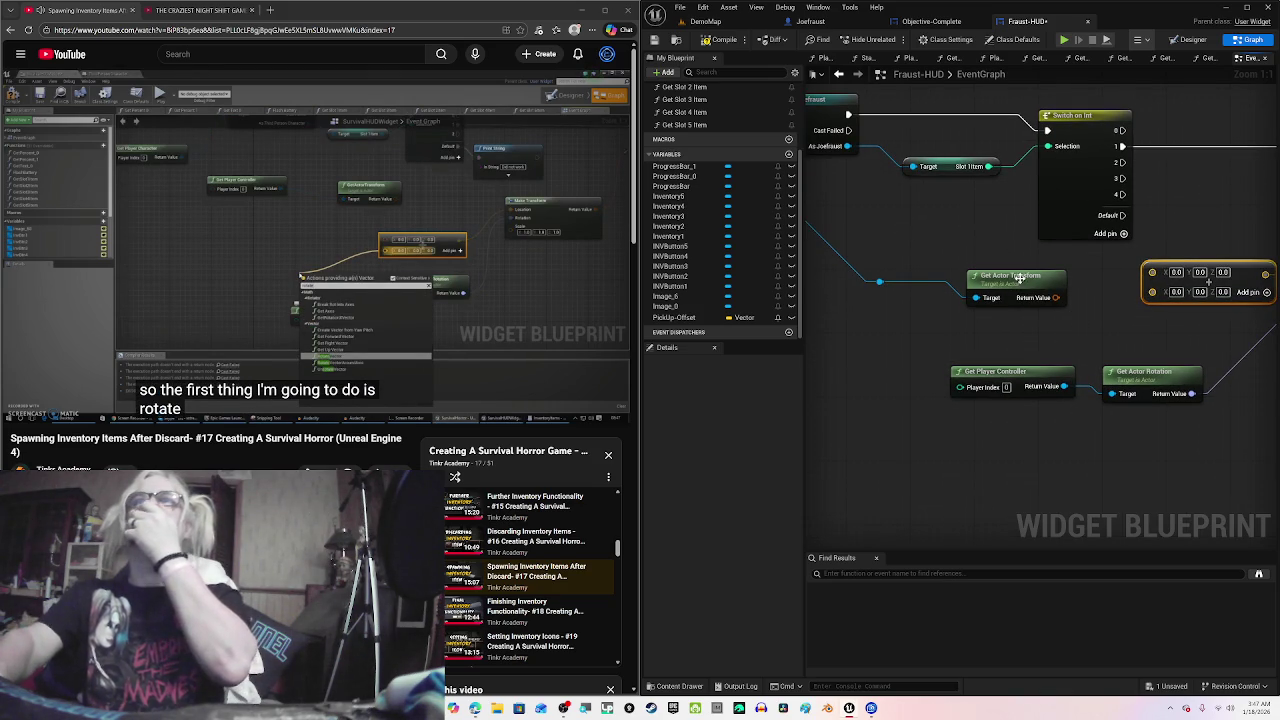
pyautogui.press('XF86AudioPlay')
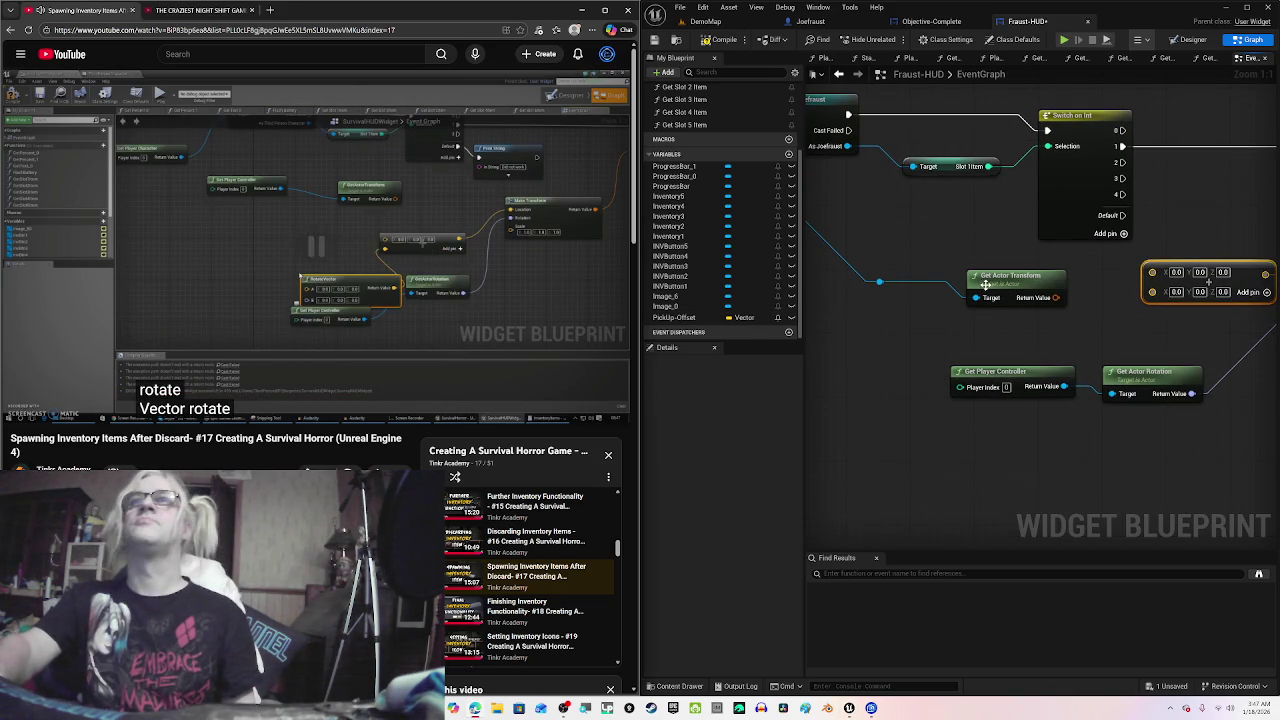
pyautogui.moveTo(1038, 283); pyautogui.dragTo(967, 273)
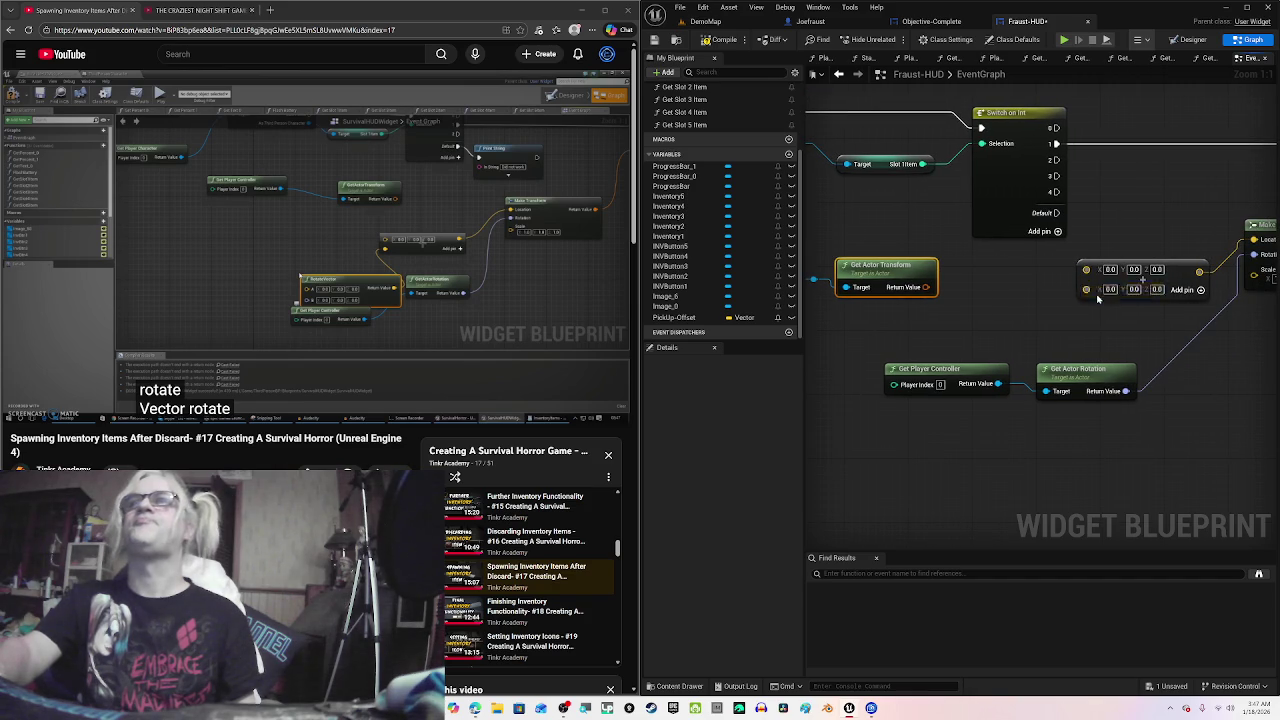
pyautogui.moveTo(1086, 289); pyautogui.dragTo(1072, 328)
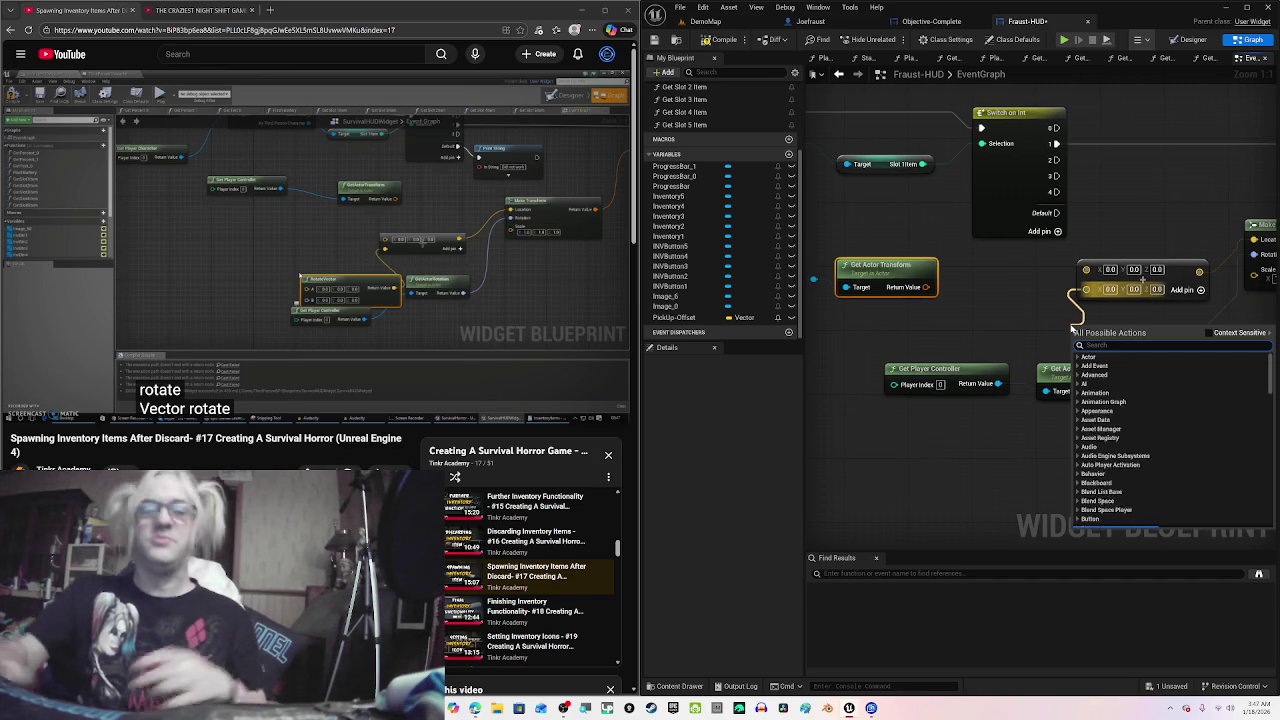
# Step: Create a Rotate Vector node via 'rot' and move the controller and rotation nodes down
pyautogui.write('rotat')
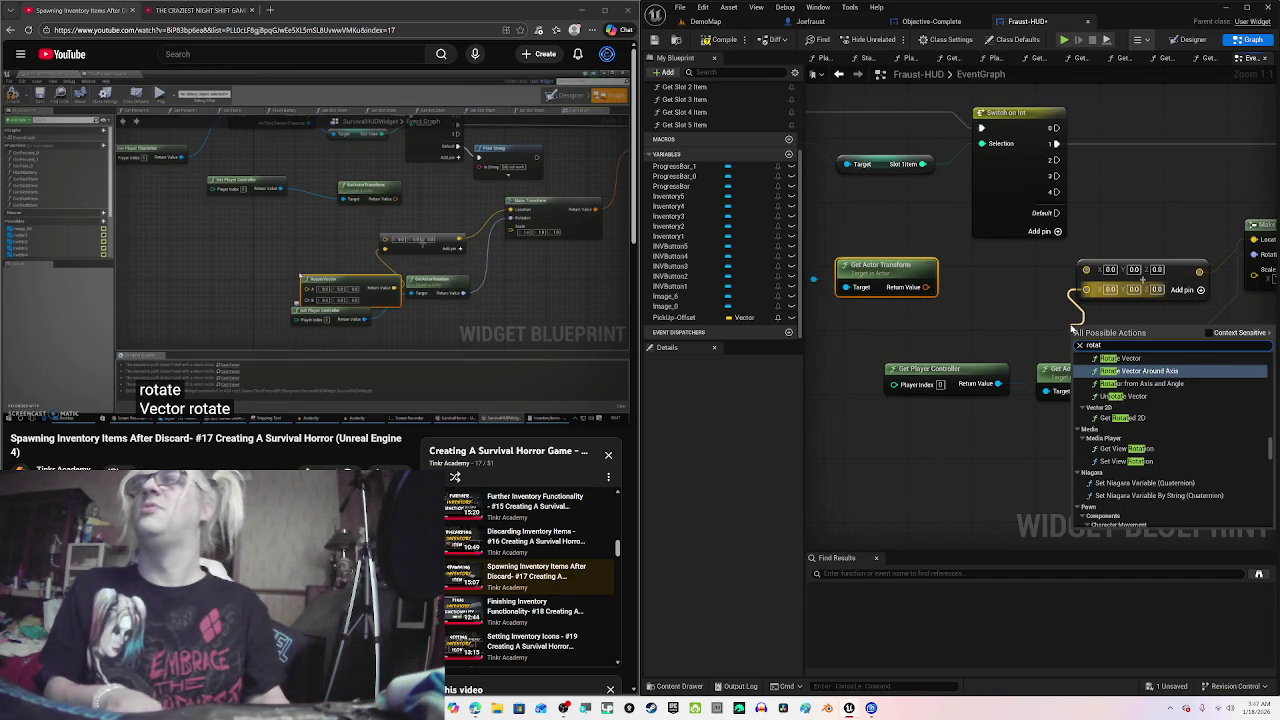
pyautogui.press('Return')
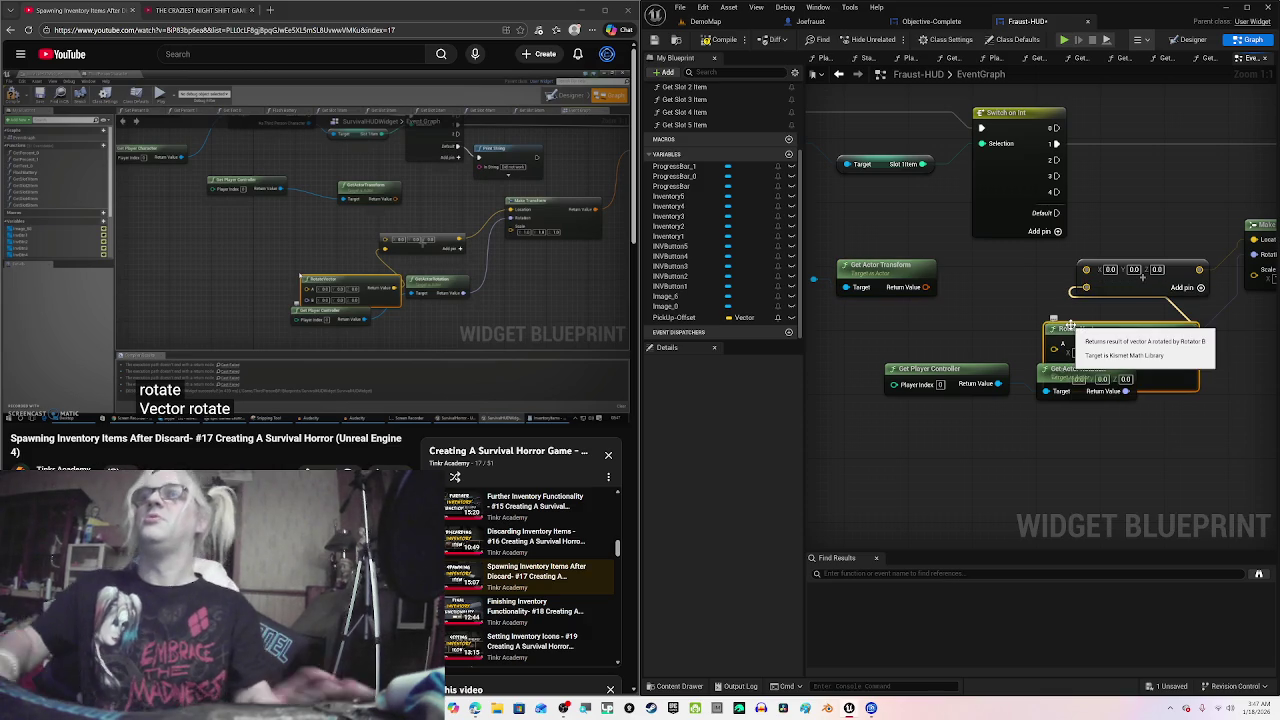
pyautogui.moveTo(983, 358)
pyautogui.mouseDown()
pyautogui.moveTo(1032, 428)
pyautogui.moveTo(1022, 404)
pyautogui.moveTo(1063, 416)
pyautogui.moveTo(1040, 415)
pyautogui.mouseUp()
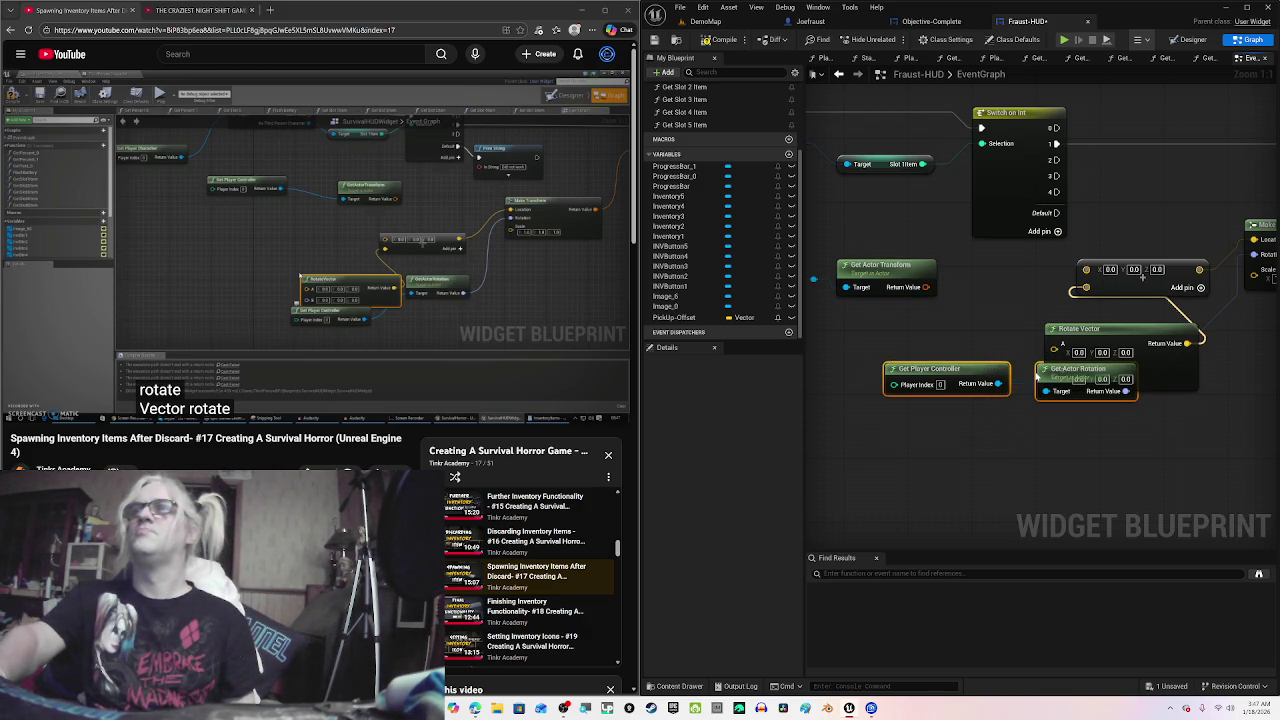
pyautogui.moveTo(1037, 370); pyautogui.dragTo(1029, 434)
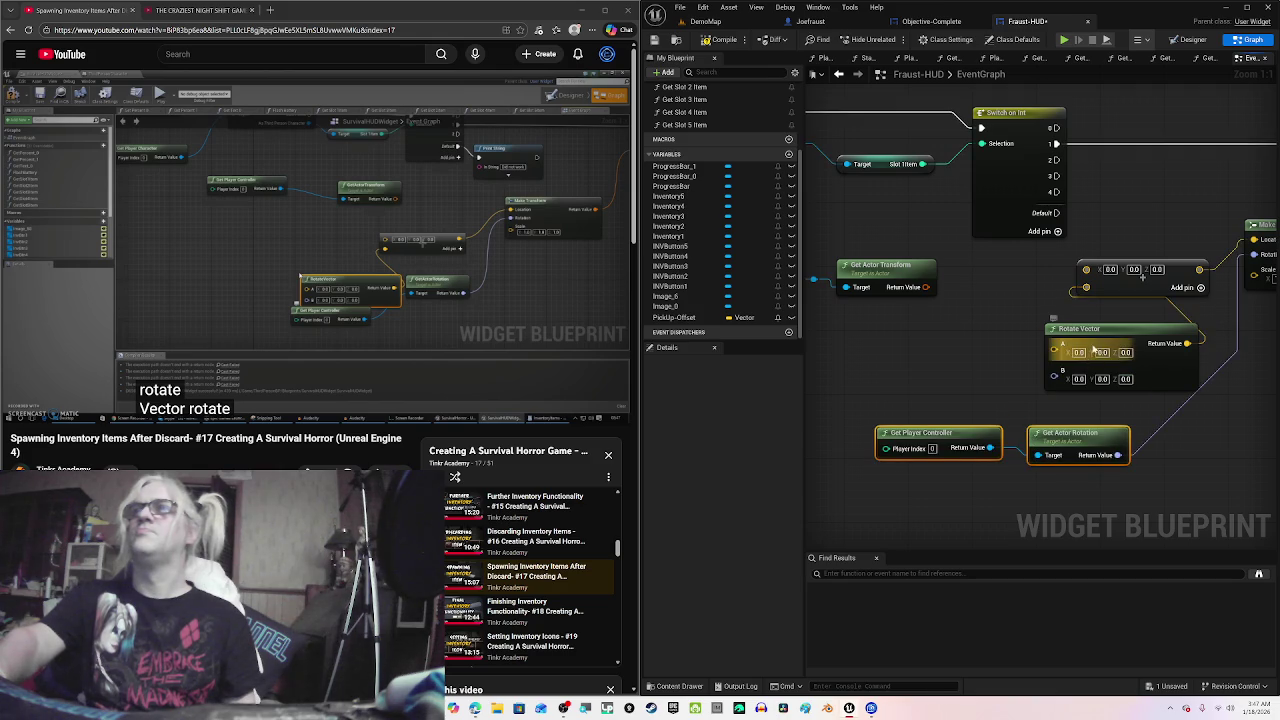
# Step: Position Rotate Vector left beside the Add node and pan toward the Cast To Joefraust node
pyautogui.moveTo(1054, 347)
pyautogui.mouseDown()
pyautogui.moveTo(989, 351)
pyautogui.moveTo(986, 338)
pyautogui.mouseUp()
pyautogui.moveTo(1087, 329); pyautogui.dragTo(998, 337)
pyautogui.click(520, 358)
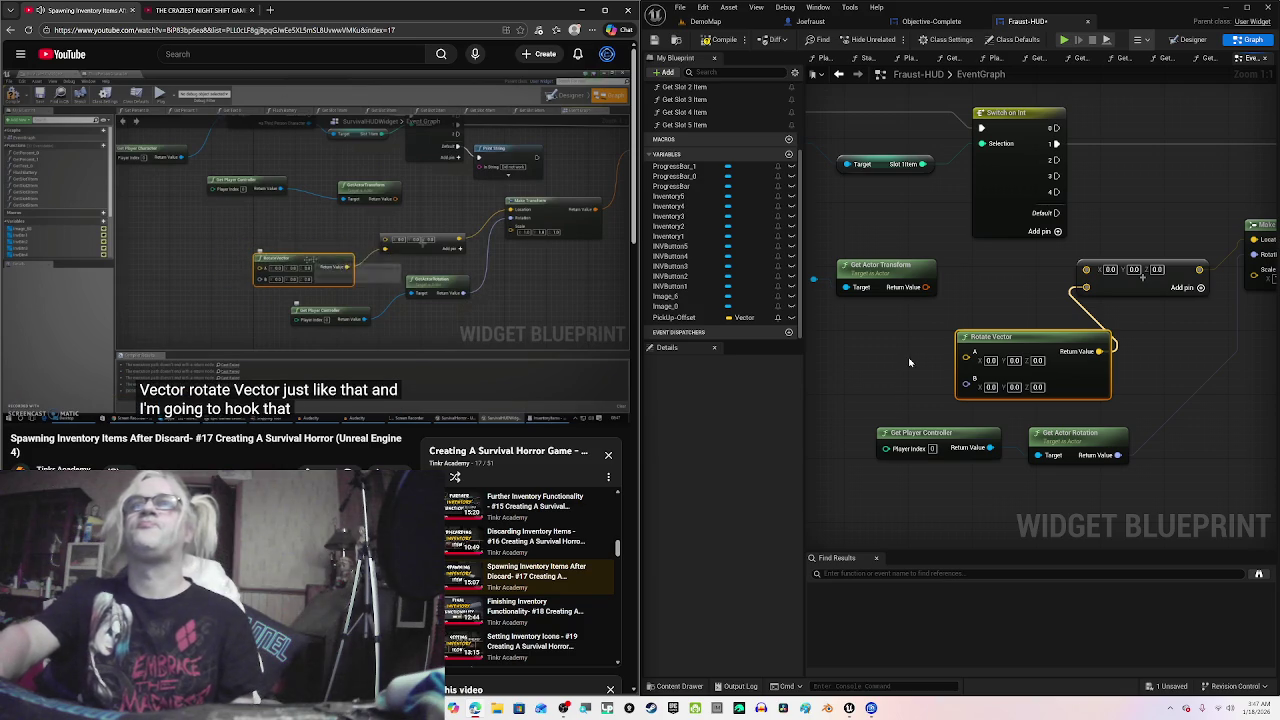
pyautogui.moveTo(1008, 337); pyautogui.dragTo(967, 338)
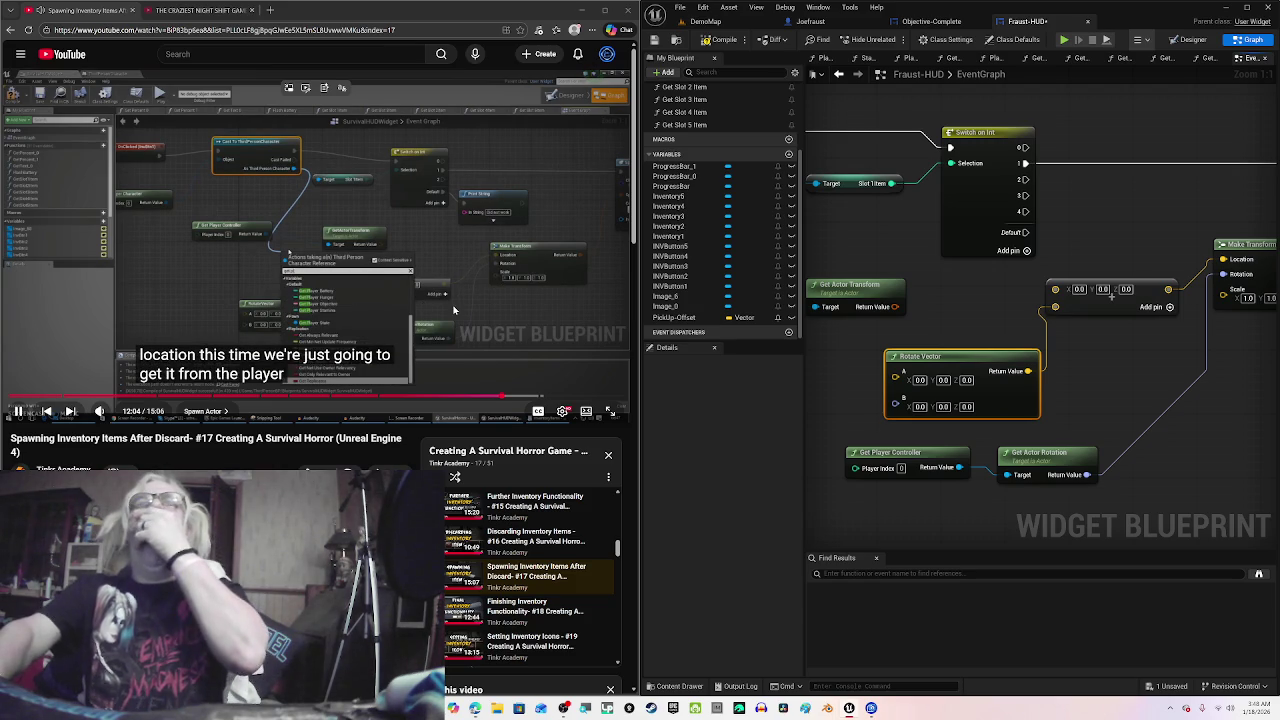
pyautogui.press('space')
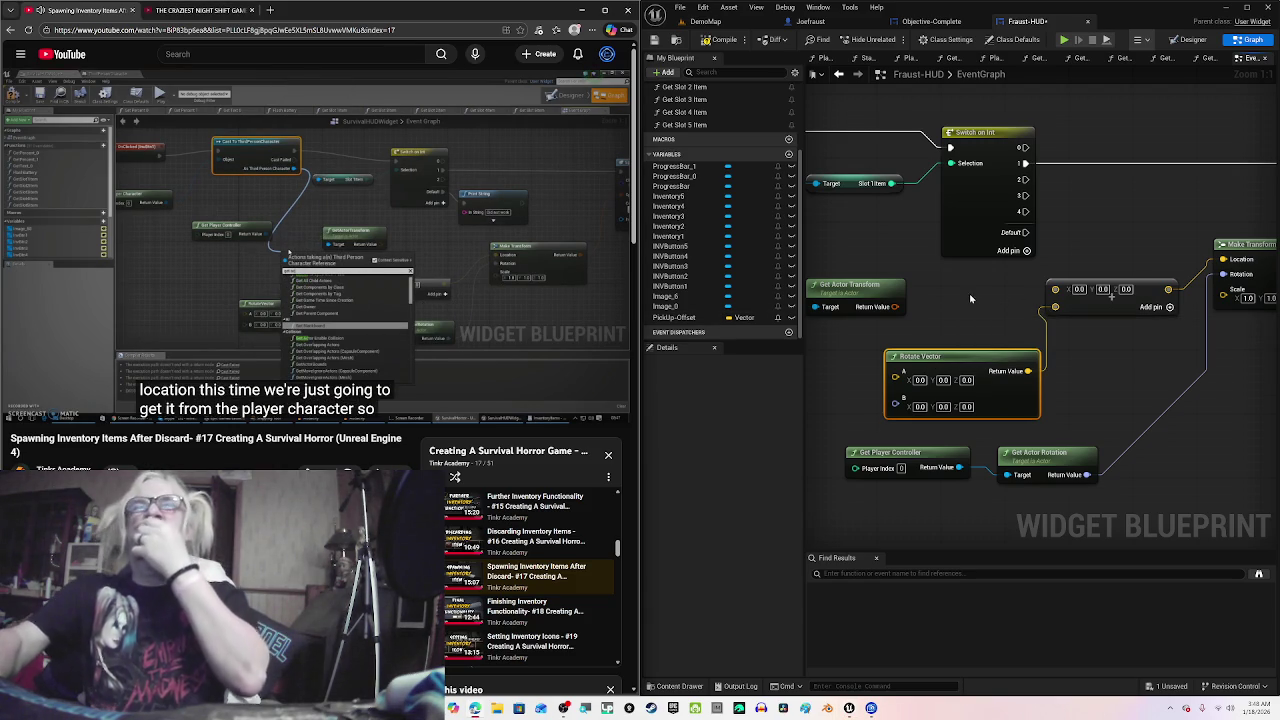
pyautogui.moveTo(970, 293)
pyautogui.mouseDown()
pyautogui.moveTo(1094, 289)
pyautogui.moveTo(1137, 357)
pyautogui.moveTo(1128, 368)
pyautogui.mouseUp()
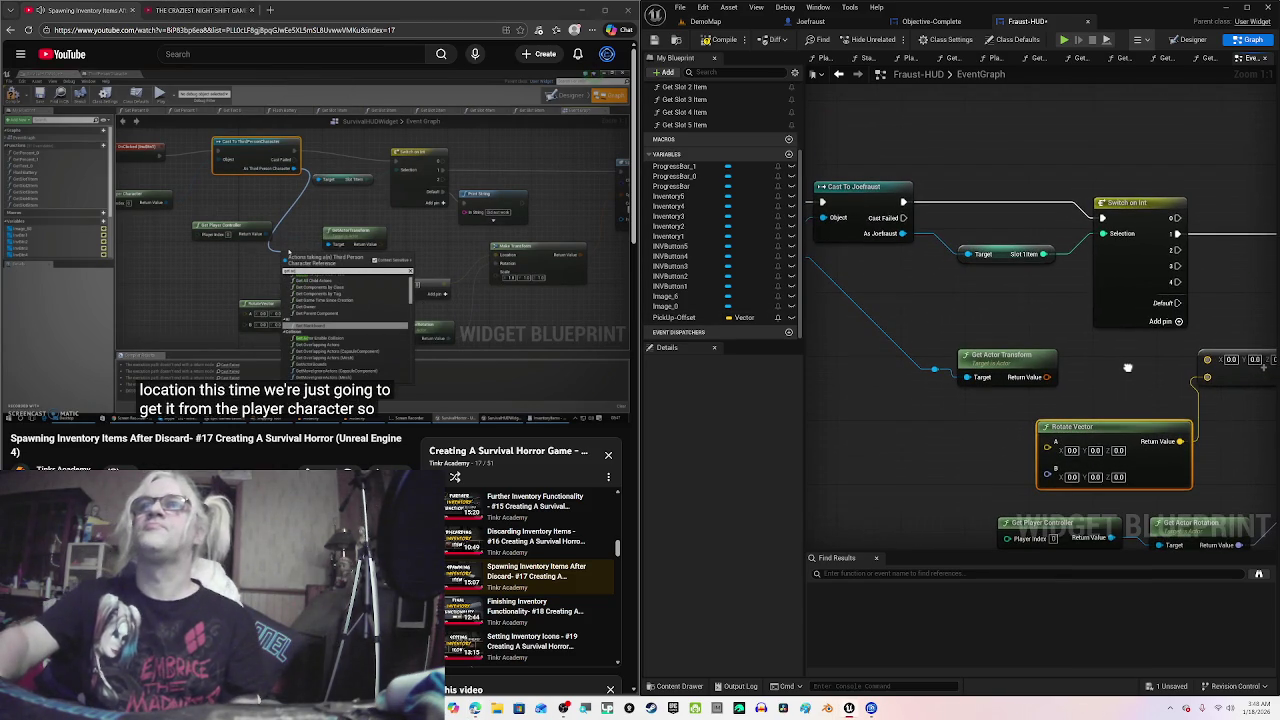
# Step: Reposition Get Actor Transform while rewinding the tutorial, undoing the last move
pyautogui.moveTo(1037, 355)
pyautogui.mouseDown()
pyautogui.moveTo(971, 374)
pyautogui.moveTo(926, 369)
pyautogui.mouseUp()
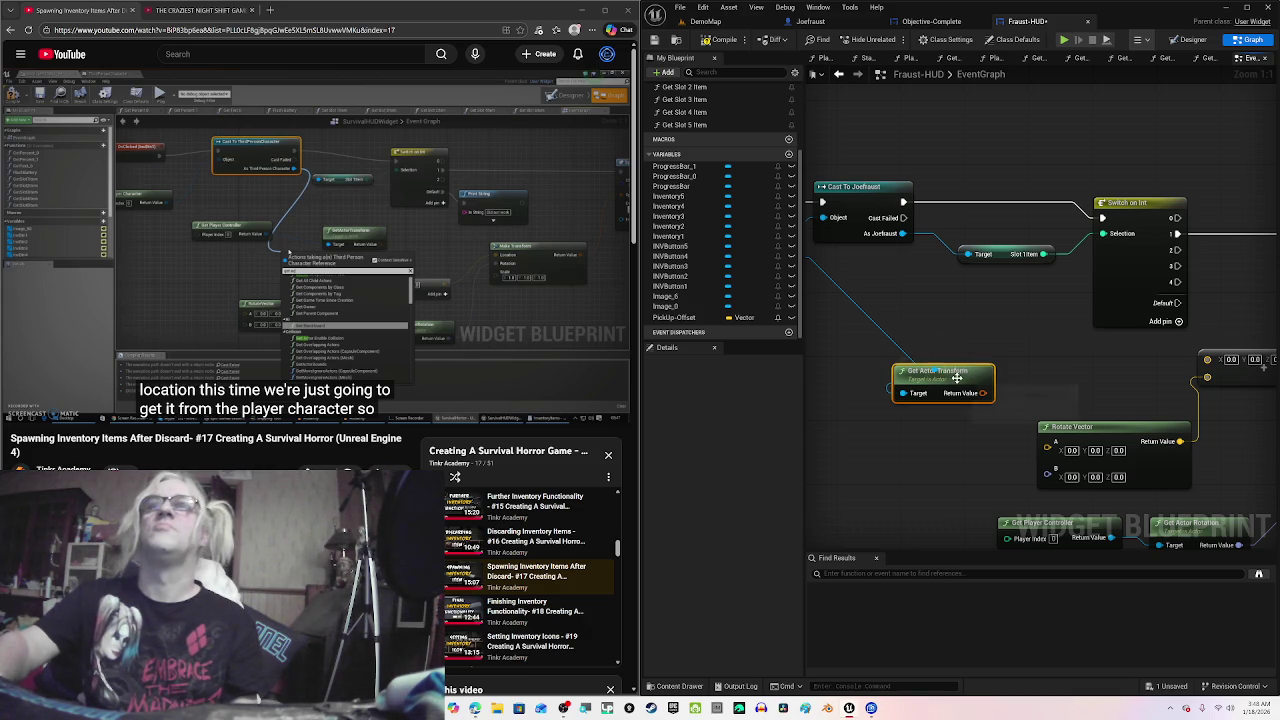
pyautogui.click(390, 314)
pyautogui.press('Left')
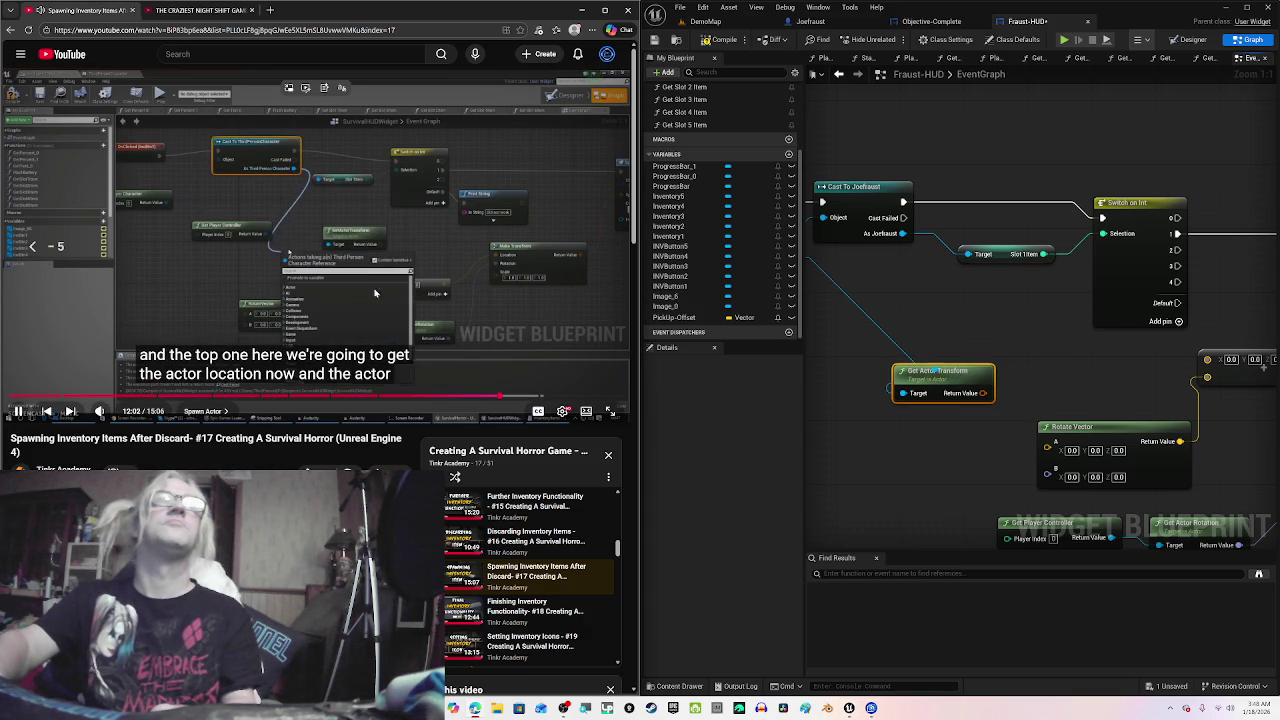
pyautogui.press('Left')
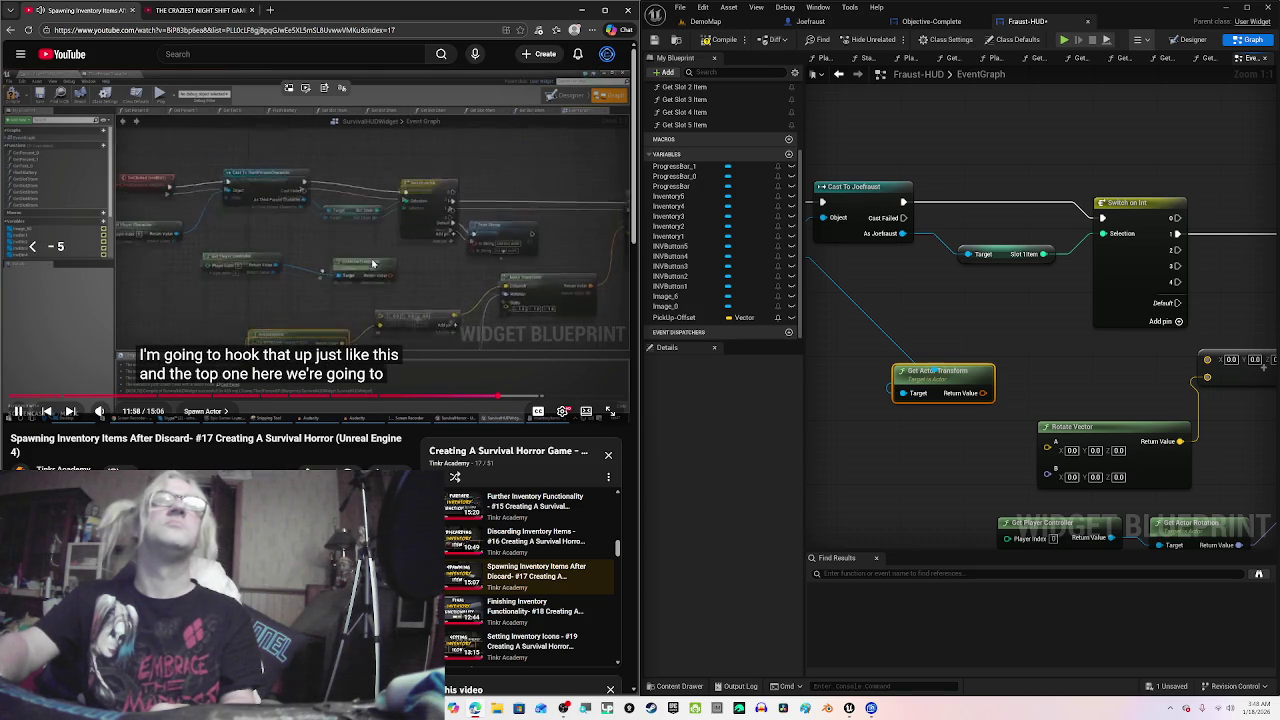
pyautogui.click(372, 263)
pyautogui.moveTo(994, 304)
pyautogui.mouseDown()
pyautogui.moveTo(1210, 327)
pyautogui.moveTo(1026, 309)
pyautogui.moveTo(993, 270)
pyautogui.mouseUp()
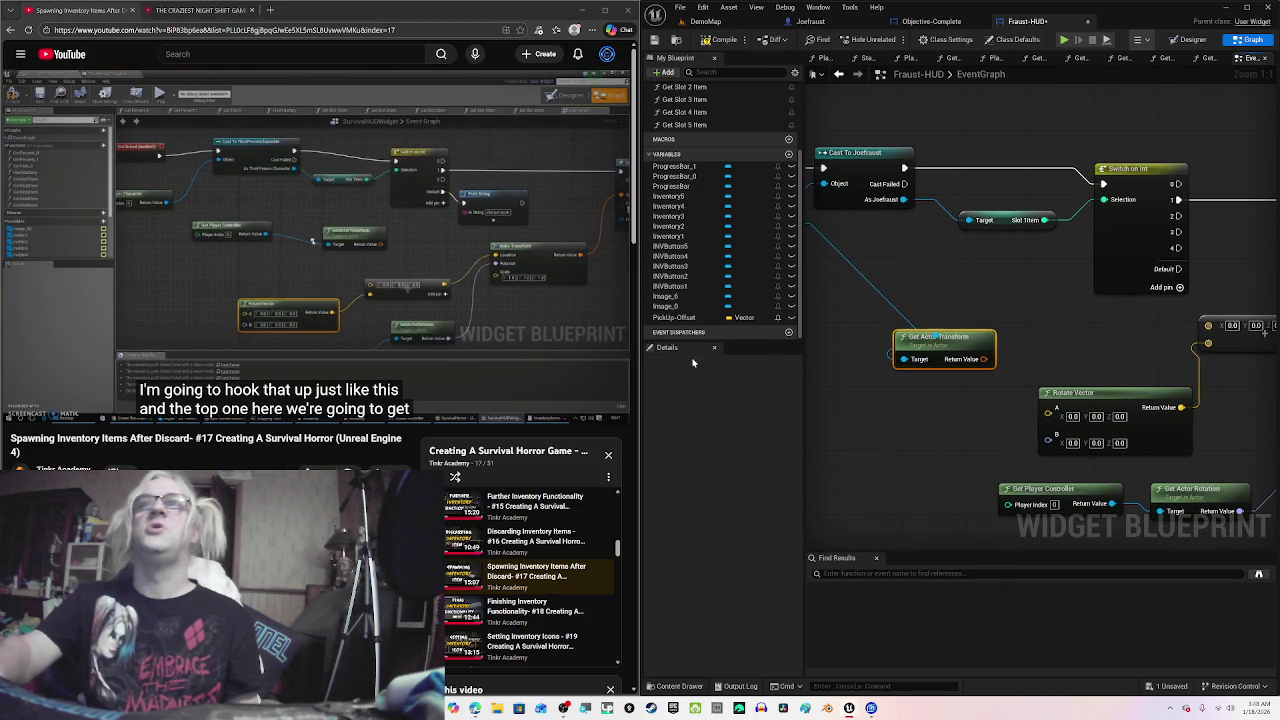
pyautogui.moveTo(965, 344); pyautogui.dragTo(1029, 344)
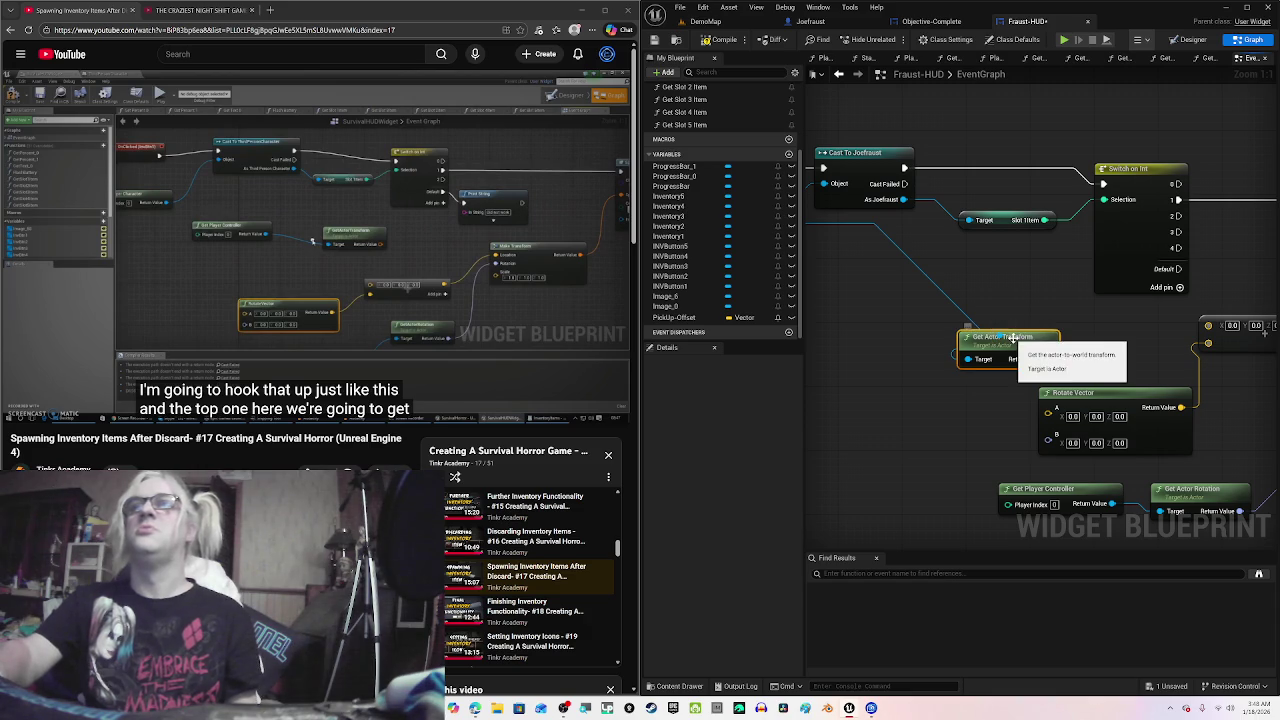
pyautogui.hotkey('ctrl', 'z')
pyautogui.hotkey('ctrl', 'z')
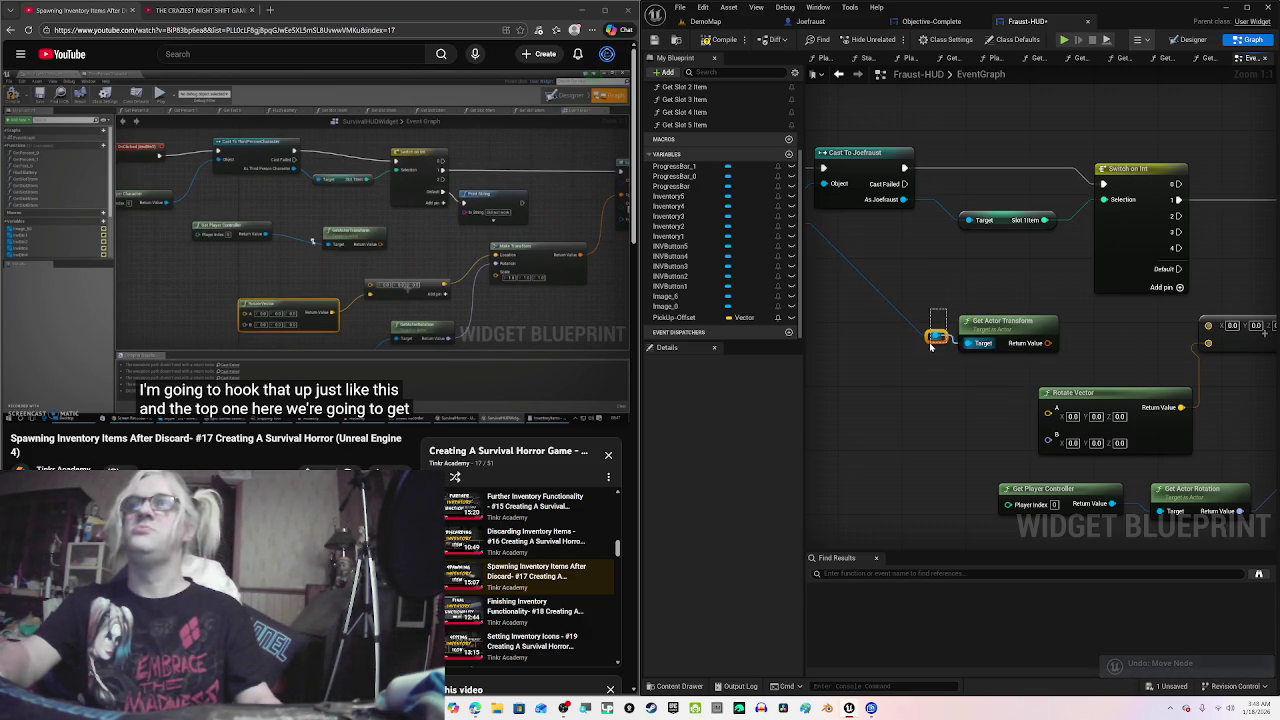
# Step: Wire Get Player Character's Return Value directly to Get Actor Transform's Target and delete the reroute node
pyautogui.press('Delete')
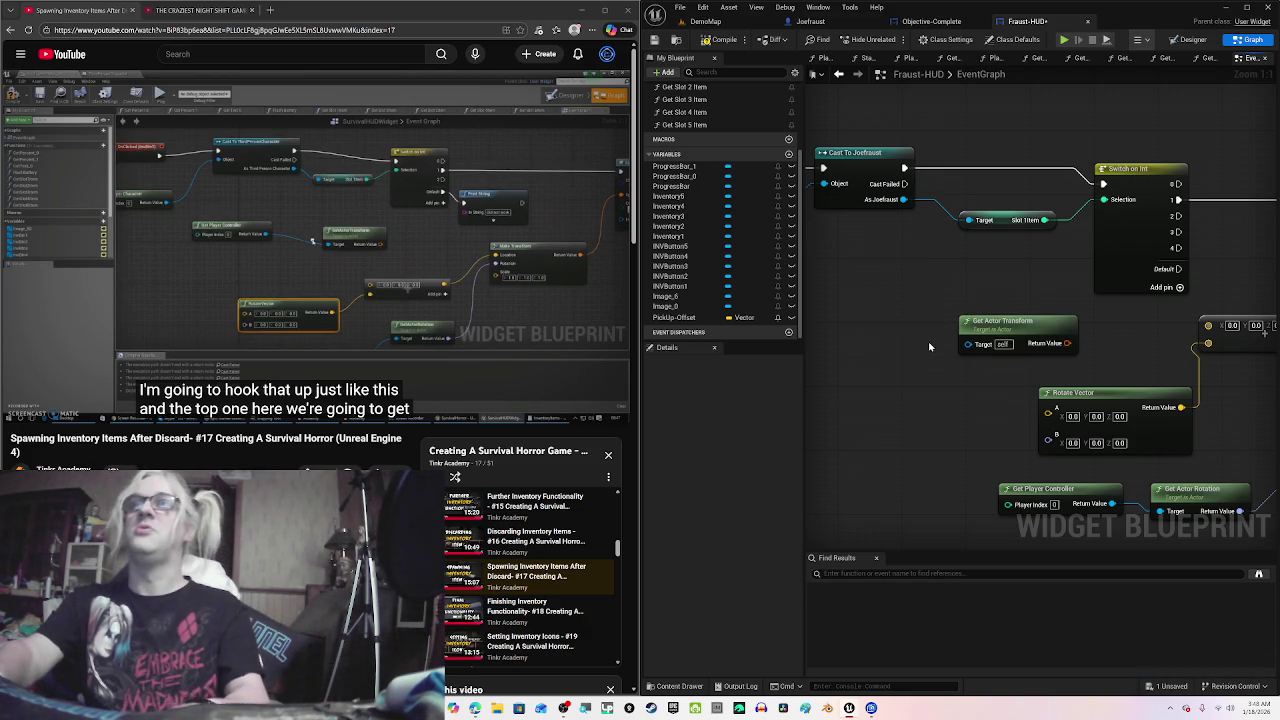
pyautogui.moveTo(928, 341)
pyautogui.mouseDown()
pyautogui.moveTo(931, 371)
pyautogui.moveTo(1023, 408)
pyautogui.mouseUp()
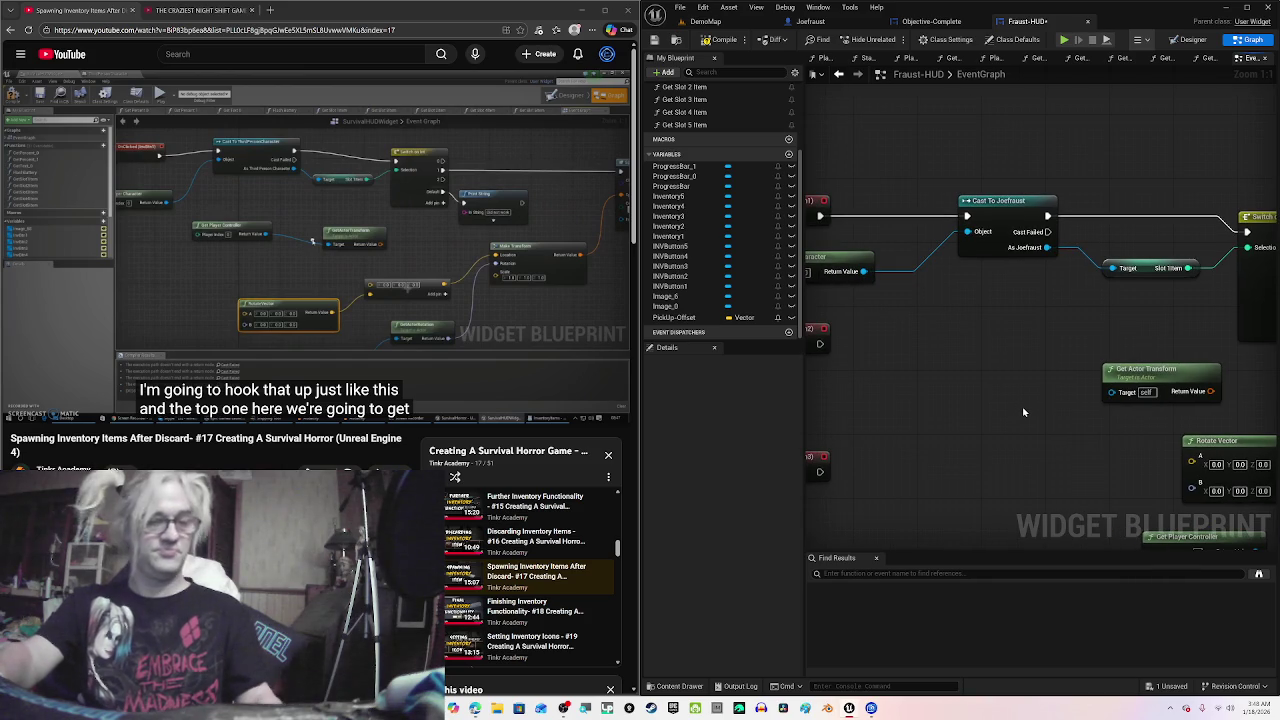
pyautogui.hotkey('ctrl', 'z')
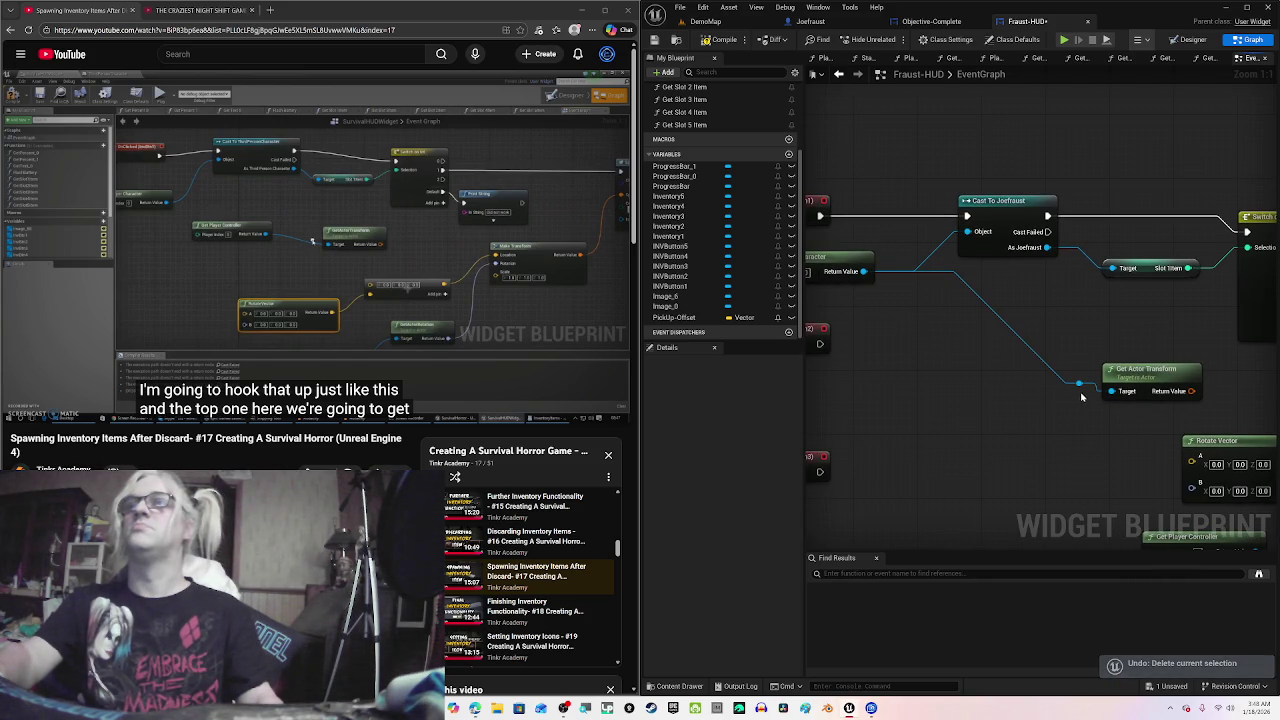
pyautogui.click(1080, 386)
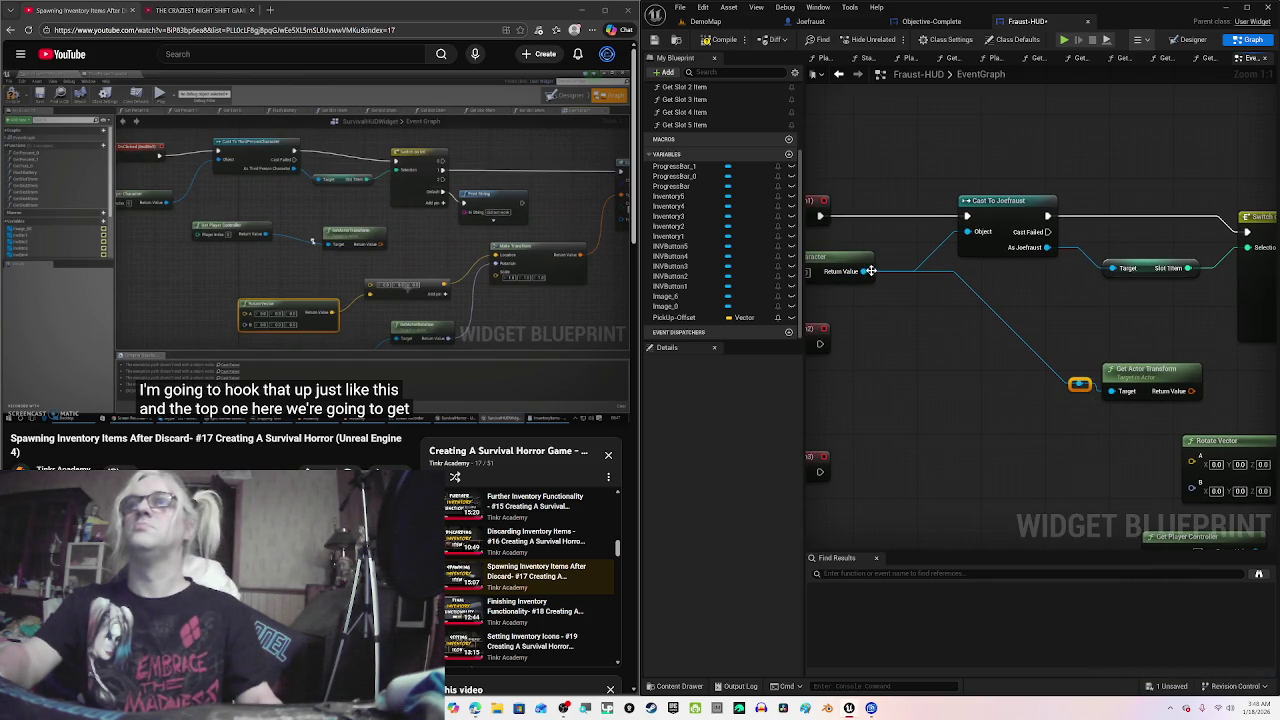
pyautogui.moveTo(871, 271)
pyautogui.mouseDown()
pyautogui.moveTo(957, 362)
pyautogui.moveTo(1065, 373)
pyautogui.moveTo(1108, 393)
pyautogui.mouseUp()
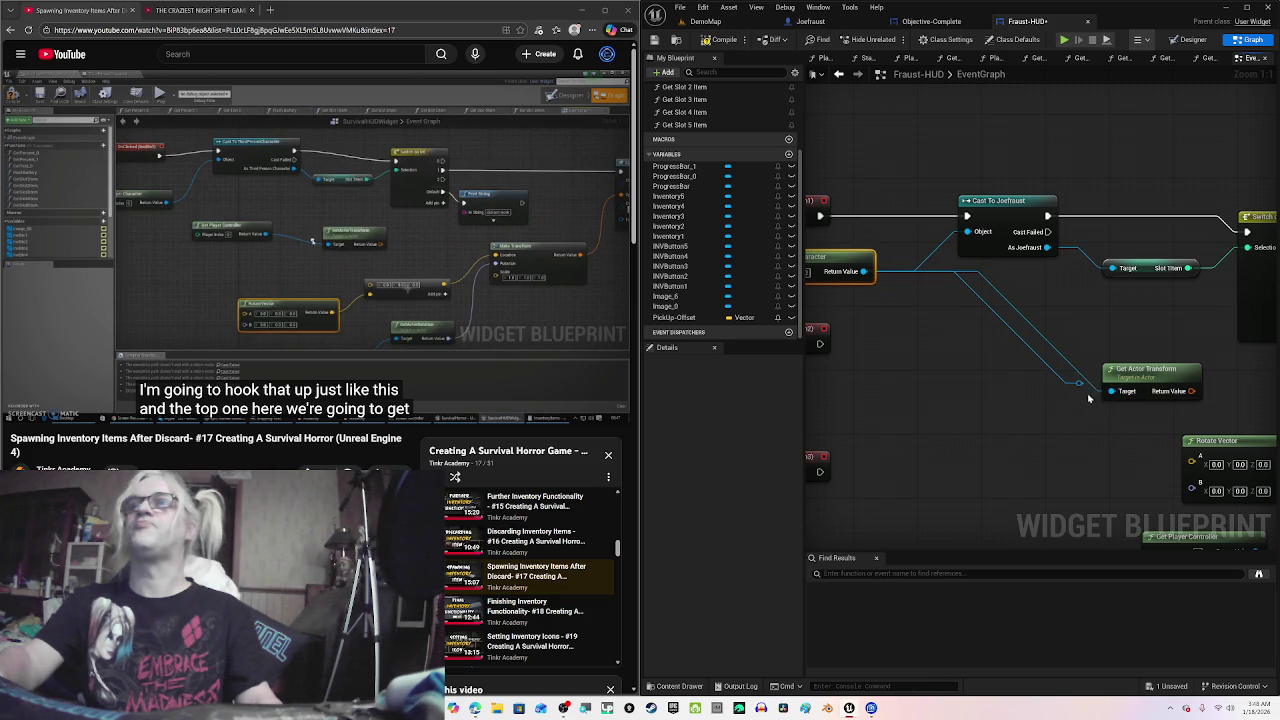
pyautogui.press('Delete')
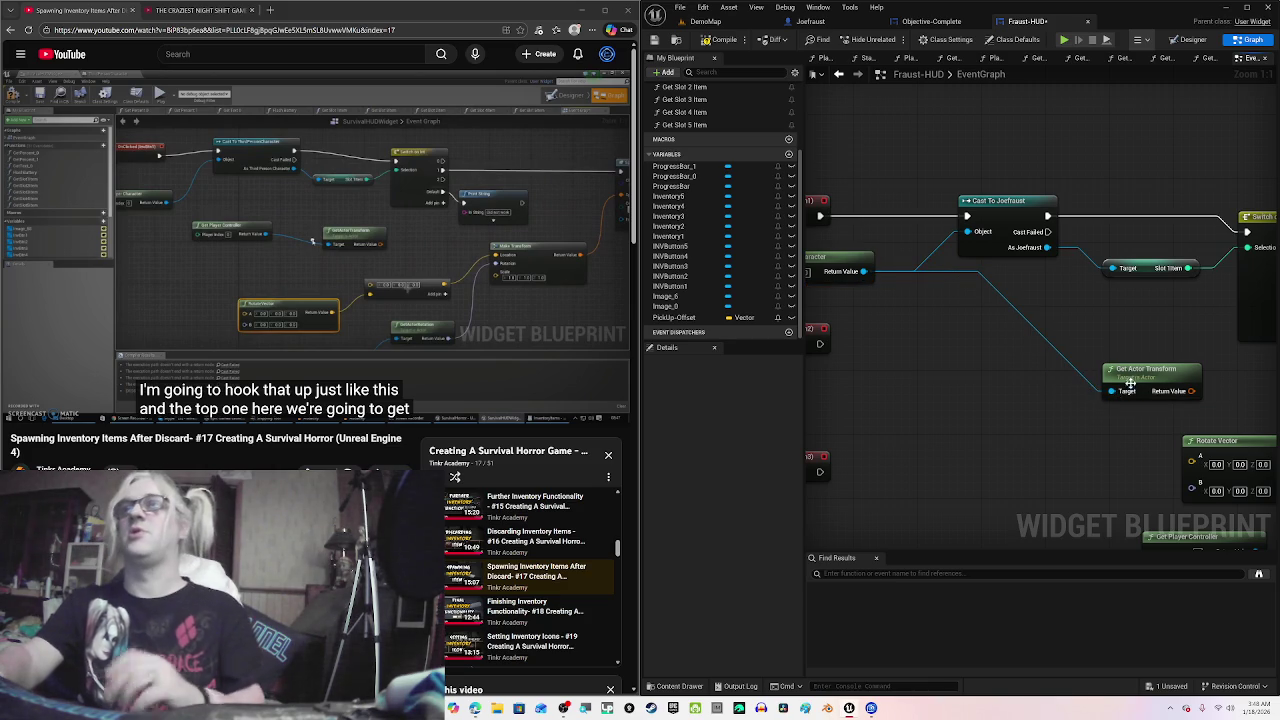
pyautogui.moveTo(1118, 376)
pyautogui.mouseDown()
pyautogui.moveTo(1005, 372)
pyautogui.moveTo(1020, 362)
pyautogui.mouseUp()
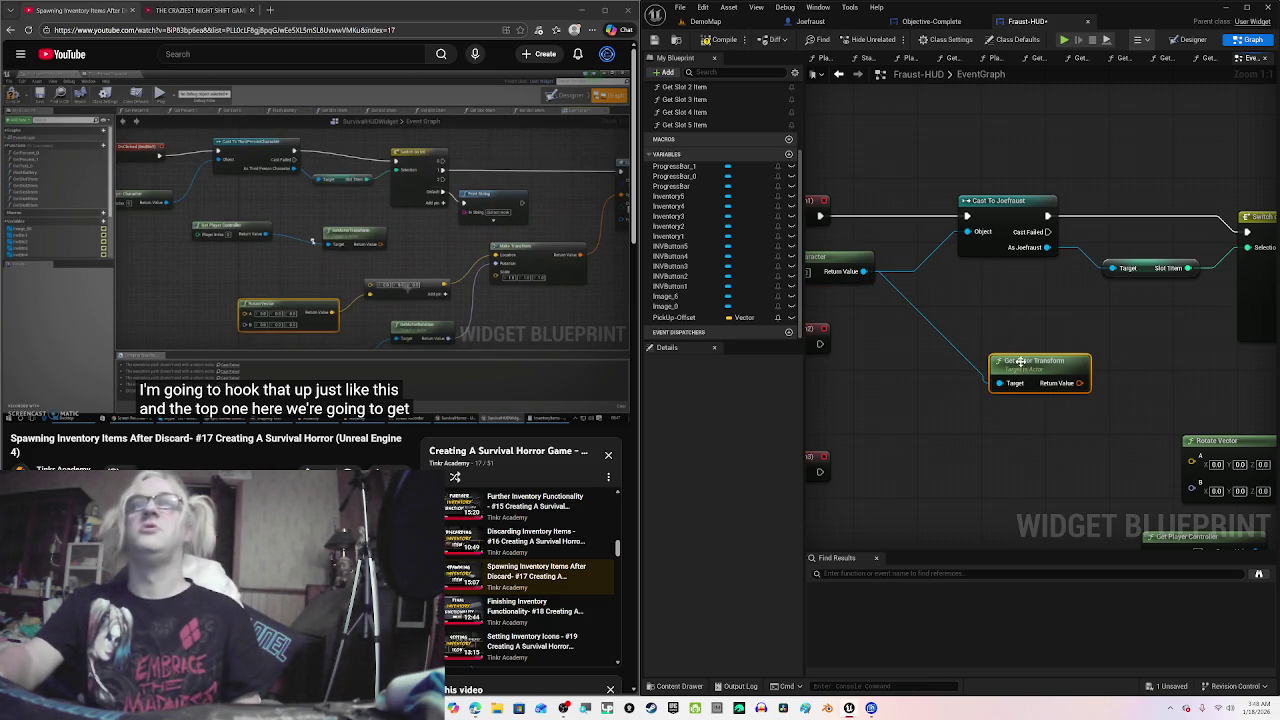
pyautogui.moveTo(1057, 459); pyautogui.dragTo(900, 437)
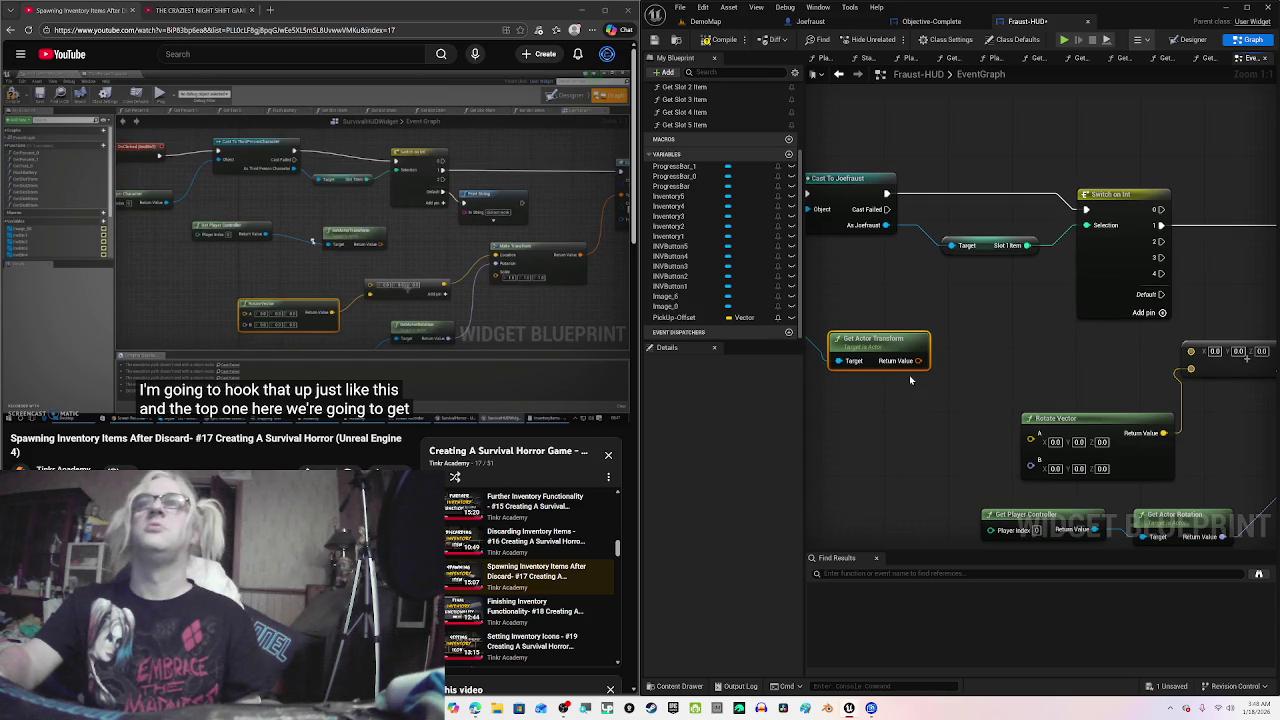
pyautogui.moveTo(838, 363); pyautogui.dragTo(492, 257)
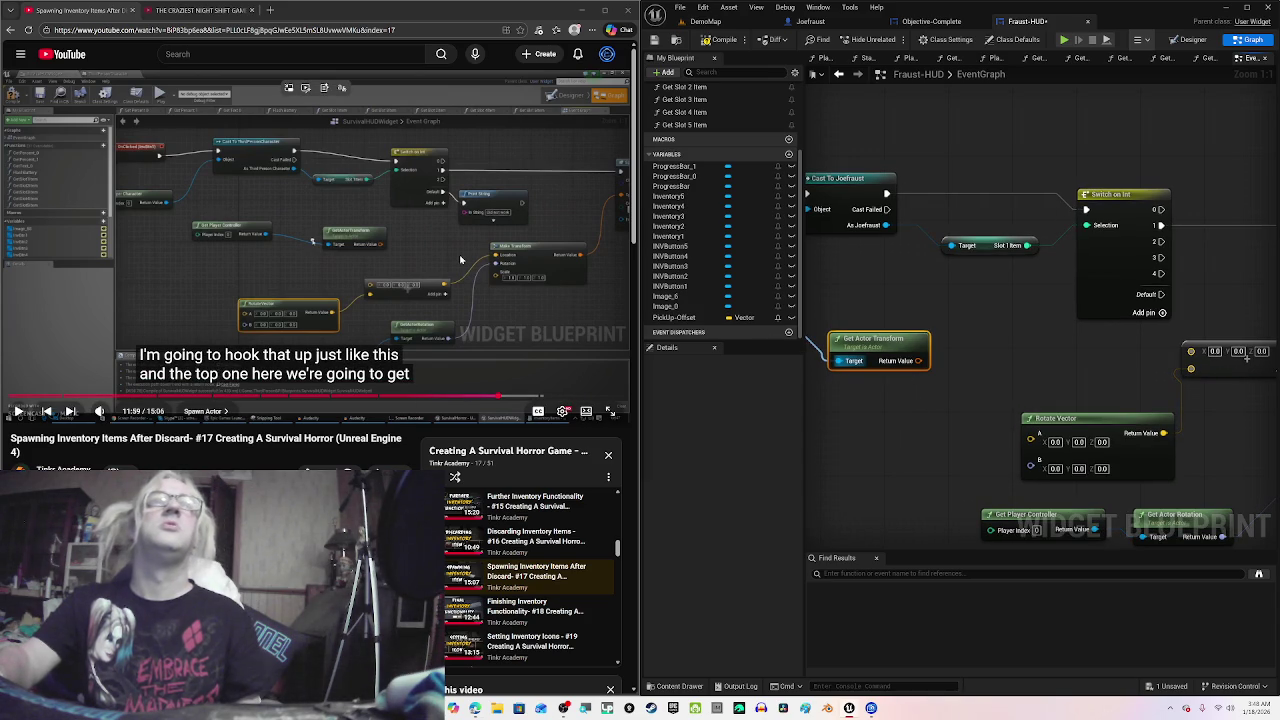
pyautogui.click(460, 260)
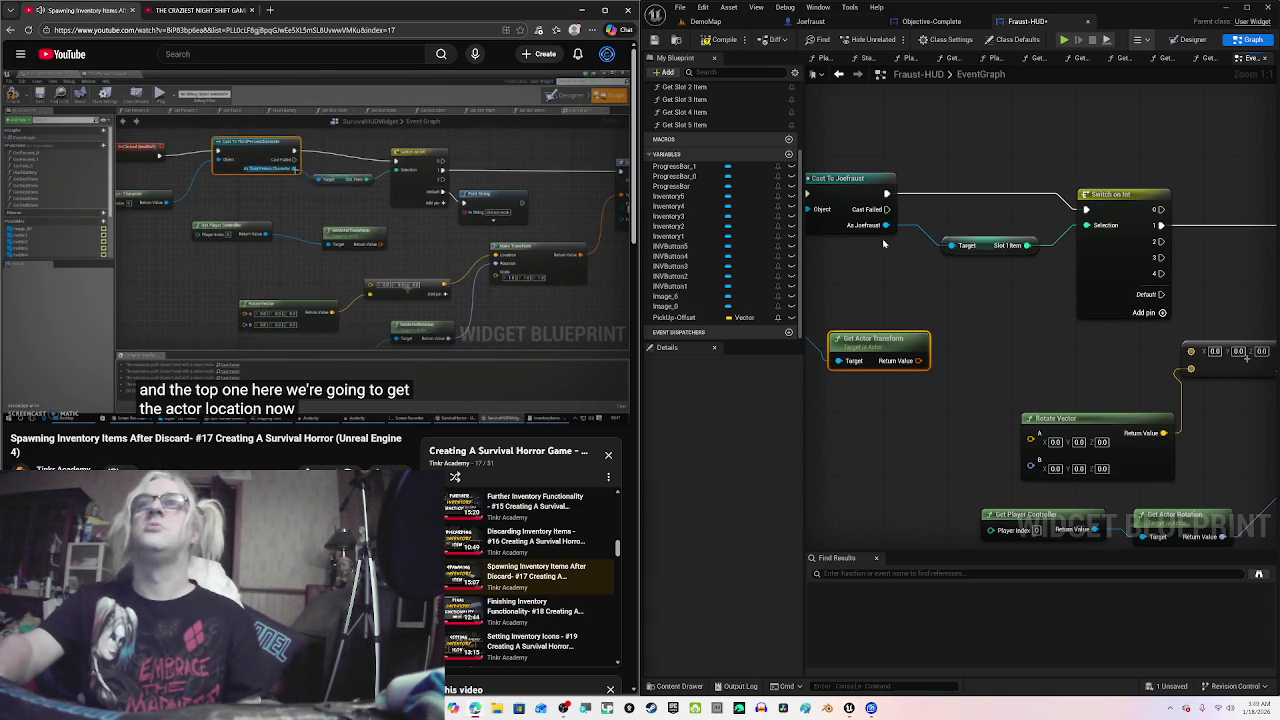
# Step: Add Get Actor Location from As Joefraust and connect its Return Value to the Add node's first input
pyautogui.moveTo(885, 225); pyautogui.dragTo(981, 338)
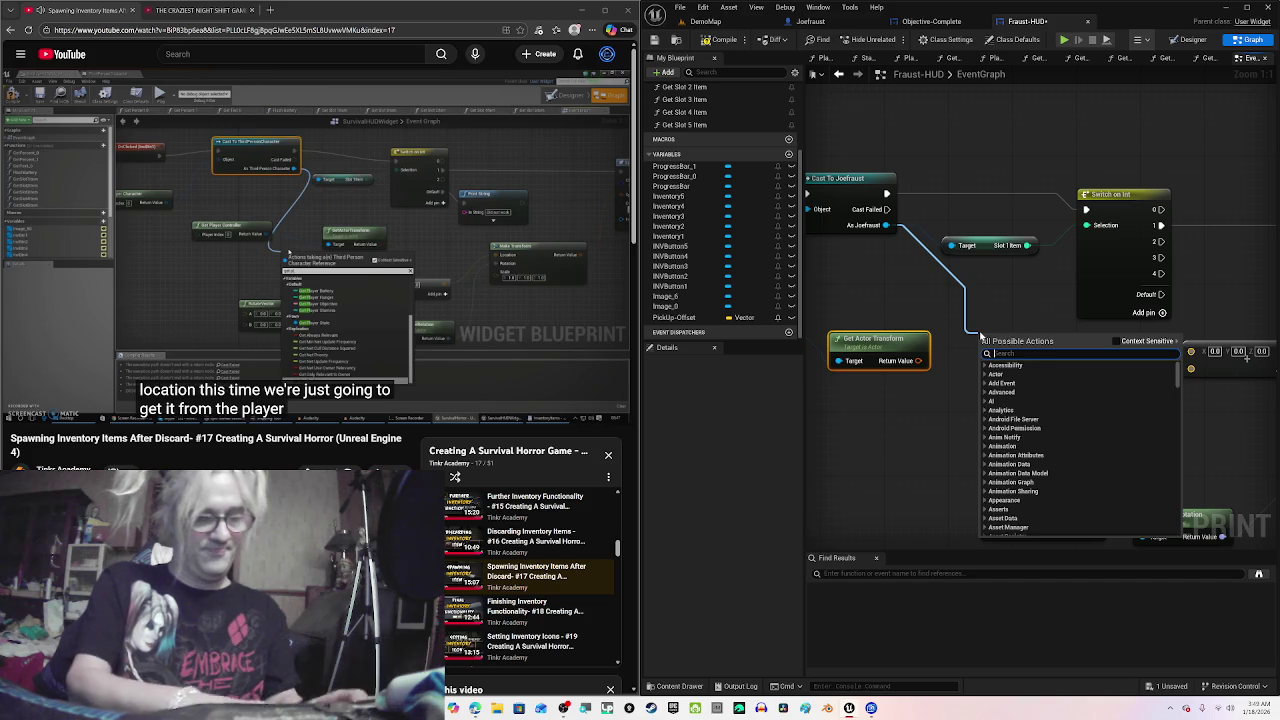
pyautogui.write('get actor')
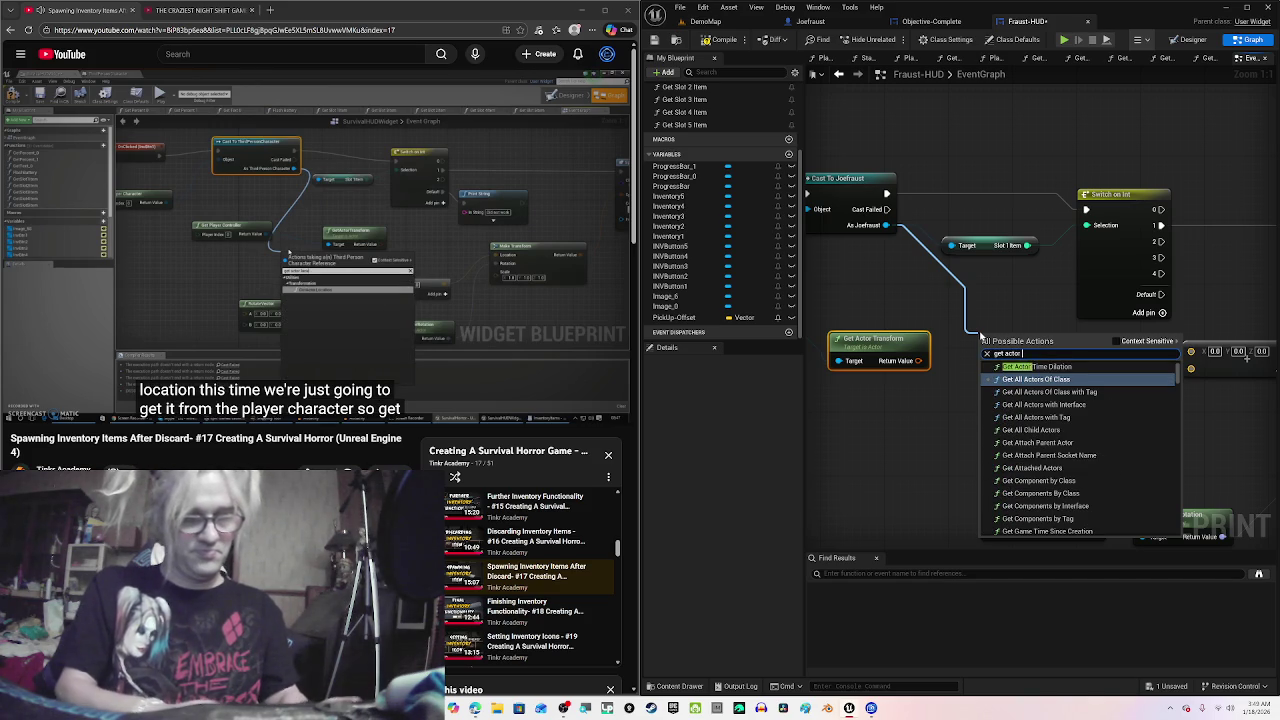
pyautogui.write(' locatio')
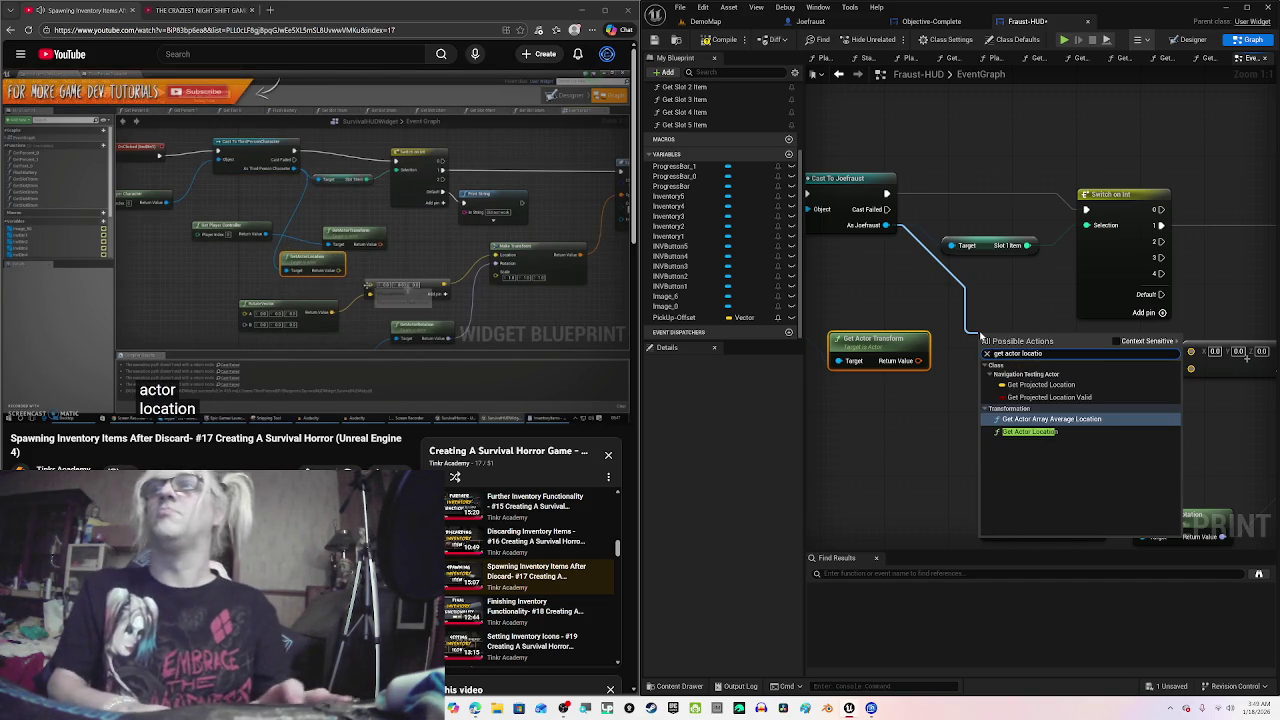
pyautogui.press('Down')
pyautogui.press('Return')
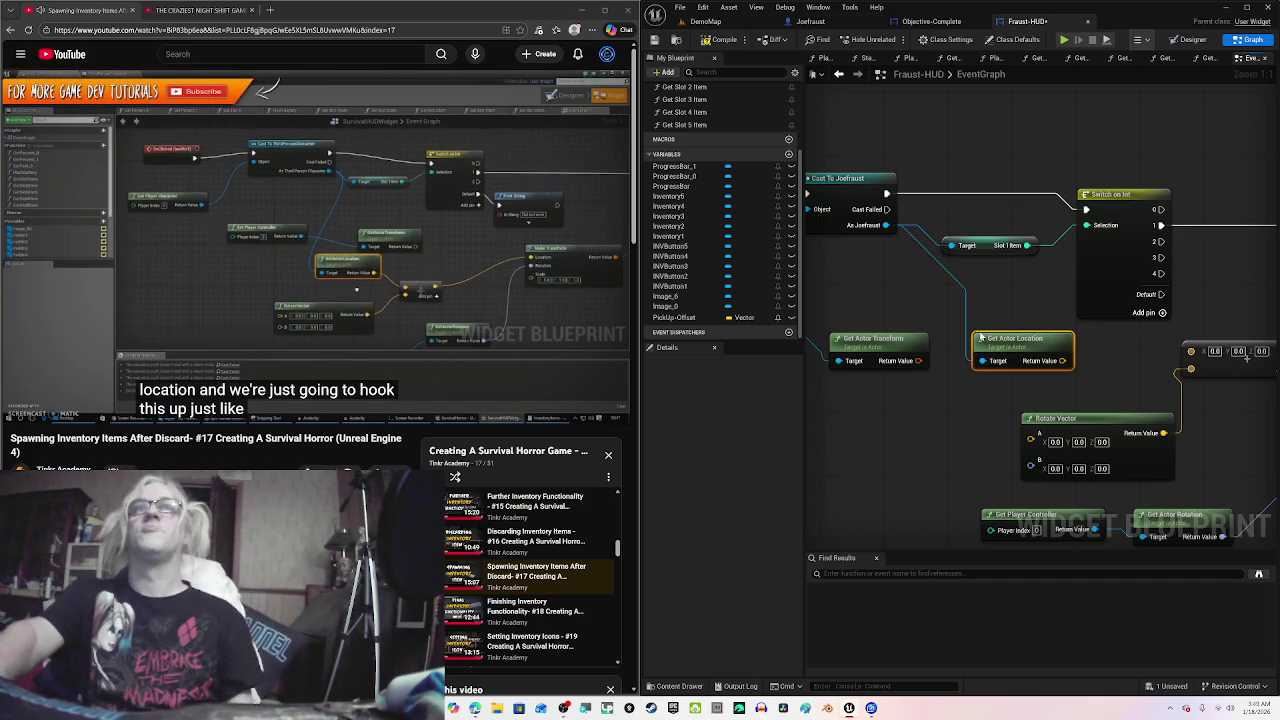
pyautogui.press('XF86AudioPlay')
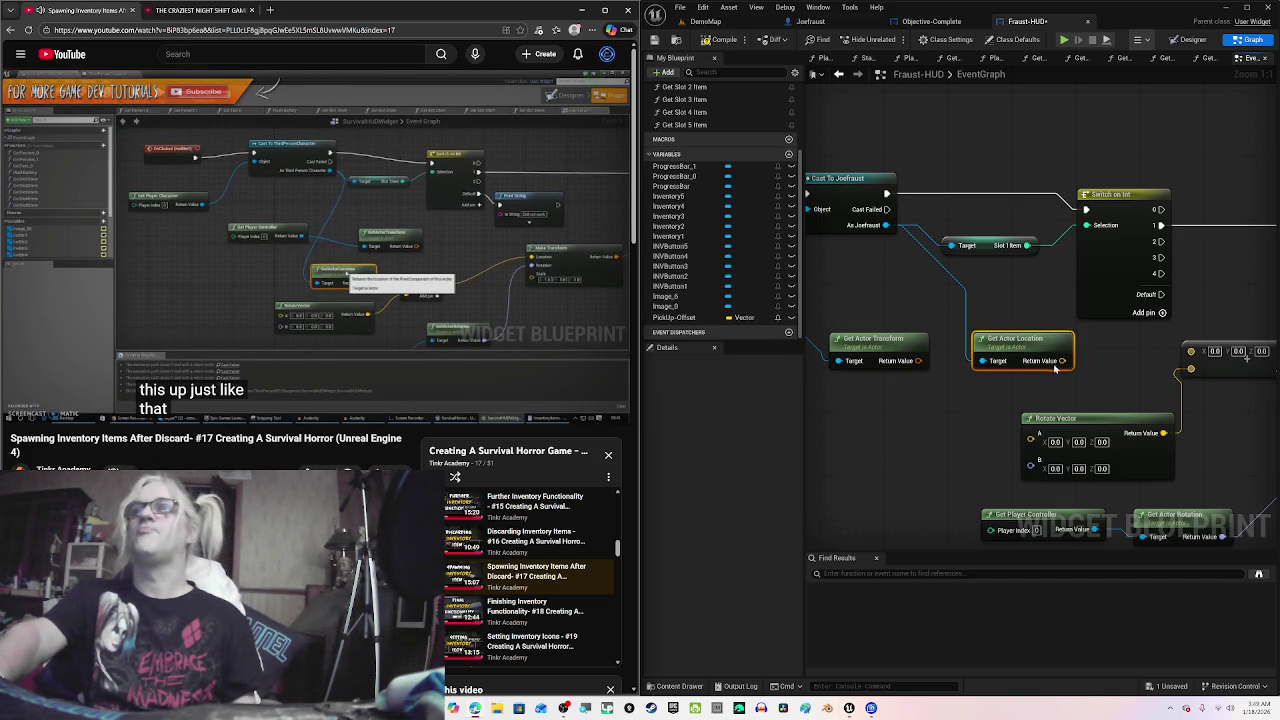
pyautogui.moveTo(1062, 362)
pyautogui.mouseDown()
pyautogui.moveTo(1201, 364)
pyautogui.moveTo(1190, 352)
pyautogui.mouseUp()
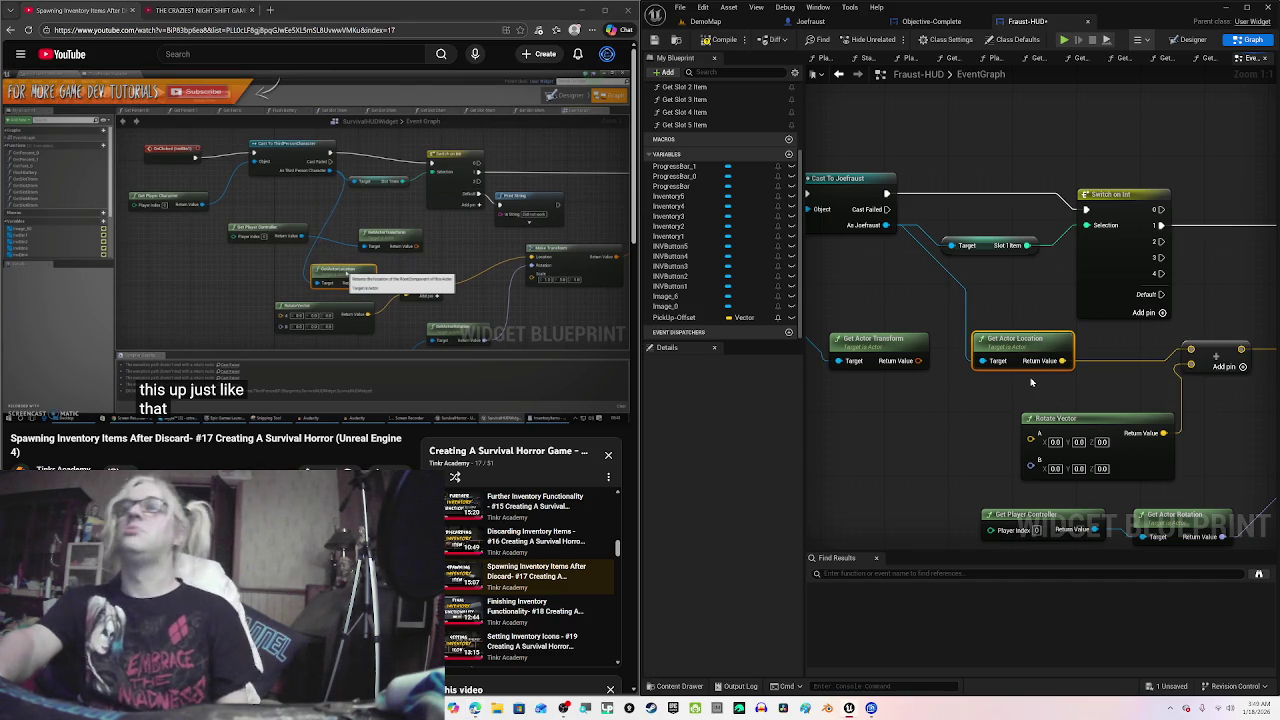
pyautogui.click(379, 255)
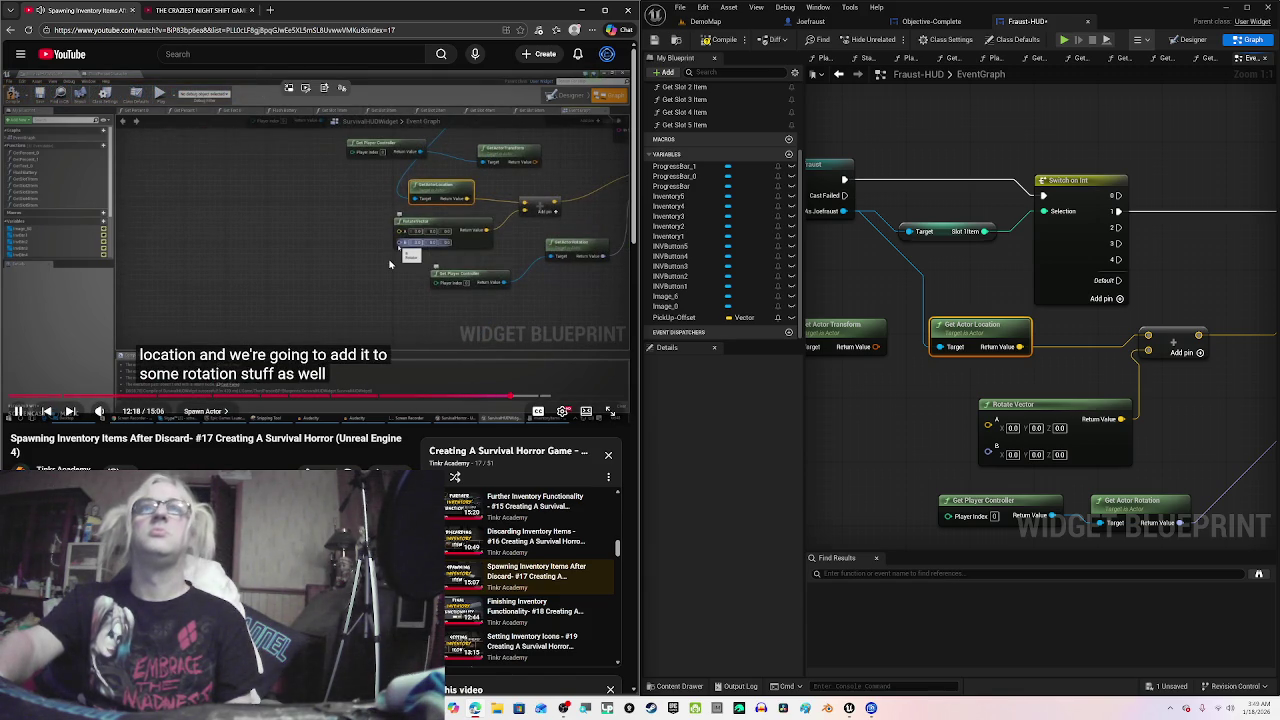
# Step: Connect Get Actor Rotation's Return Value to Rotate Vector's B, adding a reroute point on the wire
pyautogui.moveTo(891, 434); pyautogui.dragTo(940, 361)
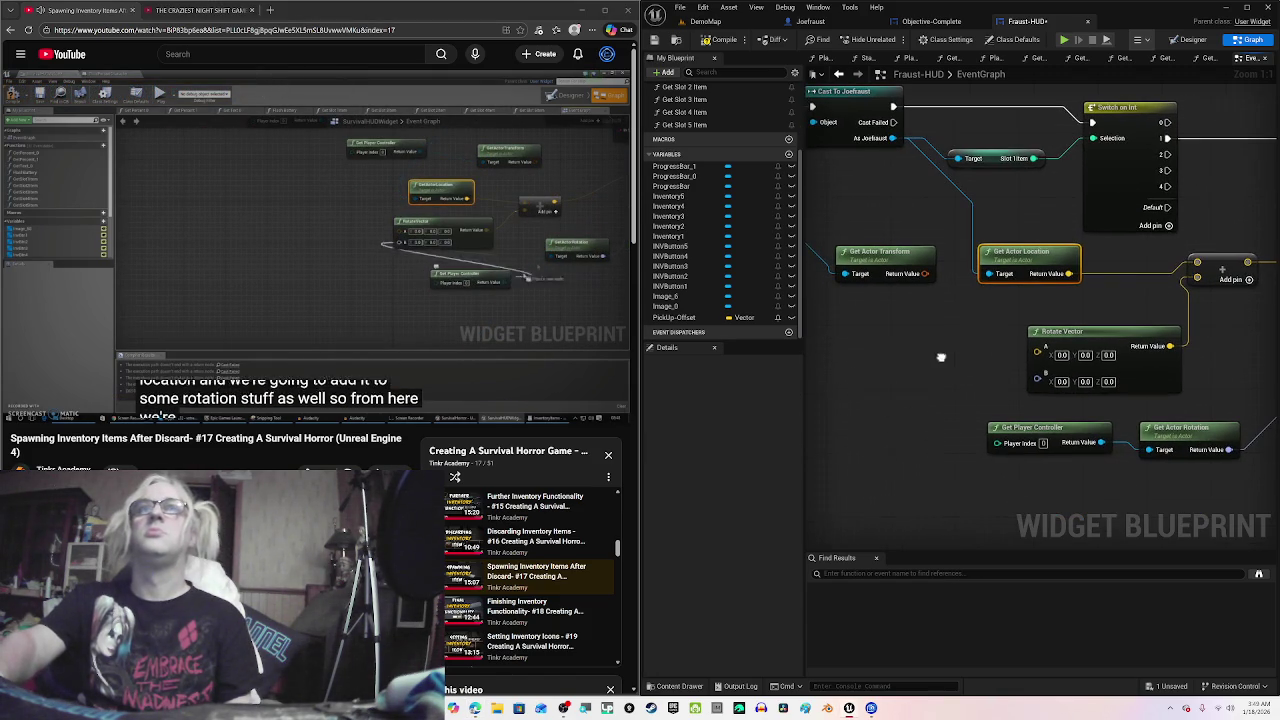
pyautogui.click(521, 314)
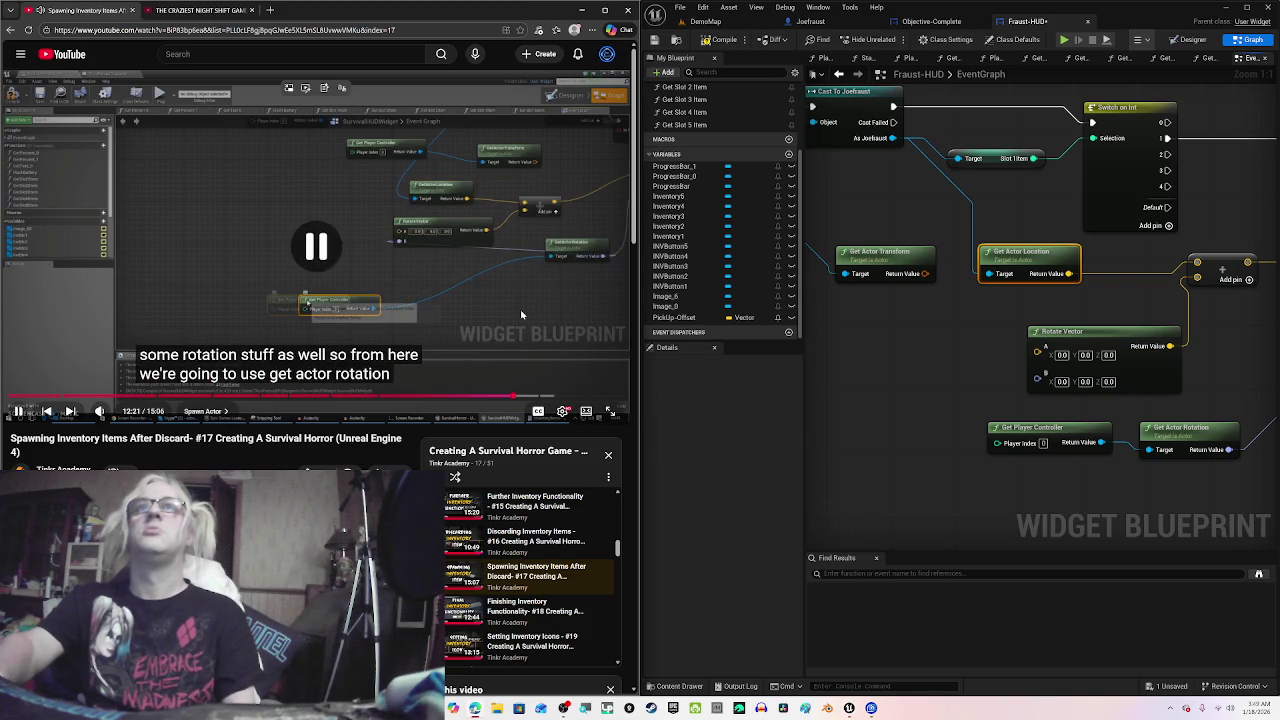
pyautogui.moveTo(1008, 467); pyautogui.dragTo(836, 442)
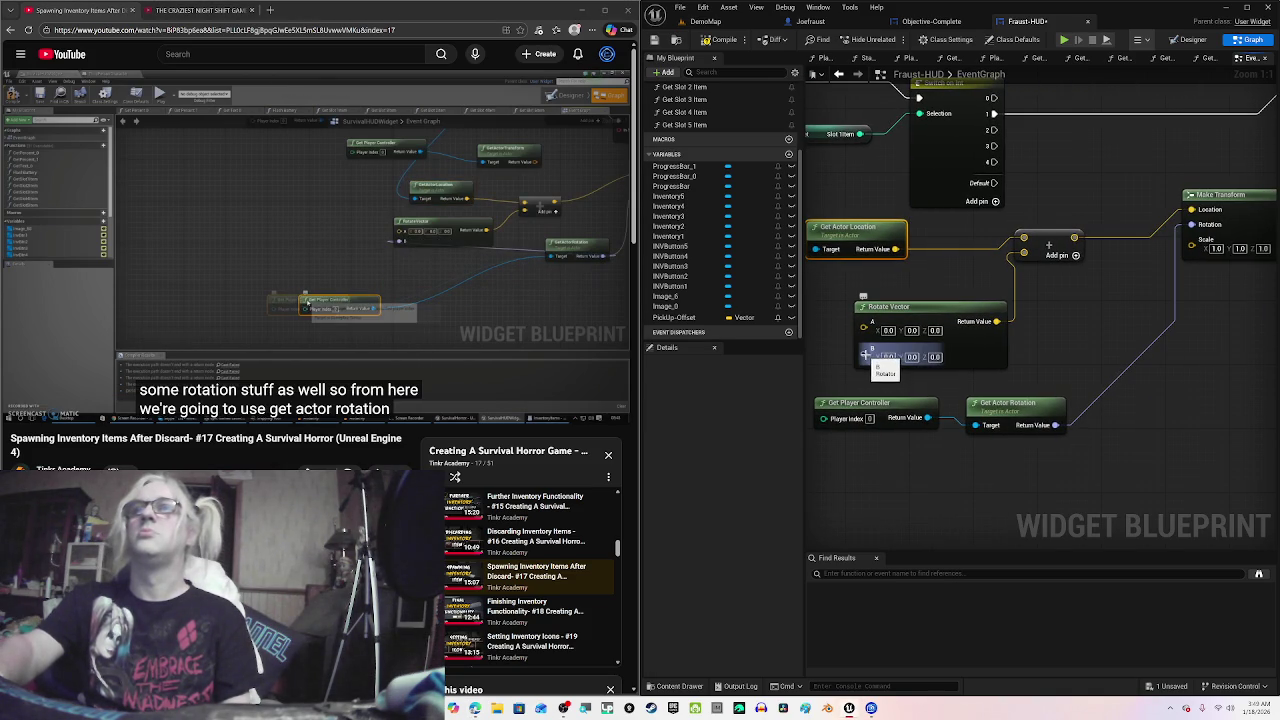
pyautogui.moveTo(865, 355)
pyautogui.mouseDown()
pyautogui.moveTo(1028, 395)
pyautogui.moveTo(1060, 428)
pyautogui.mouseUp()
pyautogui.moveTo(968, 467); pyautogui.dragTo(1032, 443)
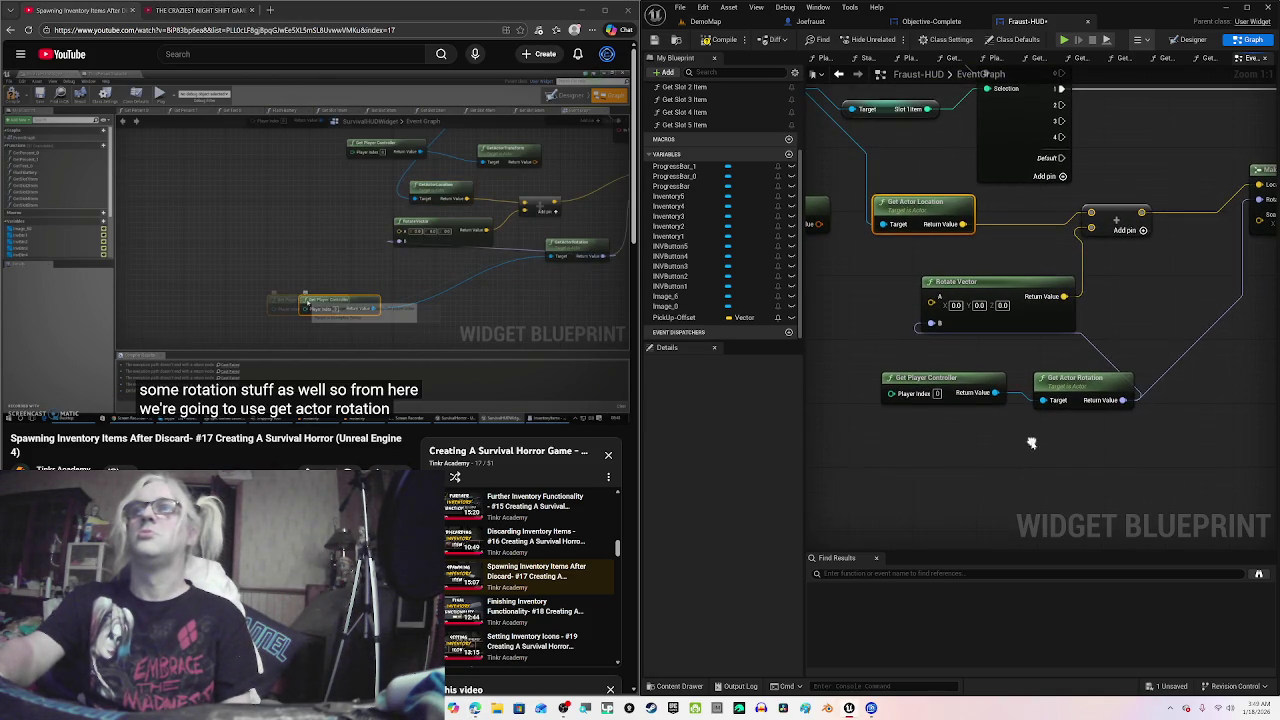
pyautogui.doubleClick(1107, 365)
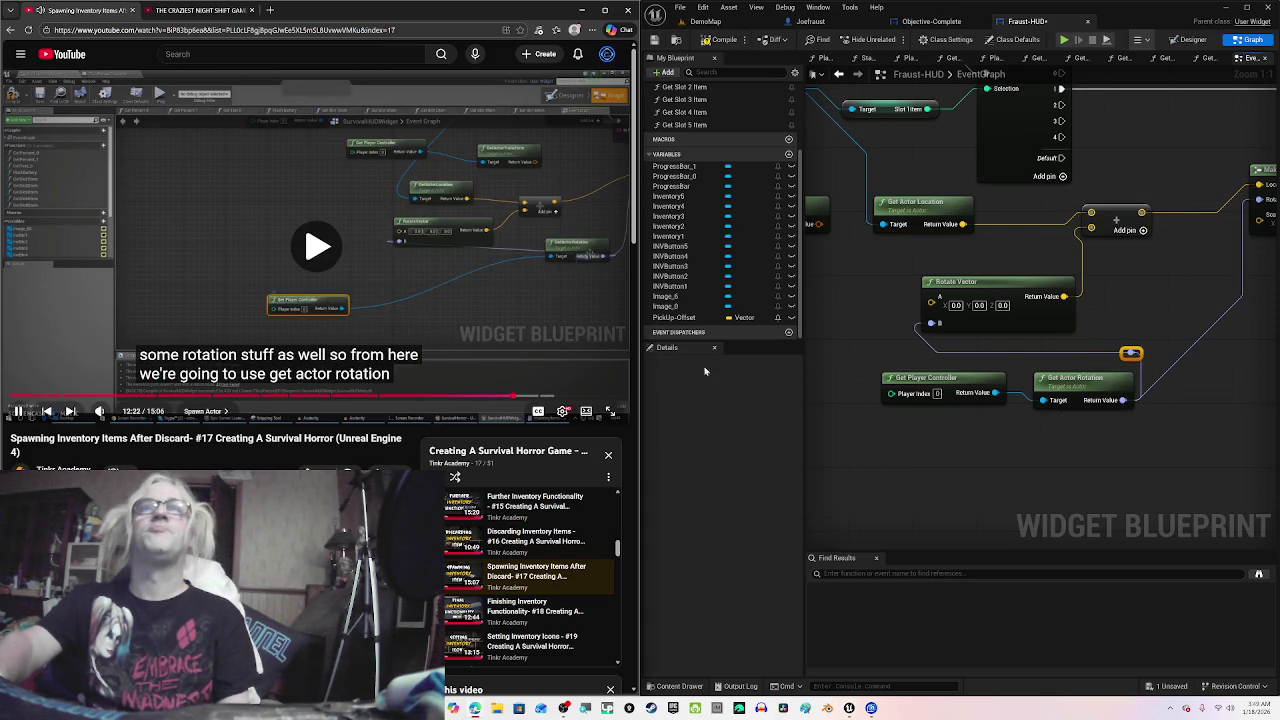
# Step: Nudge Get Player Controller left and pull a new wire from Rotate Vector's A input
pyautogui.moveTo(895, 438); pyautogui.dragTo(995, 432)
pyautogui.scroll(-1, 1000, 428)
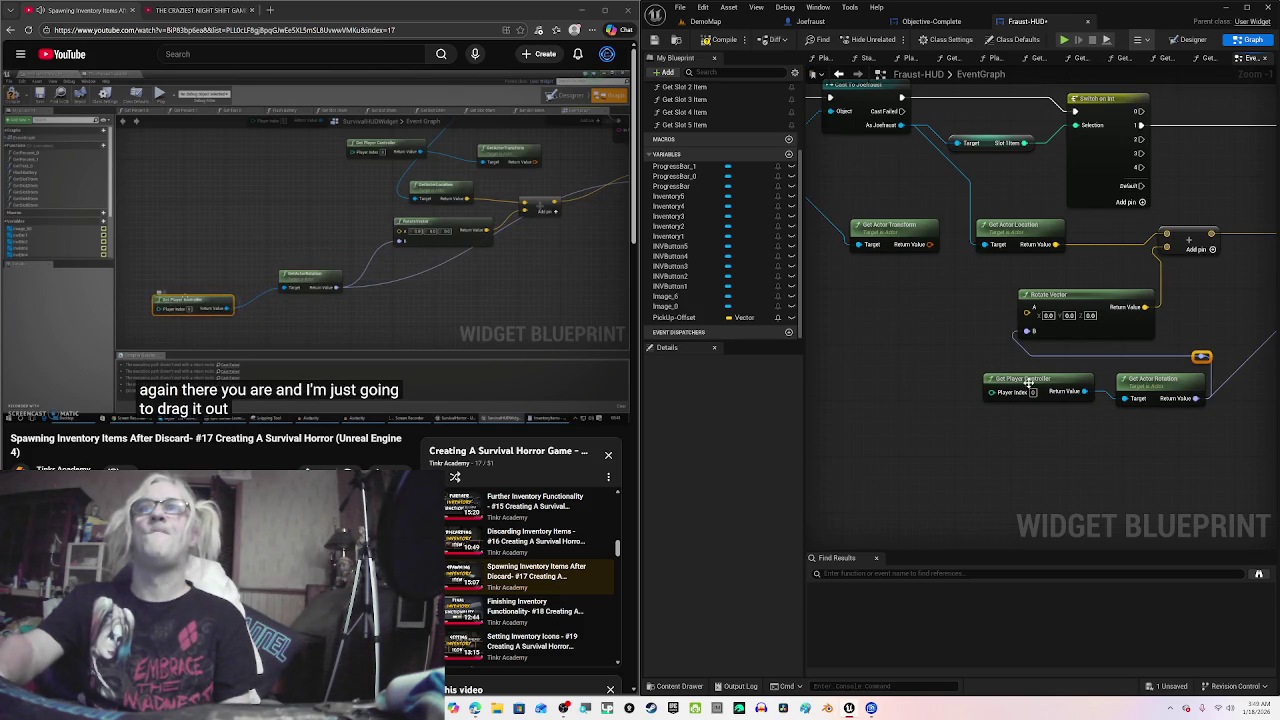
pyautogui.moveTo(1031, 388); pyautogui.dragTo(1022, 396)
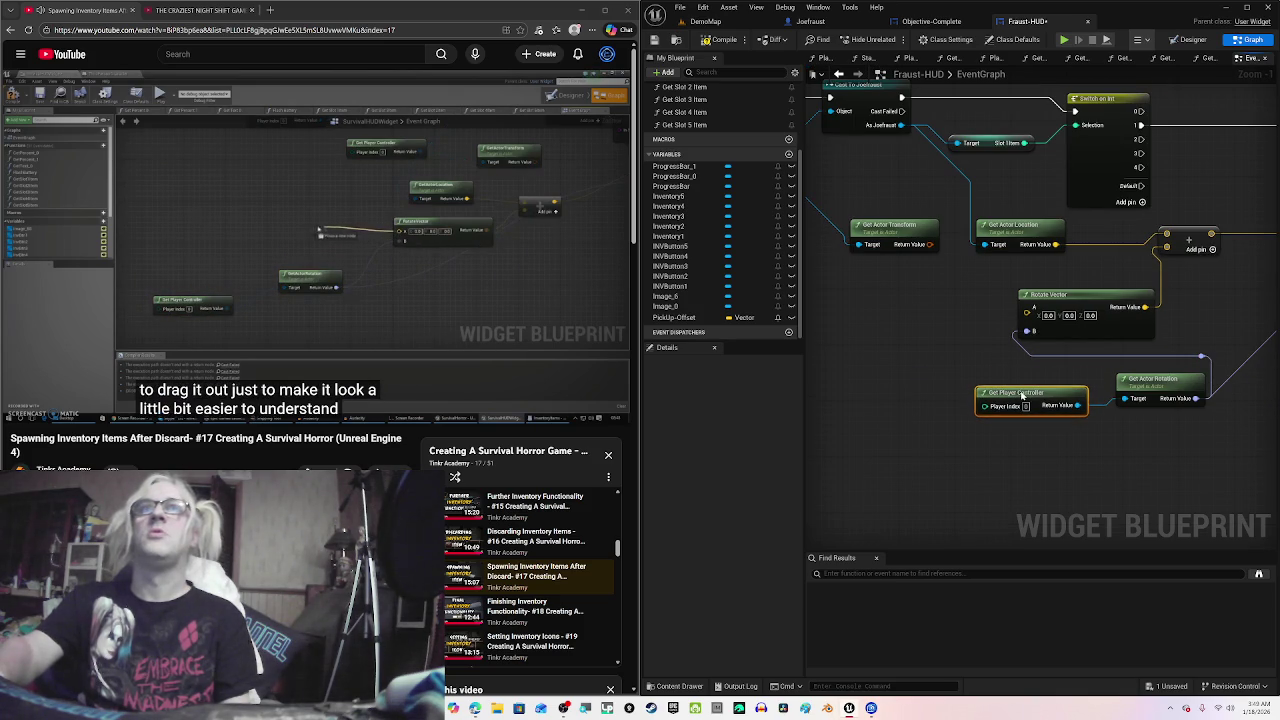
pyautogui.moveTo(939, 346); pyautogui.dragTo(1032, 348)
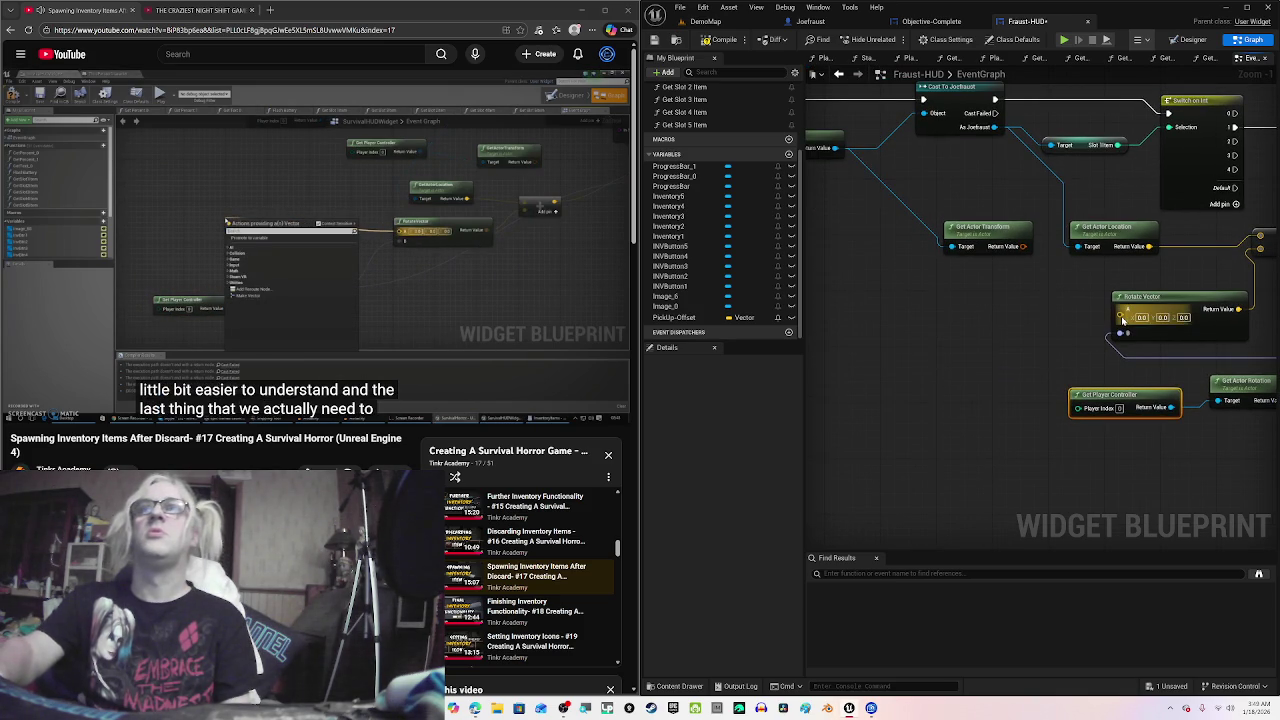
pyautogui.moveTo(1119, 316); pyautogui.dragTo(1050, 320)
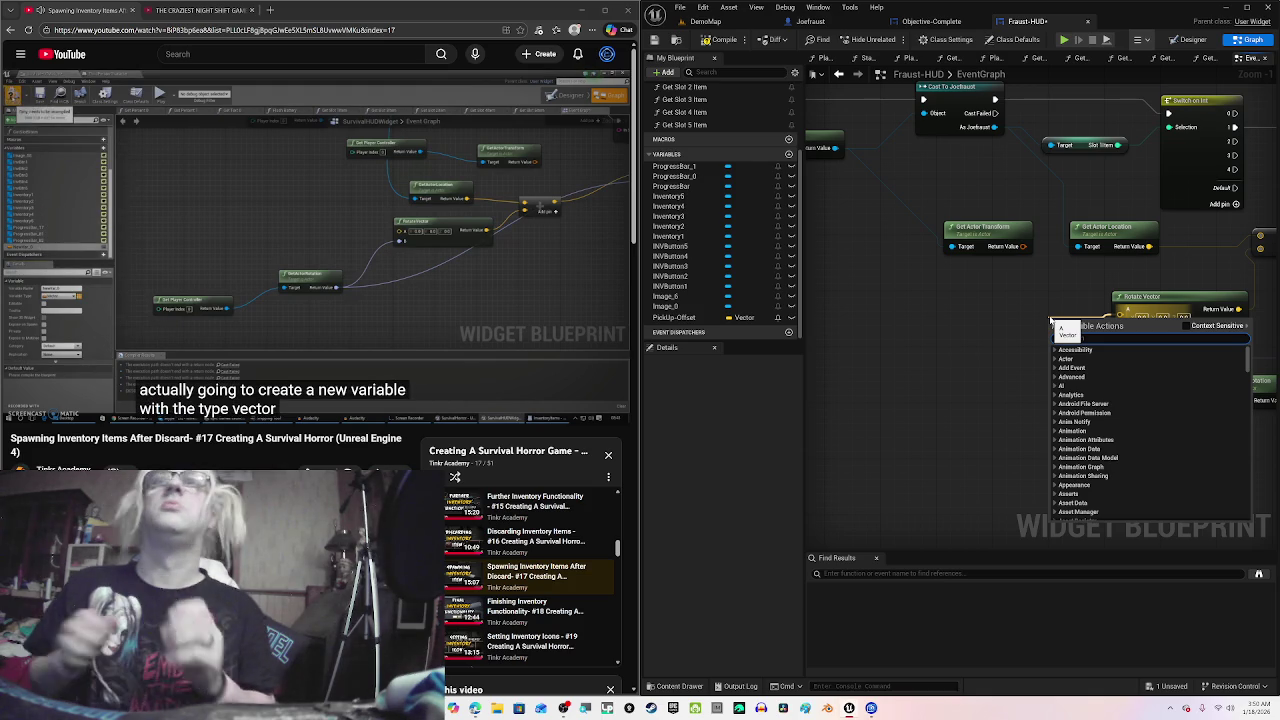
# Step: Run Find References by name on the PickUp-Offset variable, showing its single reference
pyautogui.click(981, 337)
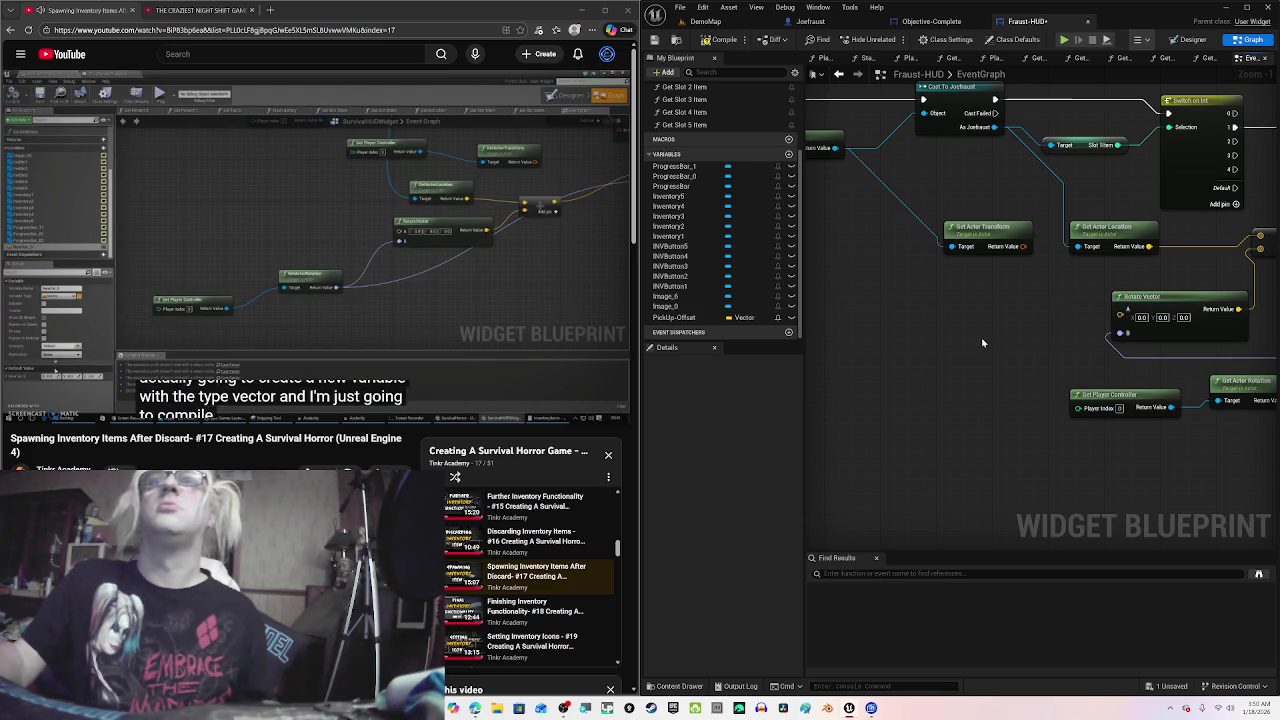
pyautogui.click(380, 326)
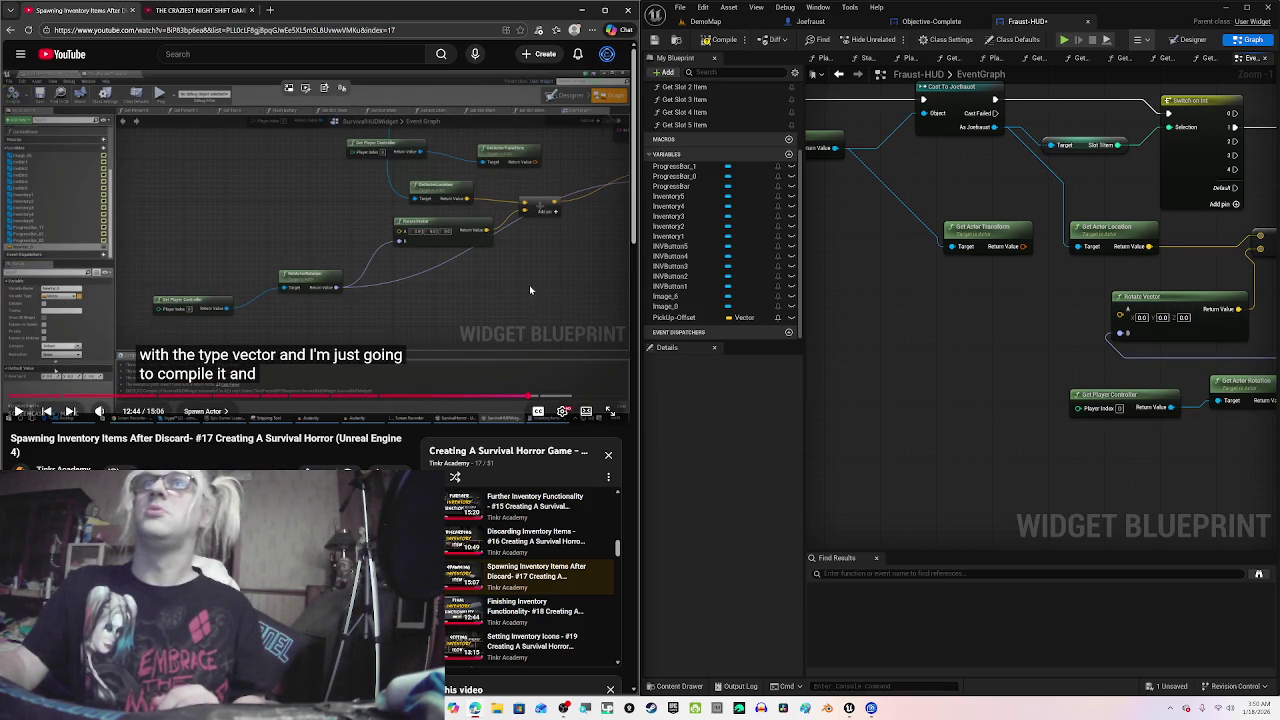
pyautogui.click(675, 318)
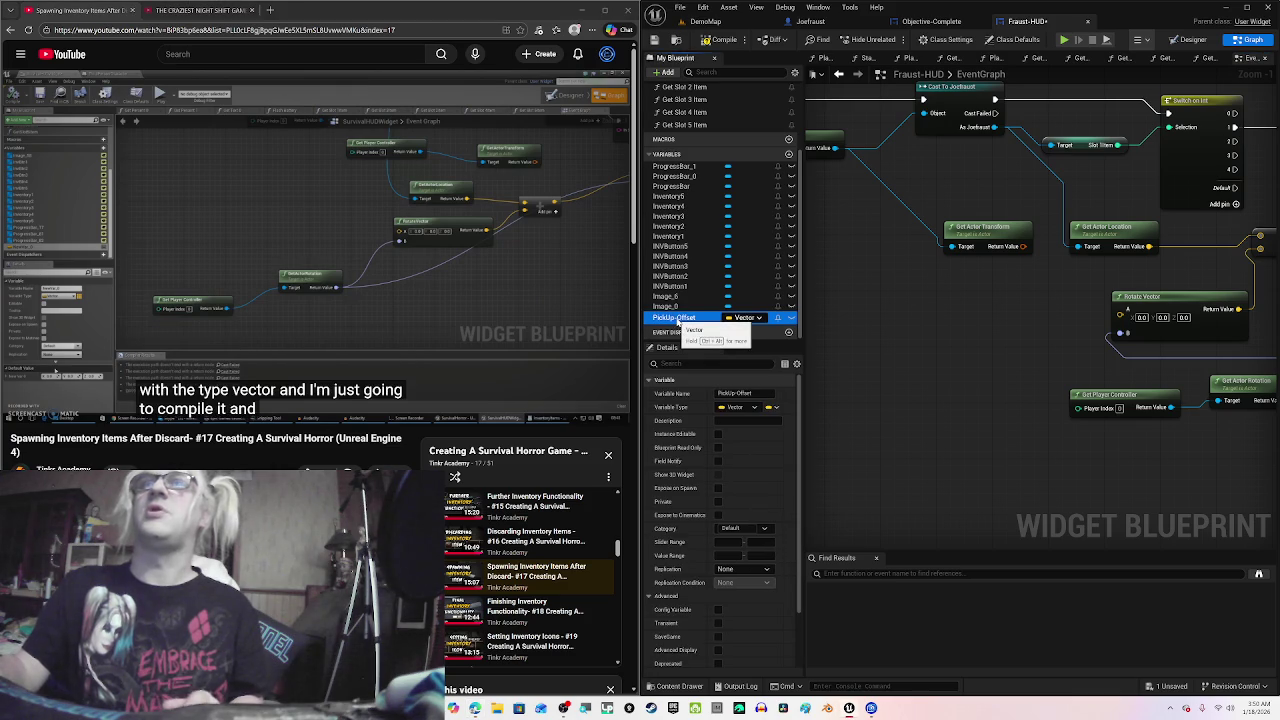
pyautogui.rightClick(678, 320)
pyautogui.moveTo(762, 355)
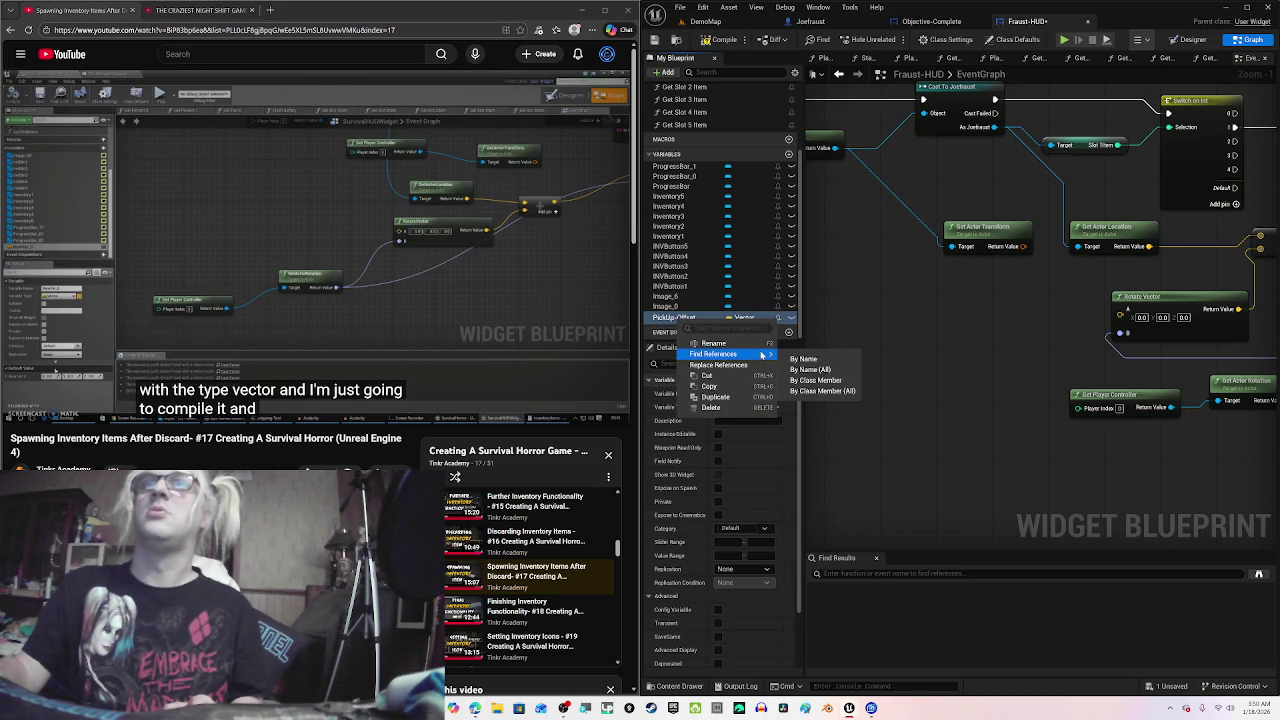
pyautogui.click(815, 360)
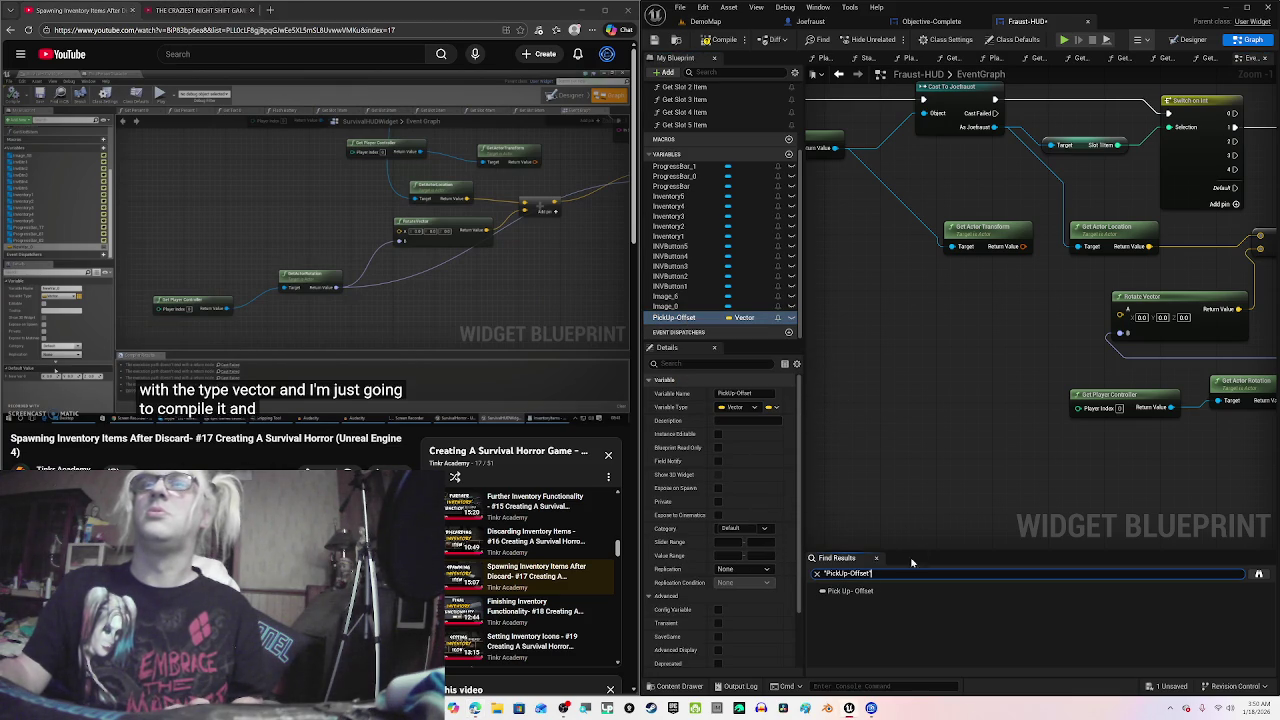
pyautogui.click(884, 592)
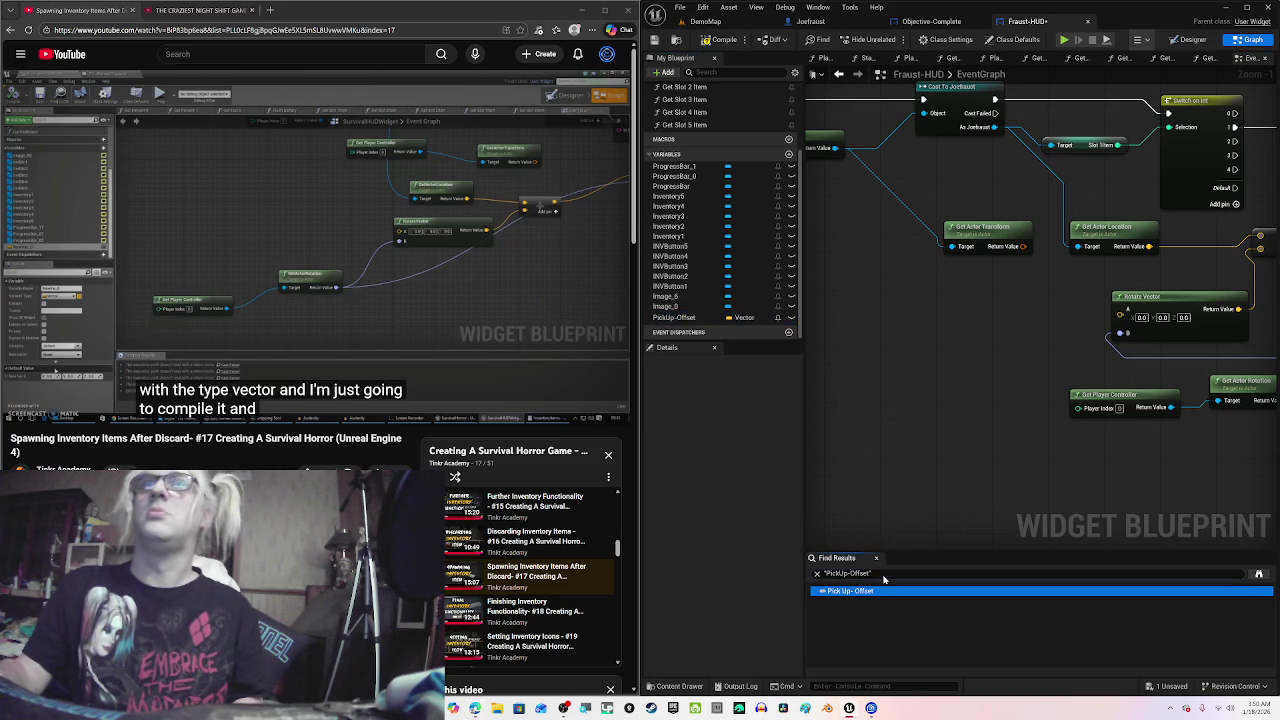
pyautogui.click(690, 318)
pyautogui.click(477, 327)
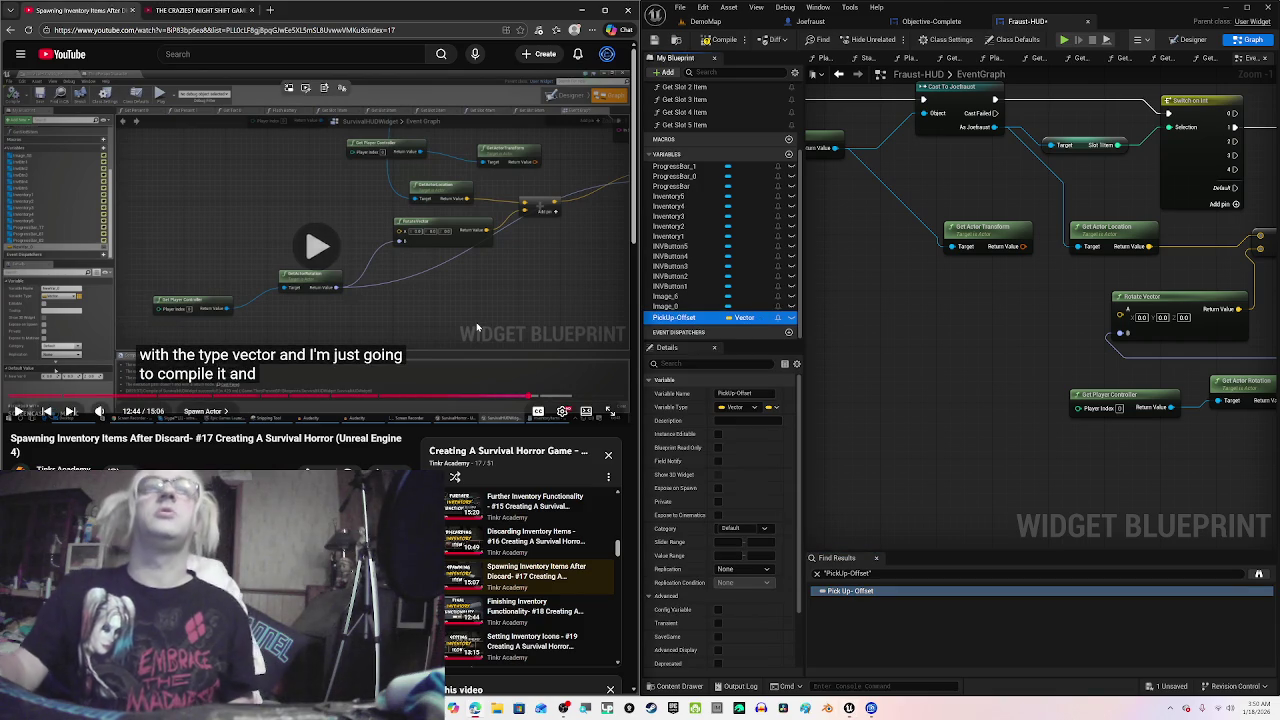
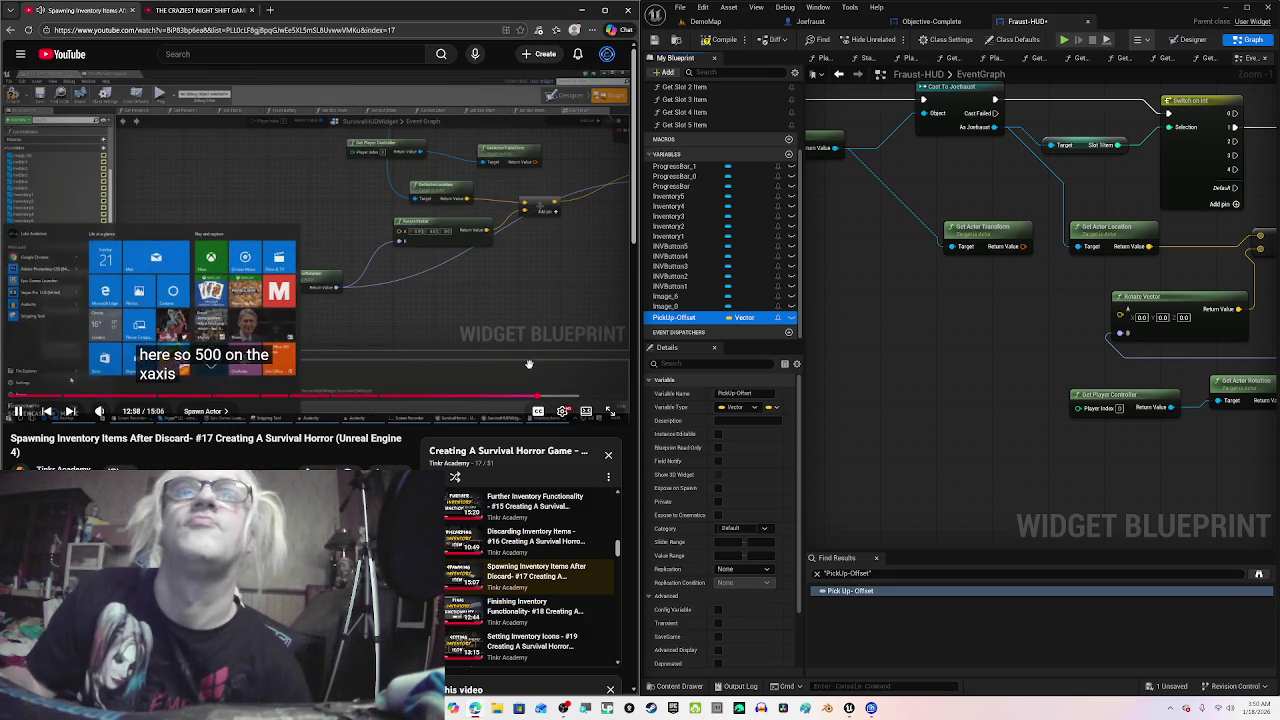
# Step: Give PickUp-Offset a default value of X 500, Y 50, Z 50 and save Fraust-HUD
pyautogui.click(487, 306)
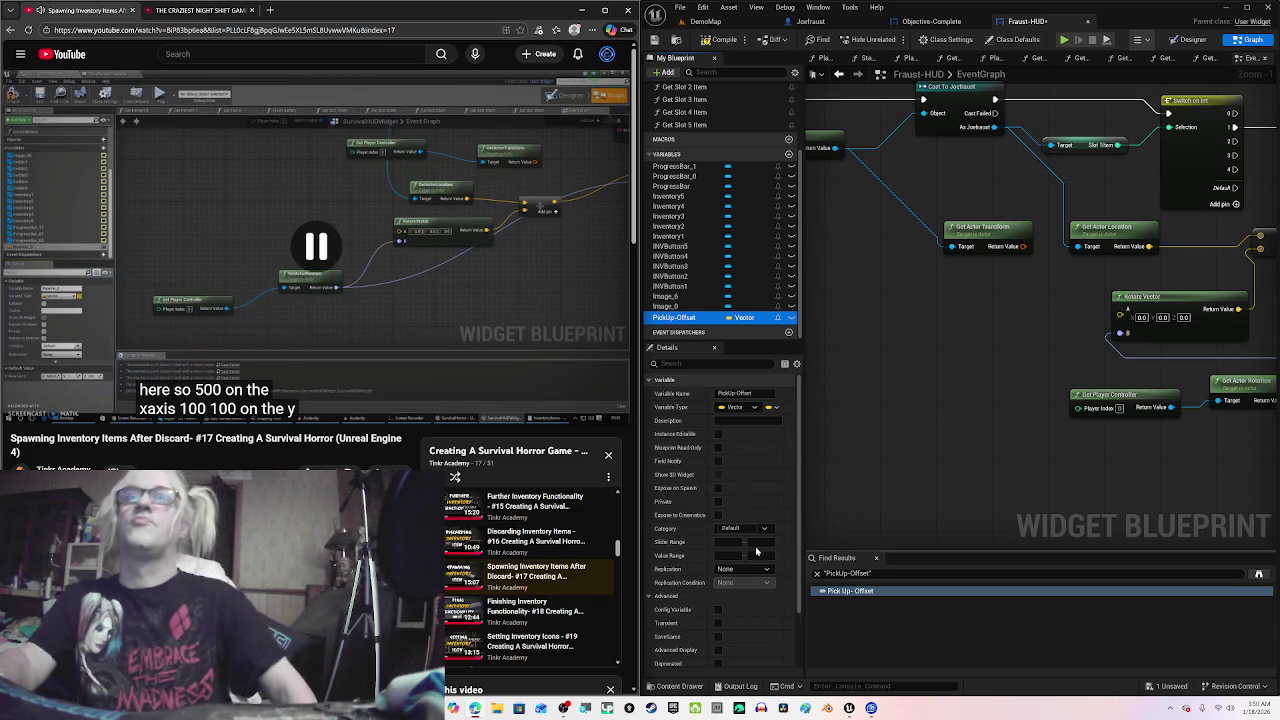
pyautogui.scroll(-1, 824, 543)
pyautogui.scroll(-2, 727, 547)
pyautogui.scroll(-2, 727, 547)
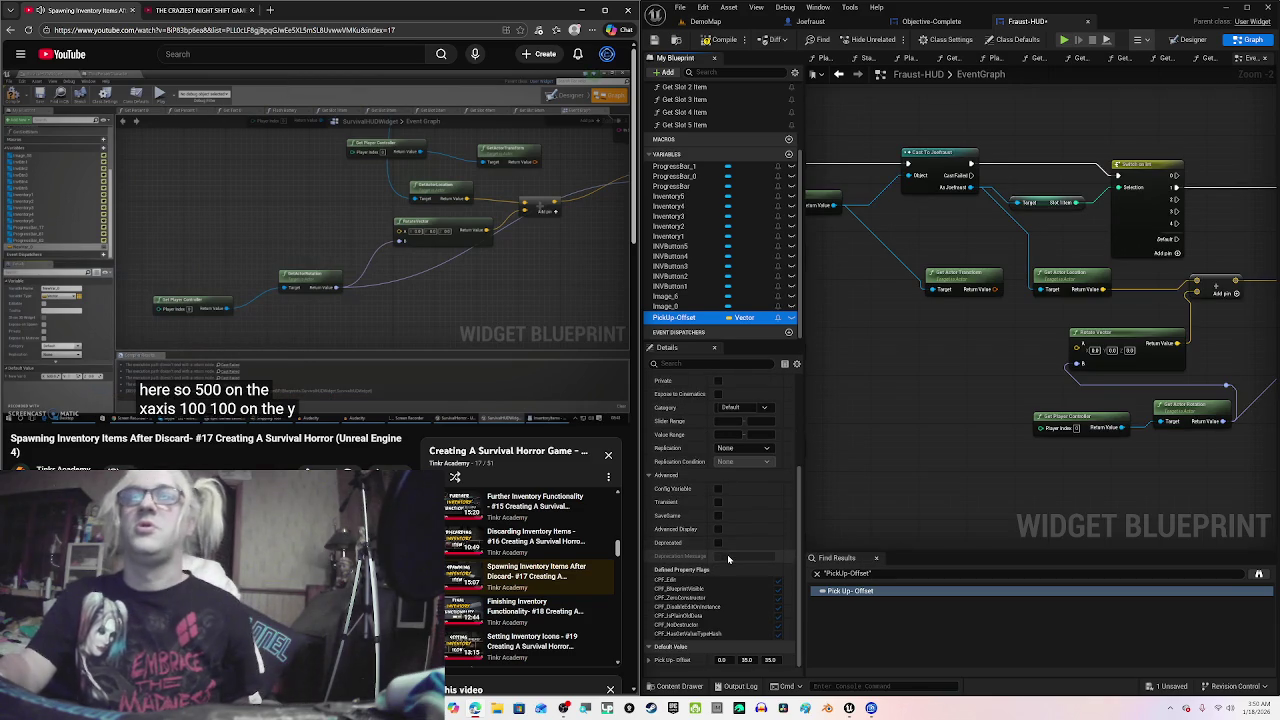
pyautogui.moveTo(291, 206)
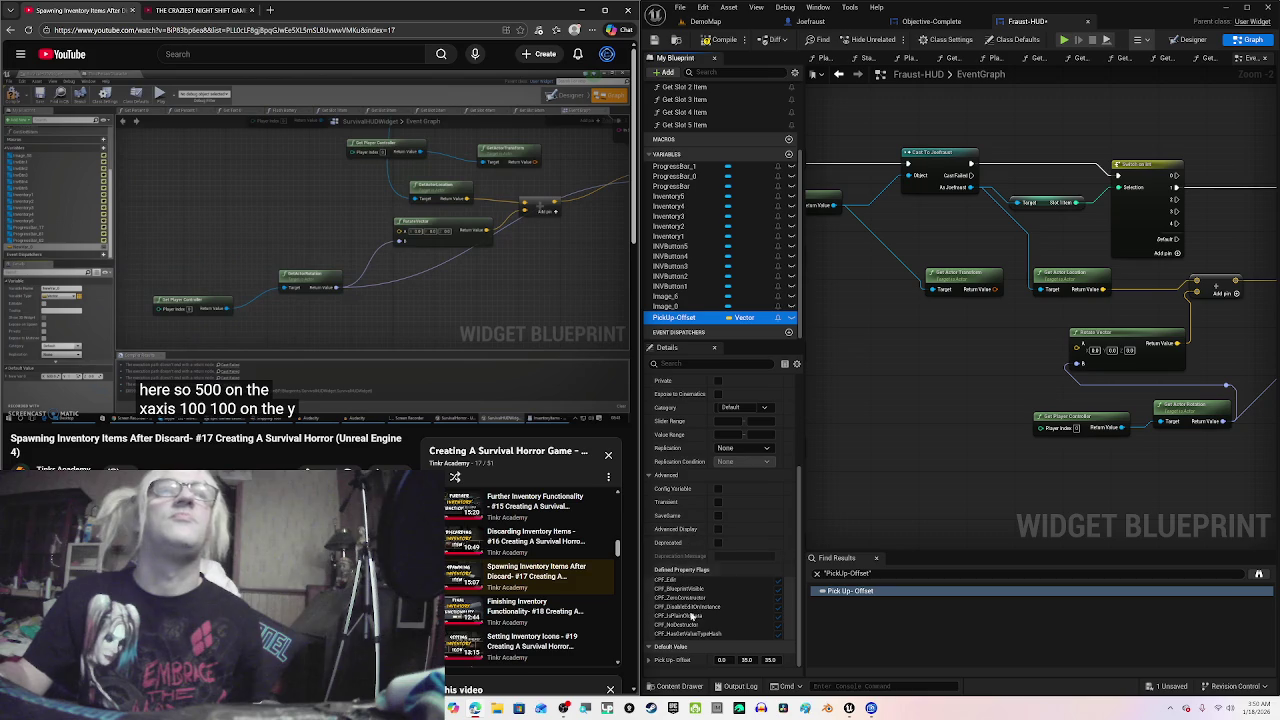
pyautogui.click(724, 660)
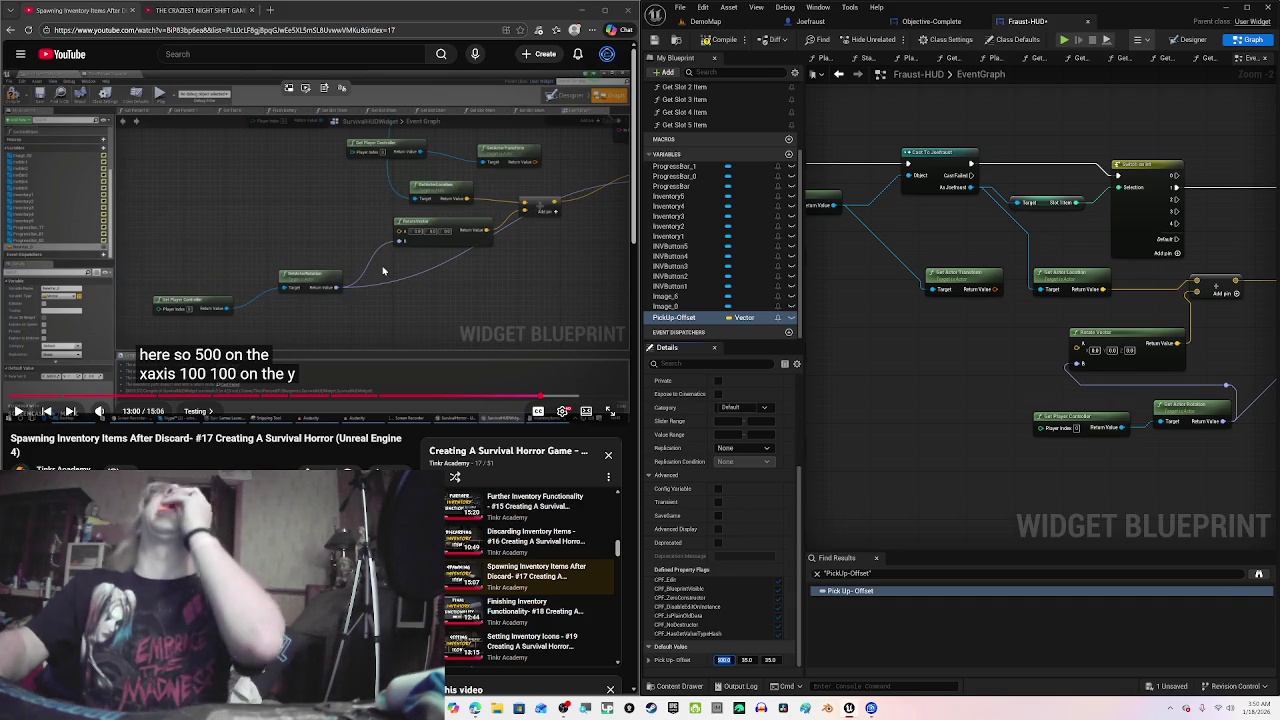
pyautogui.click(384, 266)
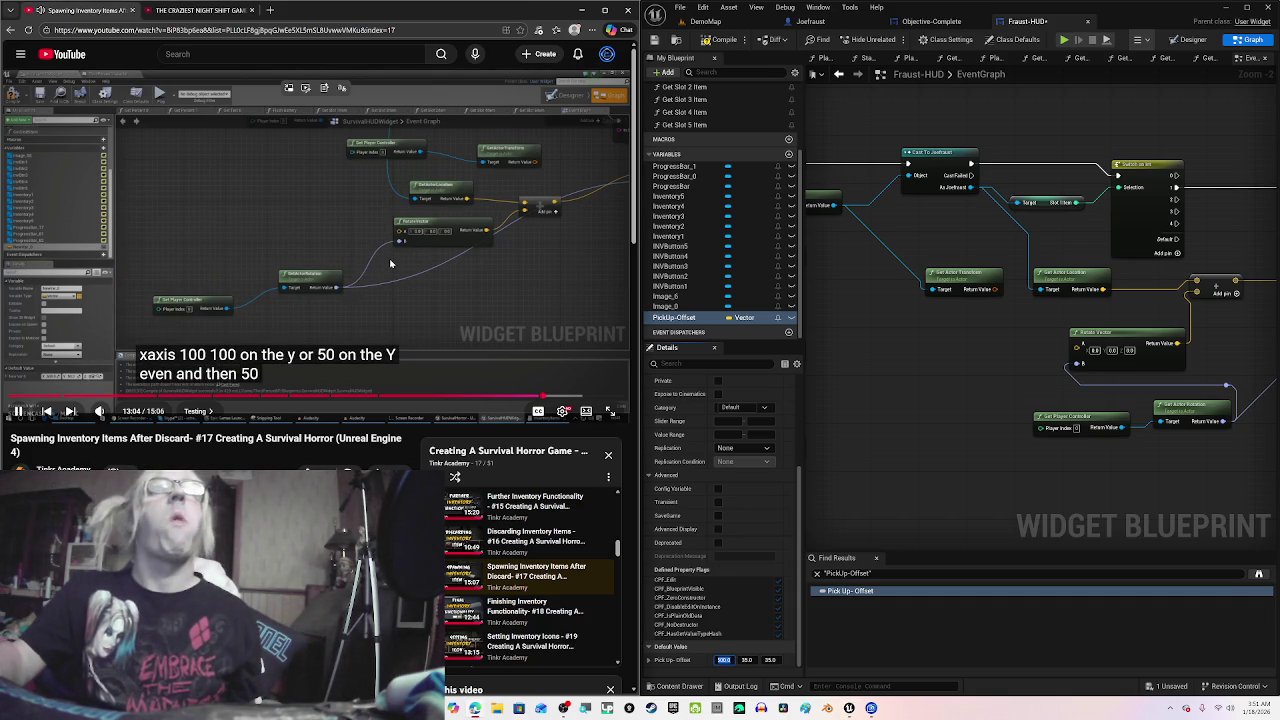
pyautogui.click(308, 276)
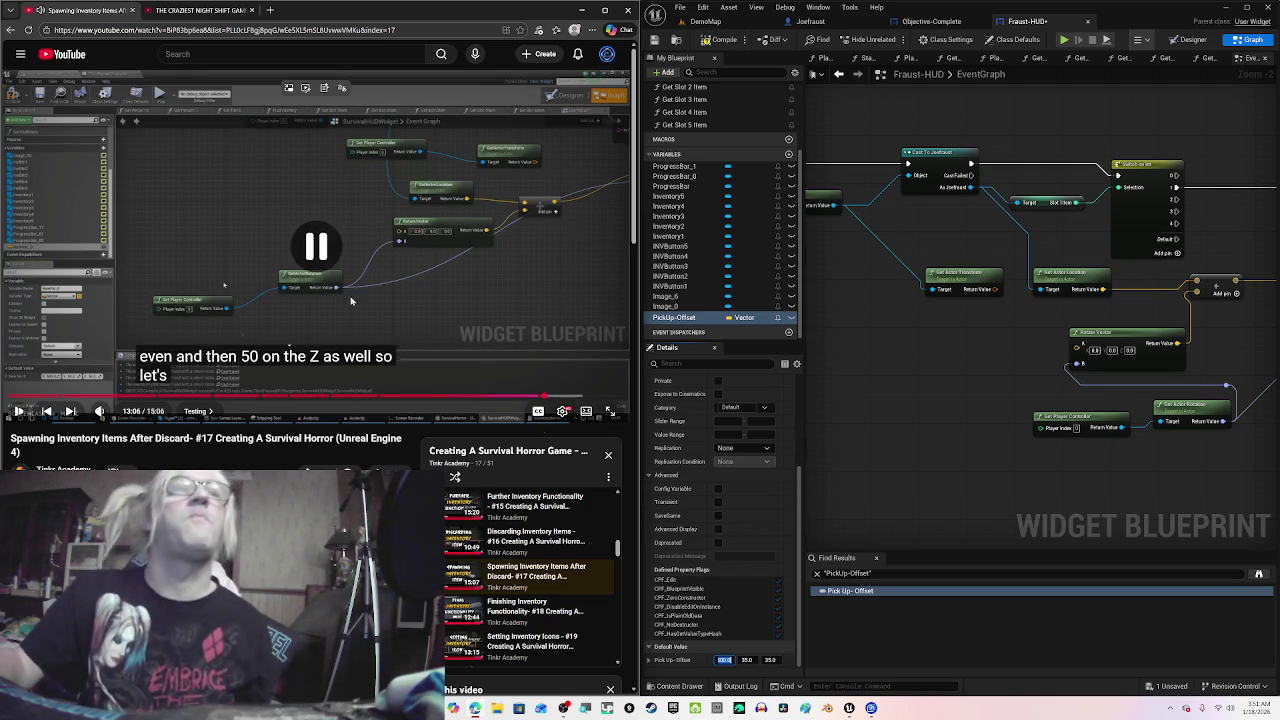
pyautogui.click(585, 708)
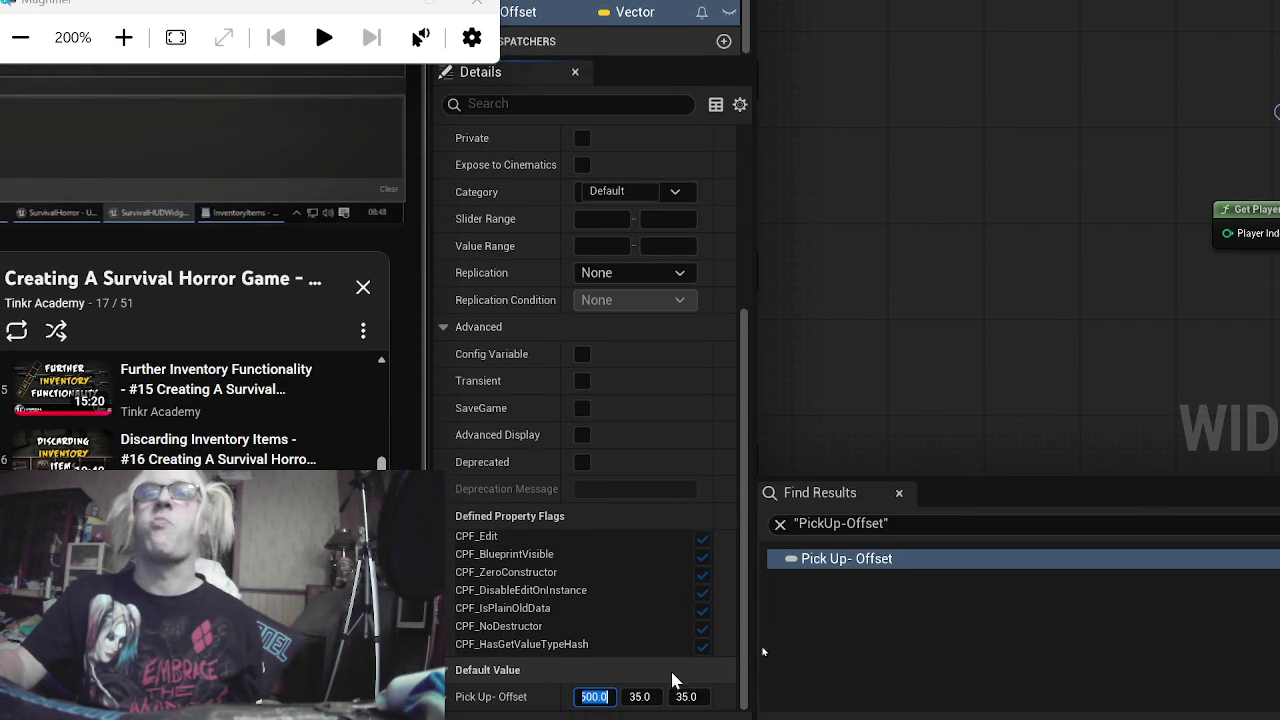
pyautogui.click(642, 696)
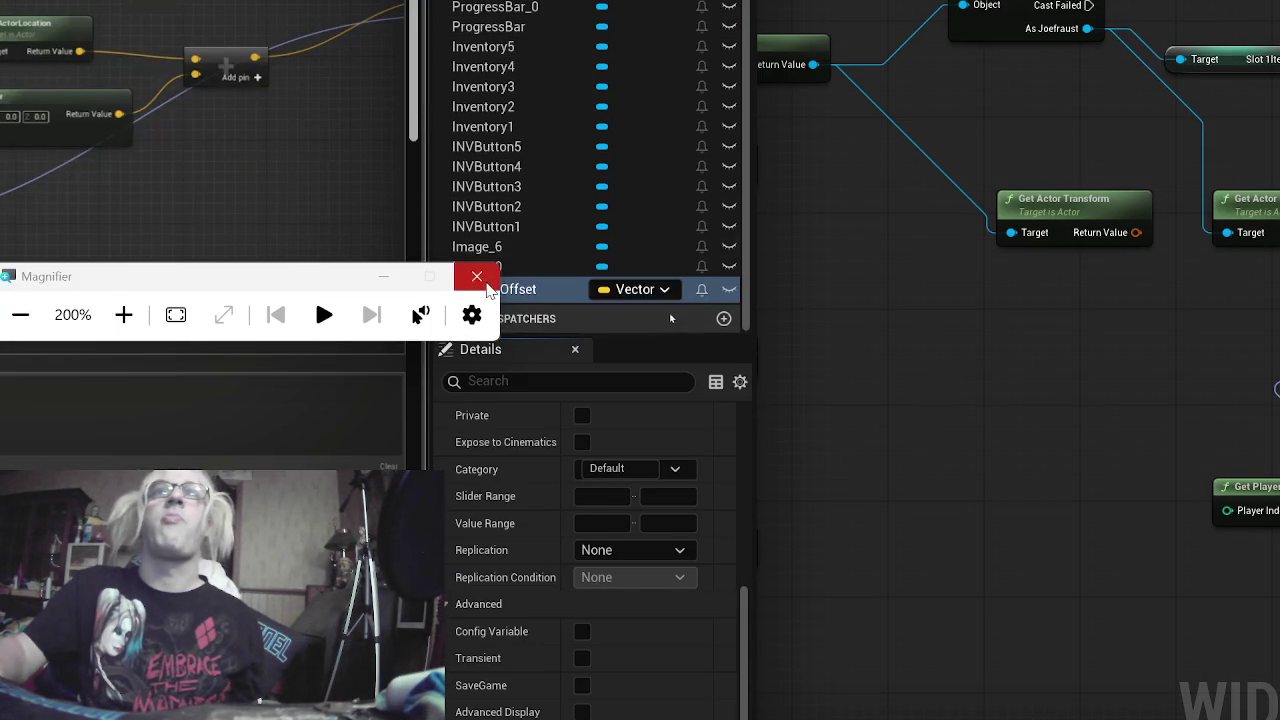
pyautogui.click(478, 277)
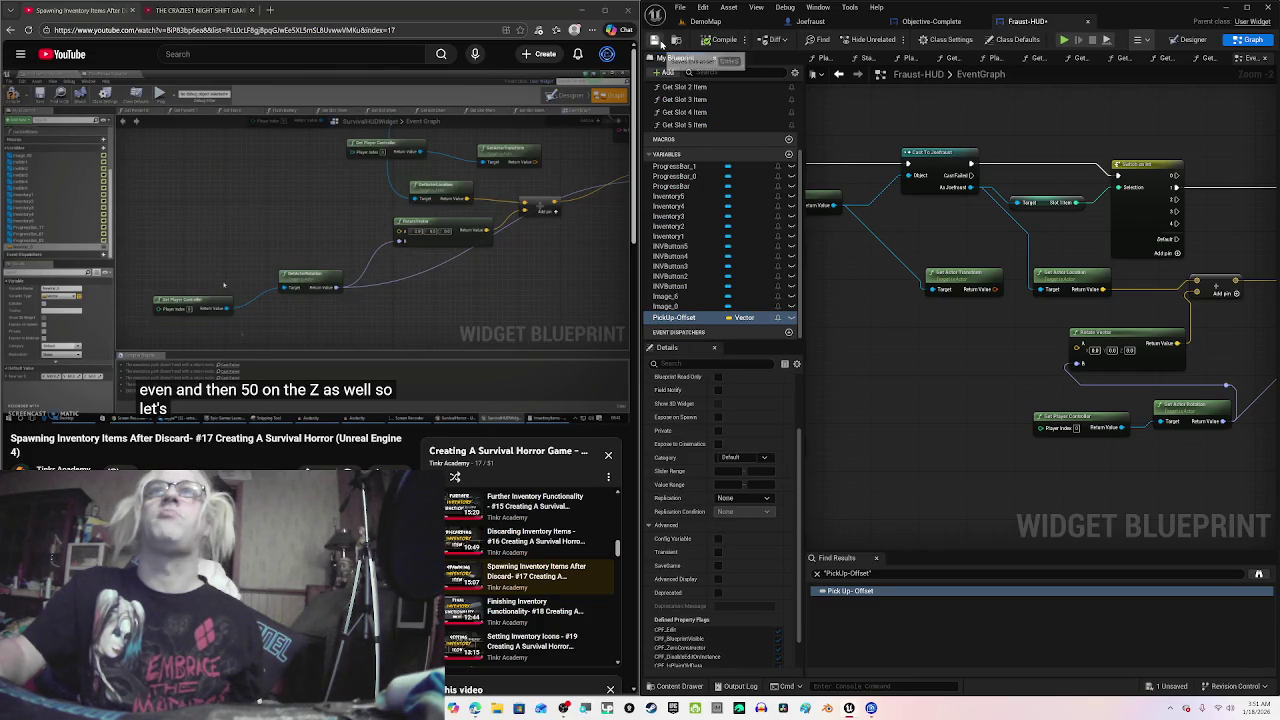
pyautogui.click(656, 43)
pyautogui.click(486, 205)
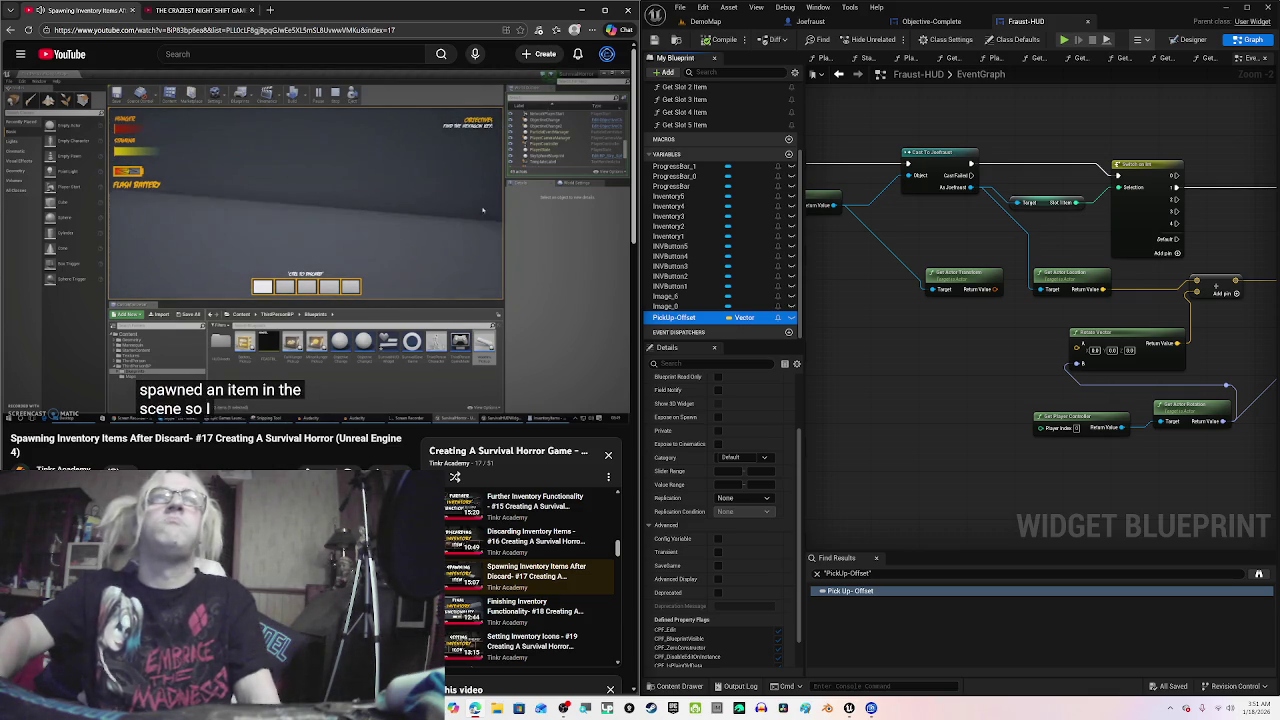
# Step: Pause the tutorial at its spawn test (13:24) and switch to the DemoMap level
pyautogui.press('space')
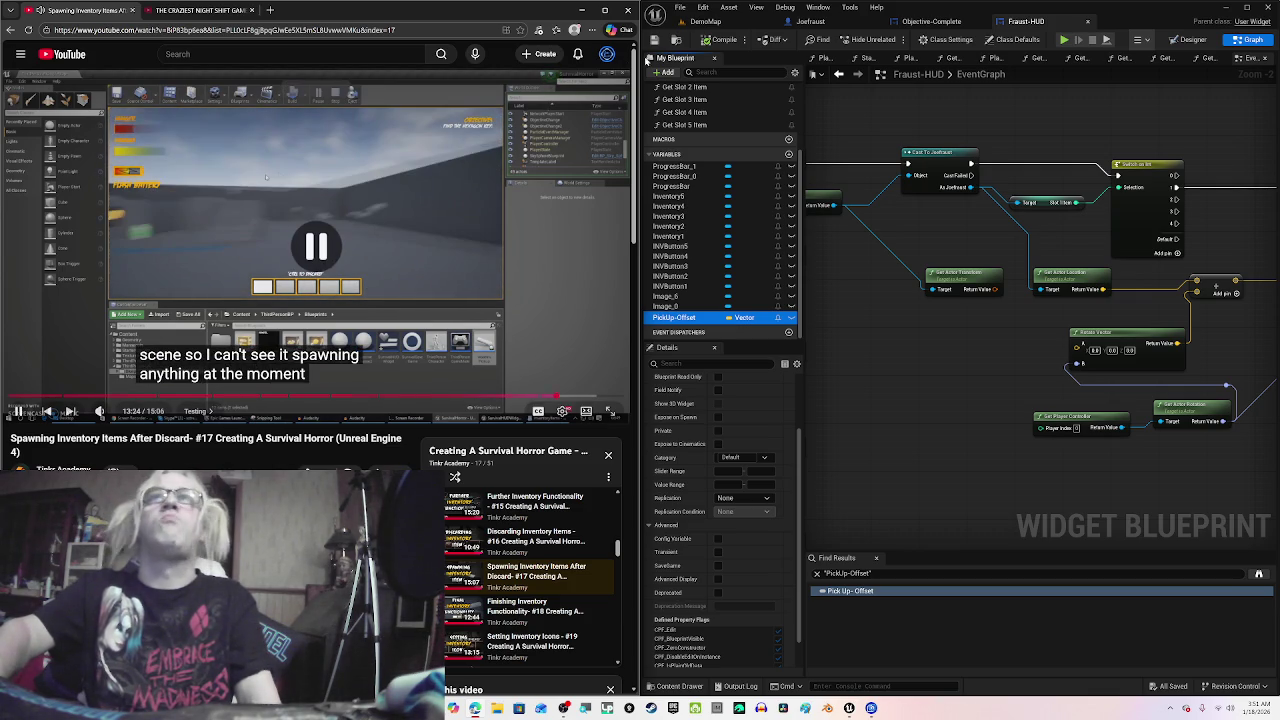
pyautogui.click(722, 22)
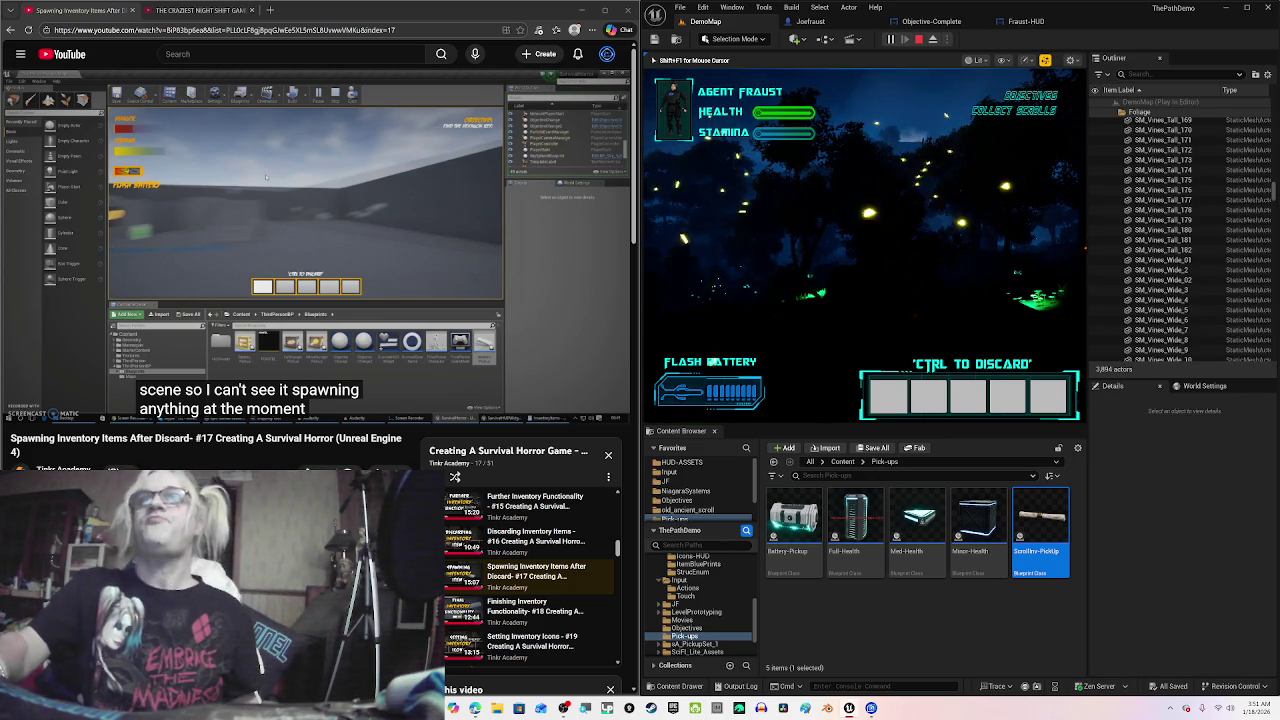
# Step: Run a full-screen game preview, select the first inventory slot and walk toward the scrolls
pyautogui.press('F11')
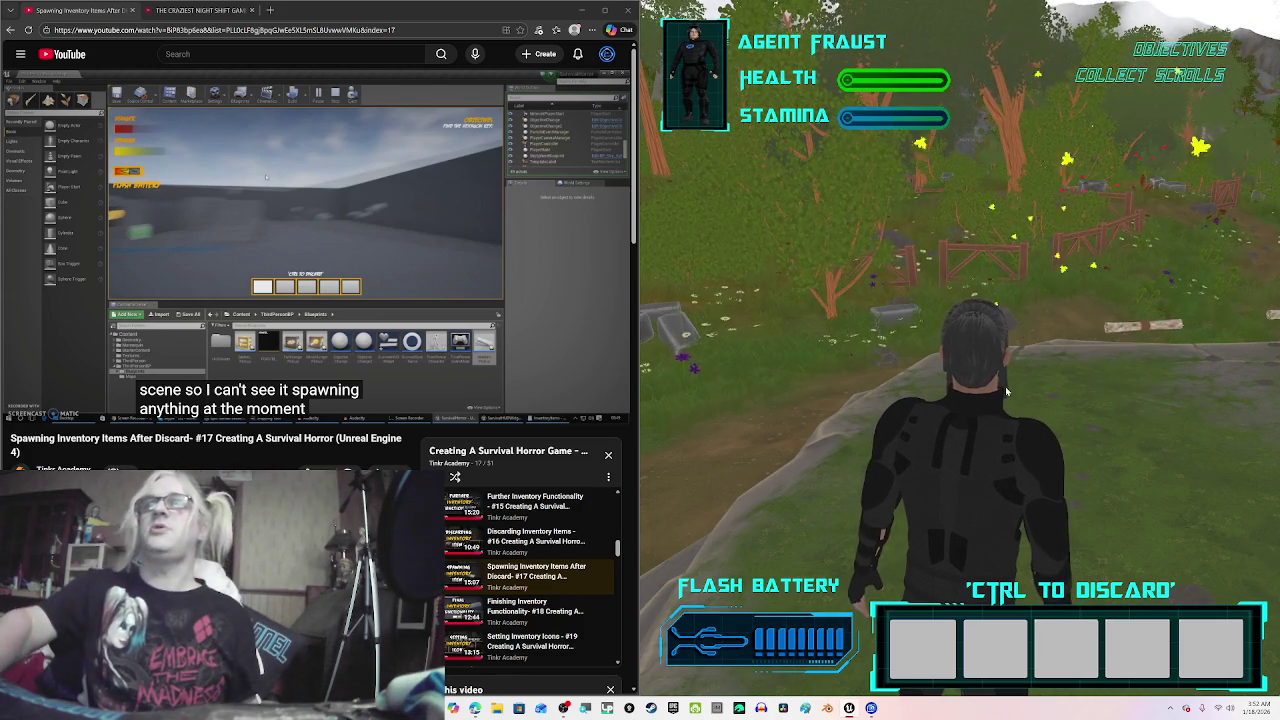
pyautogui.click(924, 663)
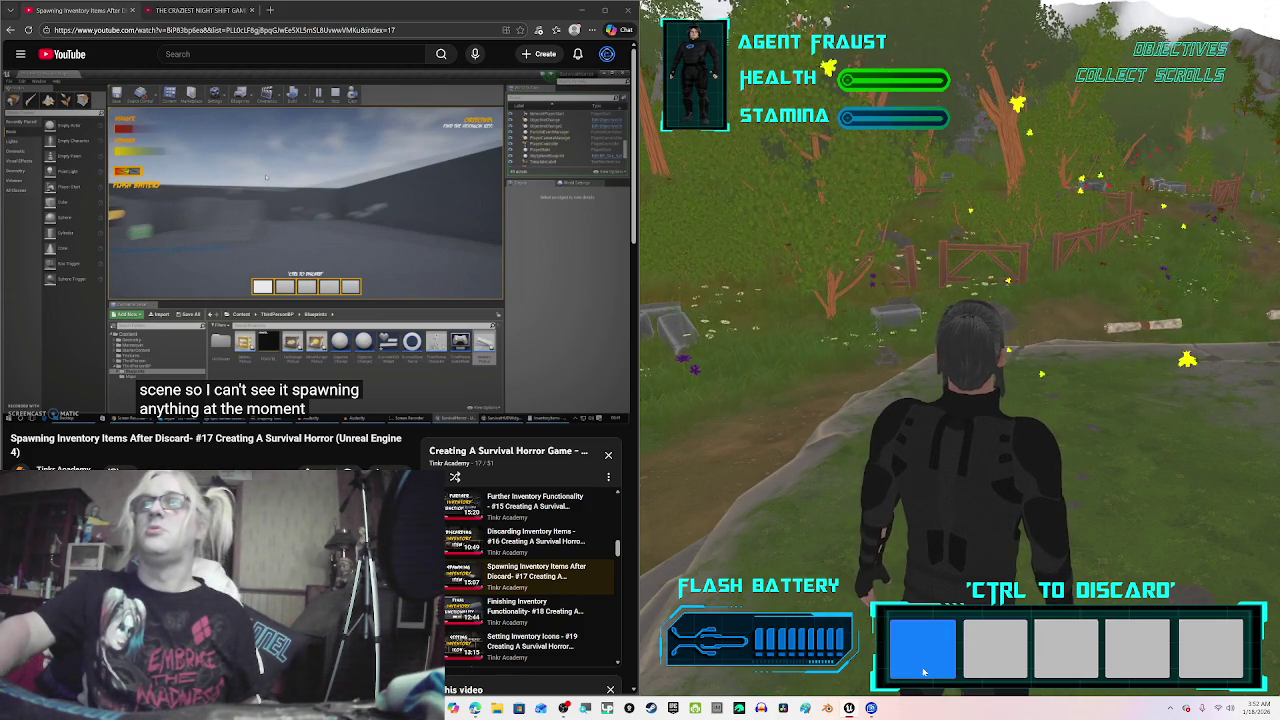
pyautogui.press('w')
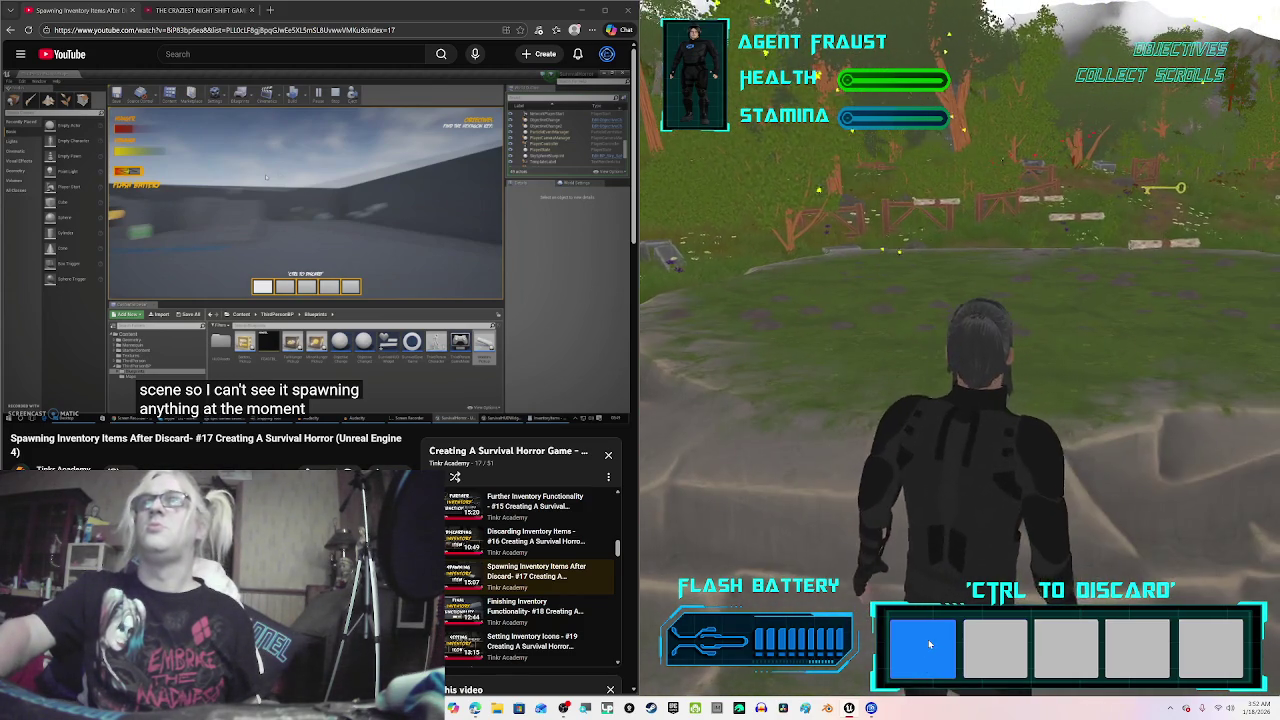
pyautogui.press('a')
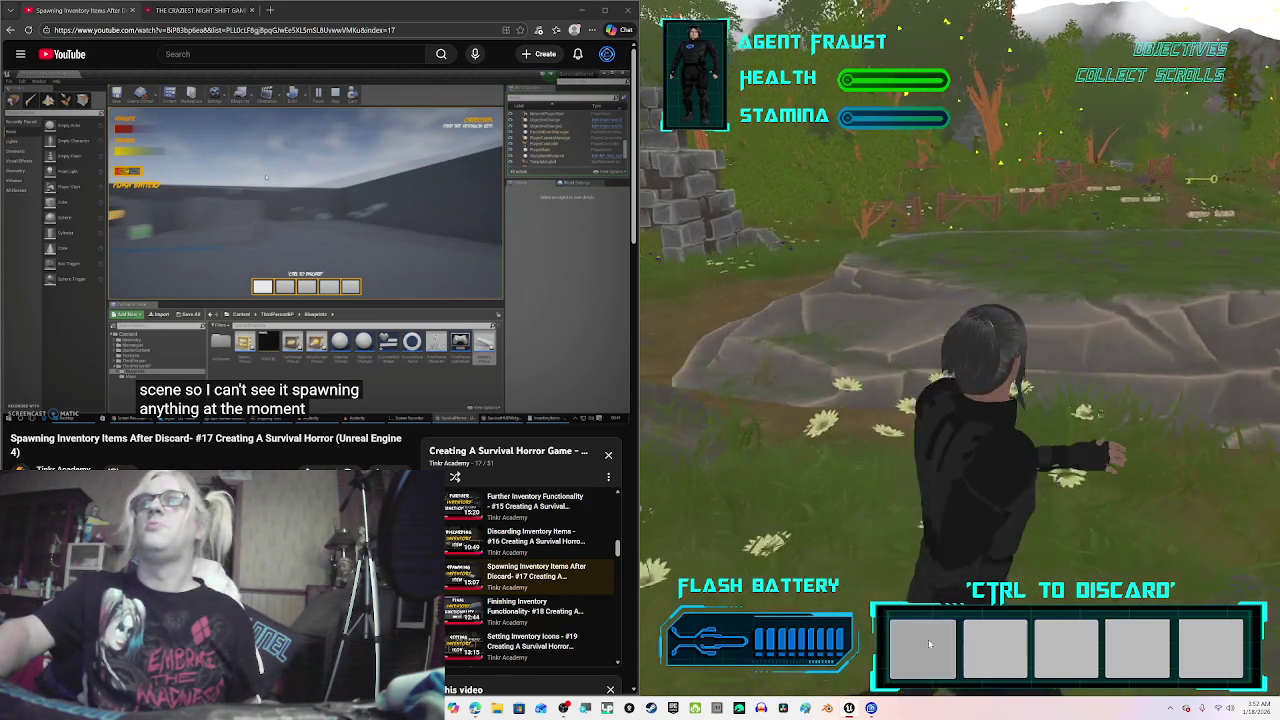
pyautogui.press('w')
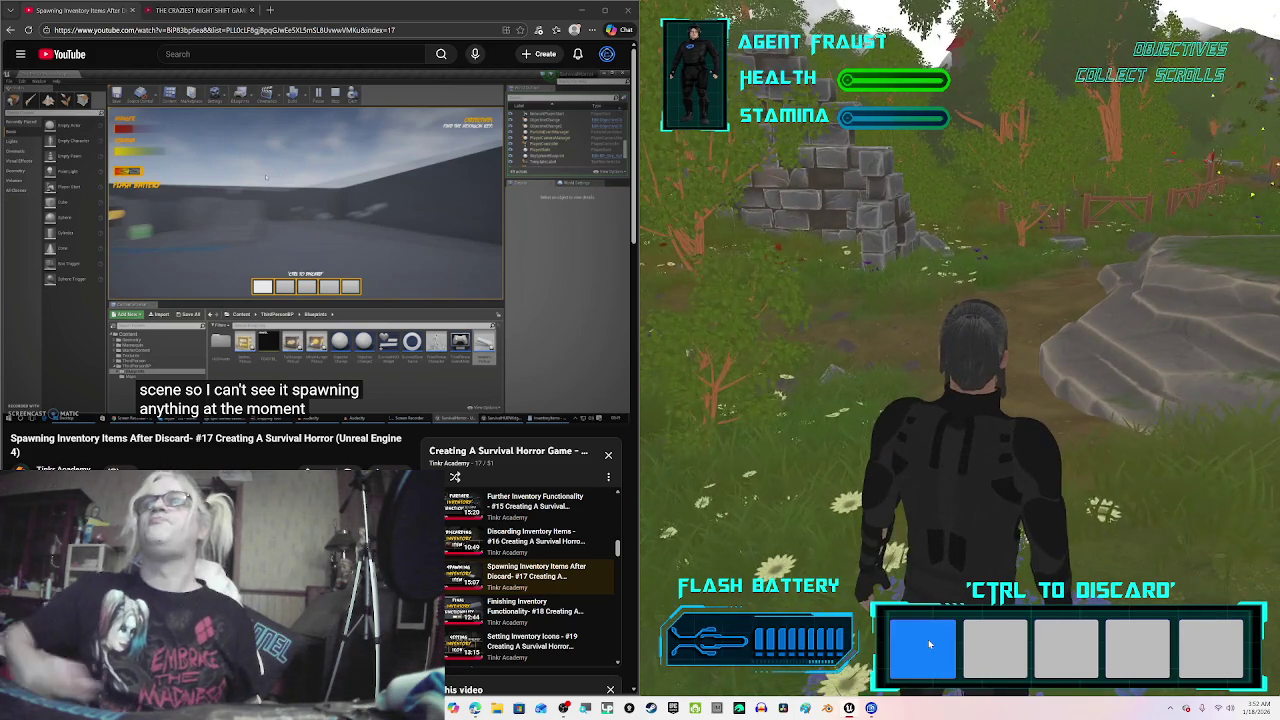
pyautogui.press('w')
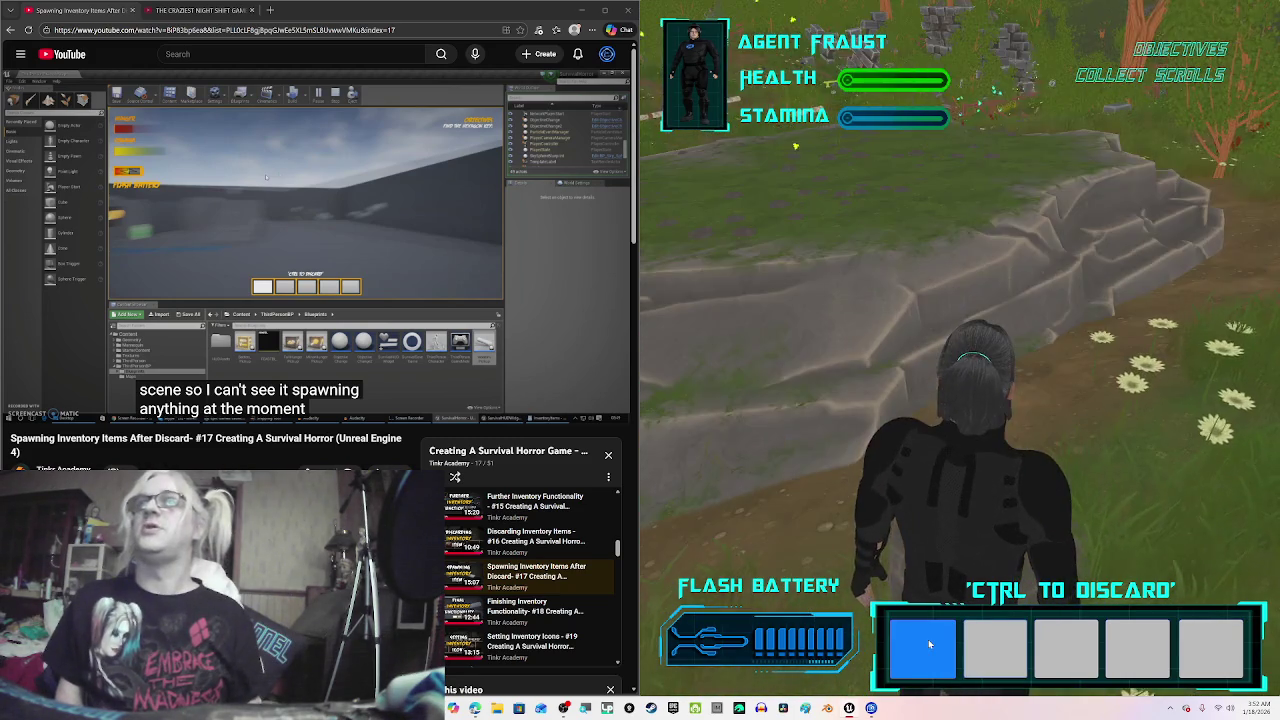
pyautogui.press('w')
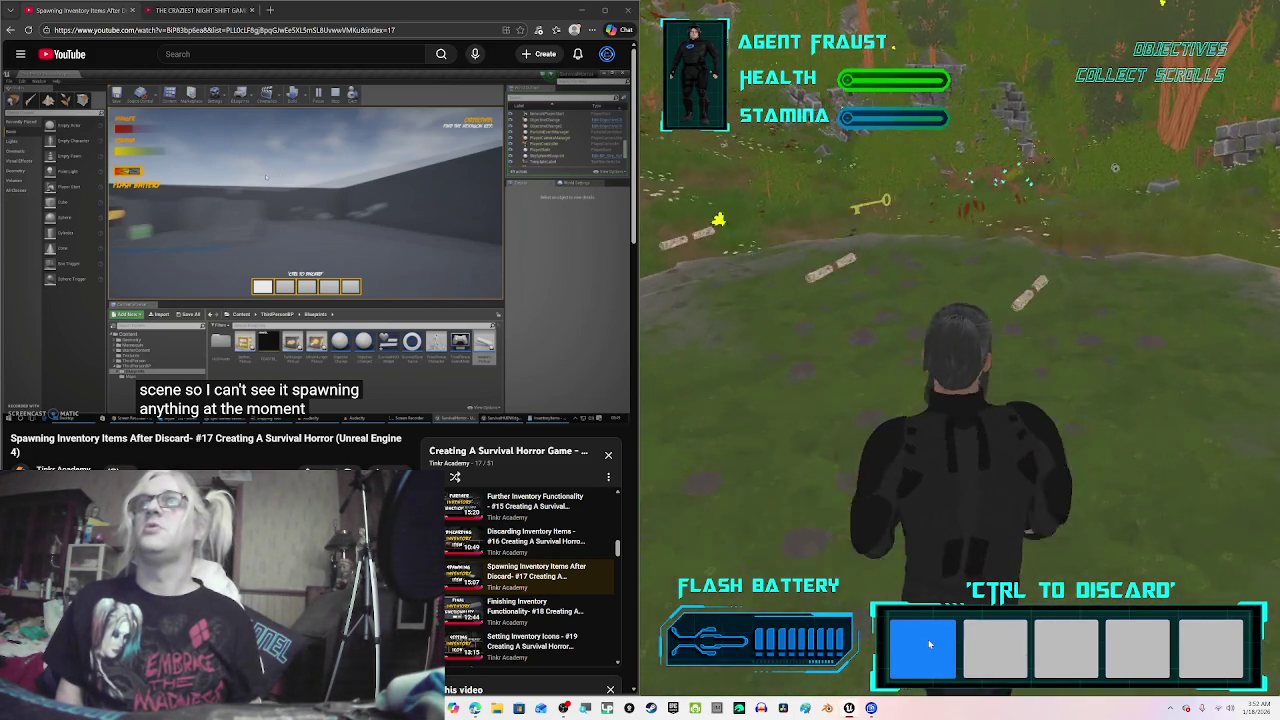
pyautogui.press('w')
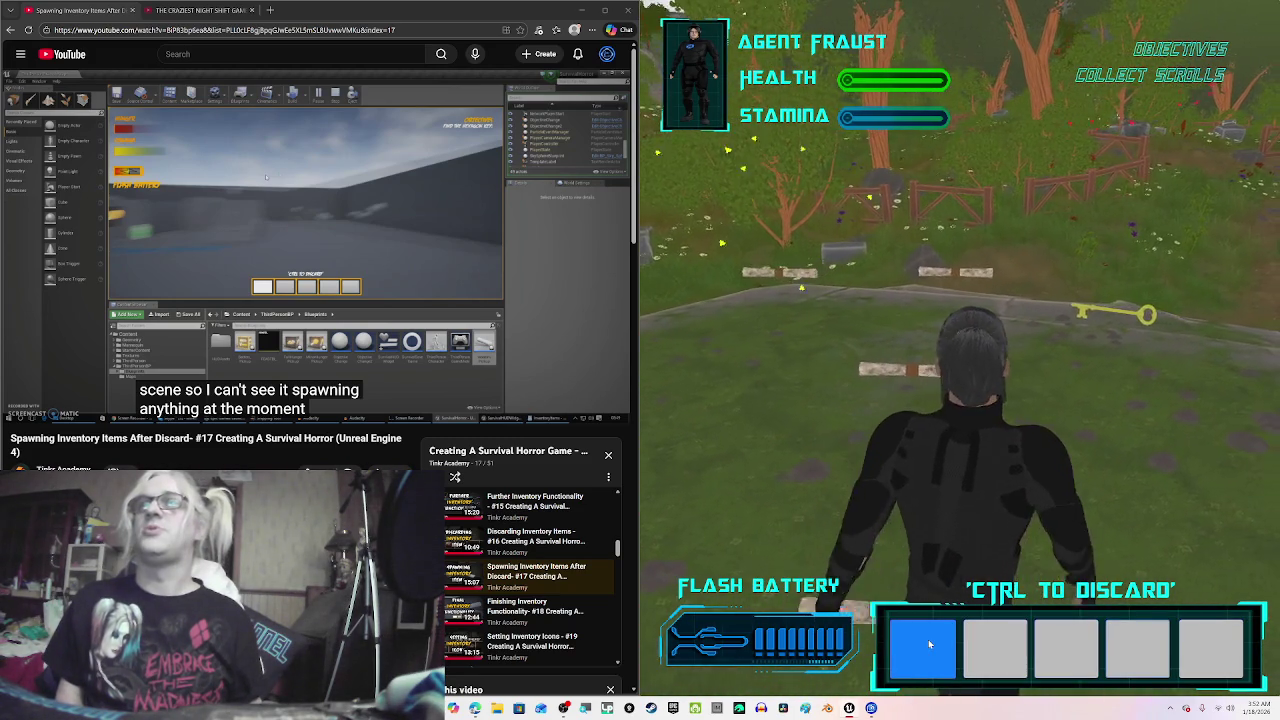
pyautogui.press('w')
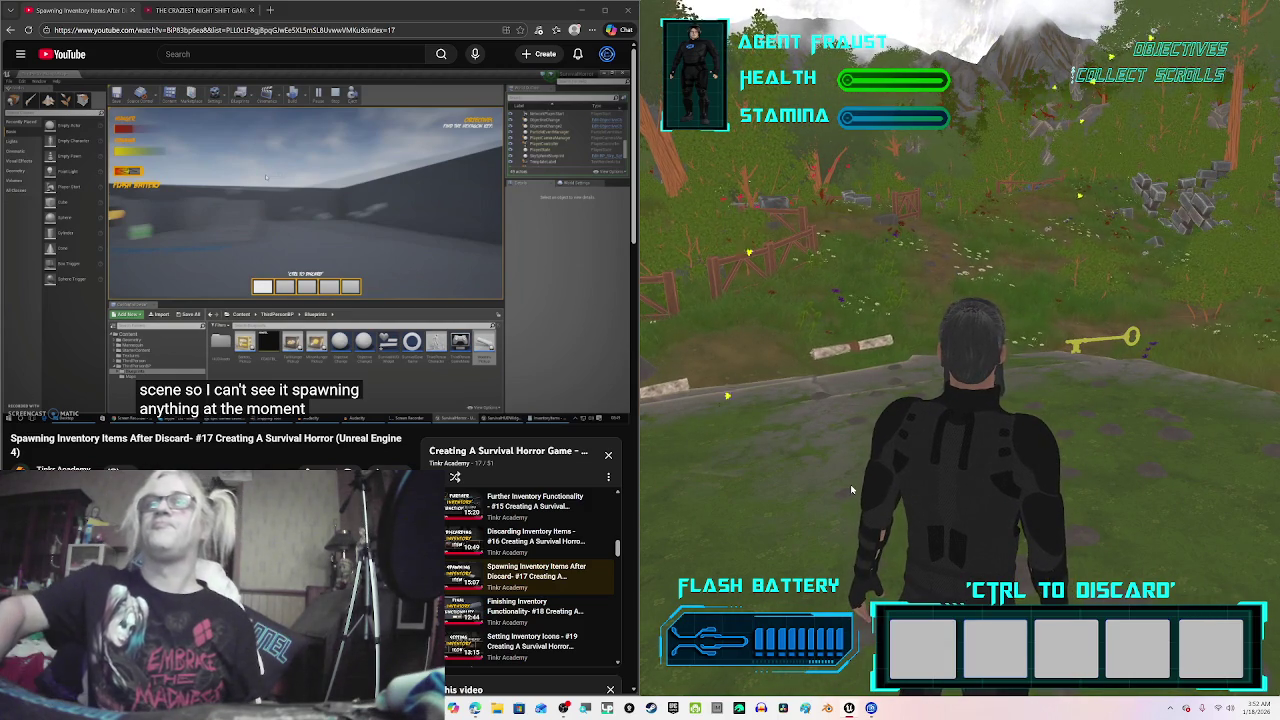
pyautogui.press('w')
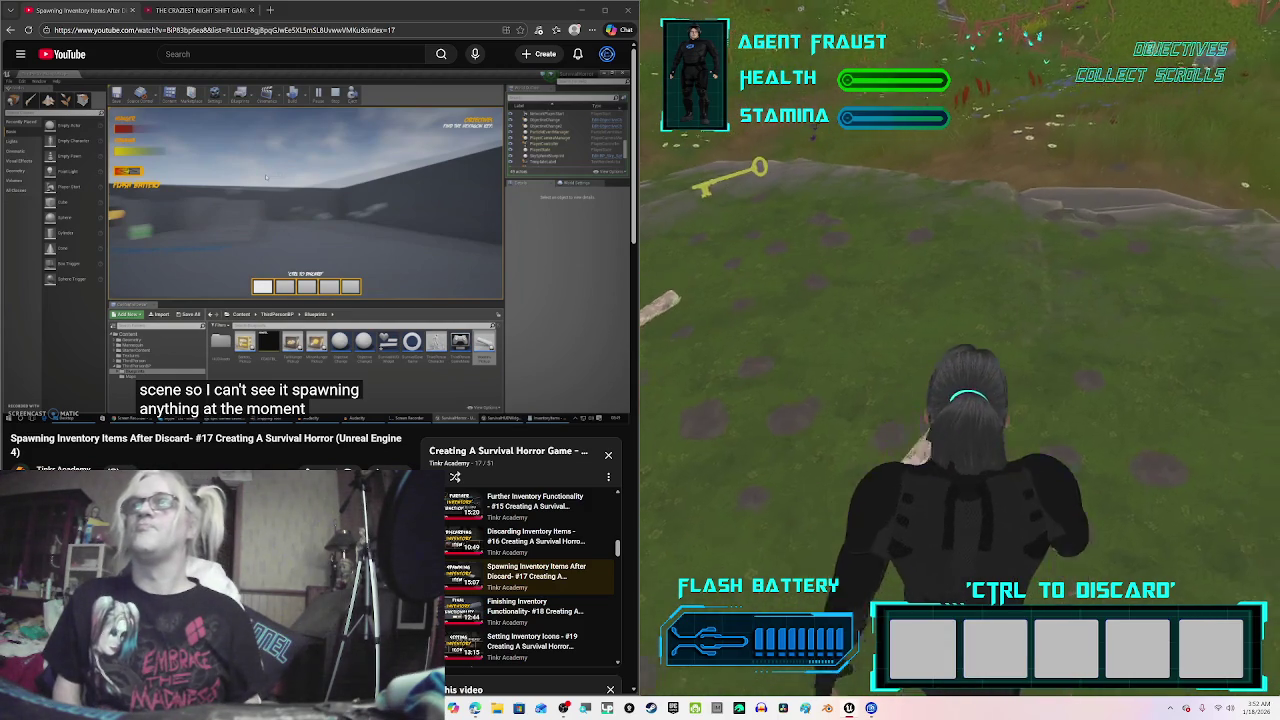
pyautogui.press('w')
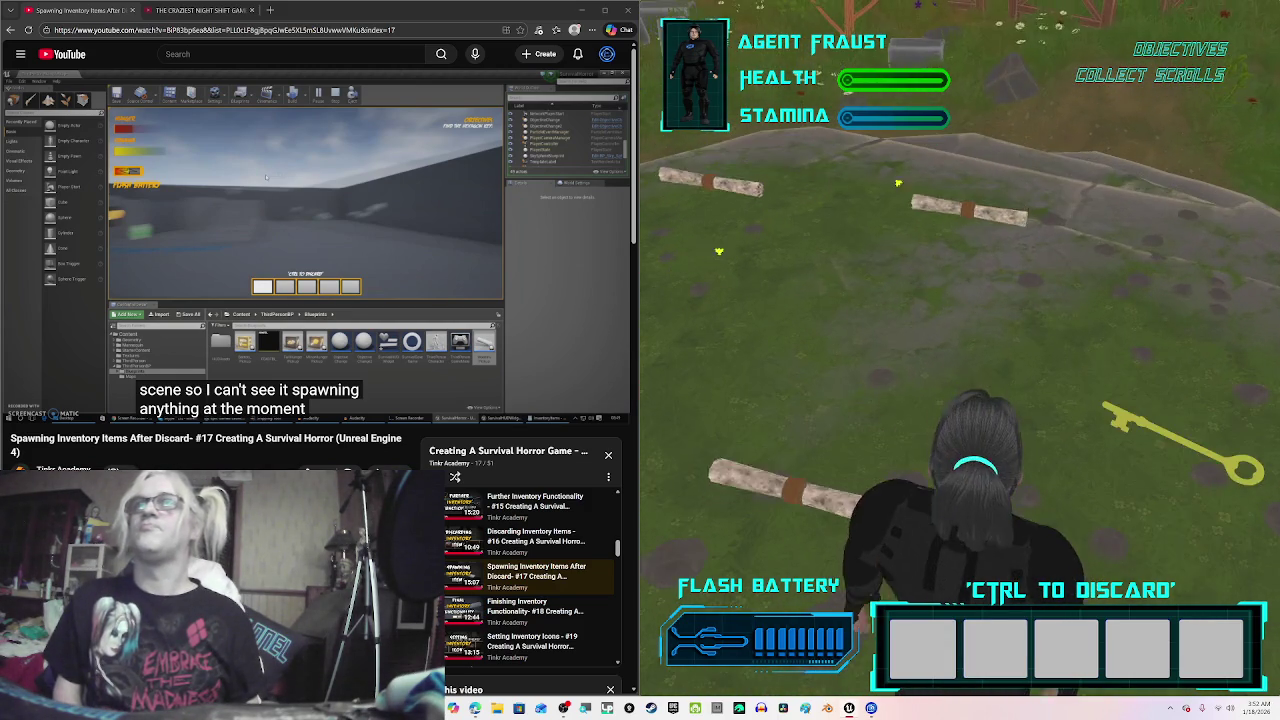
pyautogui.press('w')
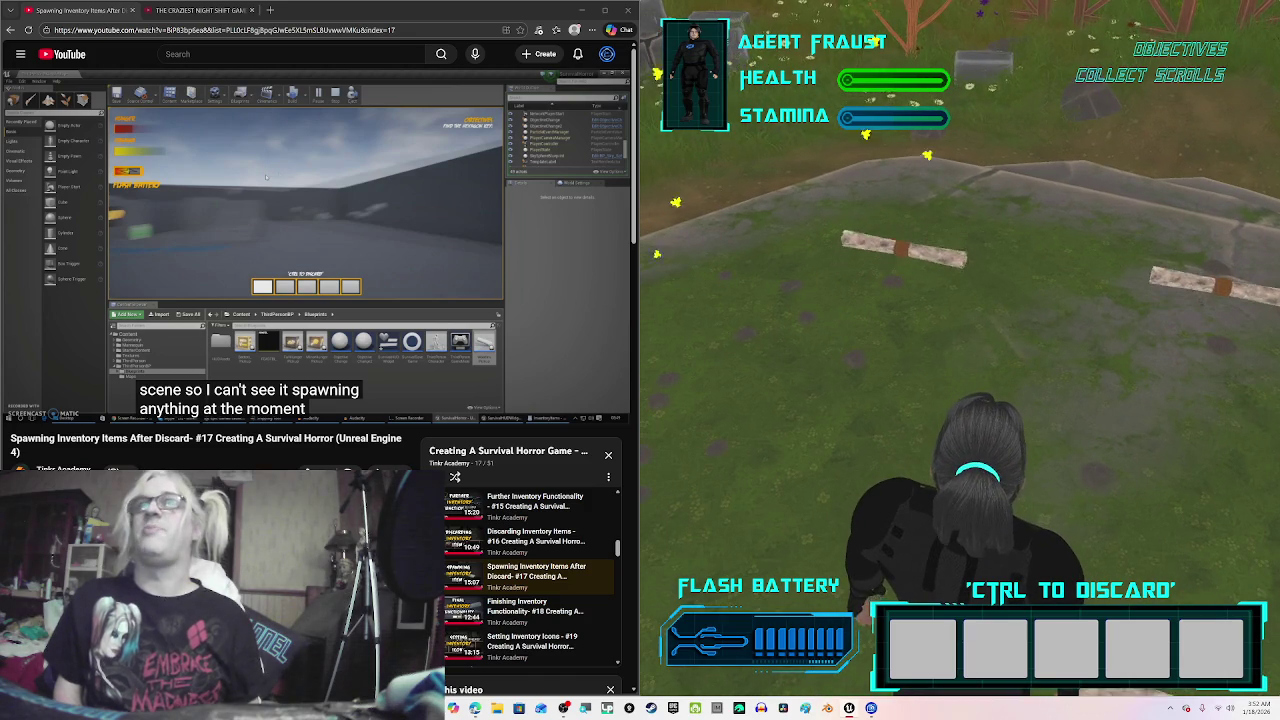
pyautogui.press('Escape')
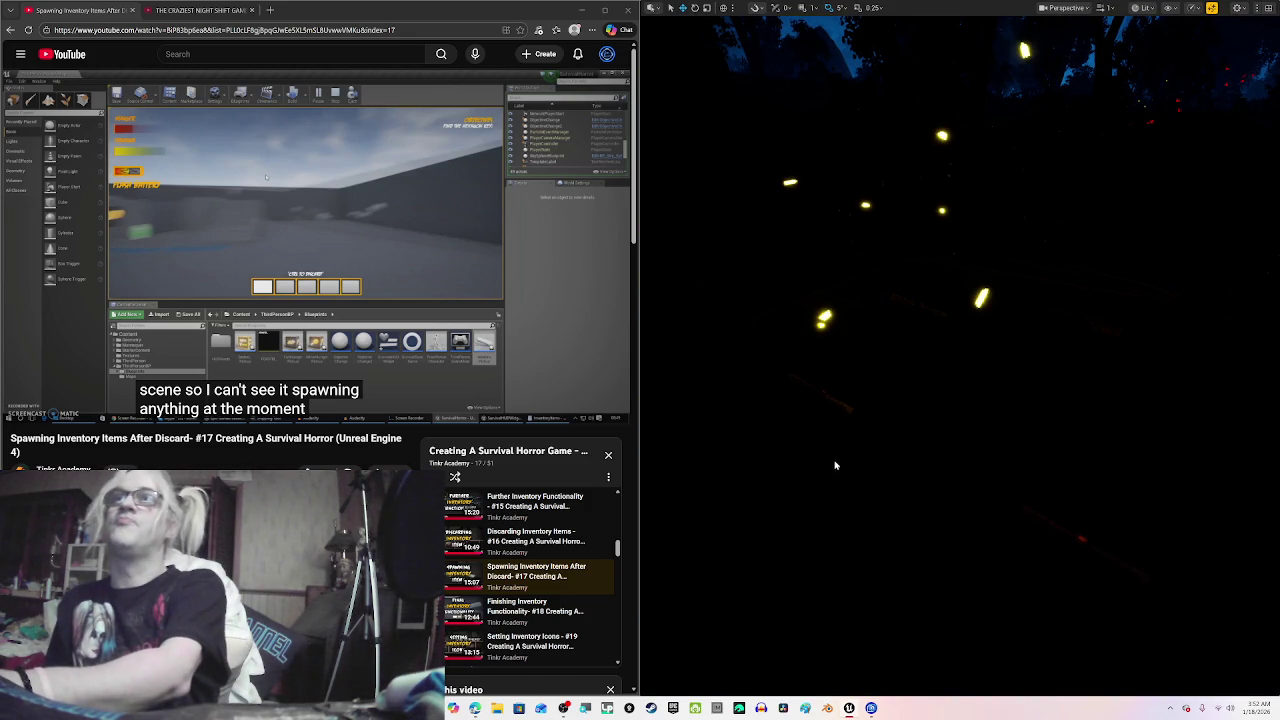
# Step: Restart the preview with Alt+P, walk Agent Fraust into the forest, then end it
pyautogui.hotkey('alt', 'p')
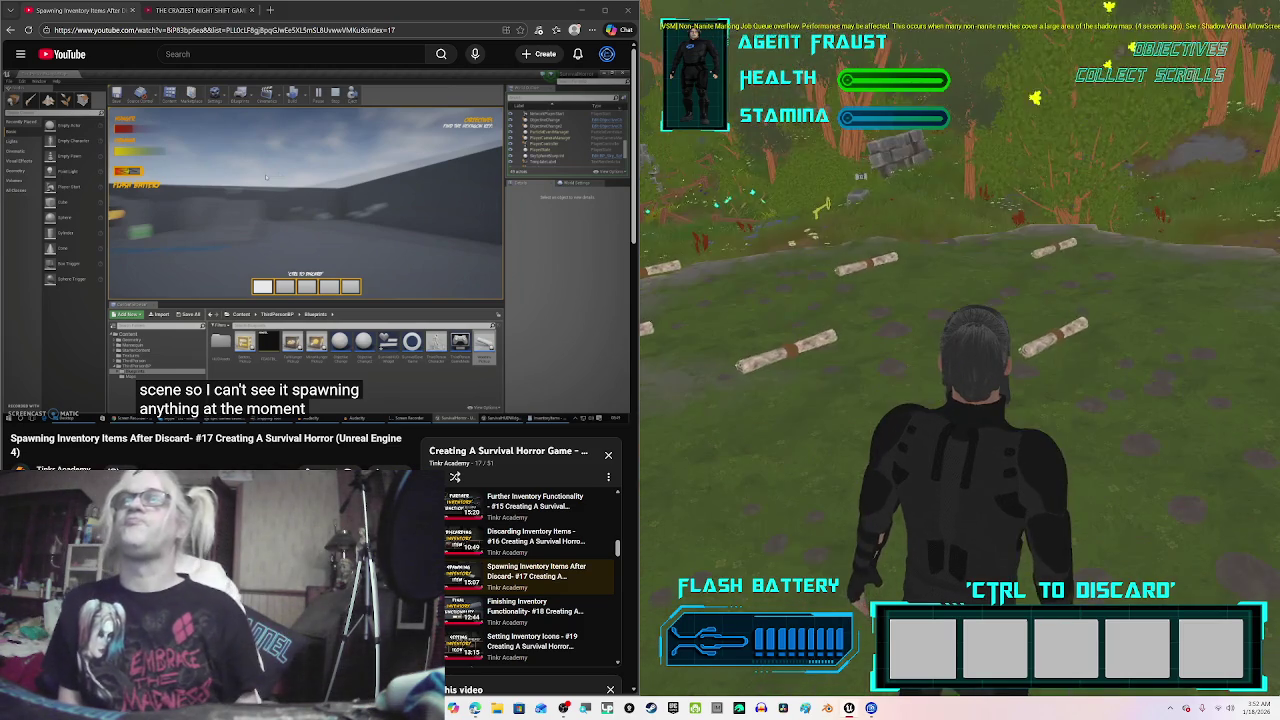
pyautogui.press('w')
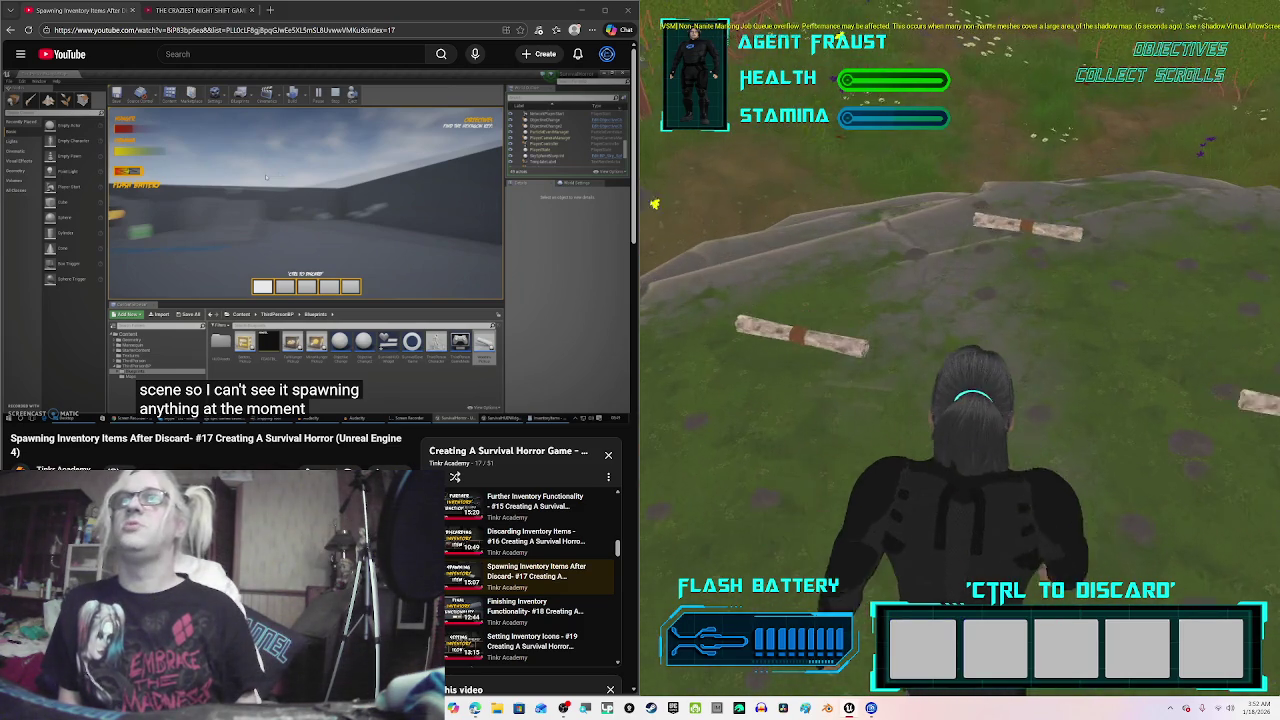
pyautogui.press('w')
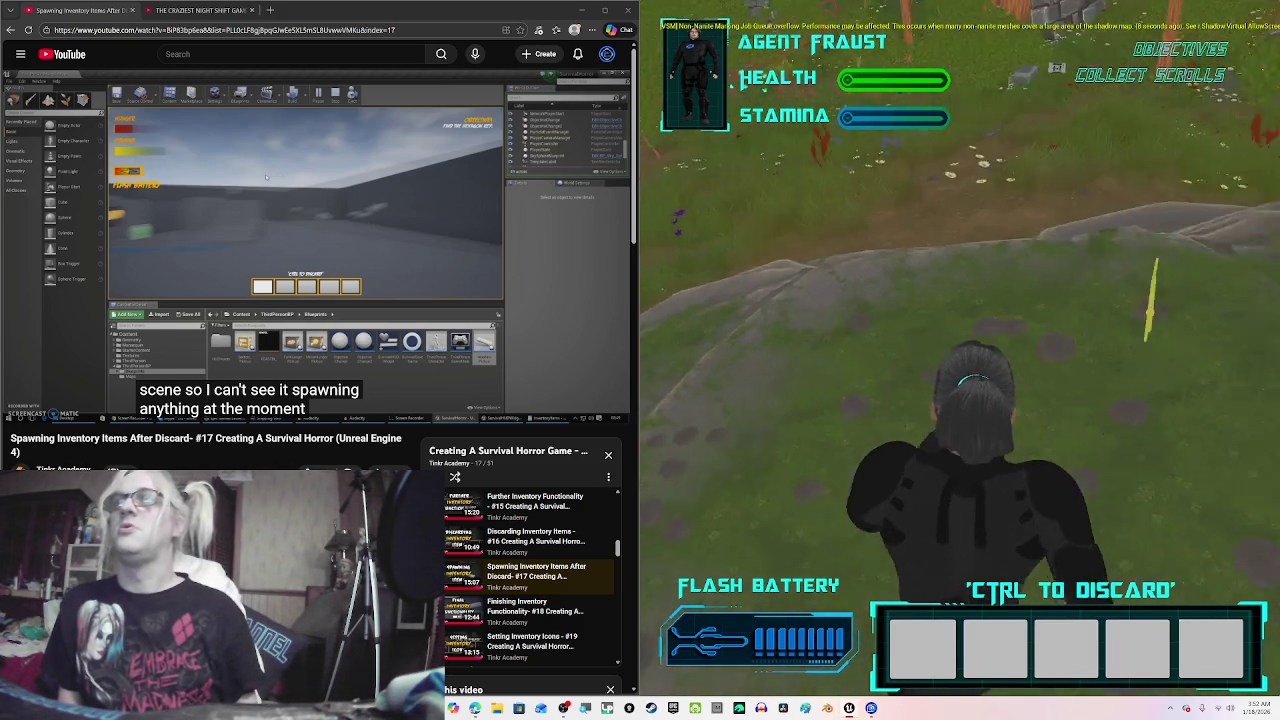
pyautogui.press('w')
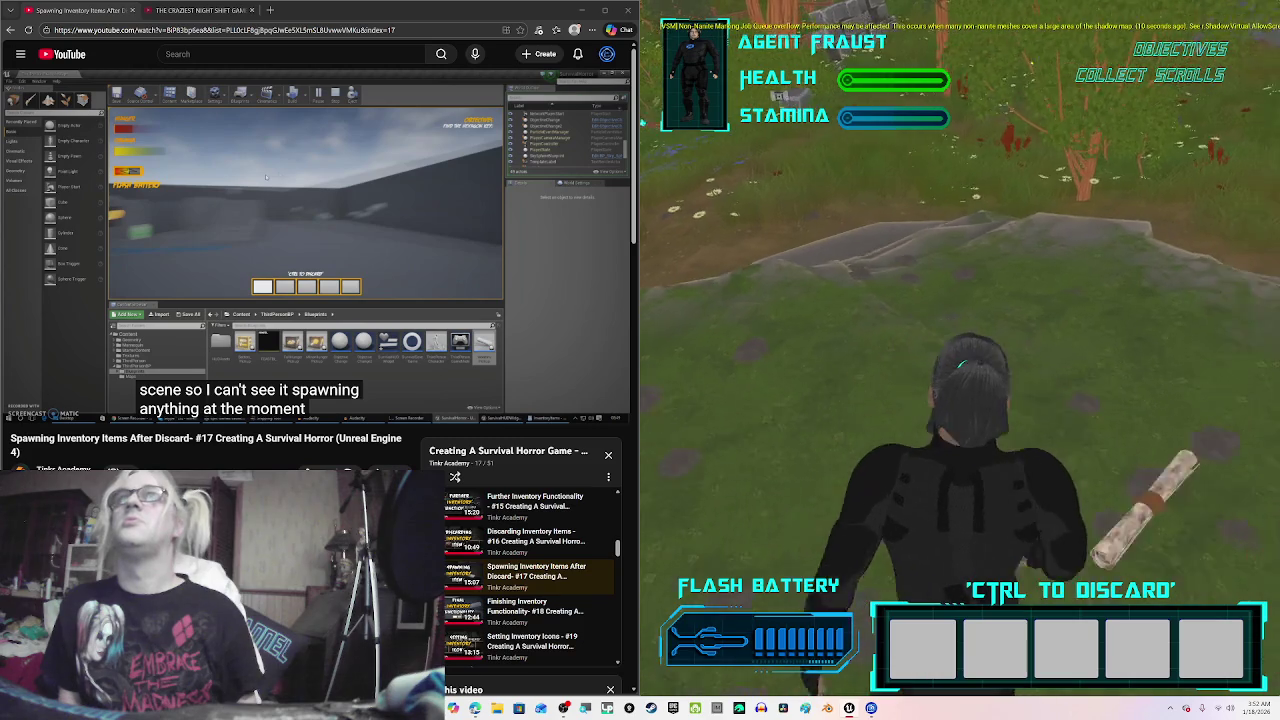
pyautogui.press('w')
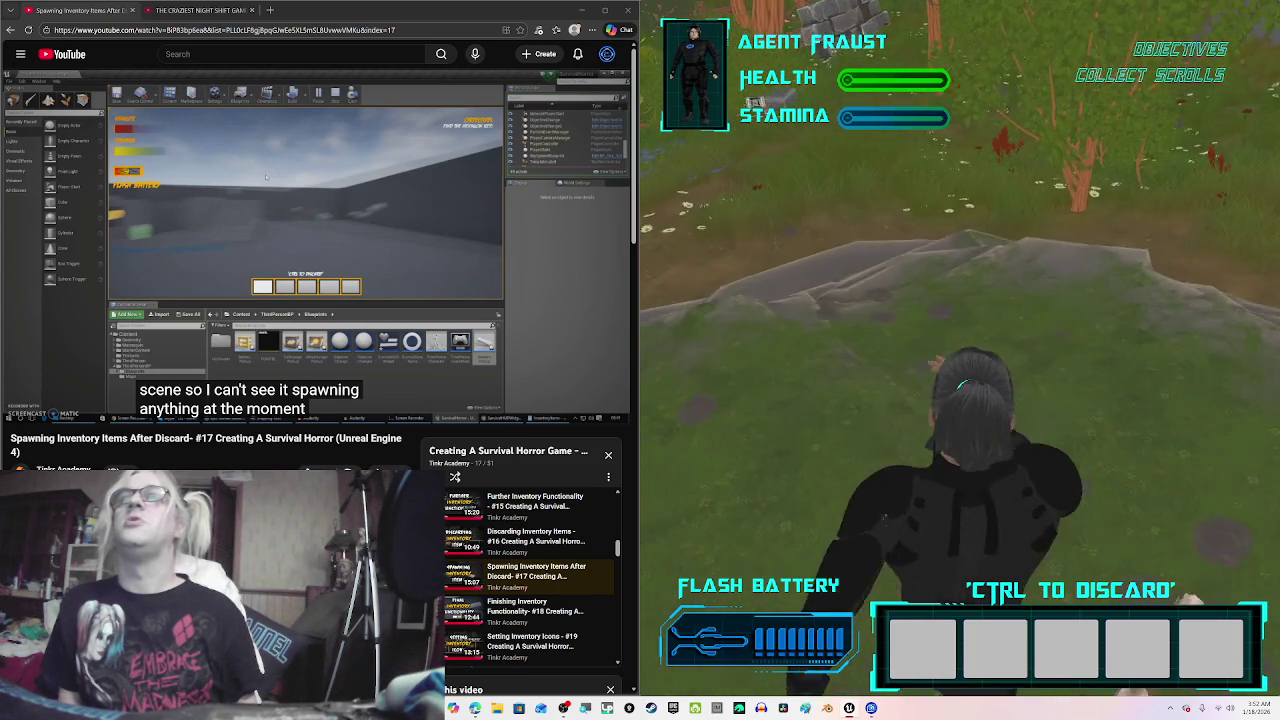
pyautogui.press('w')
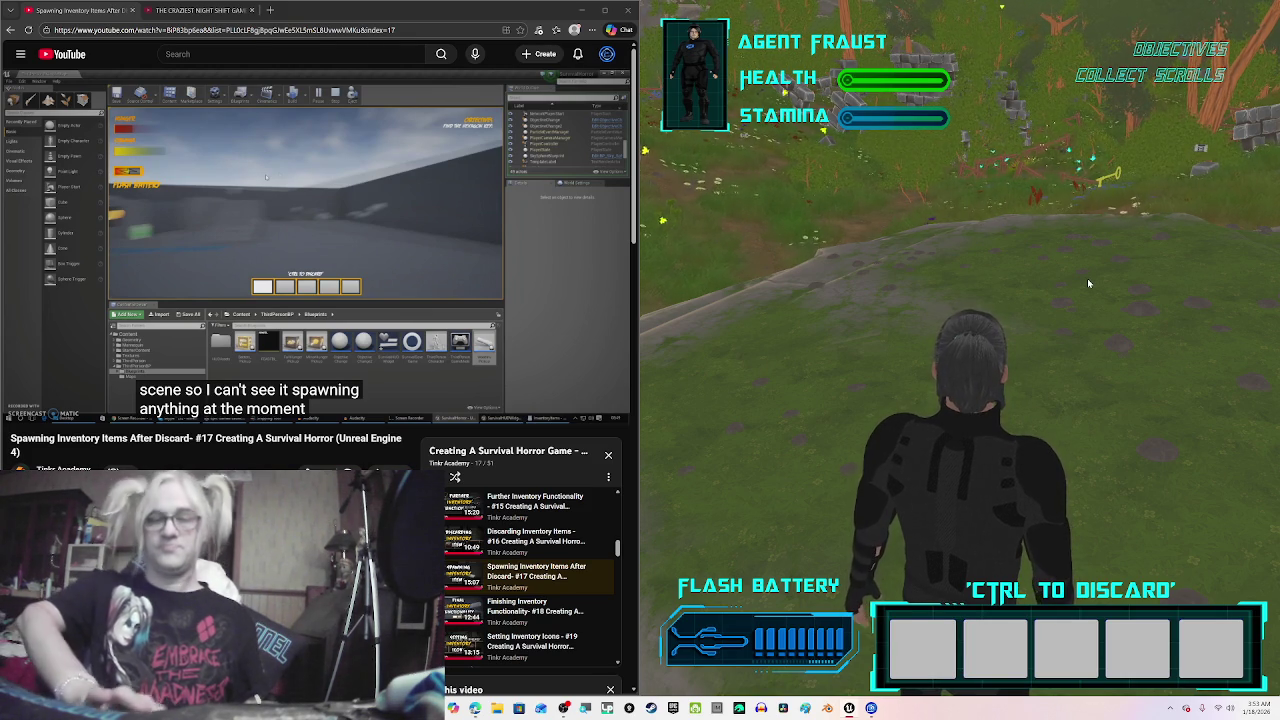
pyautogui.press('w')
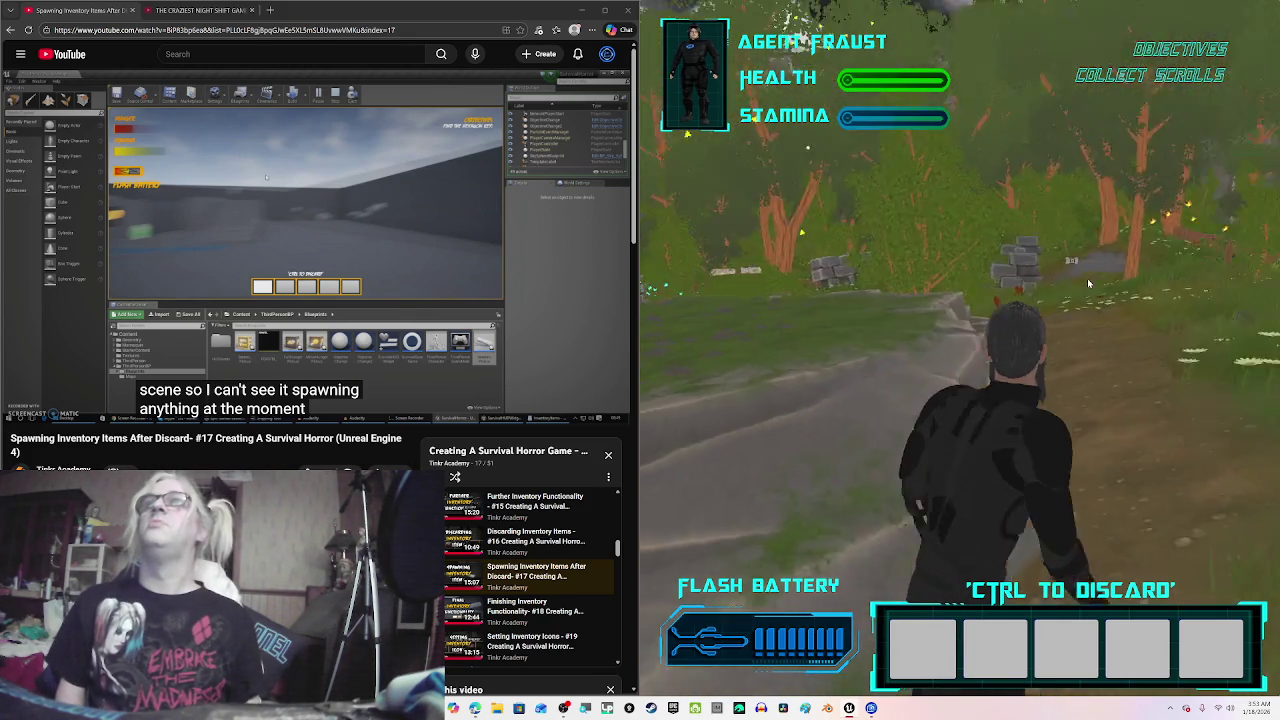
pyautogui.press('a')
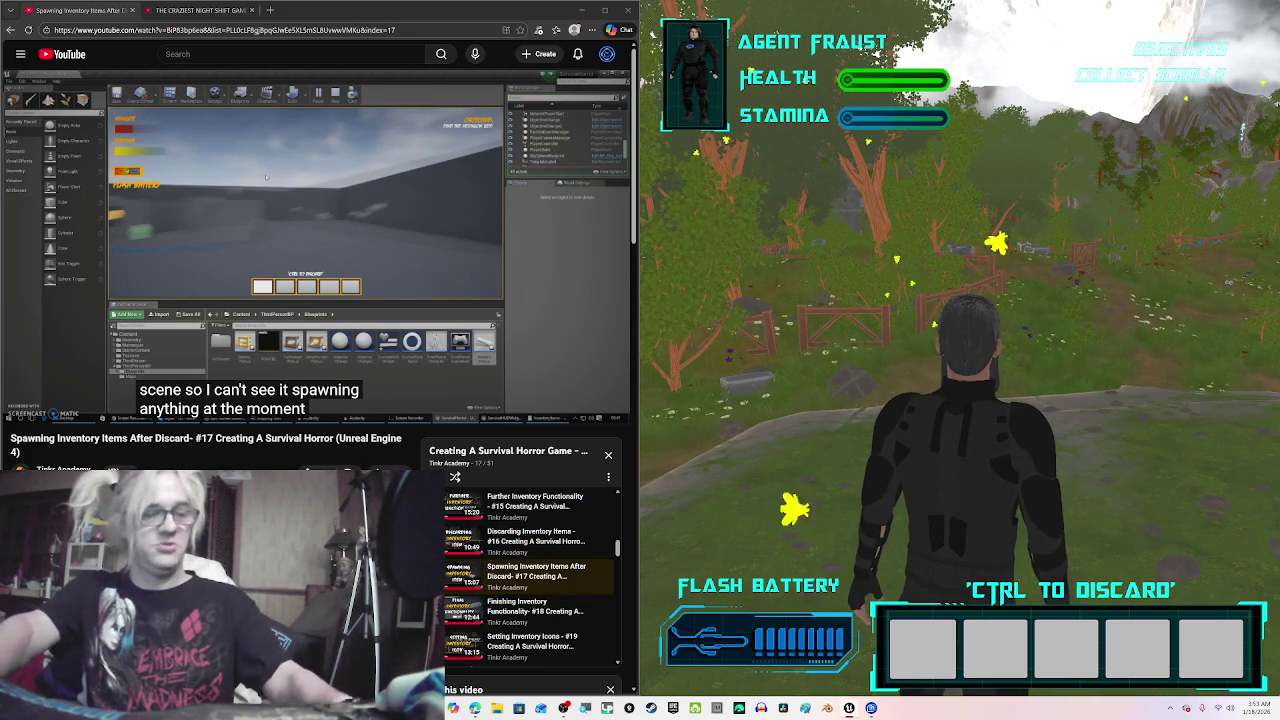
pyautogui.press('Escape')
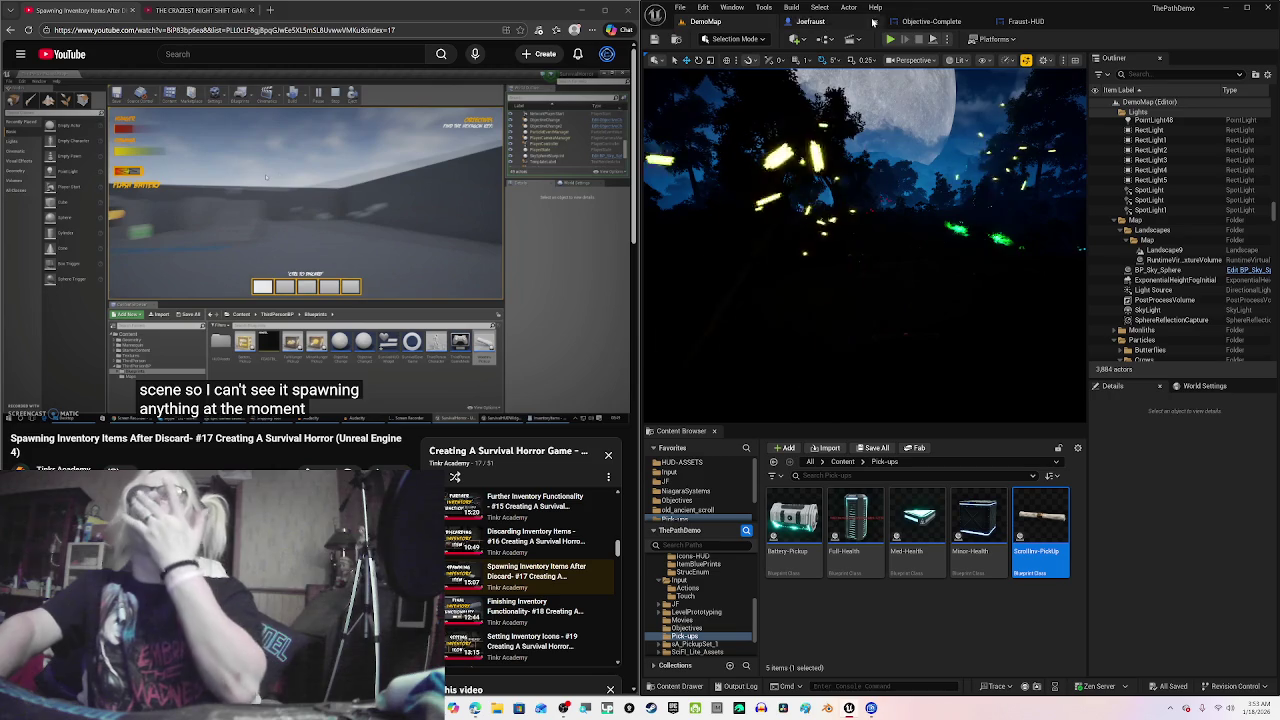
pyautogui.click(265, 177)
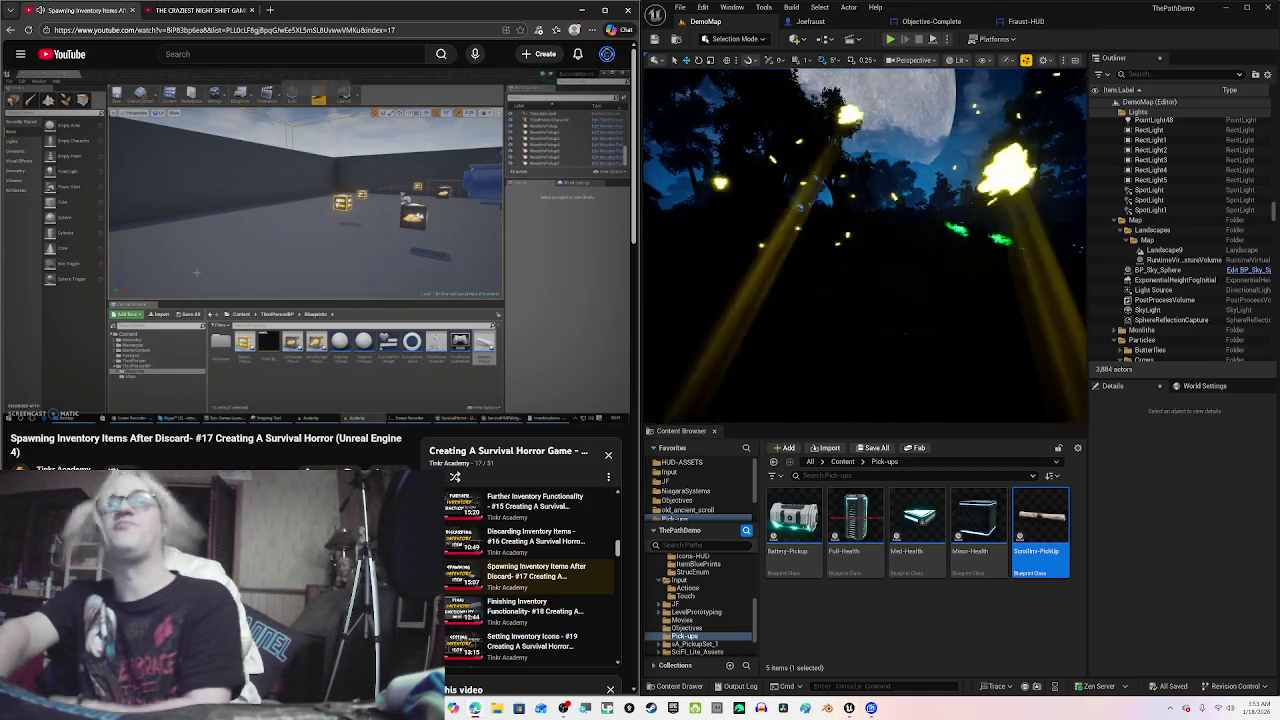
pyautogui.moveTo(512, 206)
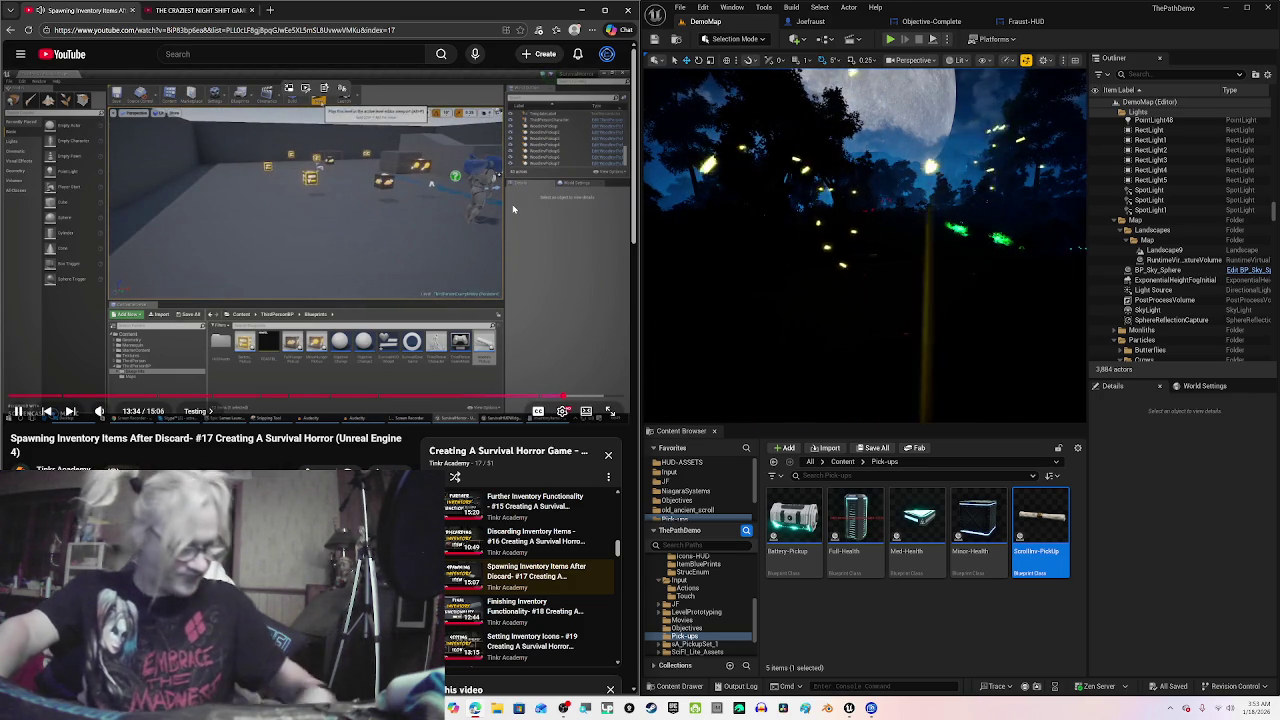
pyautogui.moveTo(454, 216)
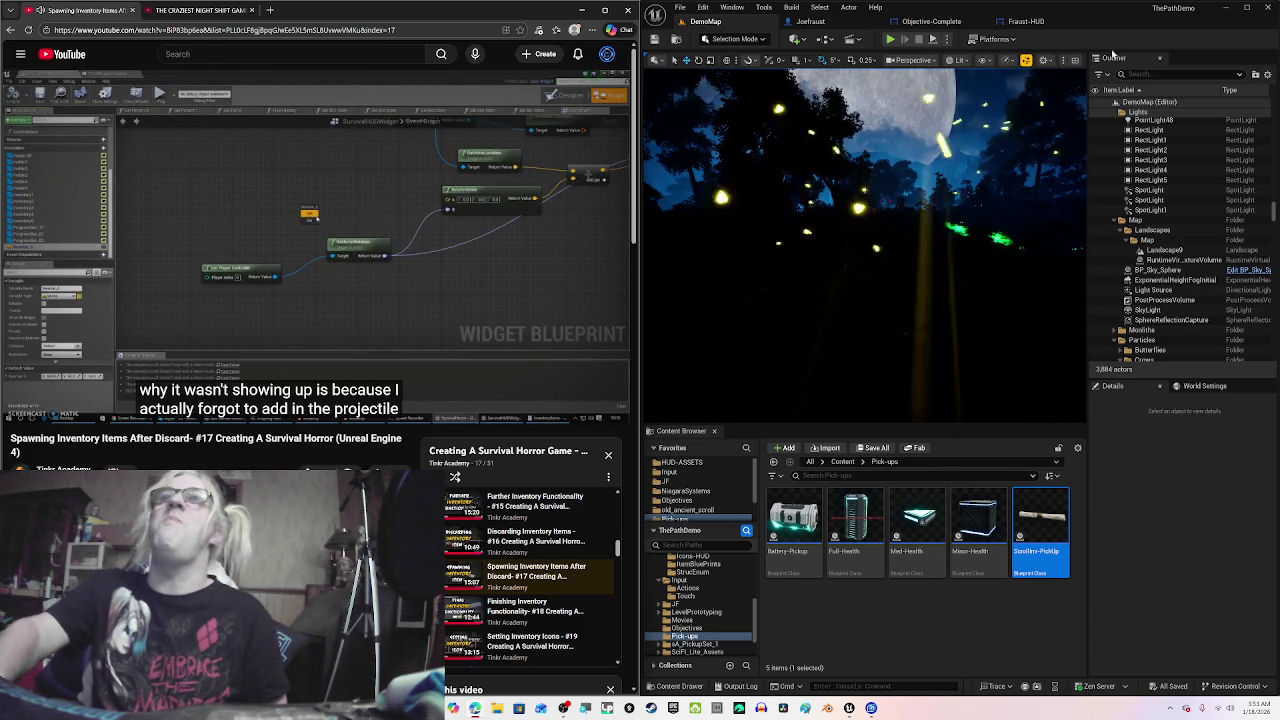
# Step: In the Fraust-HUD graph, plug the PickUp-Offset variable into Rotate Vector's A input
pyautogui.click(820, 22)
pyautogui.click(1022, 22)
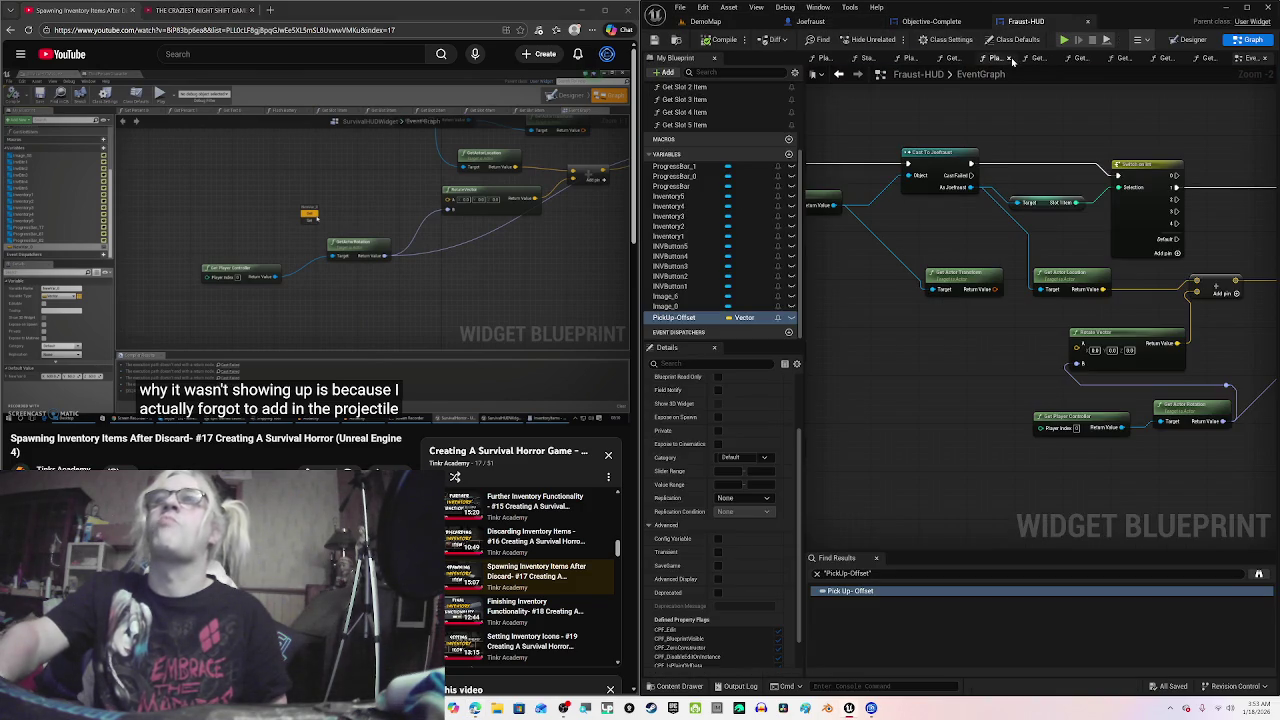
pyautogui.moveTo(931, 413); pyautogui.dragTo(900, 366)
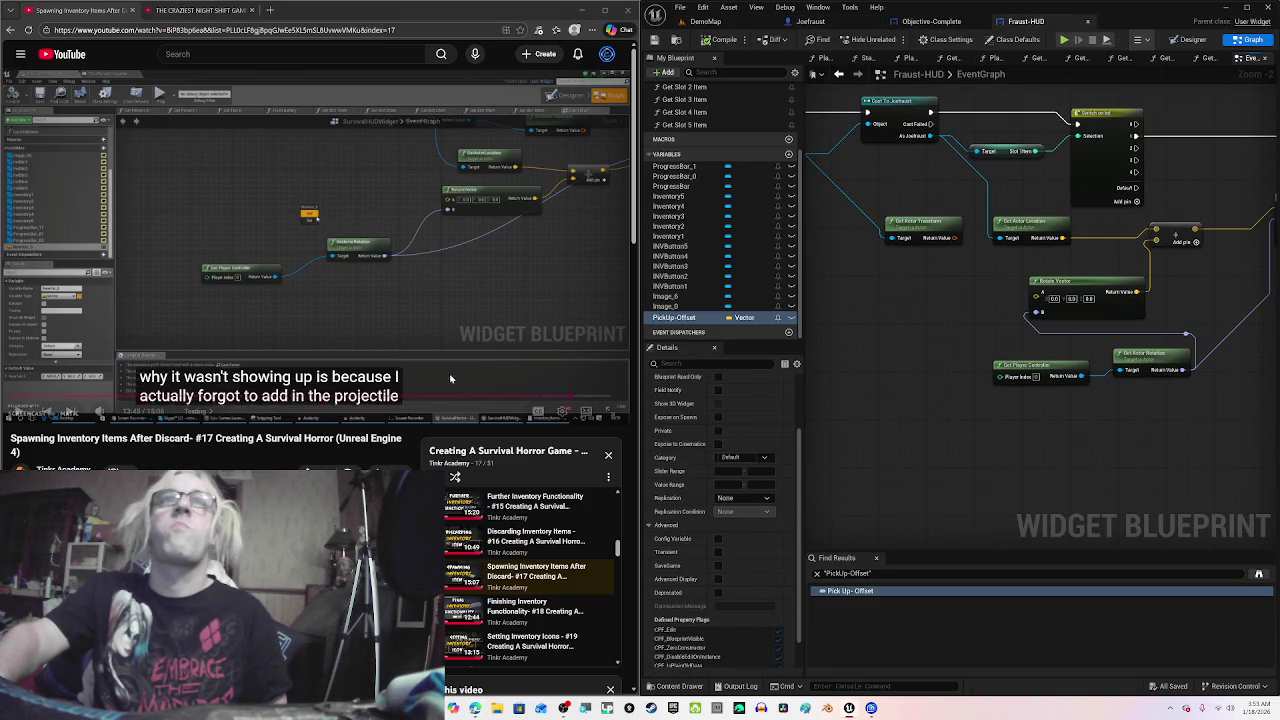
pyautogui.click(527, 308)
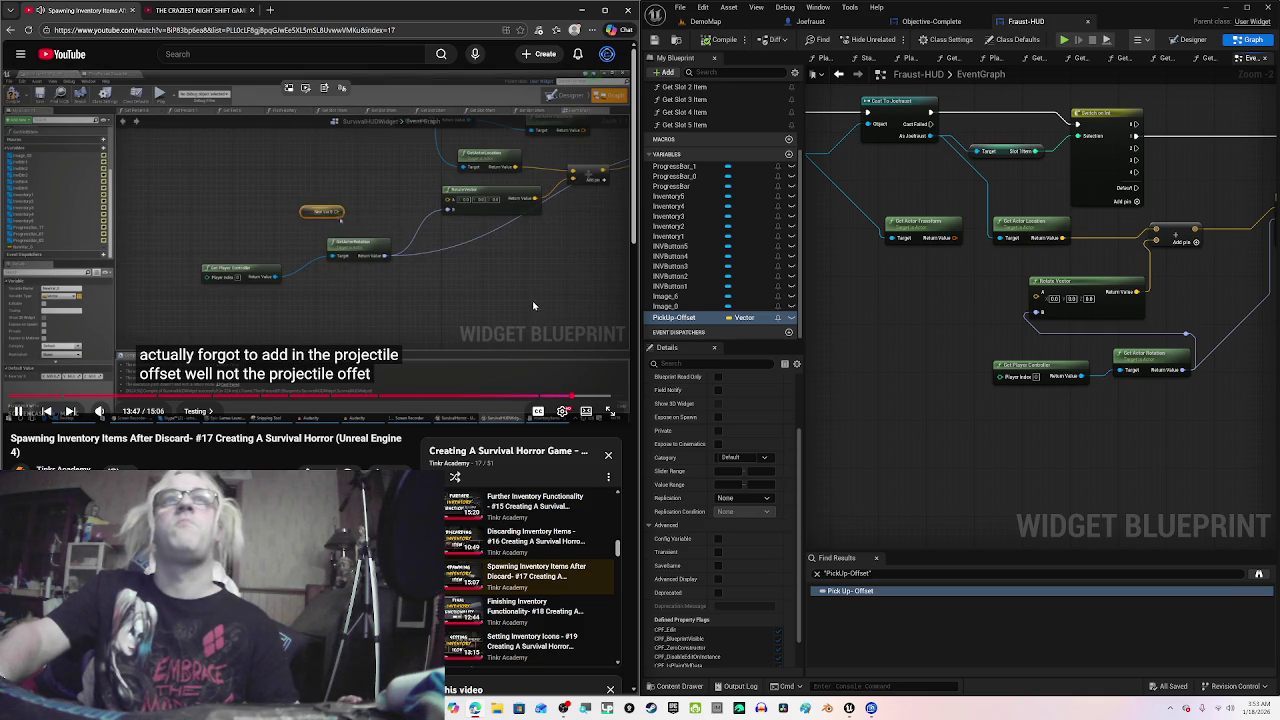
pyautogui.click(538, 287)
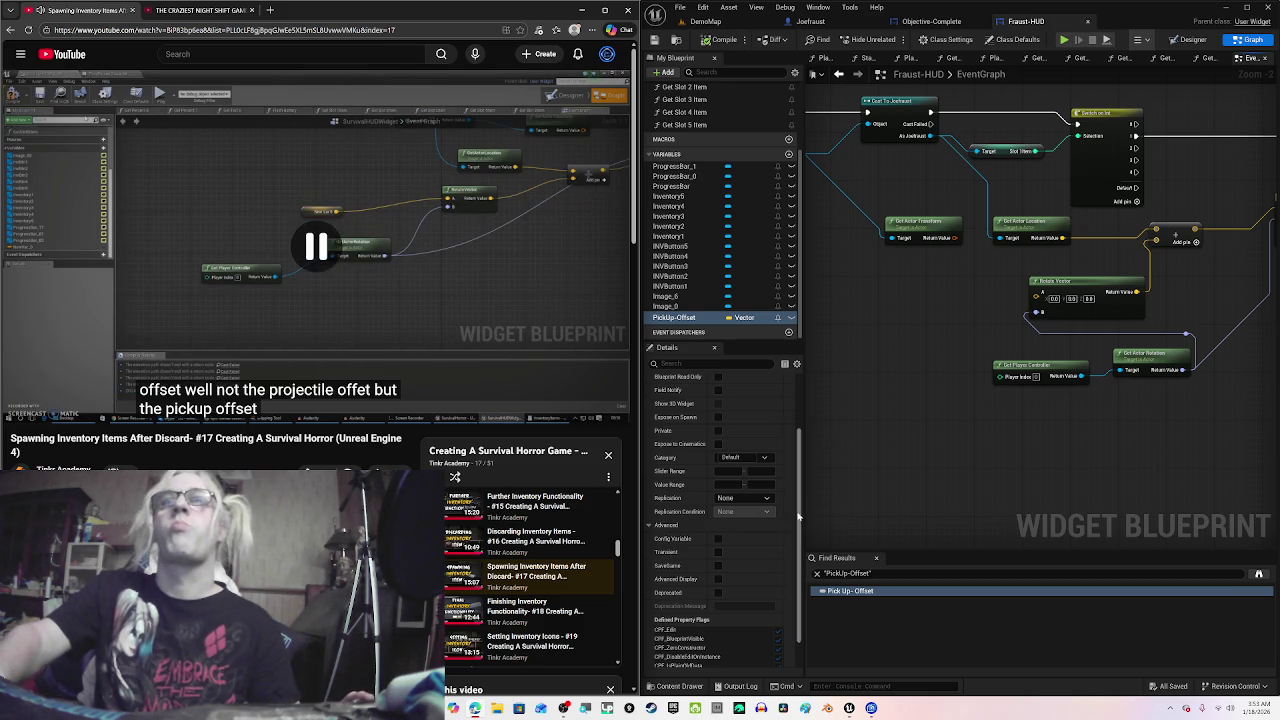
pyautogui.click(699, 318)
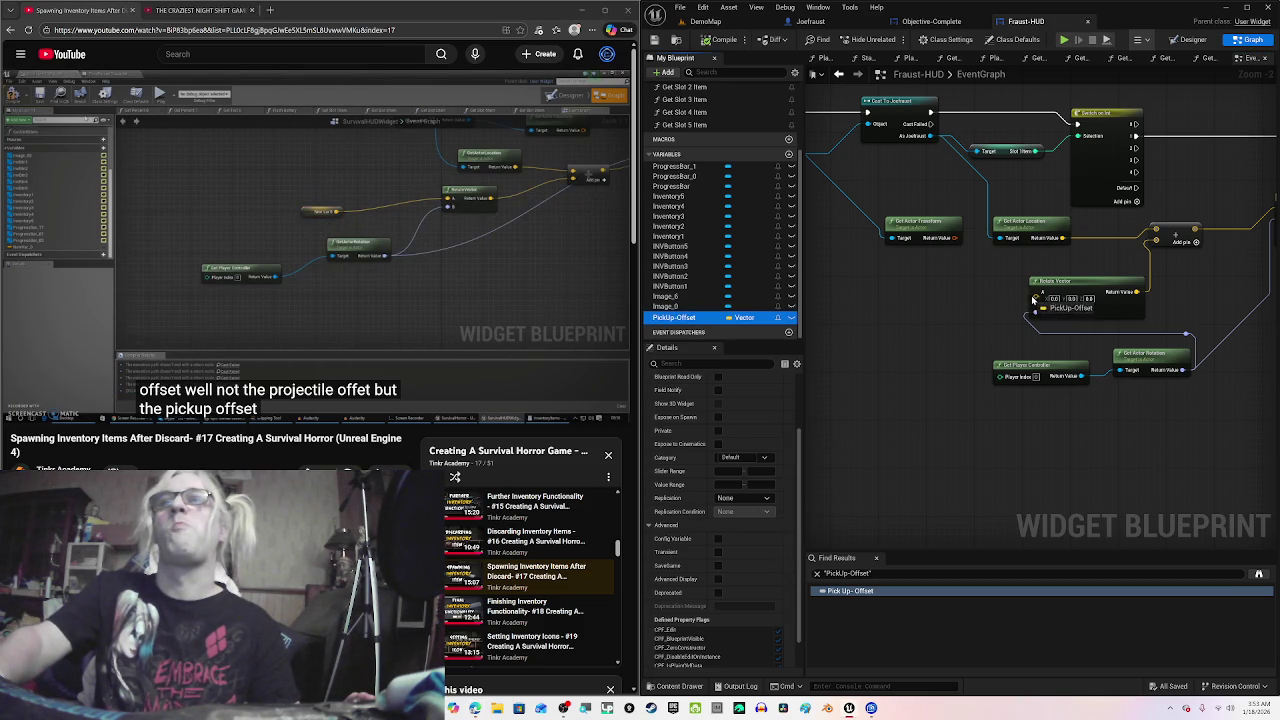
pyautogui.moveTo(1036, 300); pyautogui.dragTo(1037, 301)
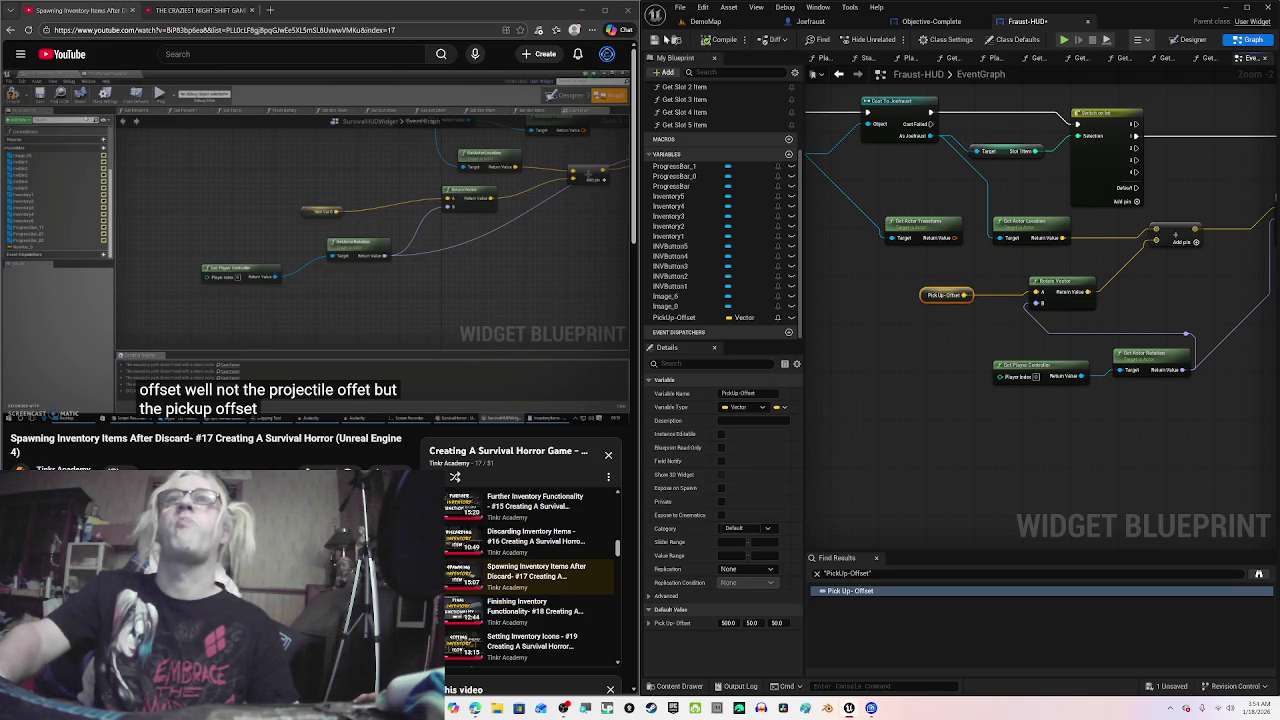
# Step: Follow the tutorial's compile and play-test, then return to the DemoMap level
pyautogui.click(461, 265)
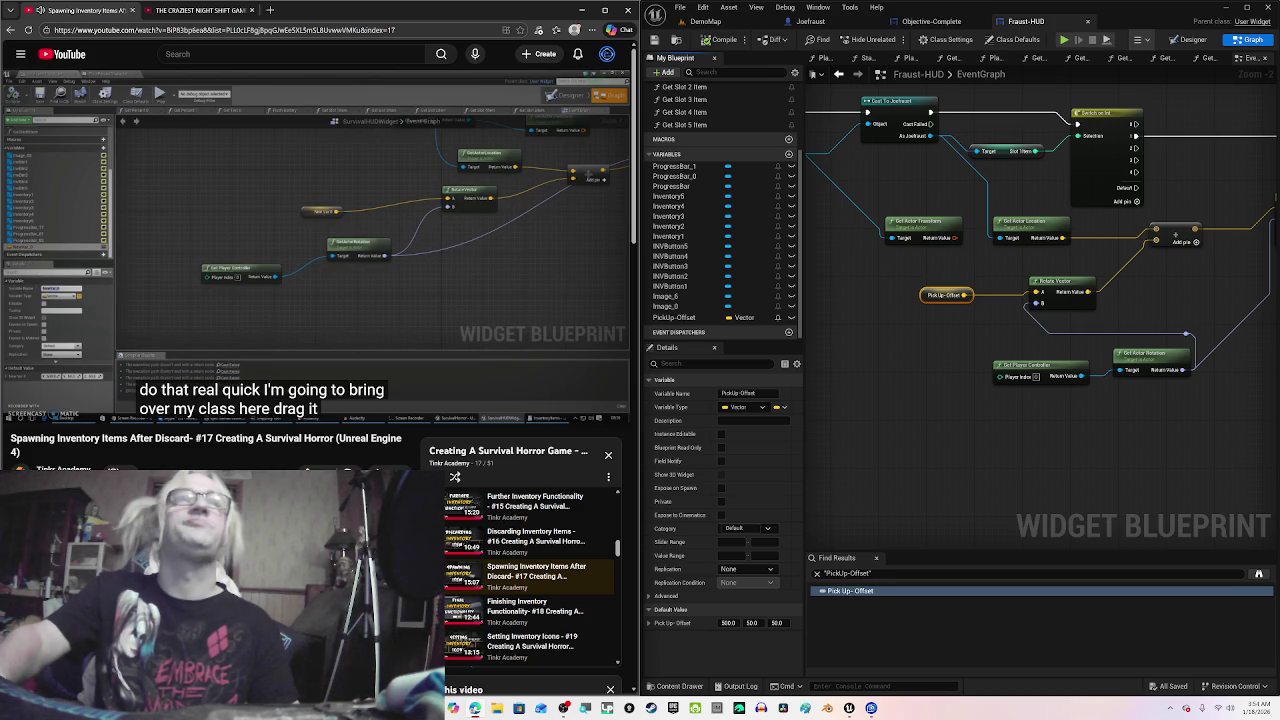
pyautogui.moveTo(475, 257)
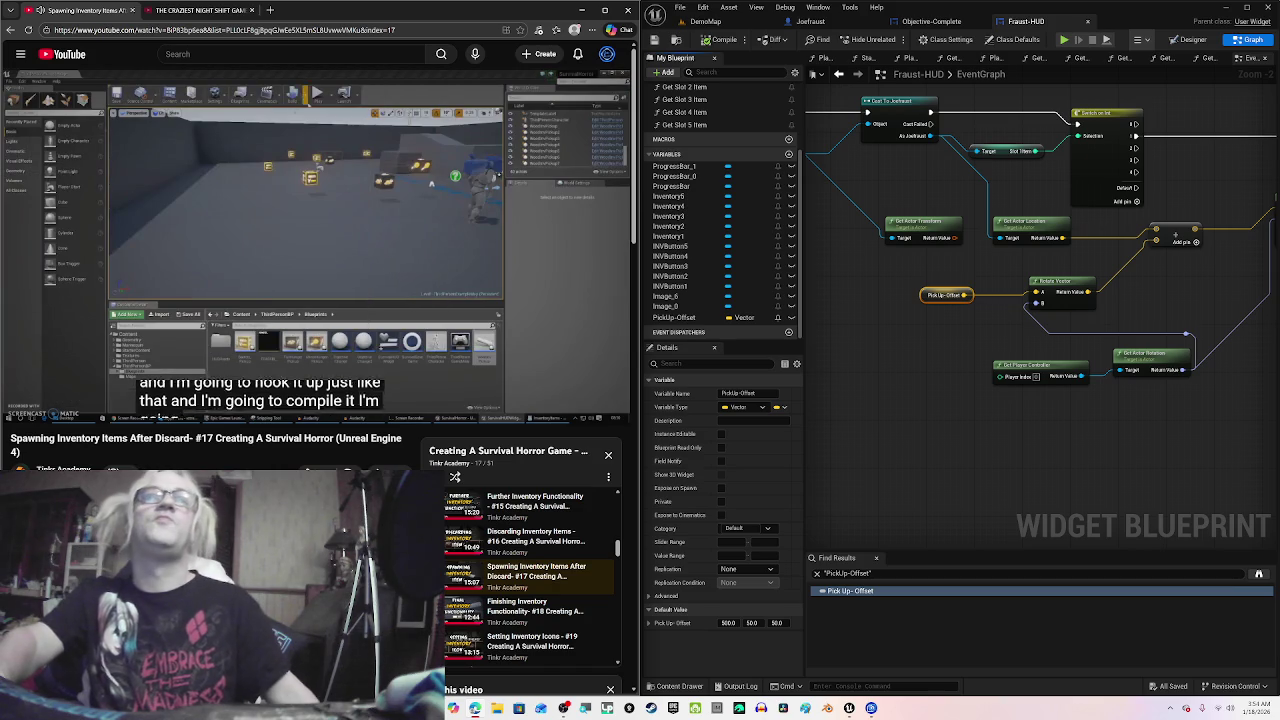
pyautogui.moveTo(435, 308)
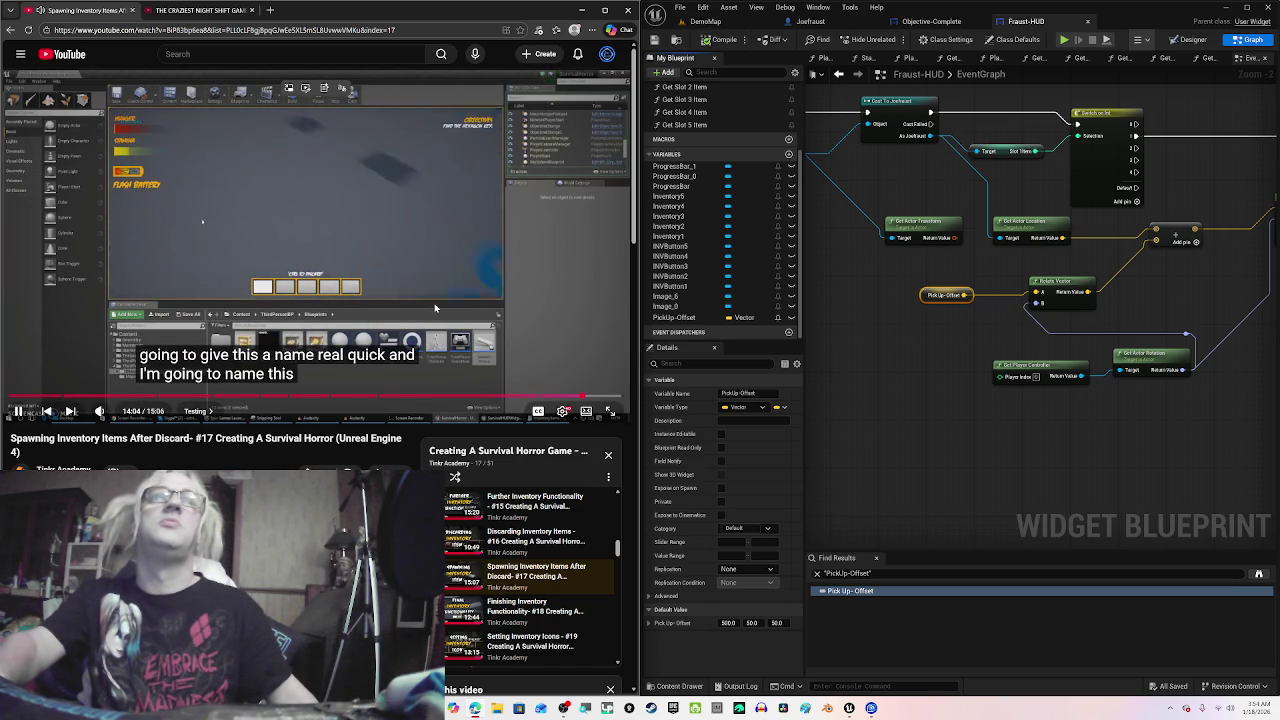
pyautogui.click(325, 251)
pyautogui.click(399, 248)
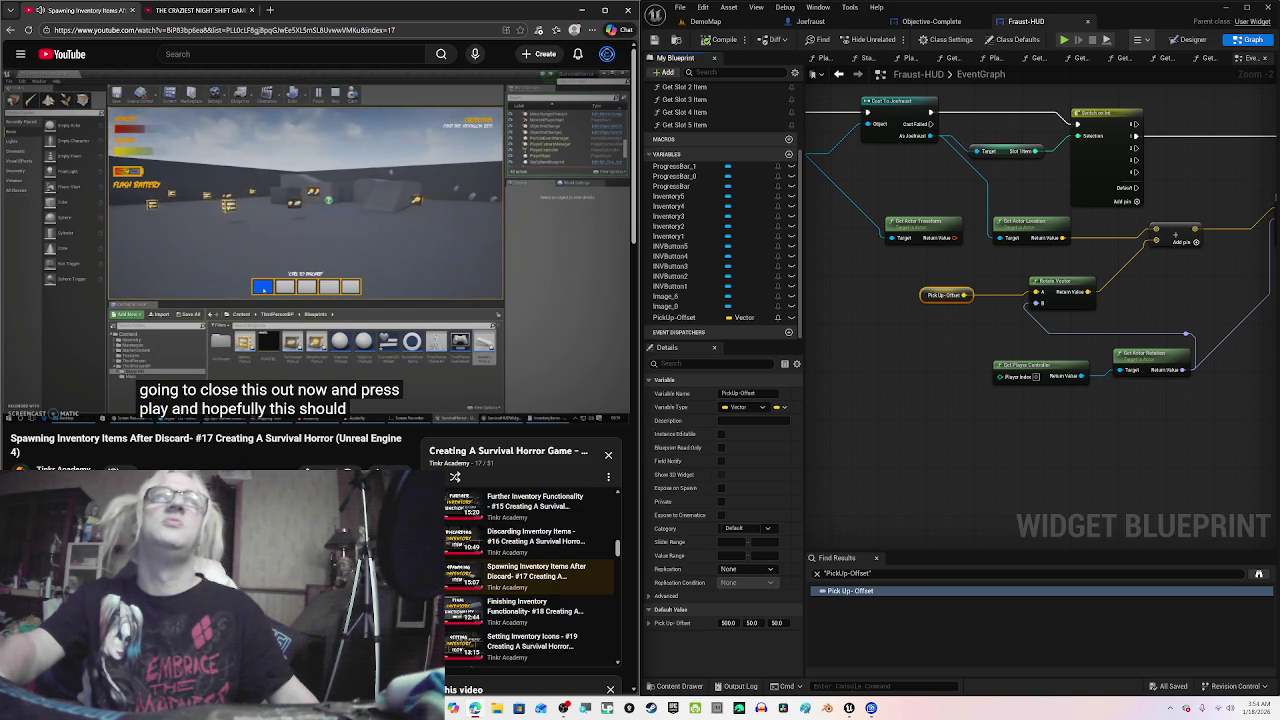
pyautogui.click(405, 244)
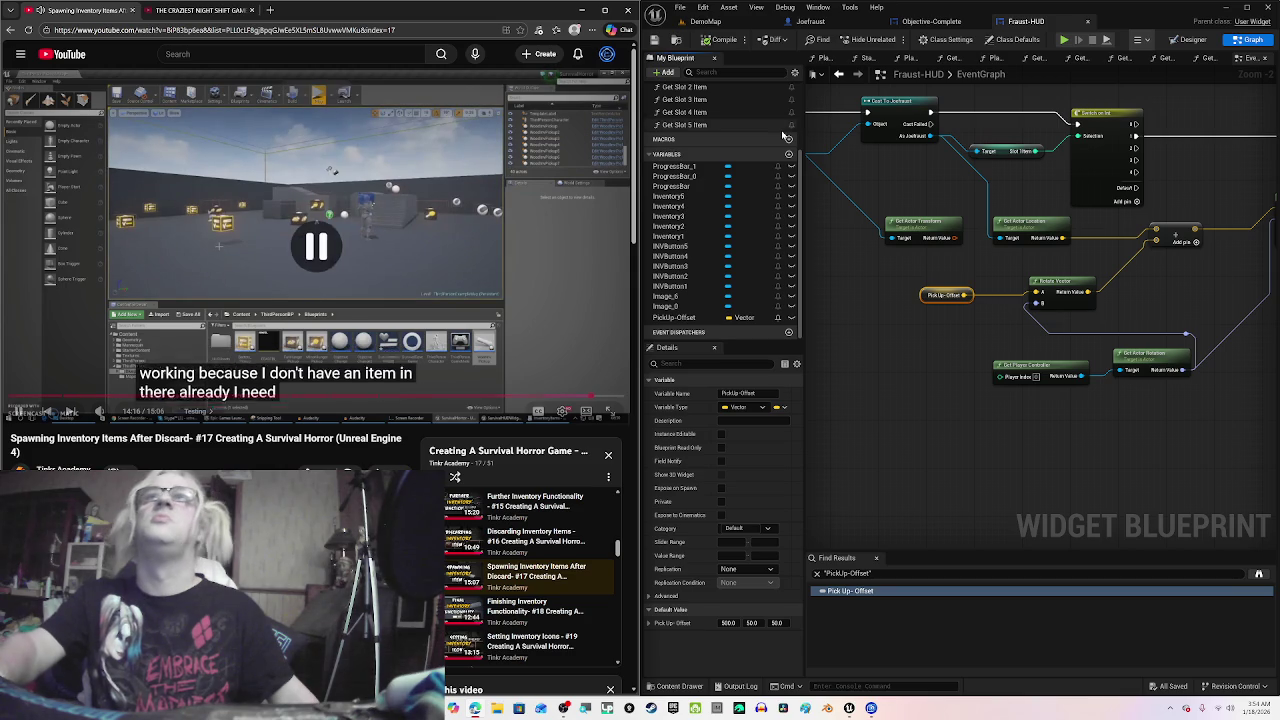
pyautogui.click(735, 21)
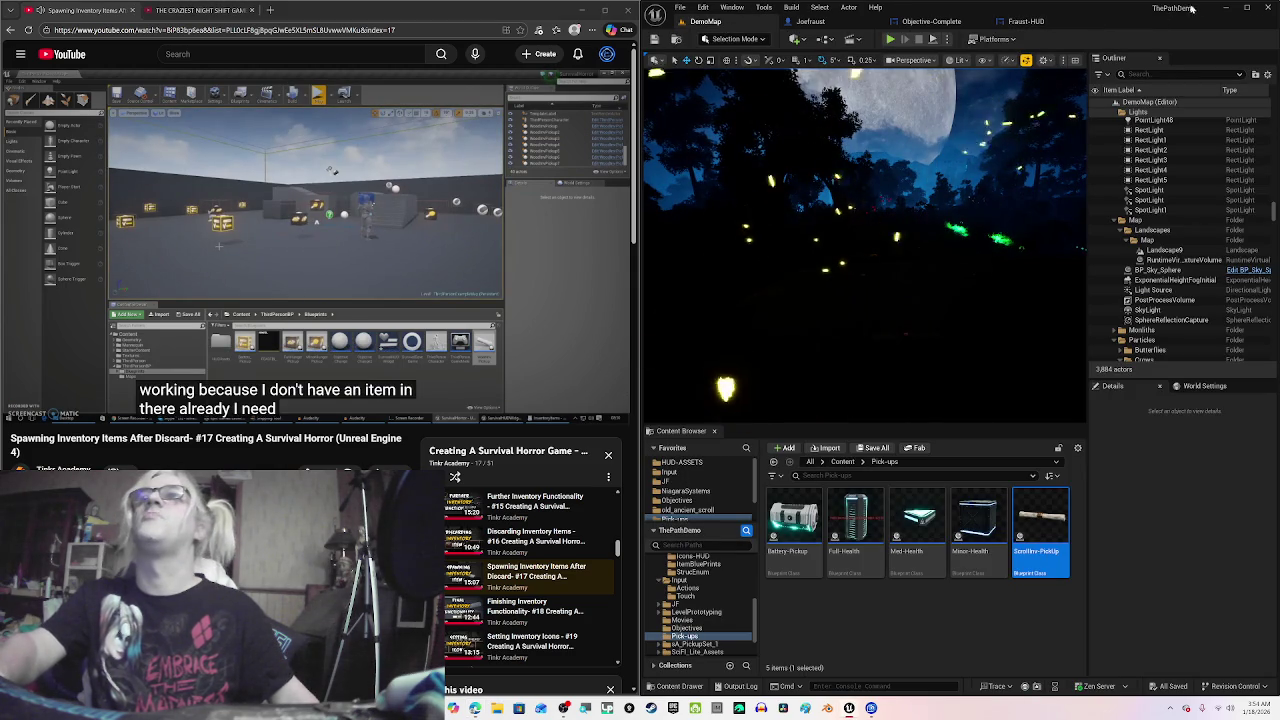
# Step: Maximize the editor and start an unlit, full-screen game preview, running toward the scrolls
pyautogui.click(1247, 9)
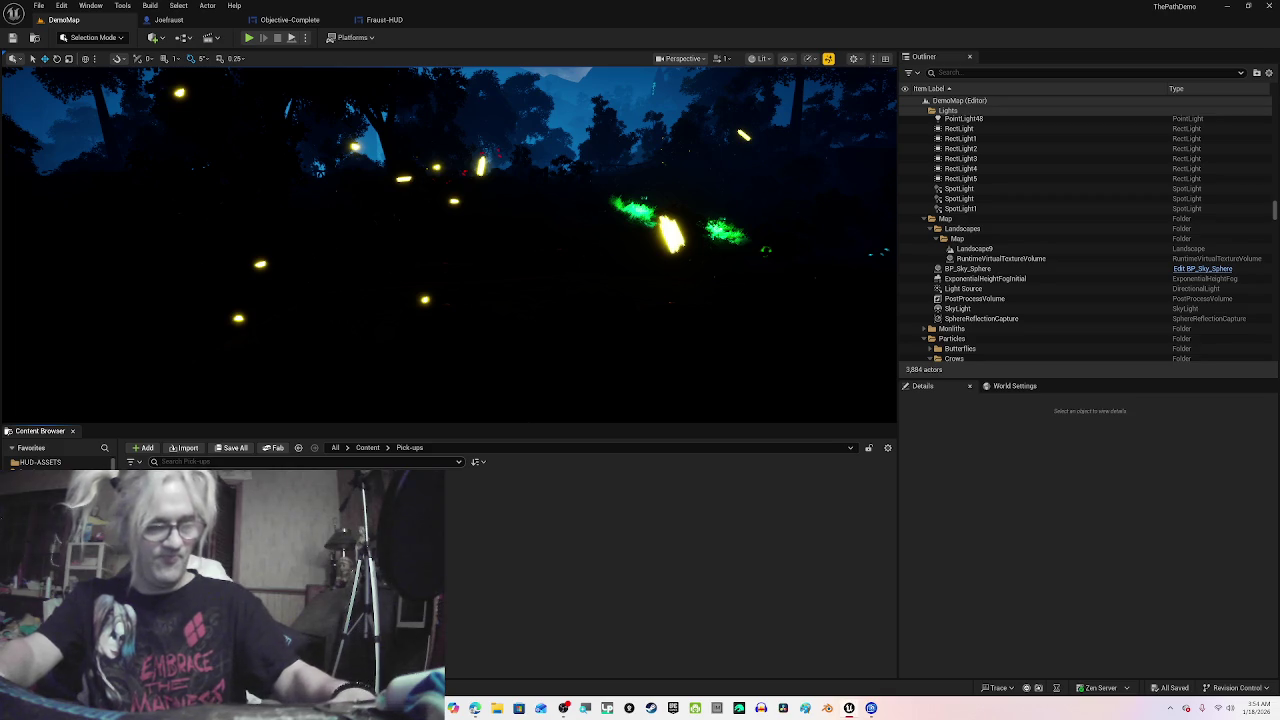
pyautogui.hotkey('alt', 'p')
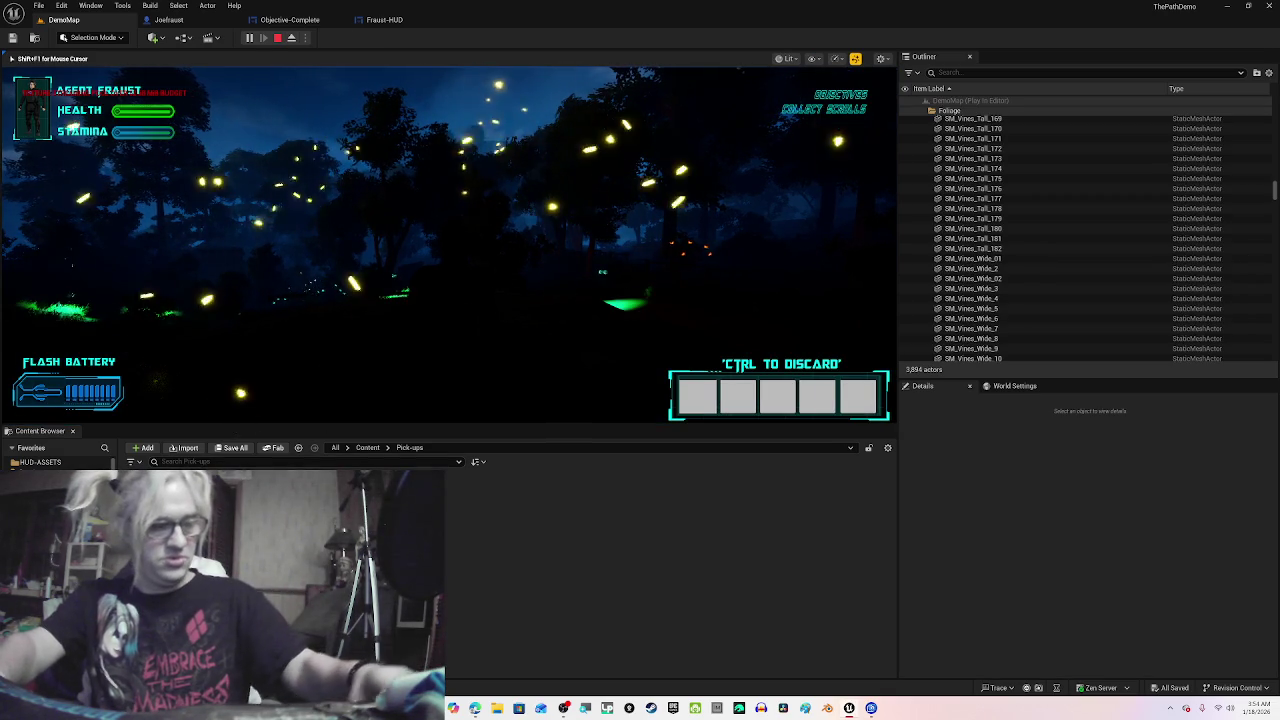
pyautogui.press('F2')
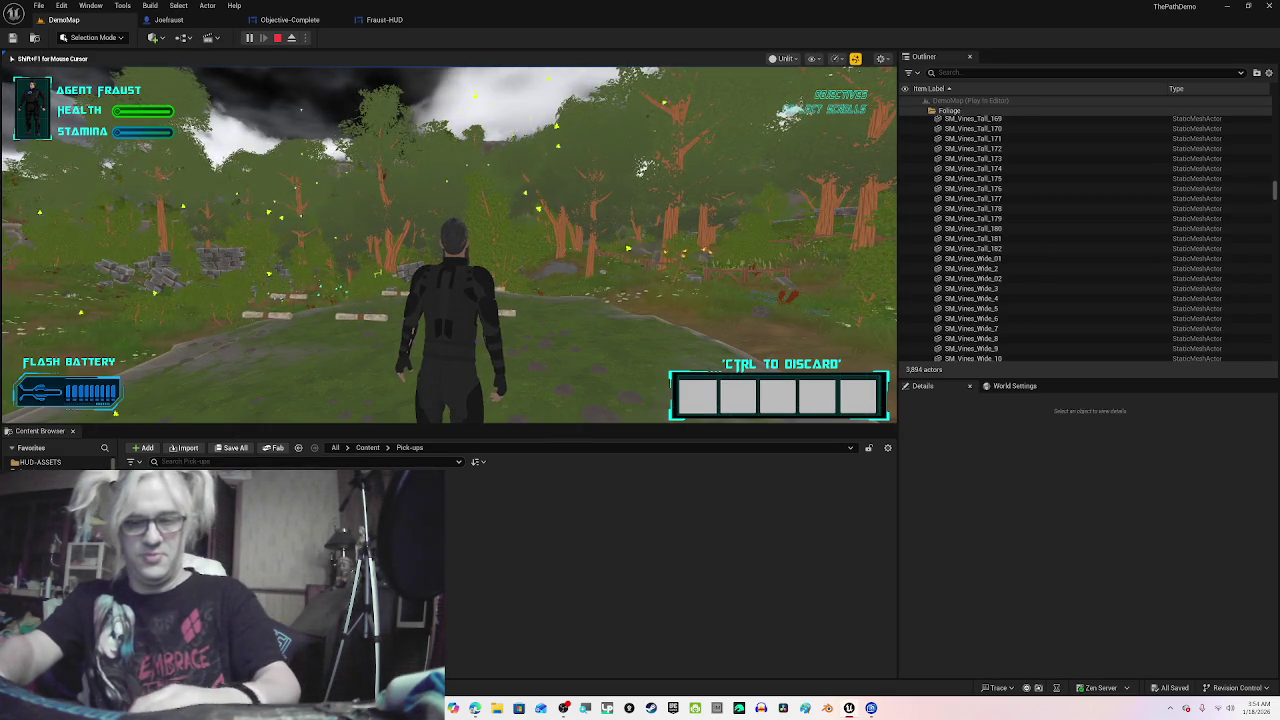
pyautogui.press('F11')
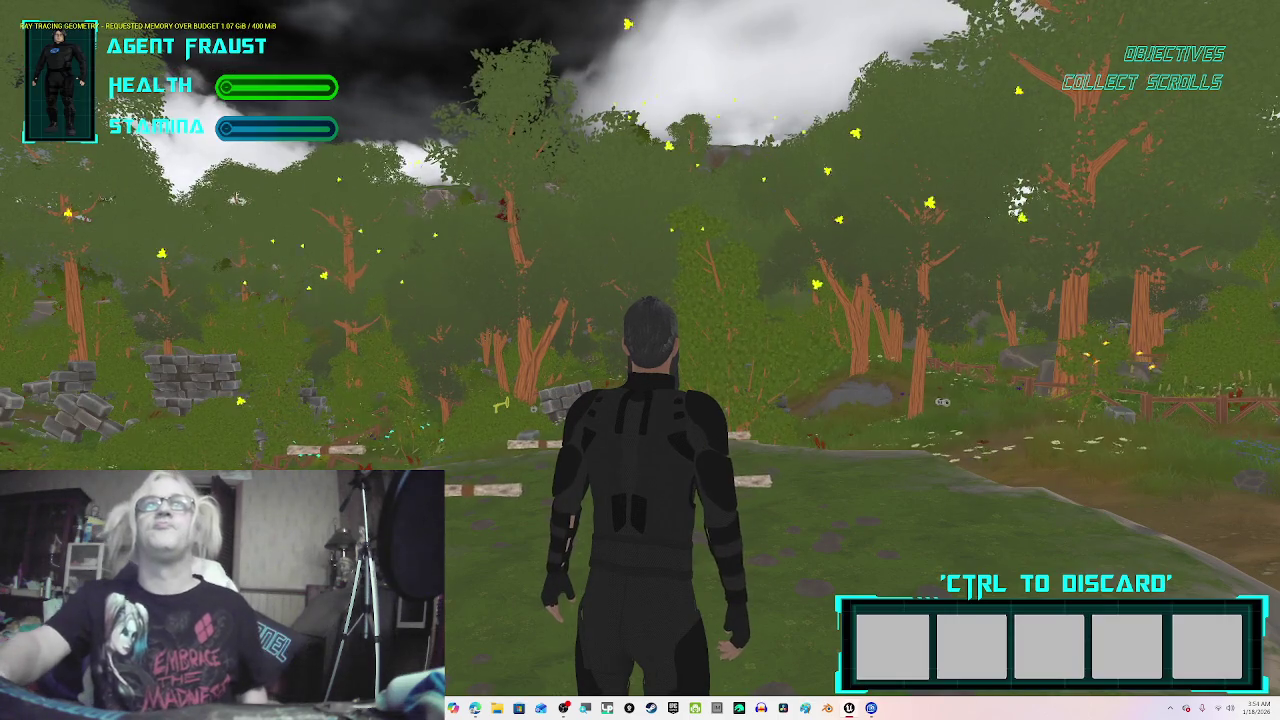
pyautogui.press('w')
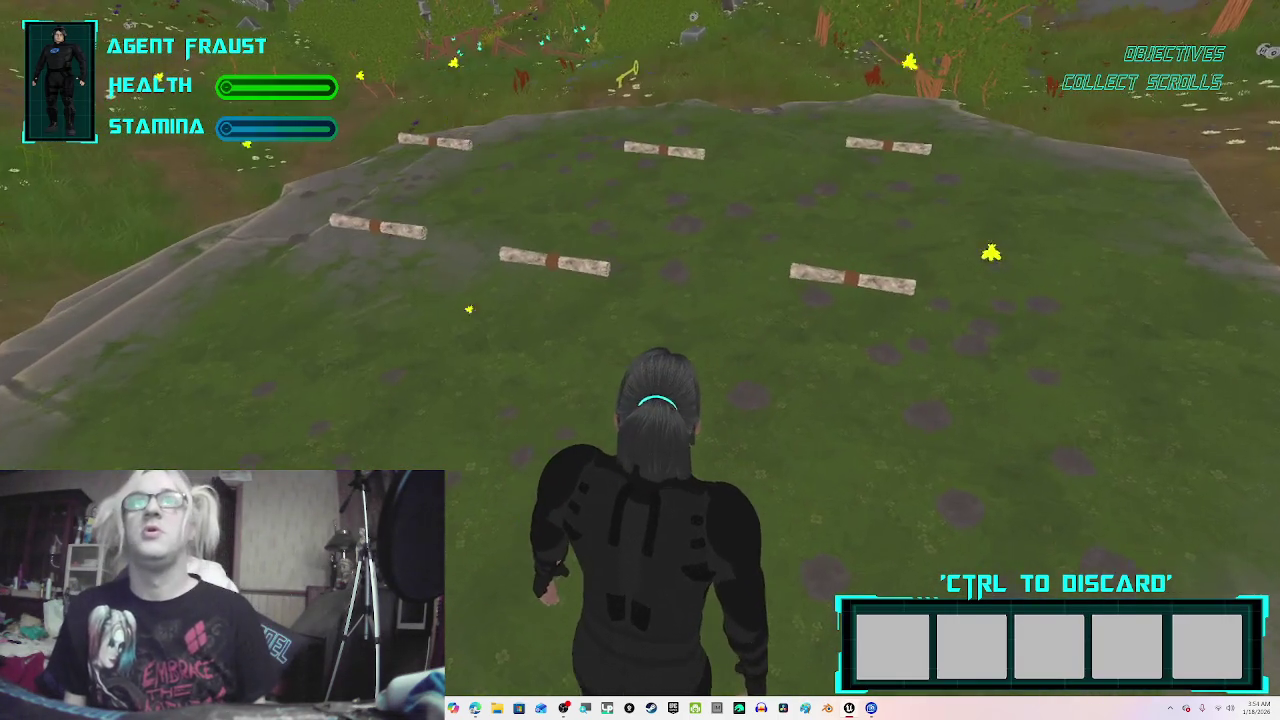
pyautogui.press('w')
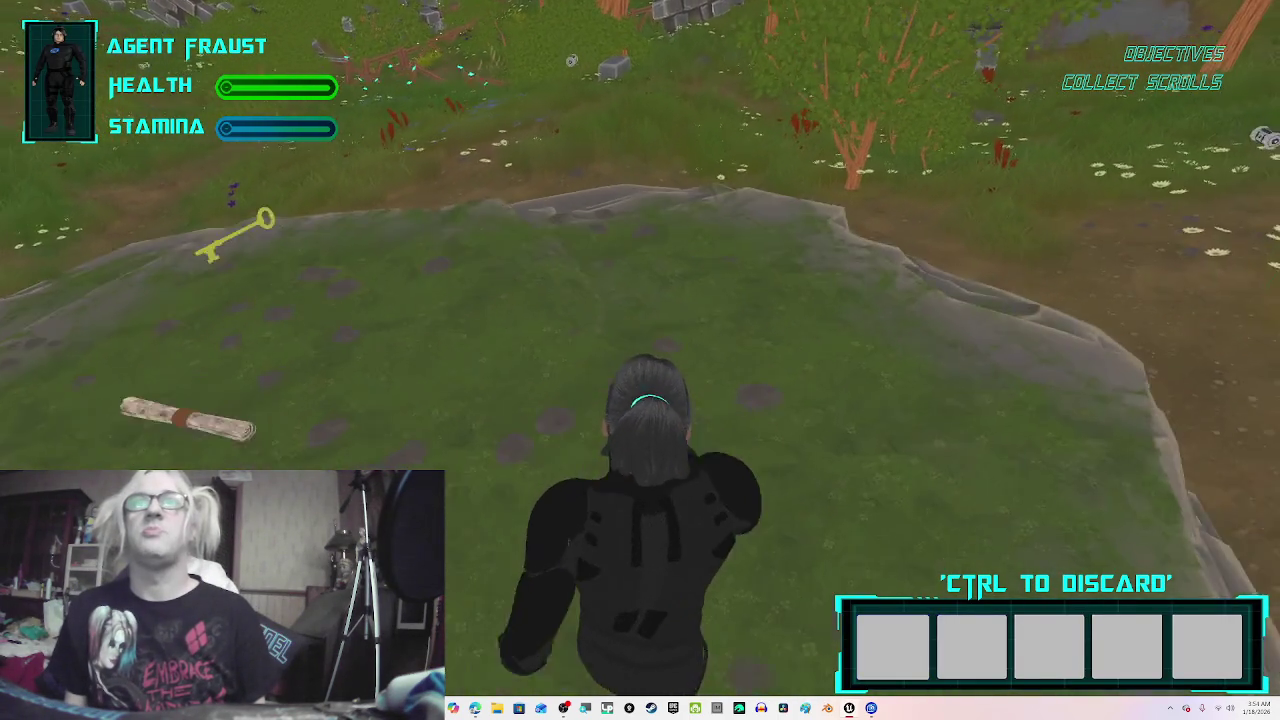
pyautogui.press('w')
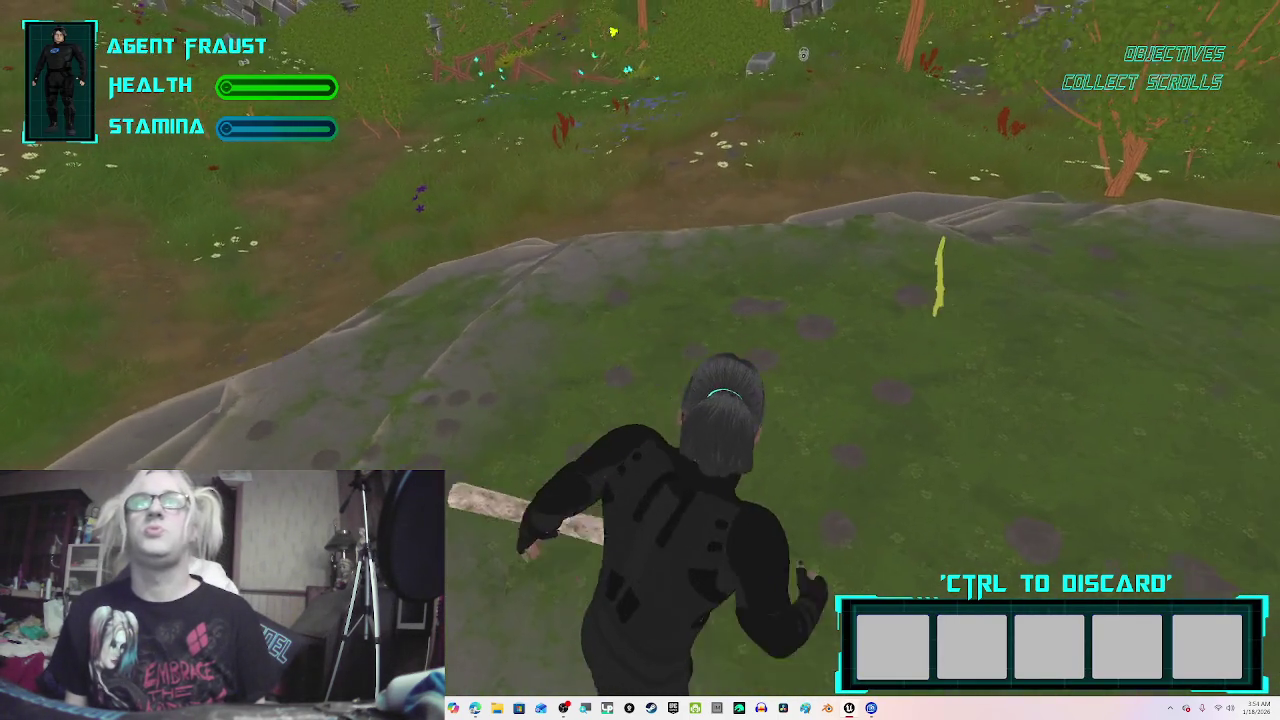
pyautogui.press('w')
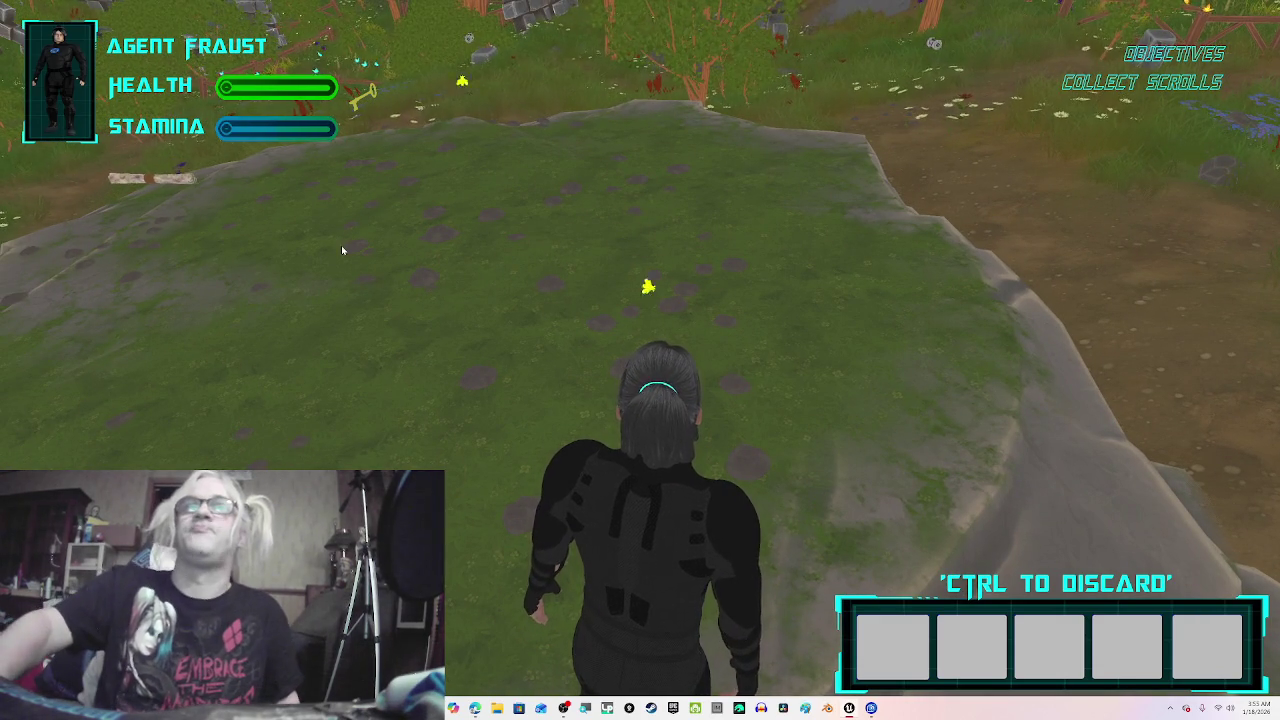
# Step: Select the first hotbar slot to try a discard, run around the rock, then stop
pyautogui.click(892, 632)
pyautogui.press('w')
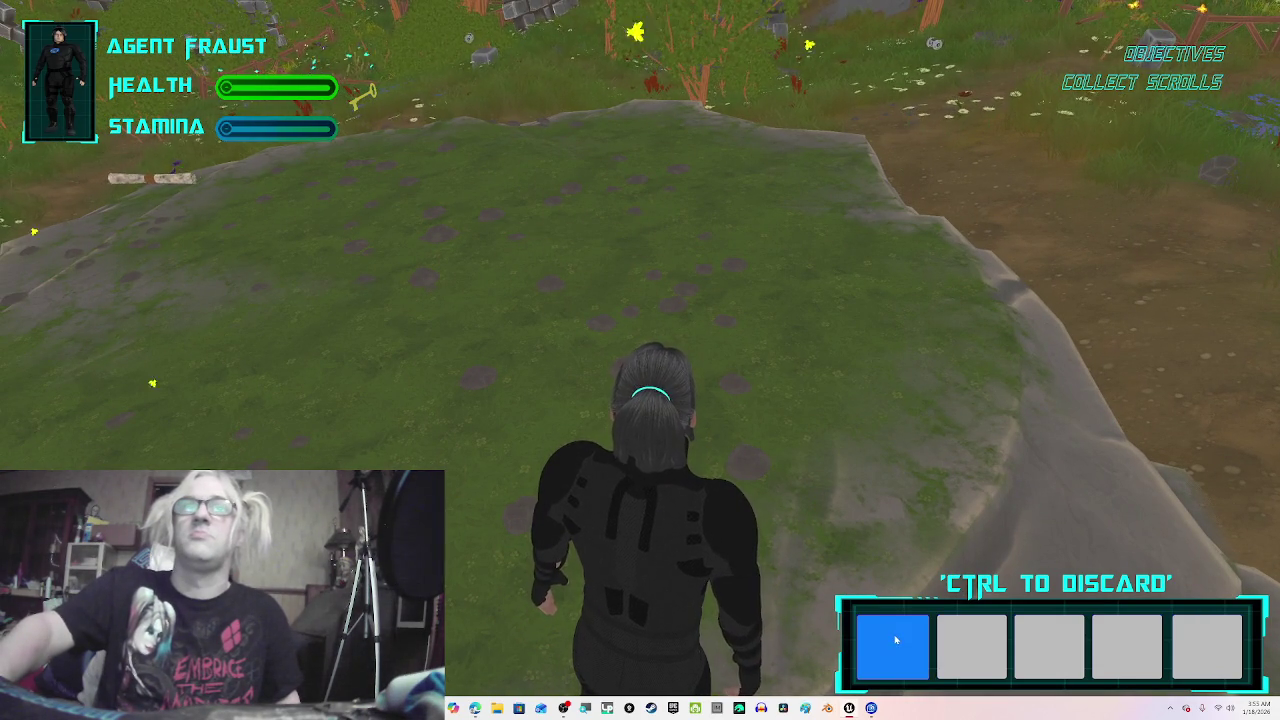
pyautogui.press('w')
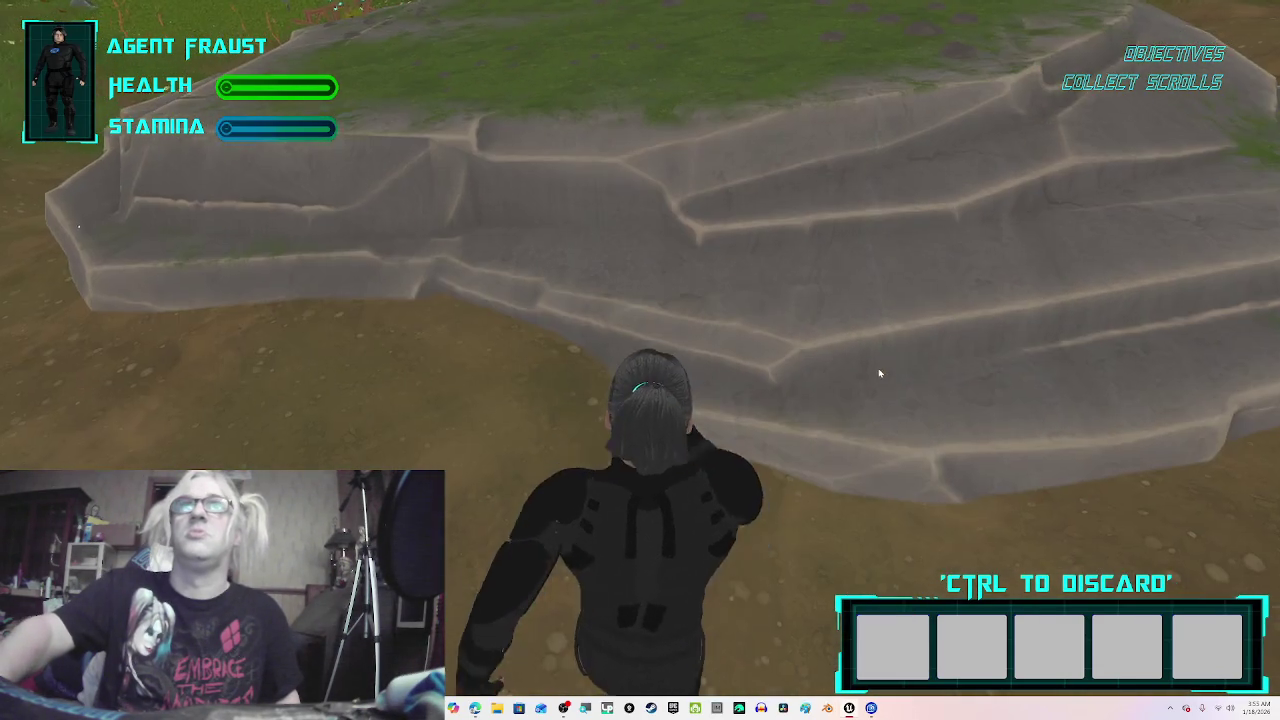
pyautogui.press('s')
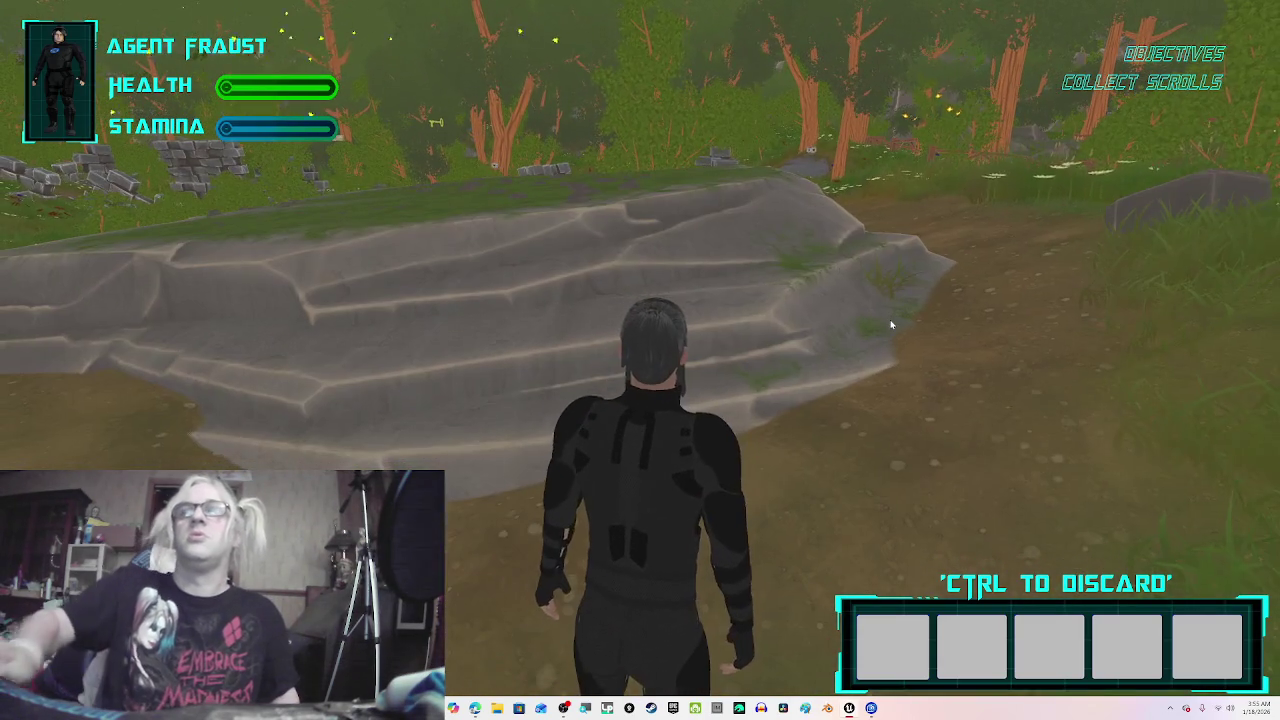
pyautogui.press('w')
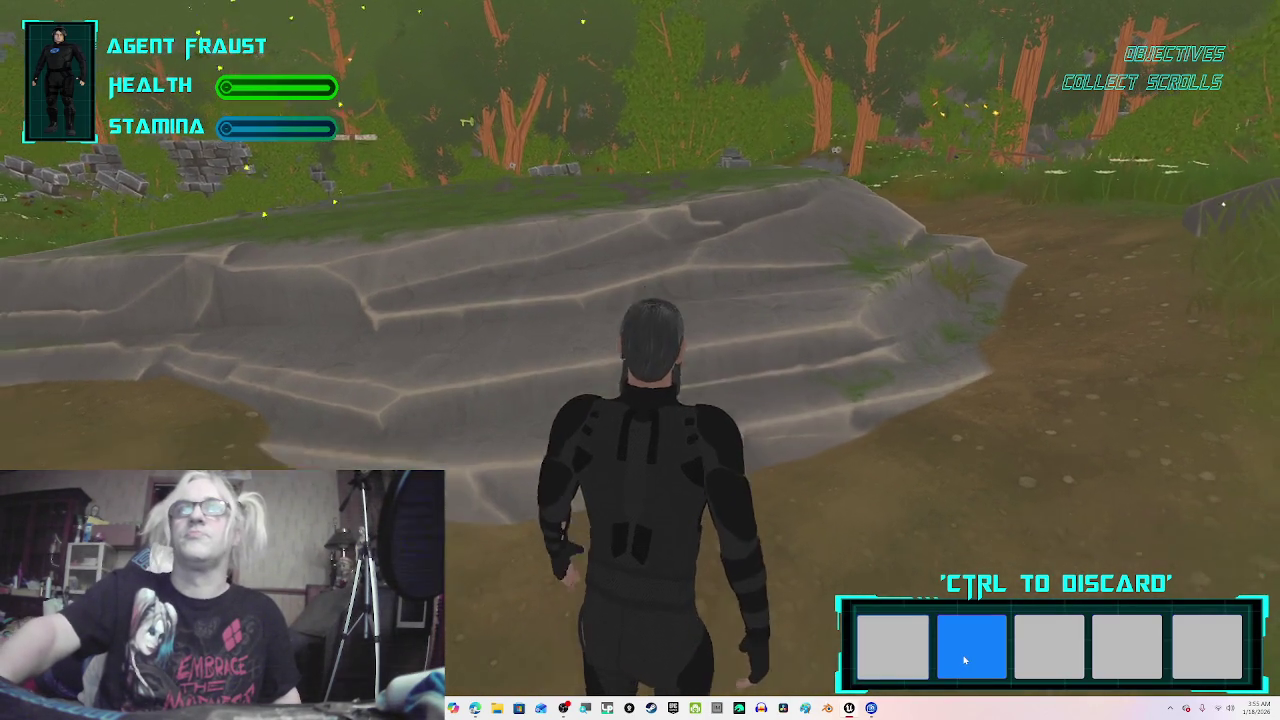
pyautogui.press('s')
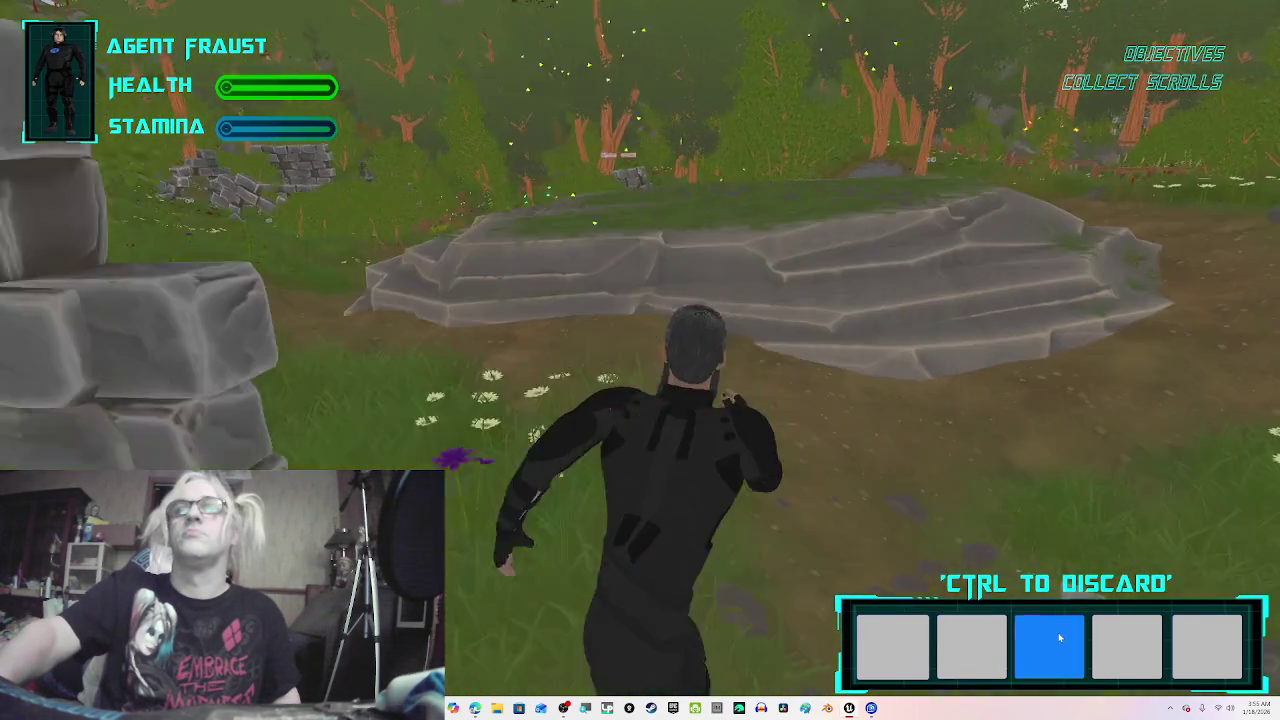
pyautogui.scroll(-1, 1058, 632)
pyautogui.scroll(-1, 1059, 636)
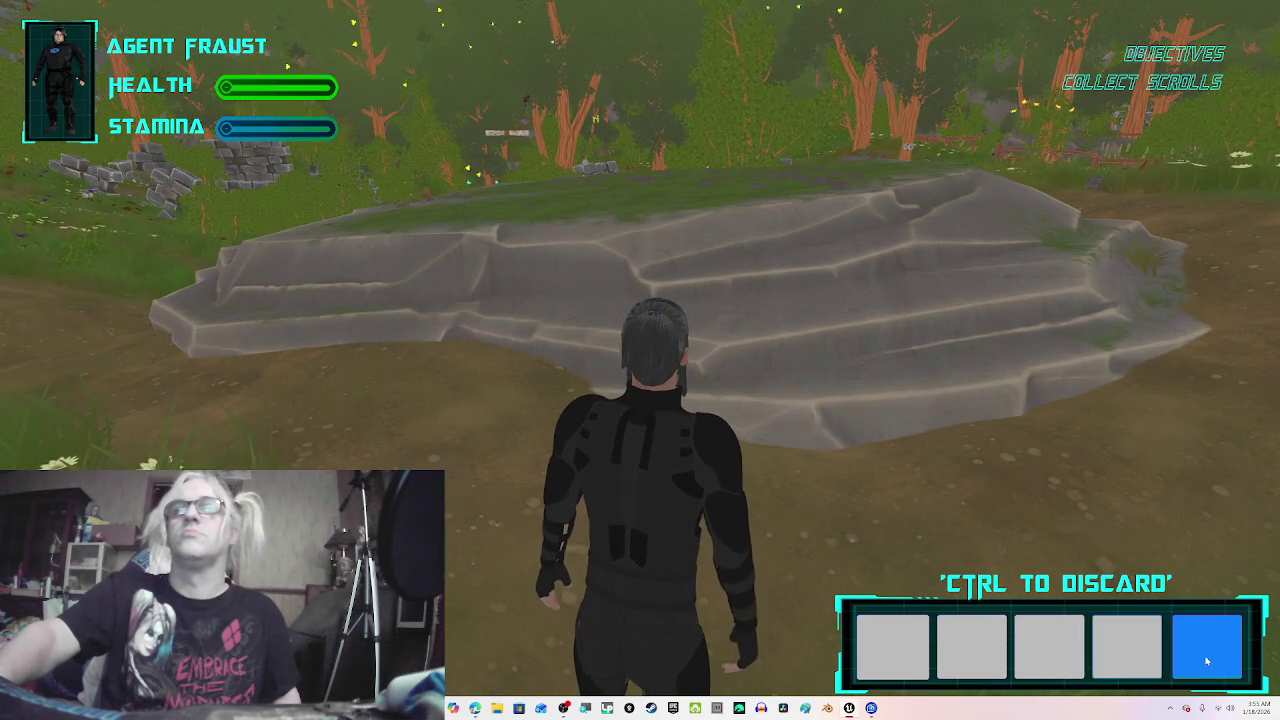
pyautogui.scroll(1, 1040, 640)
pyautogui.scroll(2, 980, 650)
pyautogui.scroll(1, 901, 663)
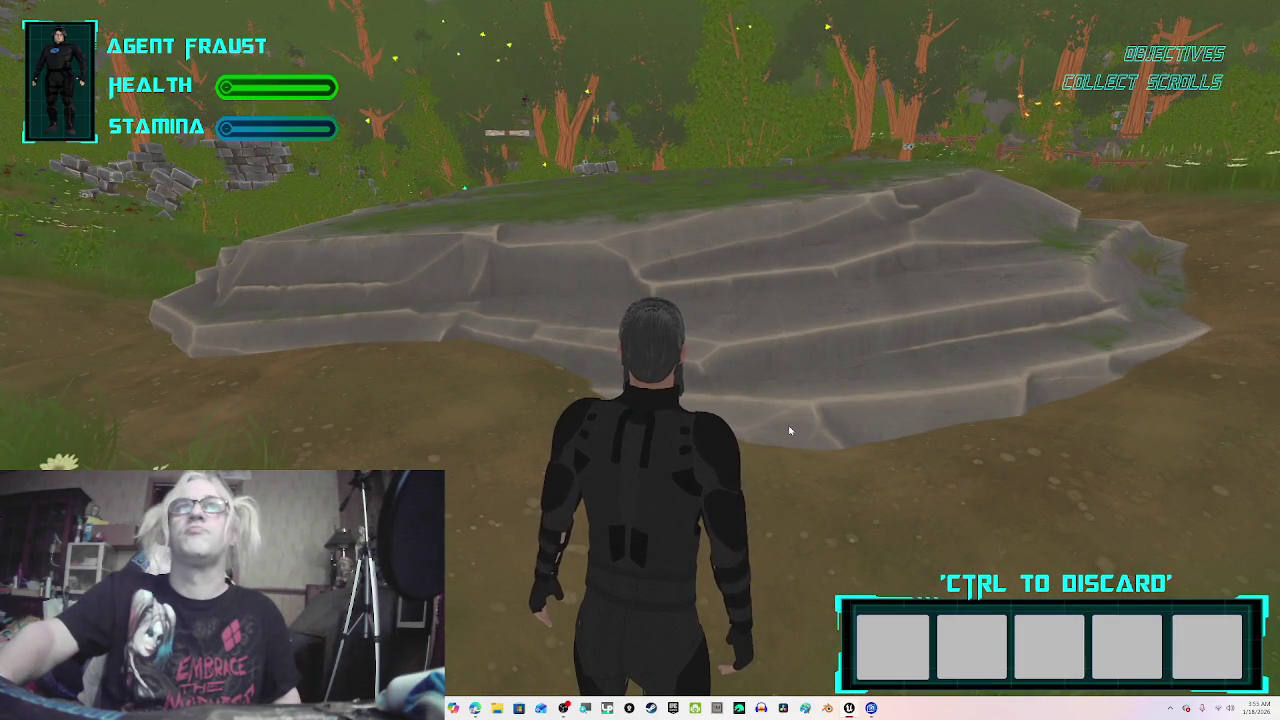
pyautogui.press('w')
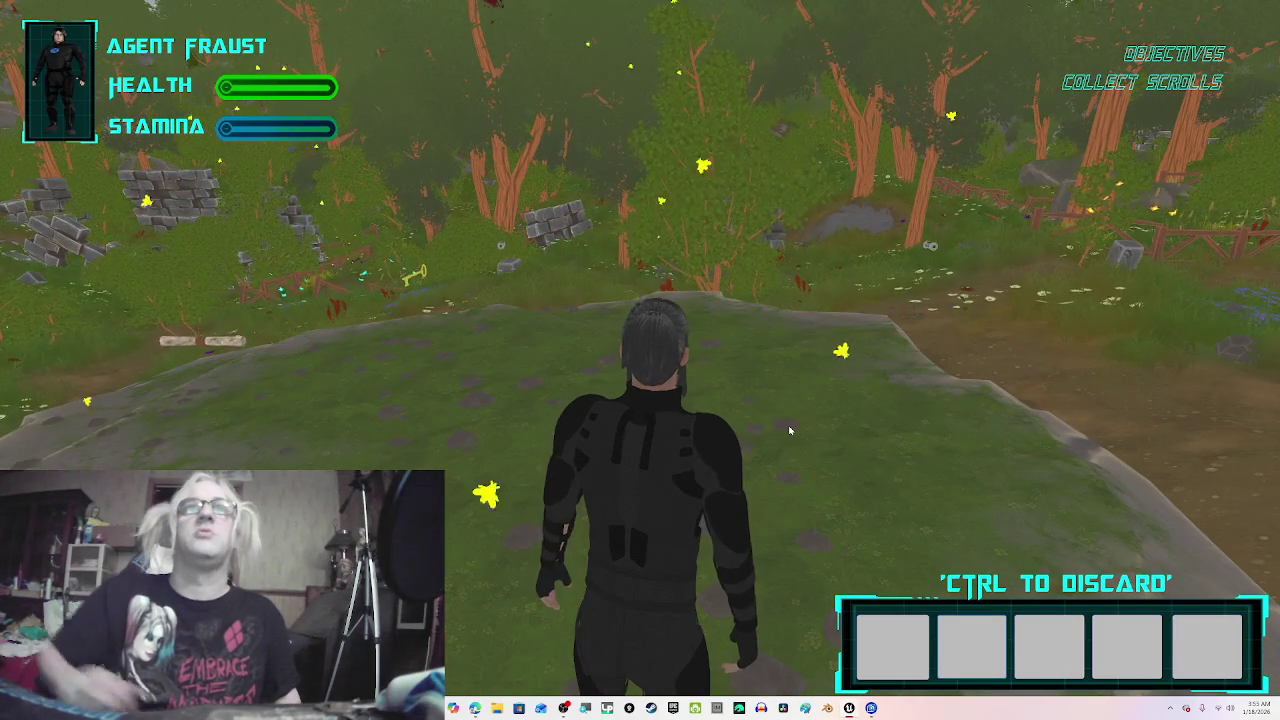
pyautogui.press('a')
pyautogui.press('a')
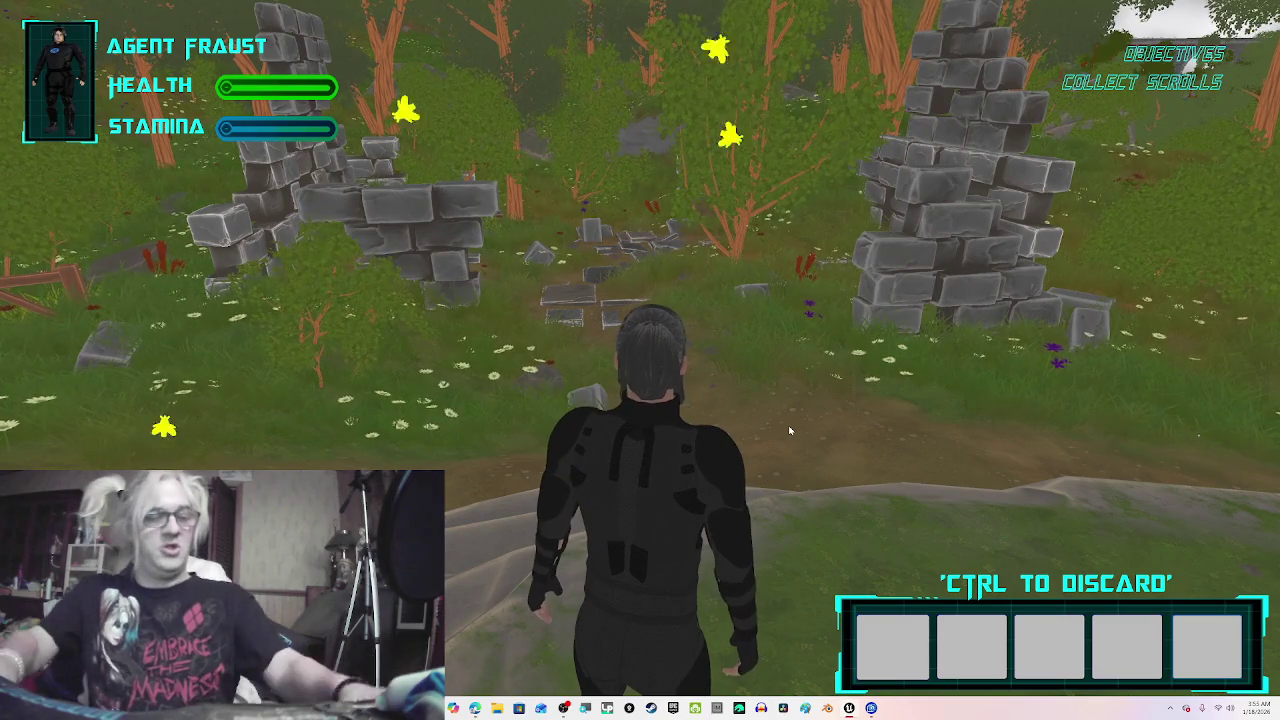
pyautogui.press('Escape')
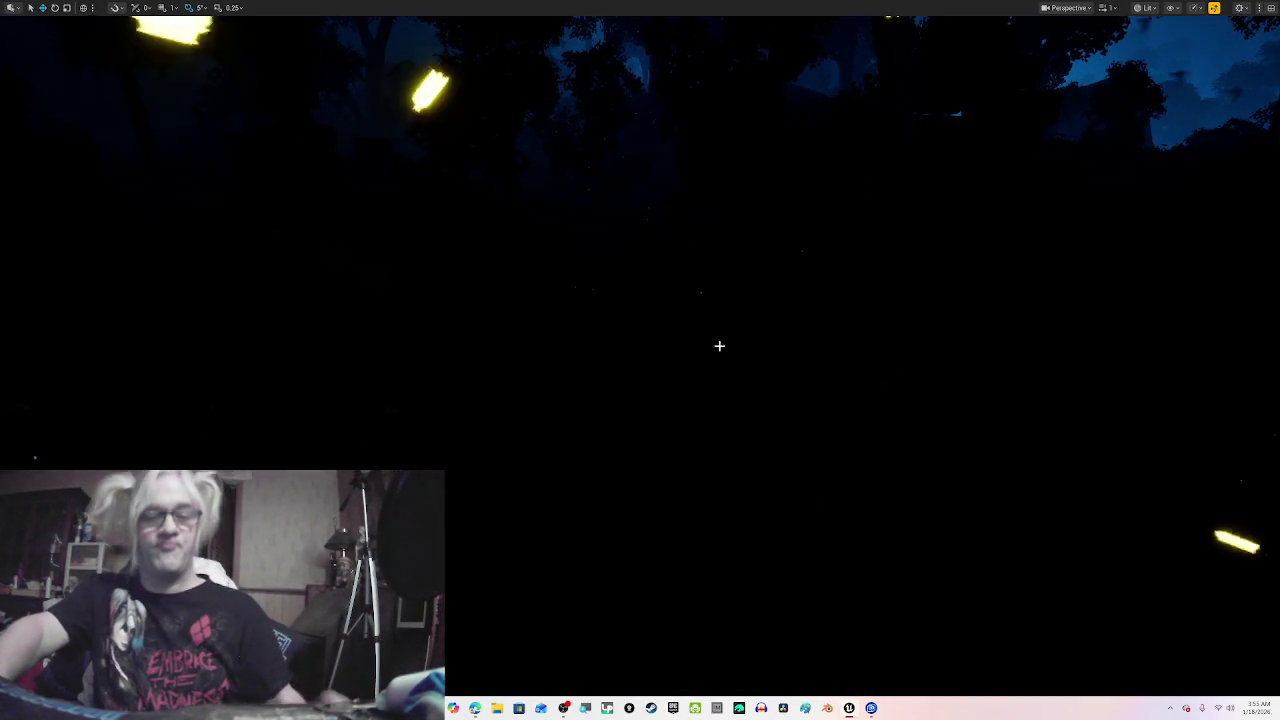
# Step: Snap the editor beside the tutorial and bring up the Fraust-HUD event graph
pyautogui.press('F11')
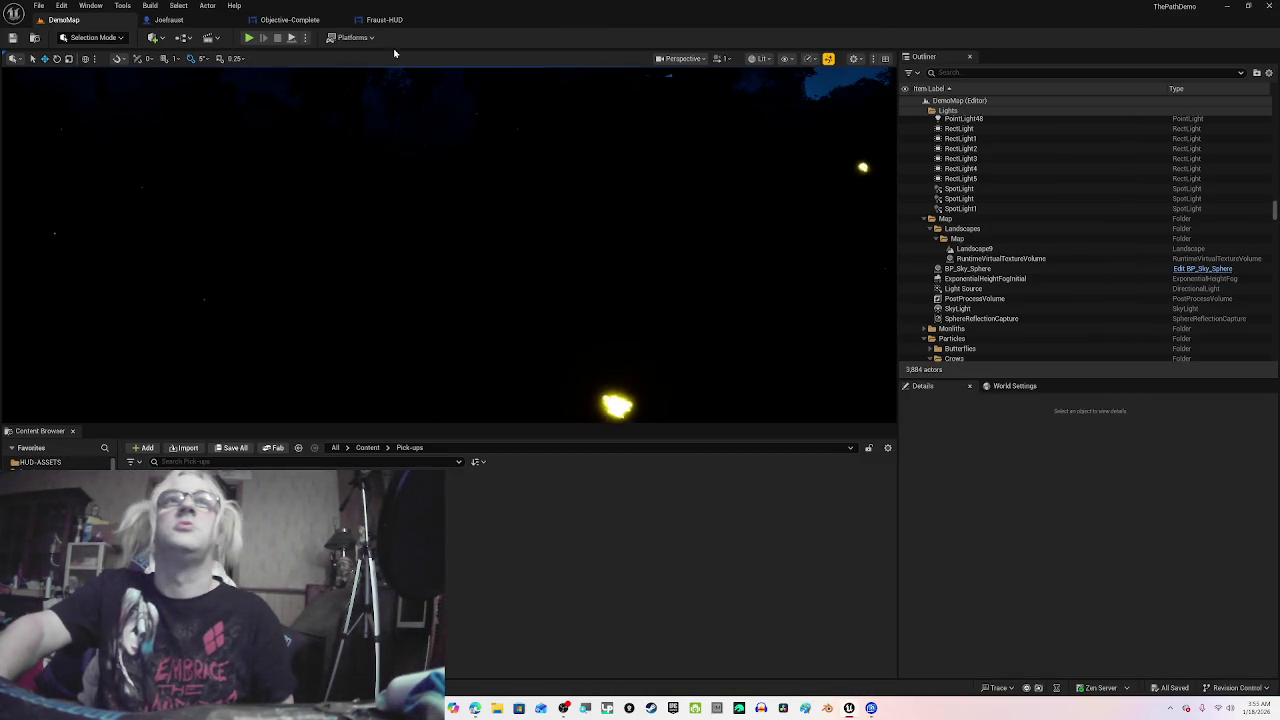
pyautogui.press('super+Right')
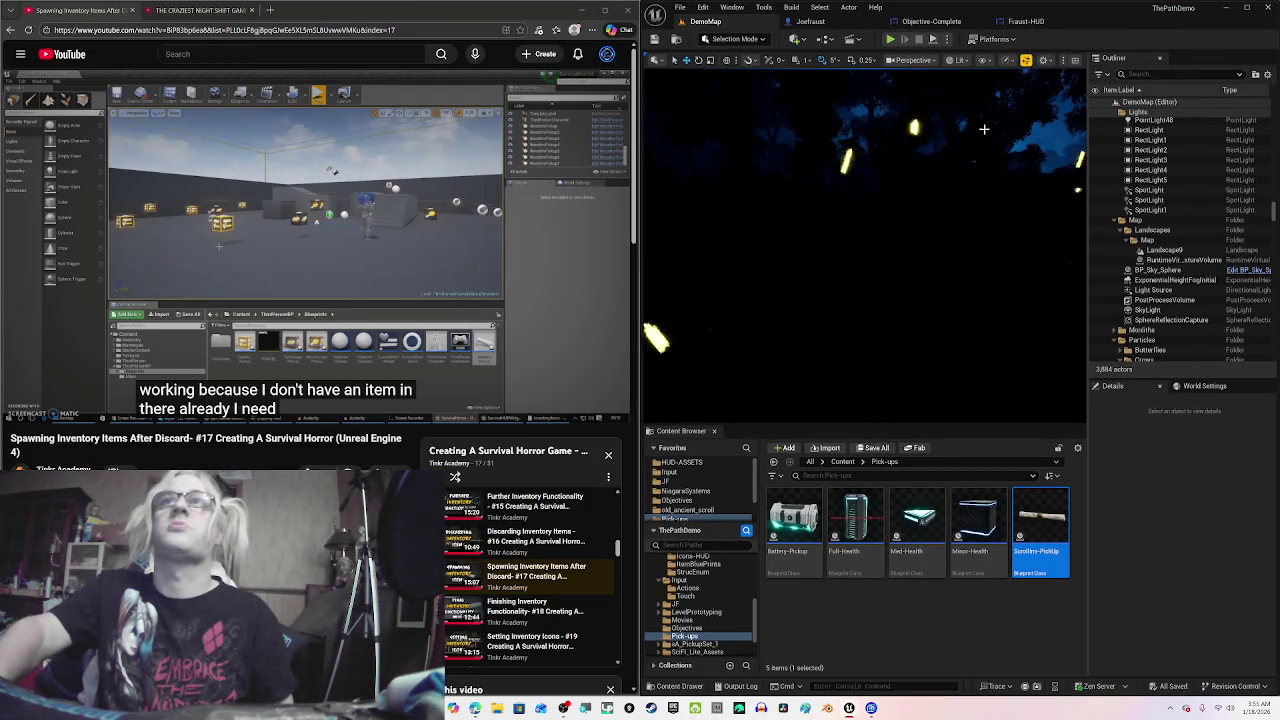
pyautogui.click(843, 26)
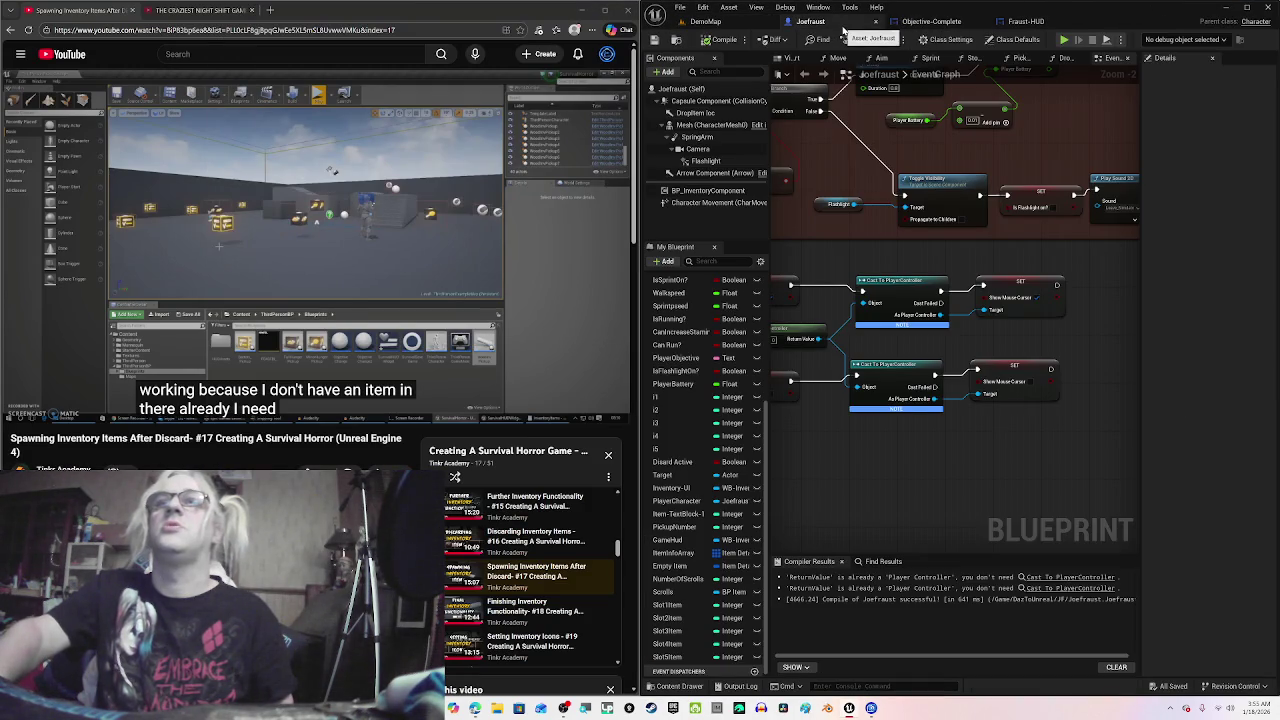
pyautogui.click(1052, 30)
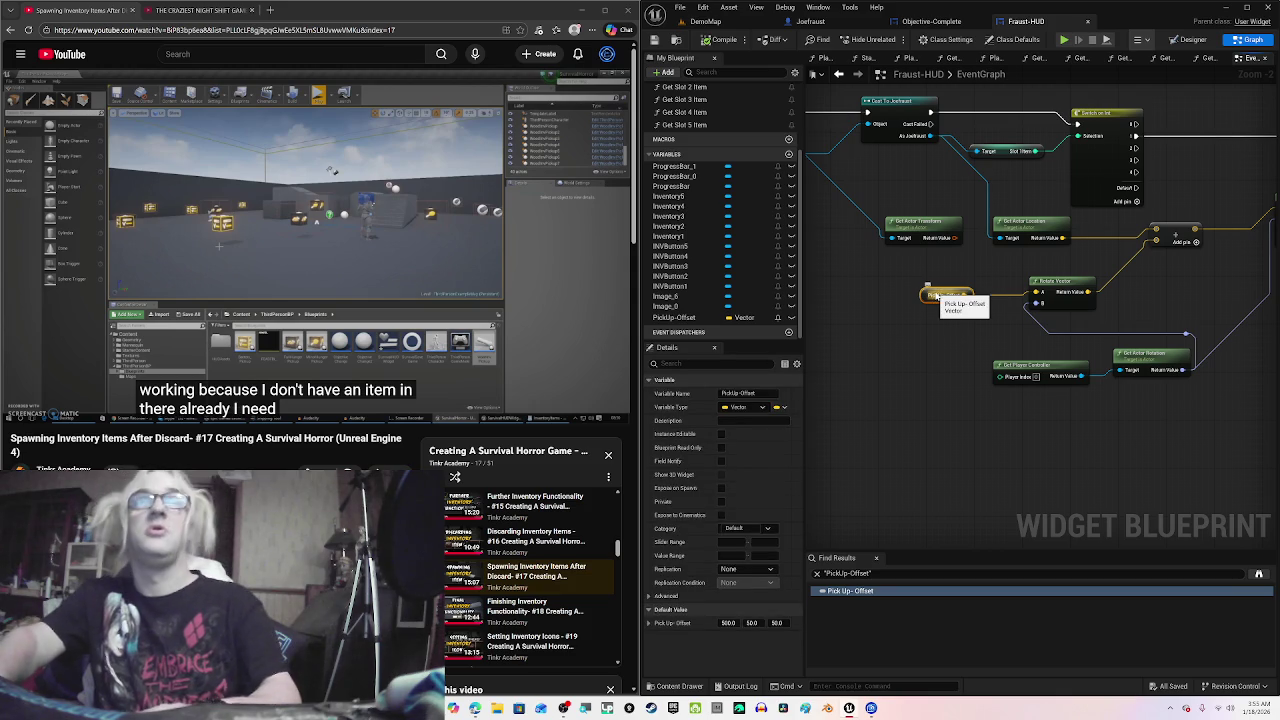
# Step: Replace the Pick Up-Offset getter with a new one and rewind the tutorial to 13:56
pyautogui.press('Delete')
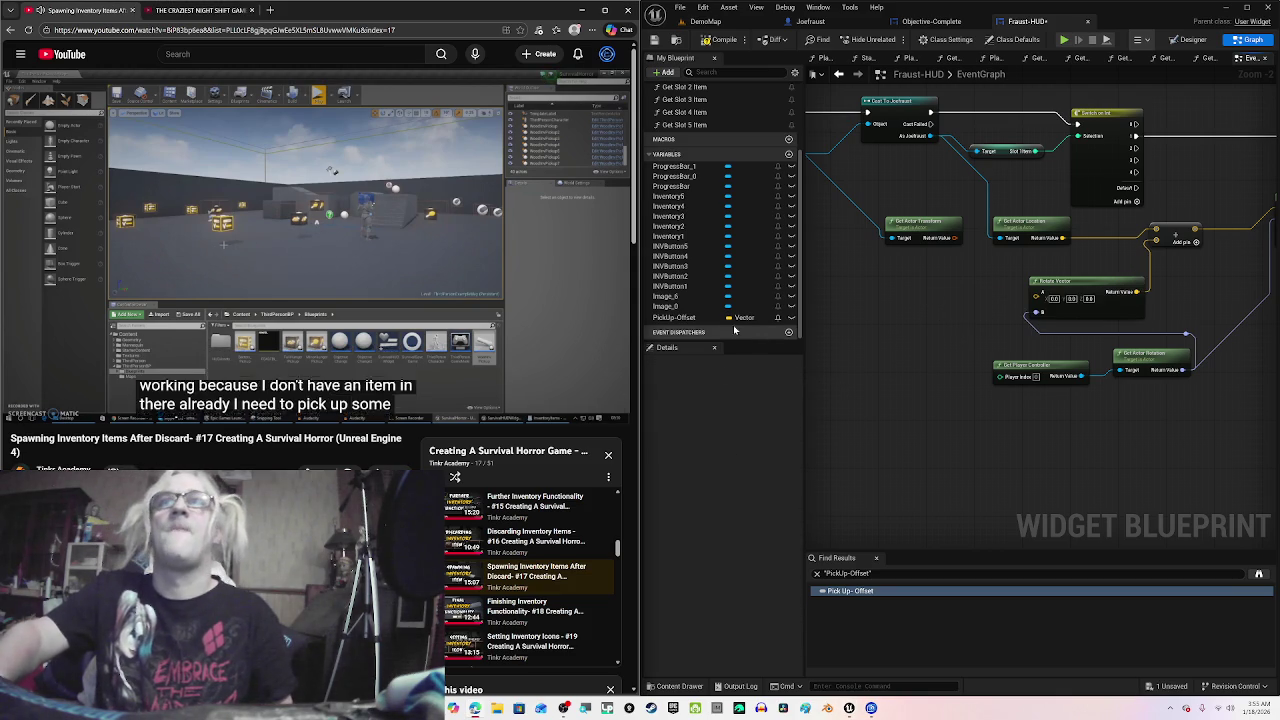
pyautogui.moveTo(735, 318)
pyautogui.mouseDown()
pyautogui.moveTo(873, 318)
pyautogui.moveTo(905, 302)
pyautogui.moveTo(1037, 295)
pyautogui.mouseUp()
pyautogui.click(950, 320)
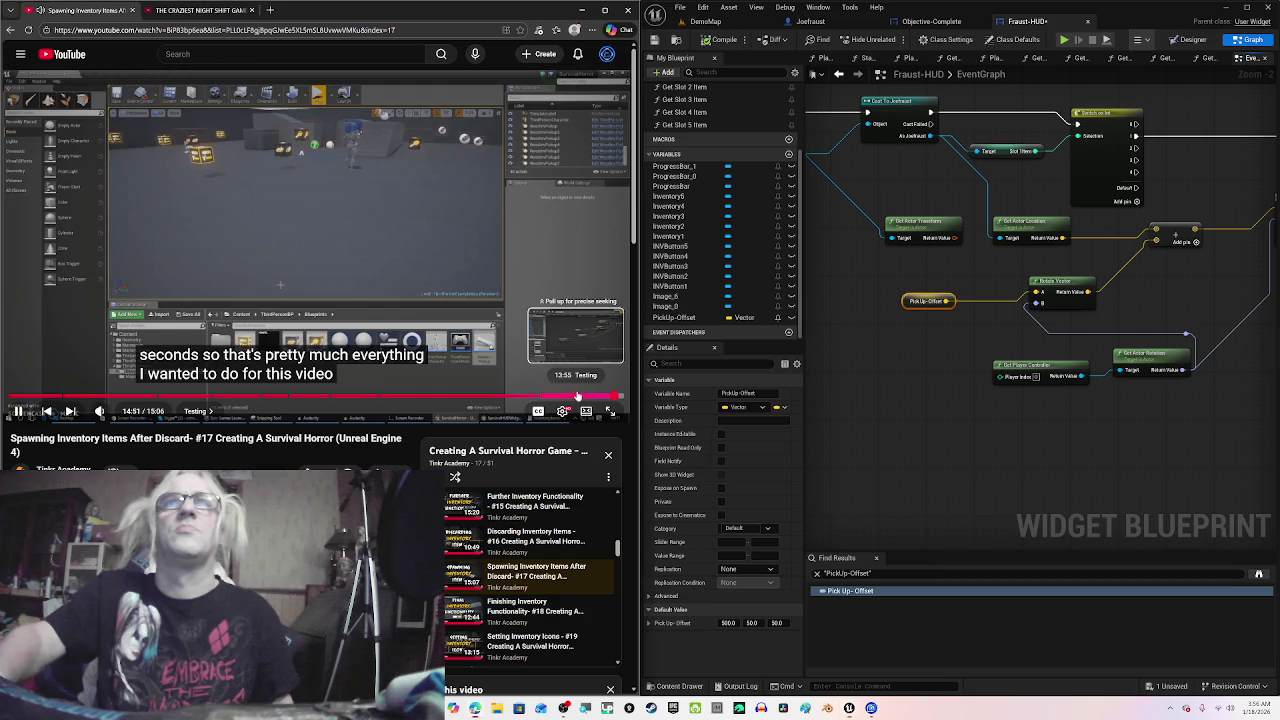
pyautogui.click(577, 396)
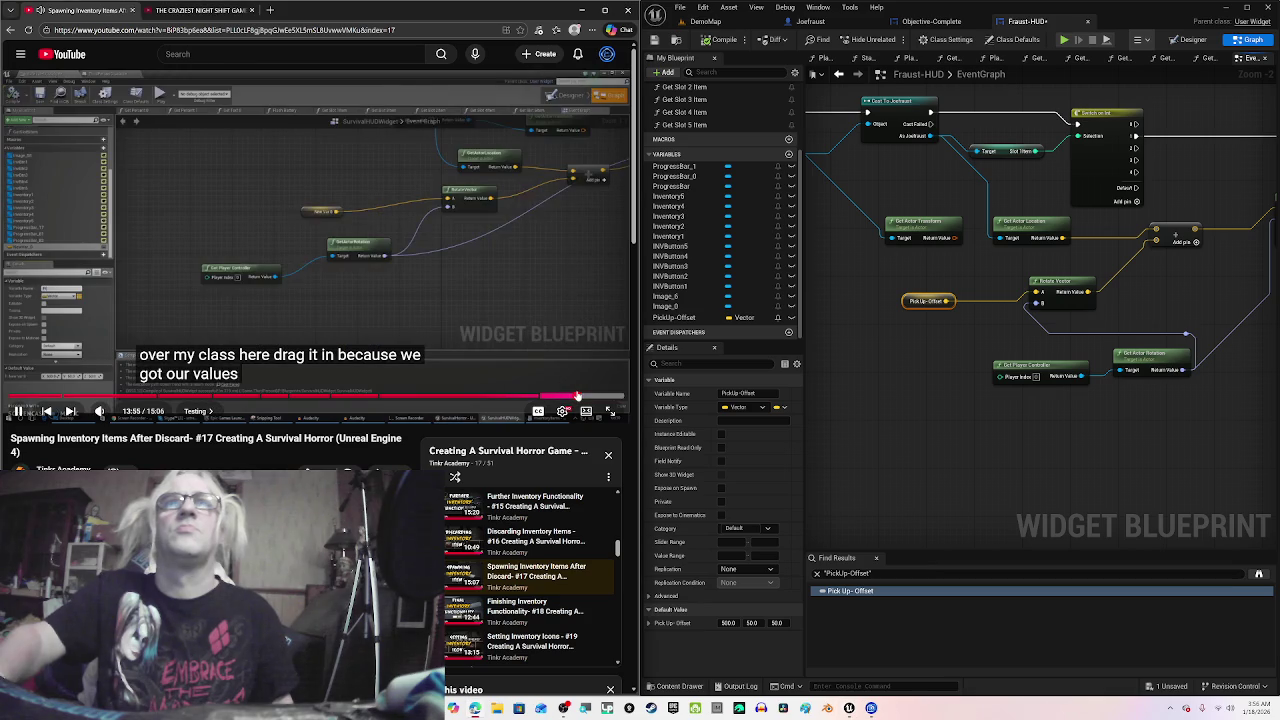
pyautogui.click(536, 328)
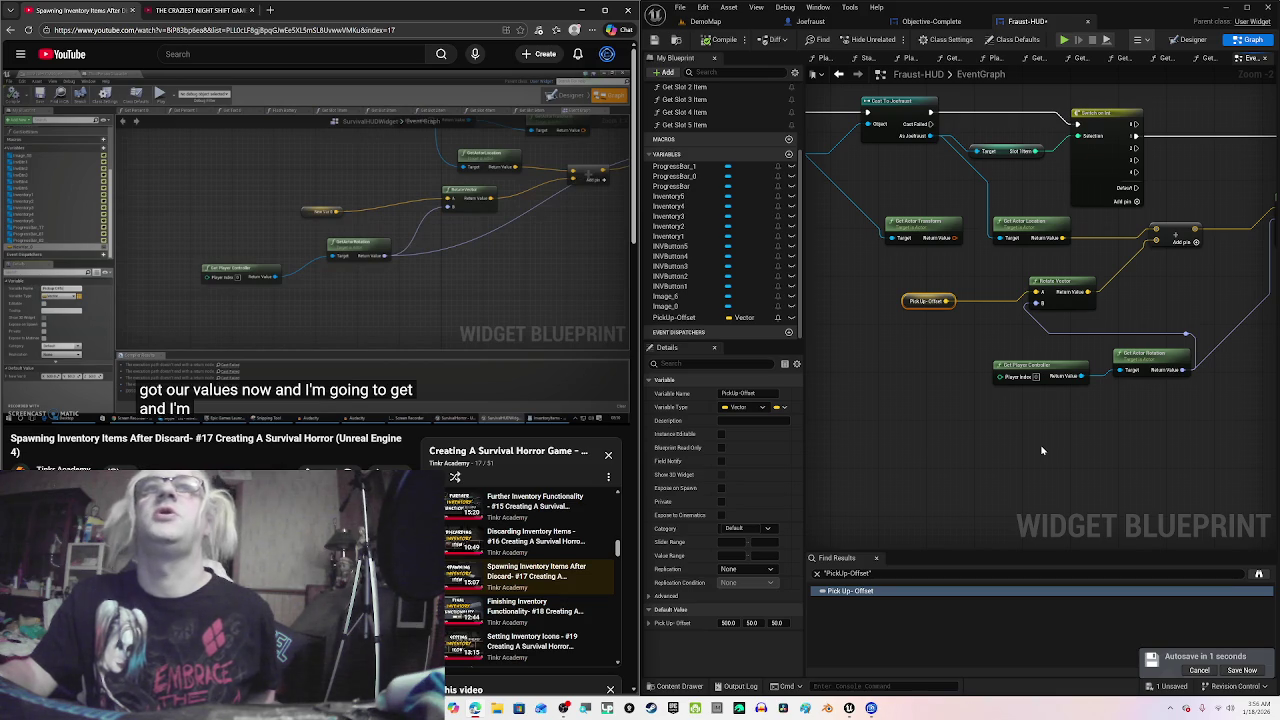
# Step: Rewire Rotate Vector's B input to take the actor rotation instead of the old input
pyautogui.moveTo(1165, 413)
pyautogui.mouseDown()
pyautogui.moveTo(1101, 364)
pyautogui.moveTo(1140, 359)
pyautogui.moveTo(1008, 365)
pyautogui.moveTo(990, 351)
pyautogui.mouseUp()
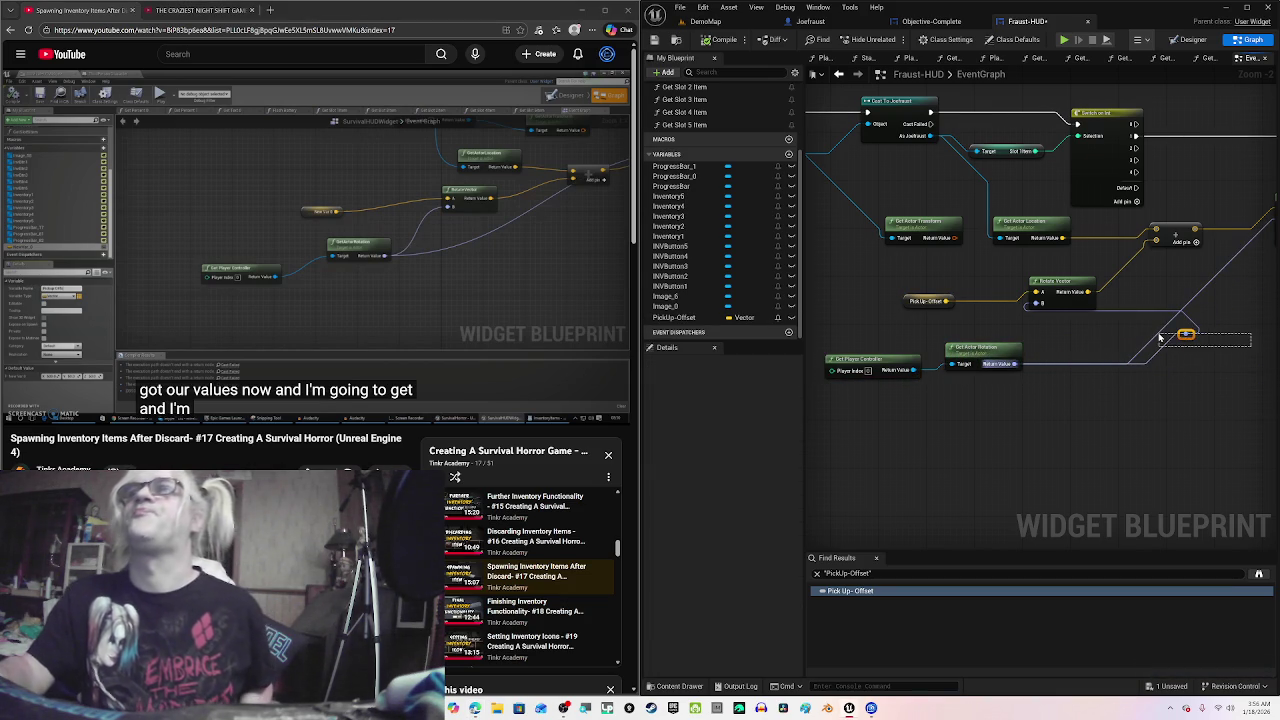
pyautogui.moveTo(1160, 337); pyautogui.dragTo(1157, 340)
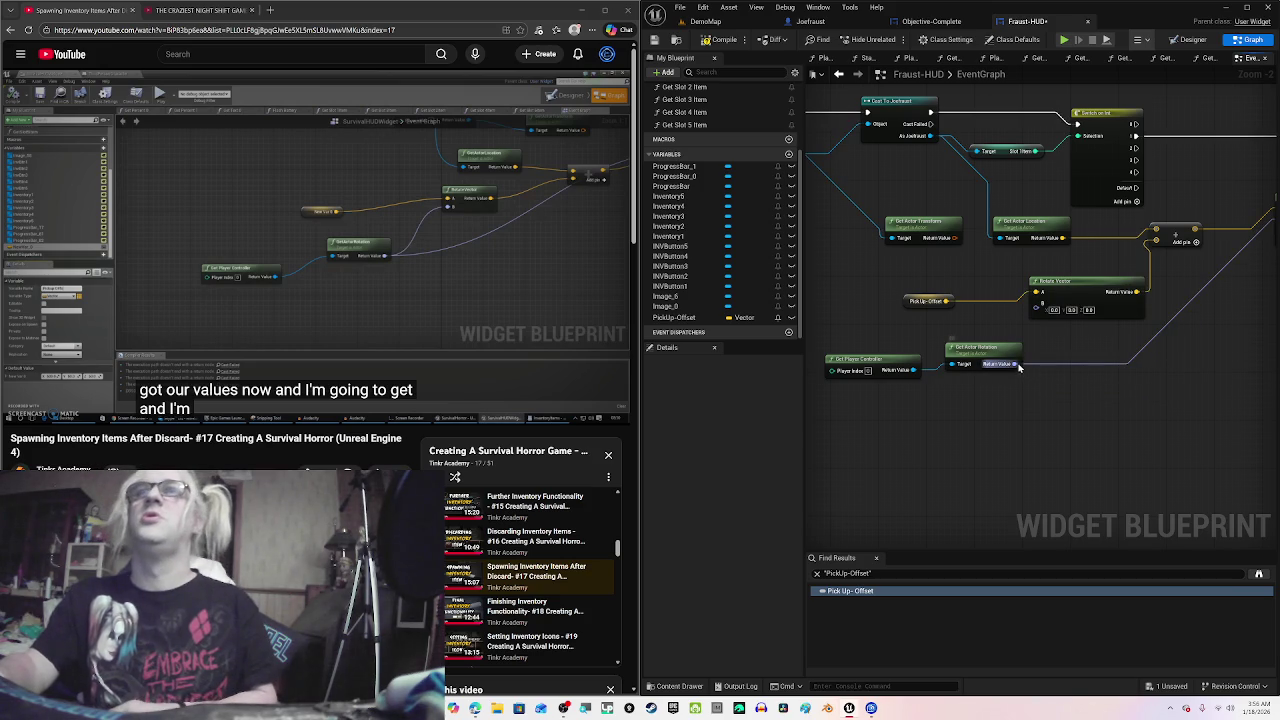
pyautogui.moveTo(1018, 366); pyautogui.dragTo(1036, 313)
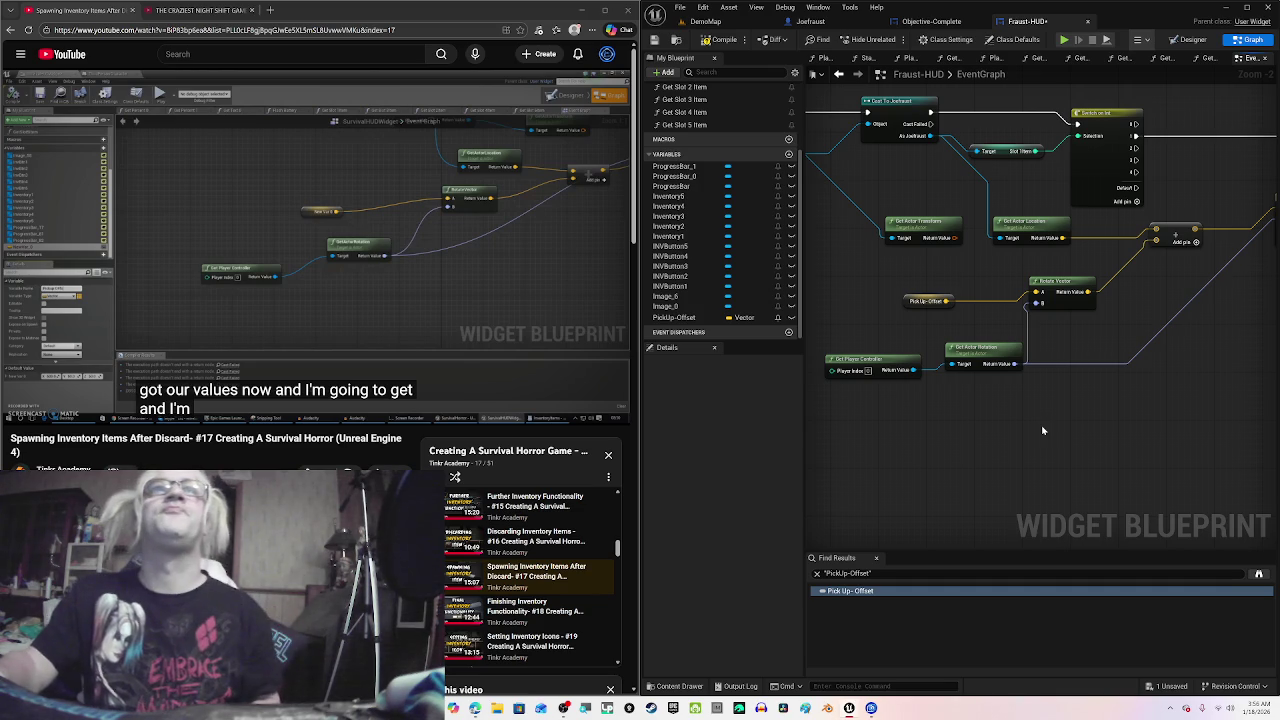
# Step: Add a SpawnActor node fed by the Make Transform output, then go to DemoMap
pyautogui.moveTo(1077, 419)
pyautogui.mouseDown()
pyautogui.moveTo(1066, 451)
pyautogui.moveTo(963, 478)
pyautogui.mouseUp()
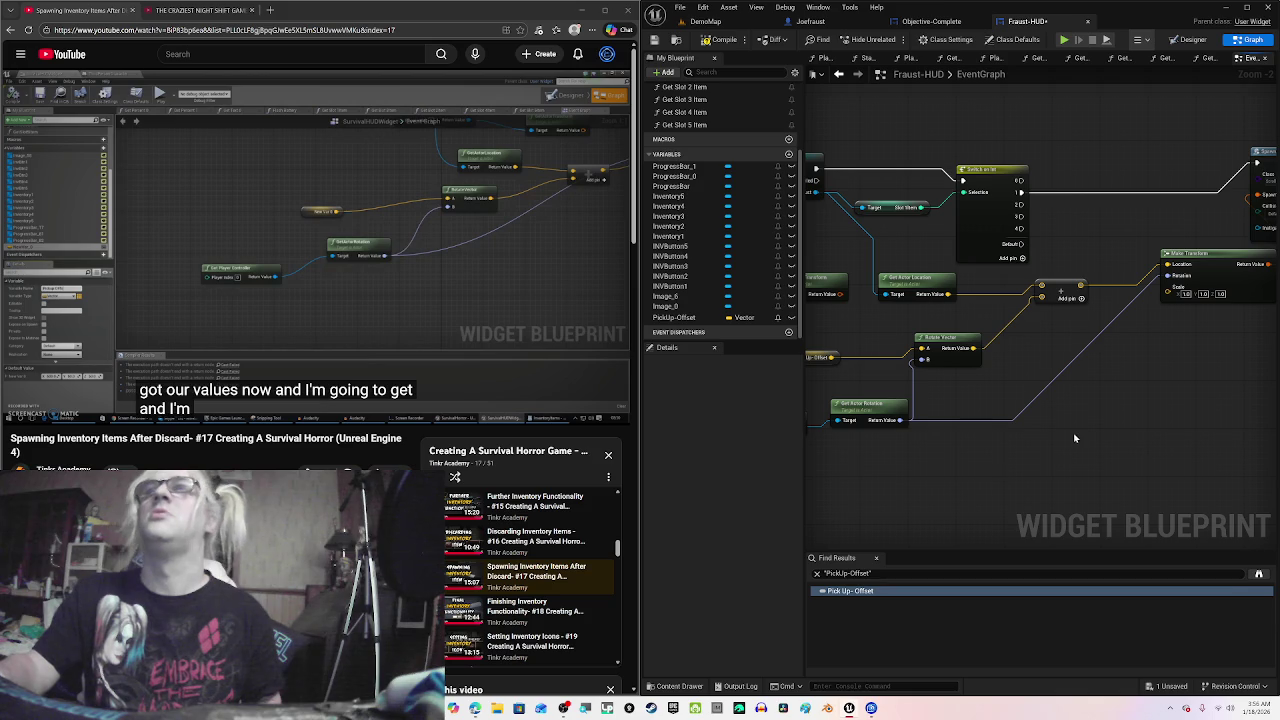
pyautogui.moveTo(1207, 408); pyautogui.dragTo(1060, 443)
pyautogui.moveTo(1094, 296); pyautogui.dragTo(1069, 303)
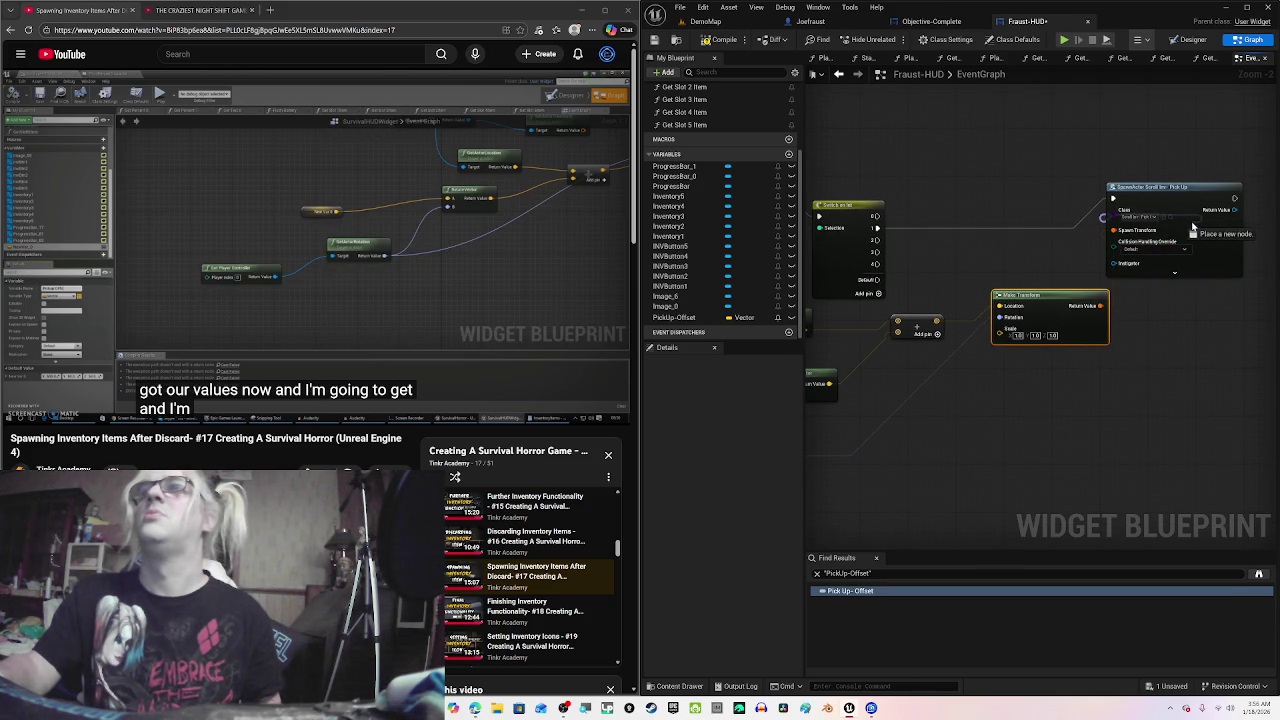
pyautogui.moveTo(1192, 228); pyautogui.dragTo(1191, 223)
pyautogui.press('Escape')
pyautogui.click(716, 24)
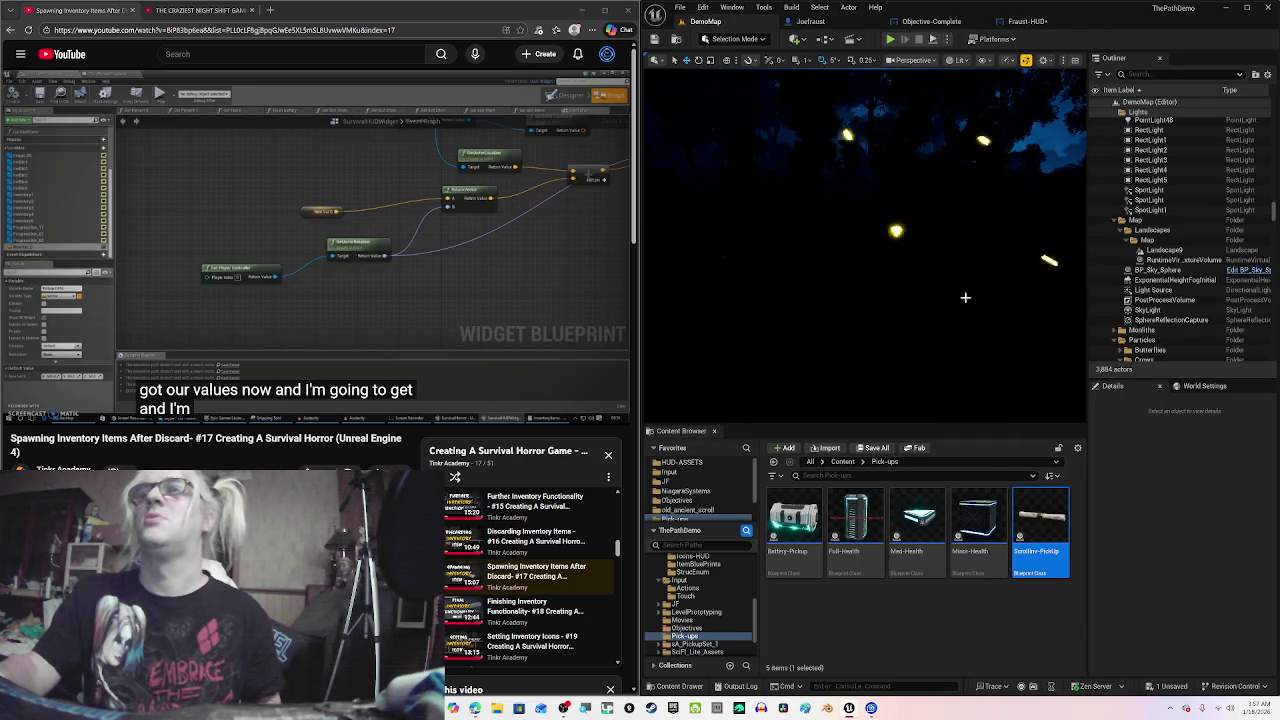
# Step: Set the Fraust-HUD SpawnActor node's class to ScrollInv-PickUp
pyautogui.click(1022, 21)
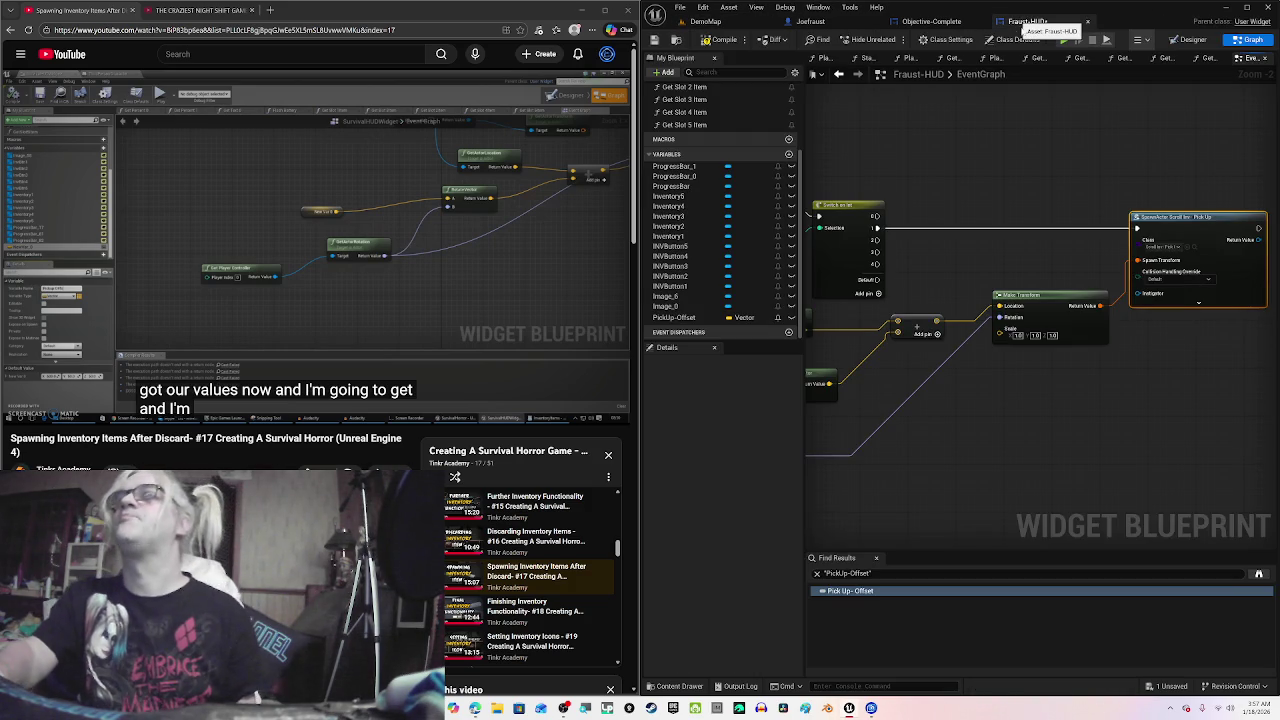
pyautogui.scroll(2, 1158, 255)
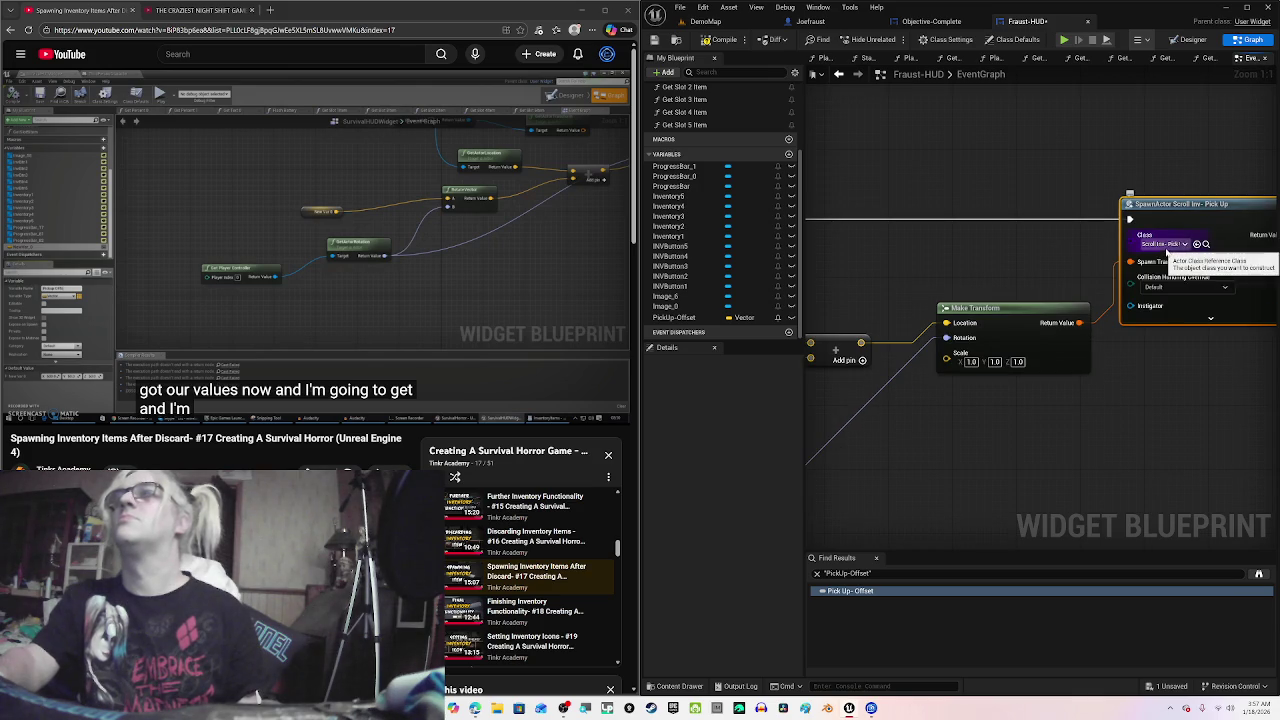
pyautogui.click(1175, 245)
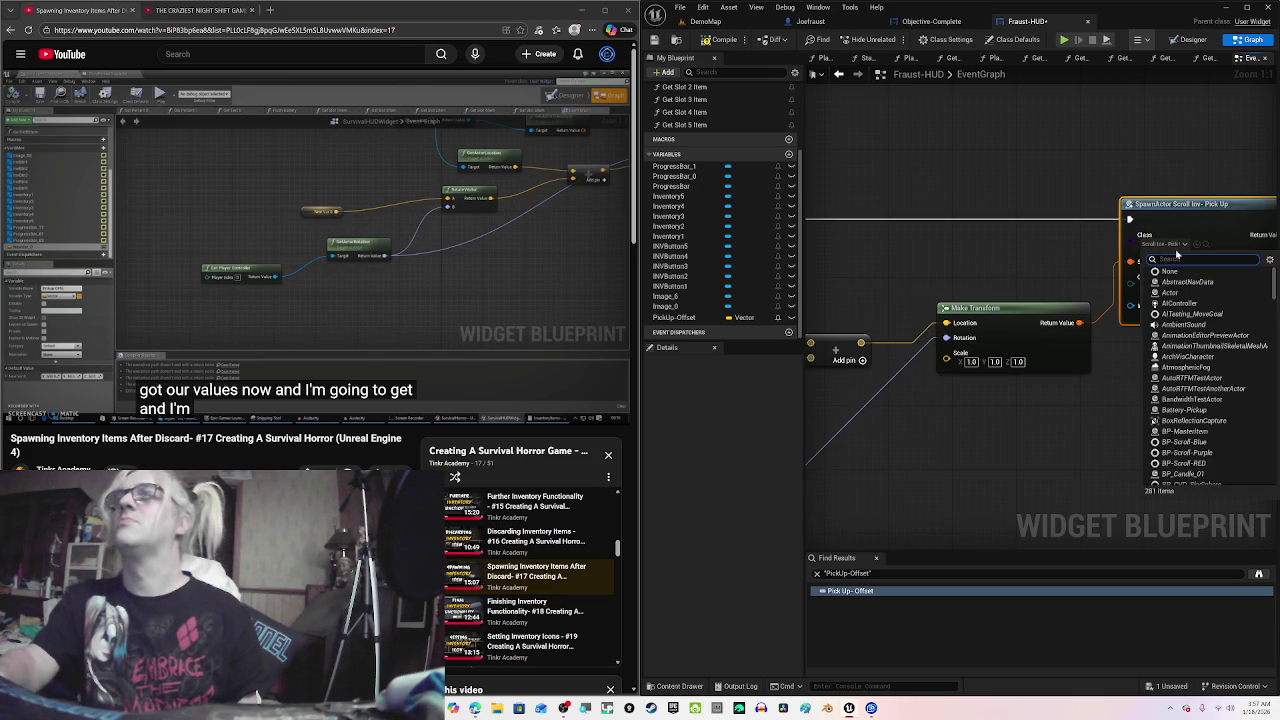
pyautogui.scroll(-5, 1240, 340)
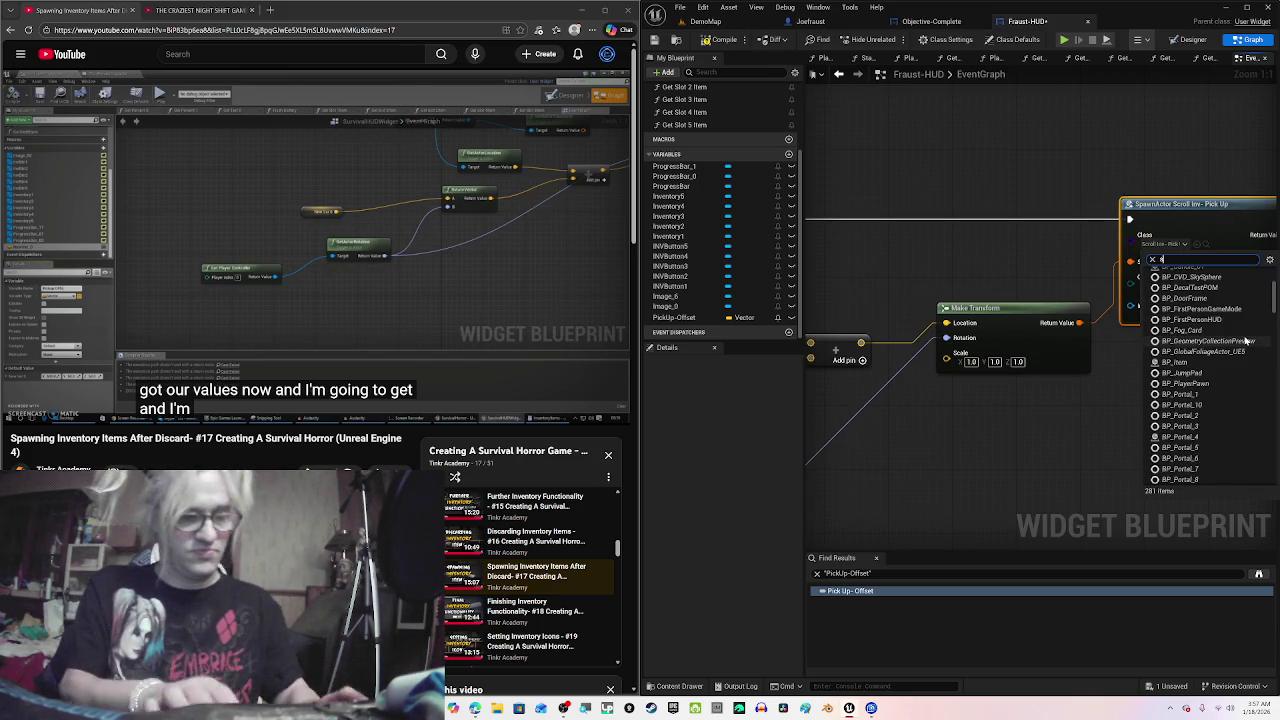
pyautogui.write('scrollin')
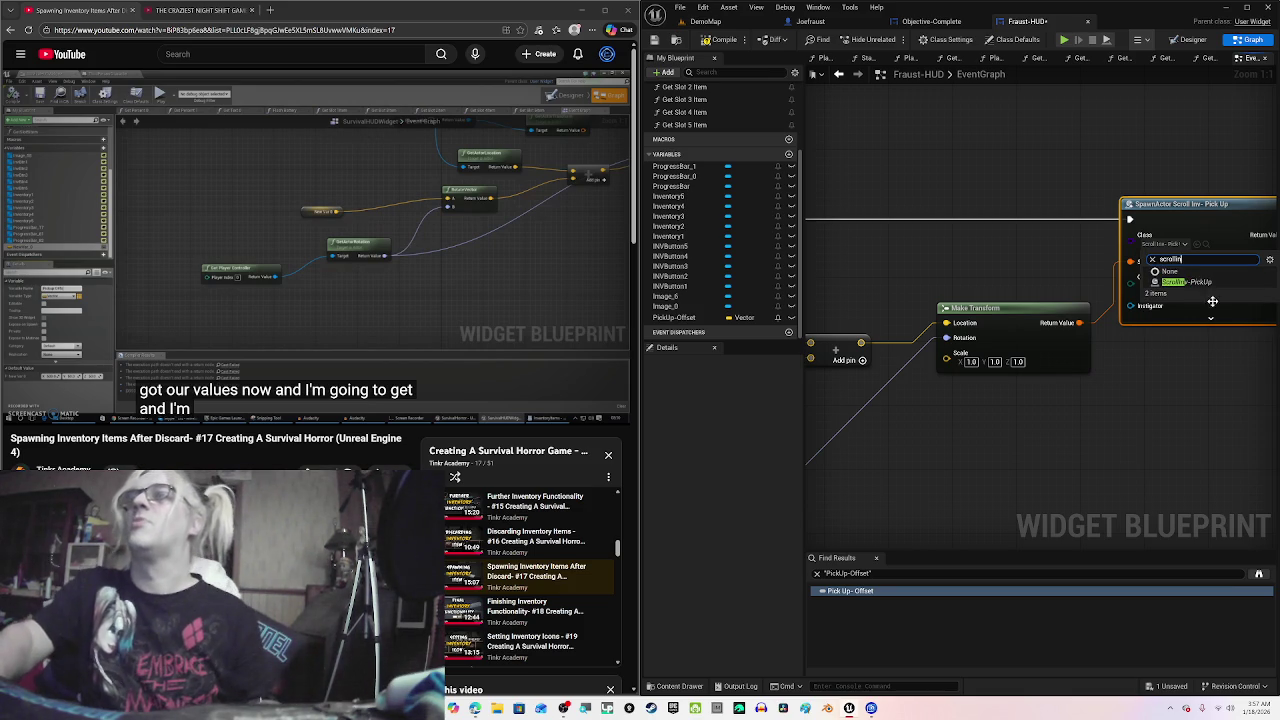
pyautogui.click(1207, 284)
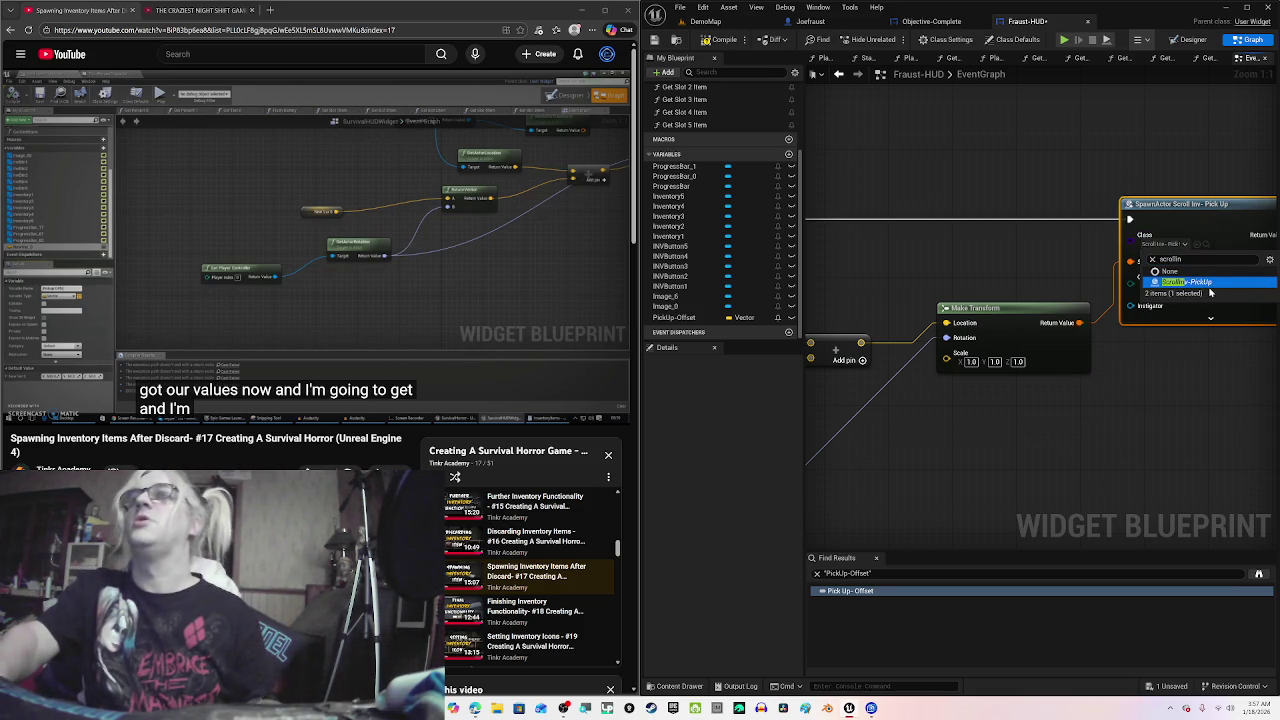
pyautogui.click(1071, 169)
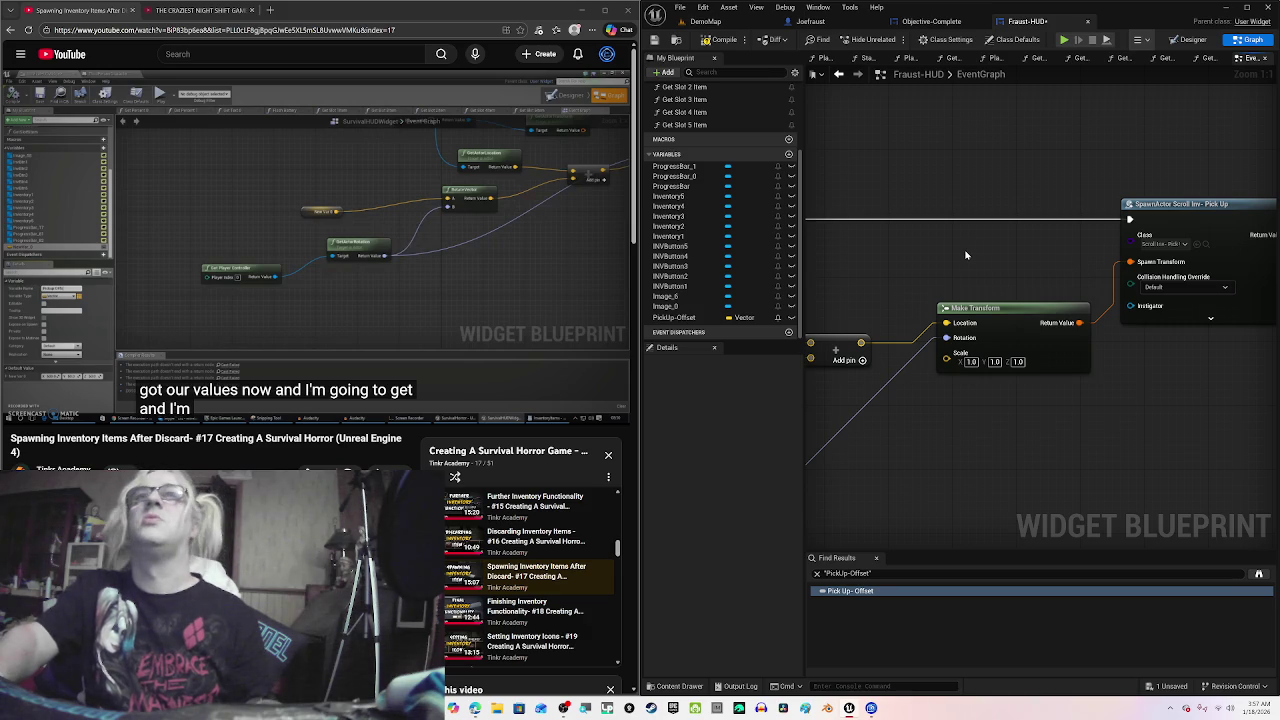
# Step: Check the graph against the tutorial and compile the Fraust-HUD blueprint
pyautogui.moveTo(965, 256); pyautogui.dragTo(1199, 206)
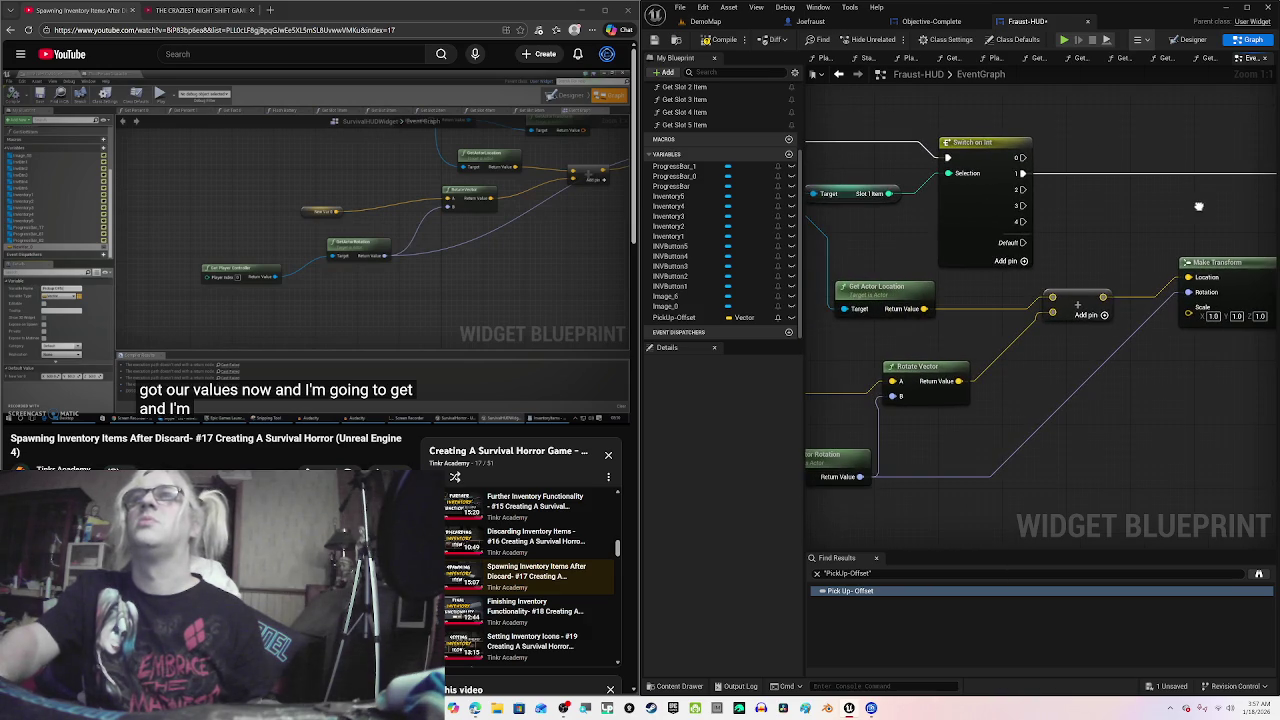
pyautogui.scroll(-3, 1161, 240)
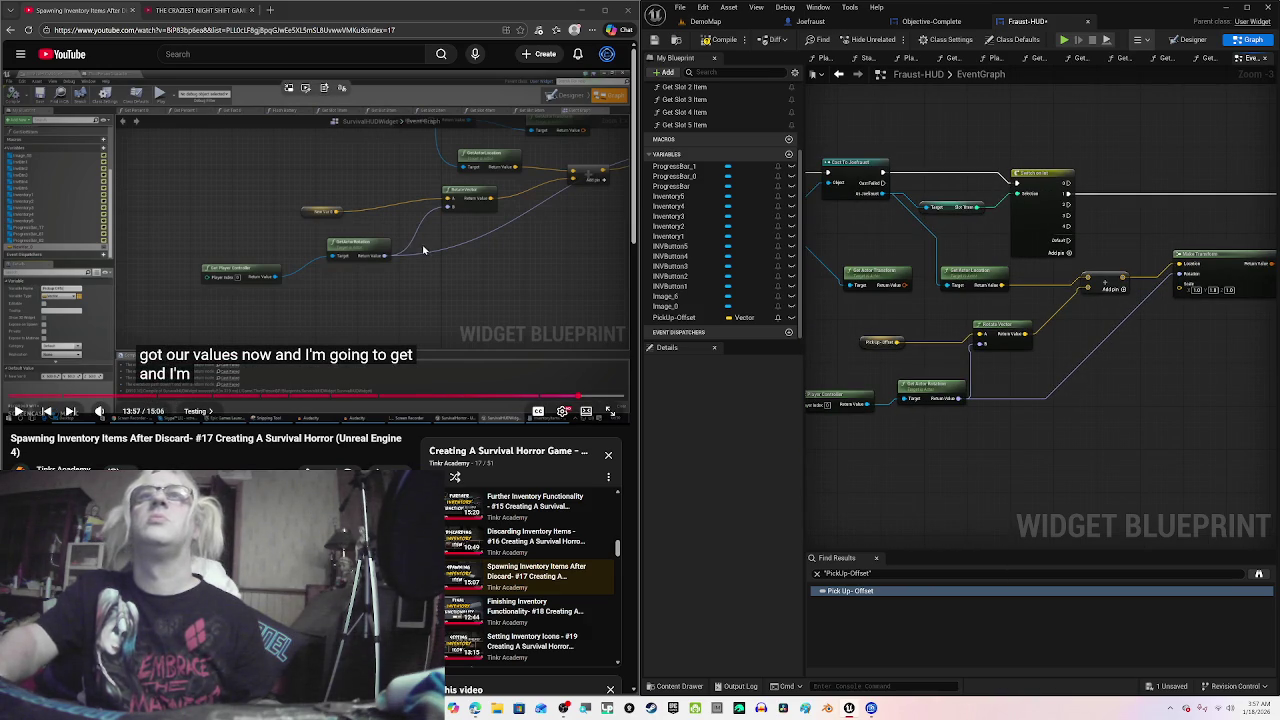
pyautogui.click(515, 257)
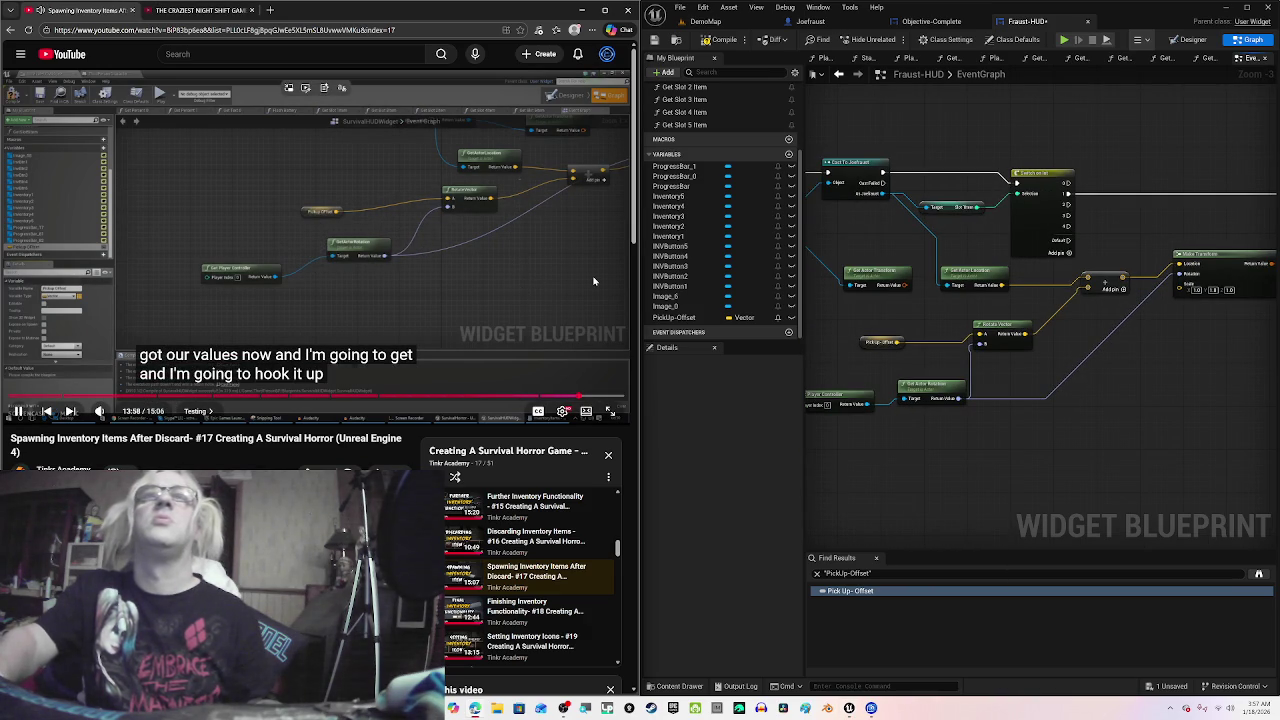
pyautogui.click(575, 279)
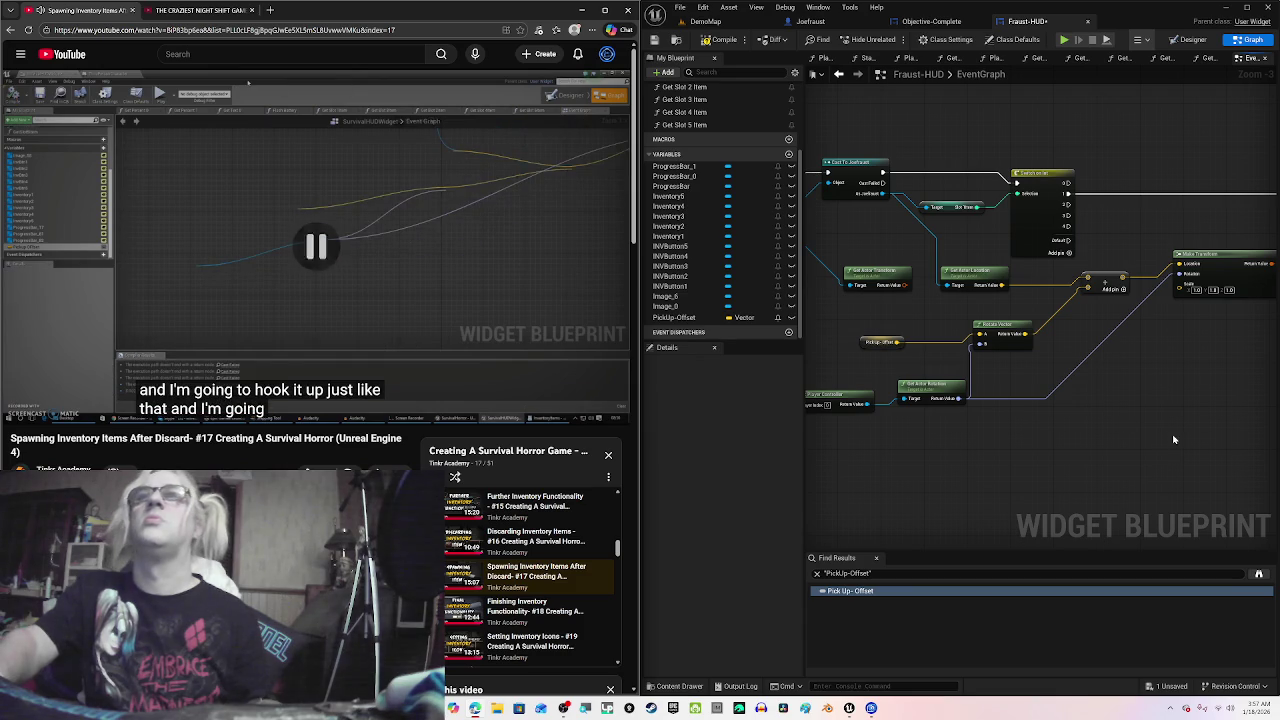
pyautogui.moveTo(1174, 443); pyautogui.dragTo(1228, 447)
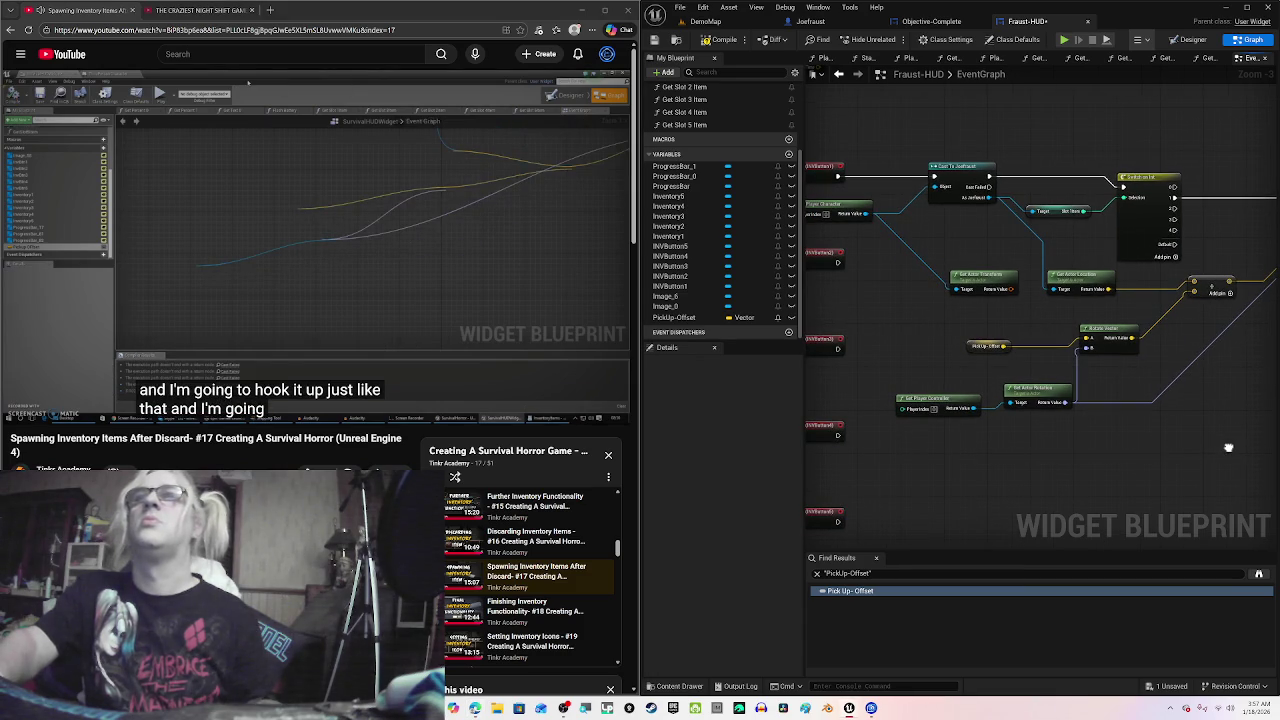
pyautogui.click(478, 291)
pyautogui.click(478, 291)
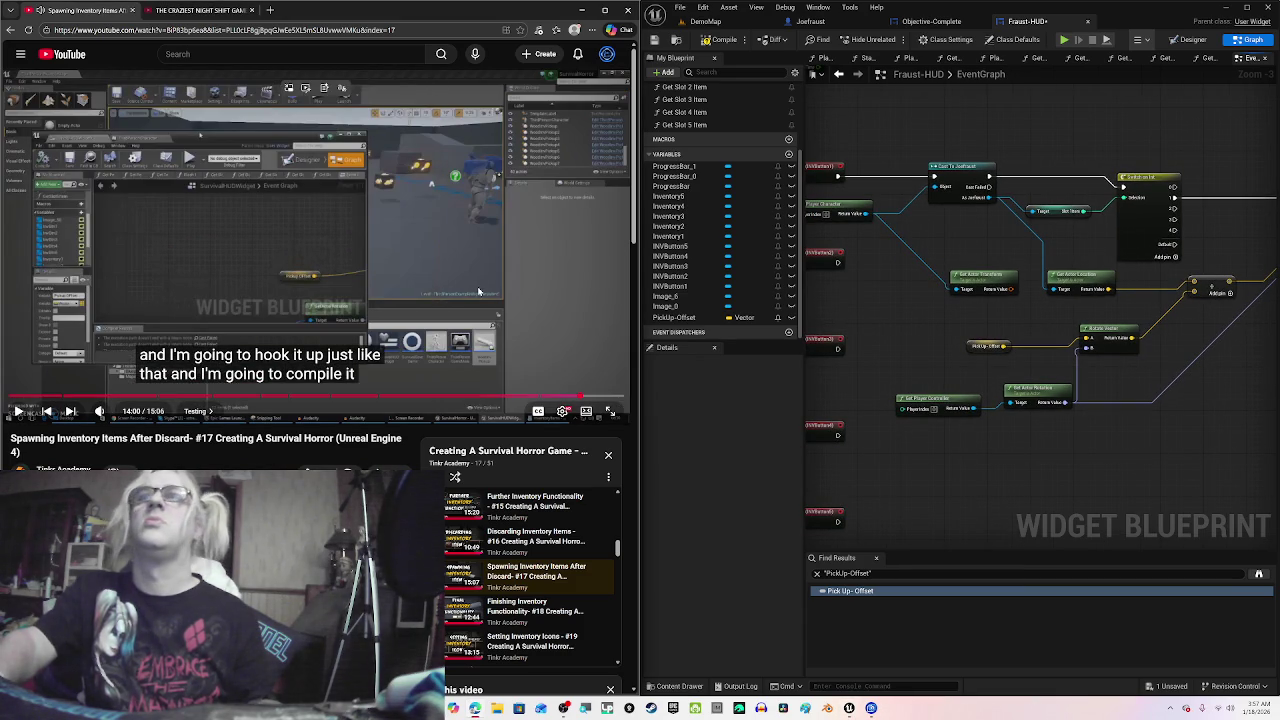
pyautogui.click(726, 41)
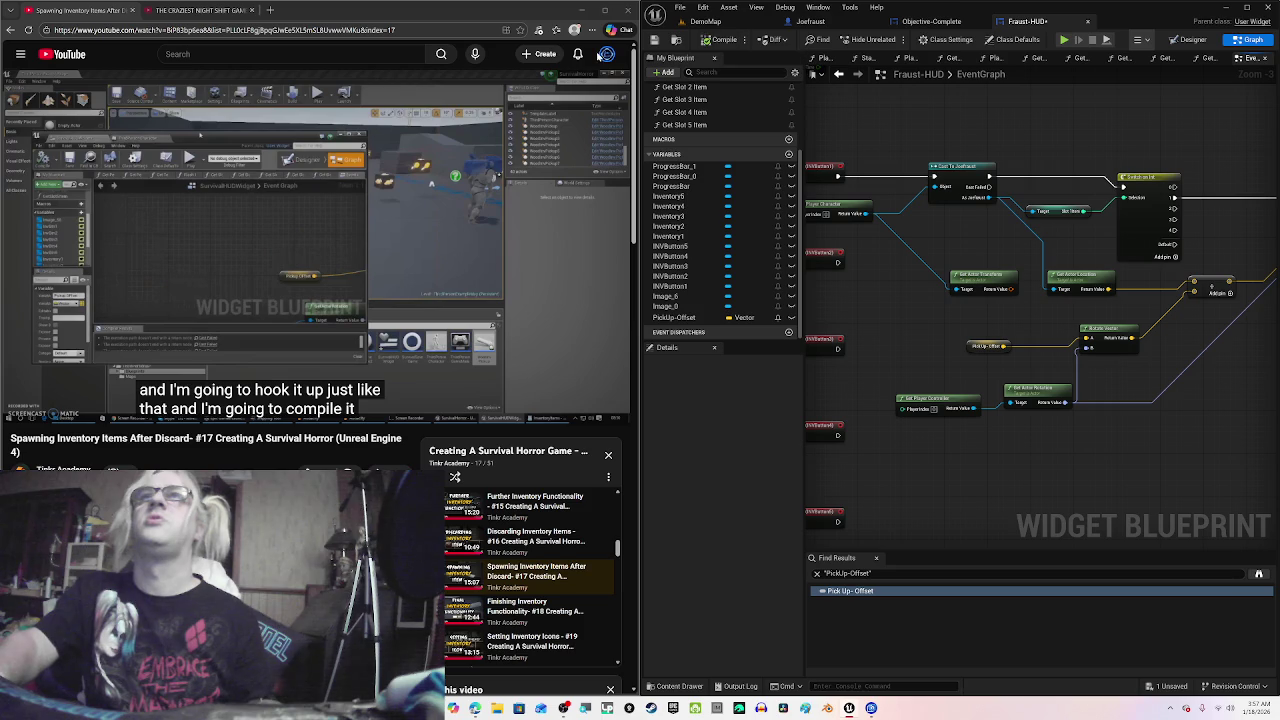
pyautogui.click(473, 229)
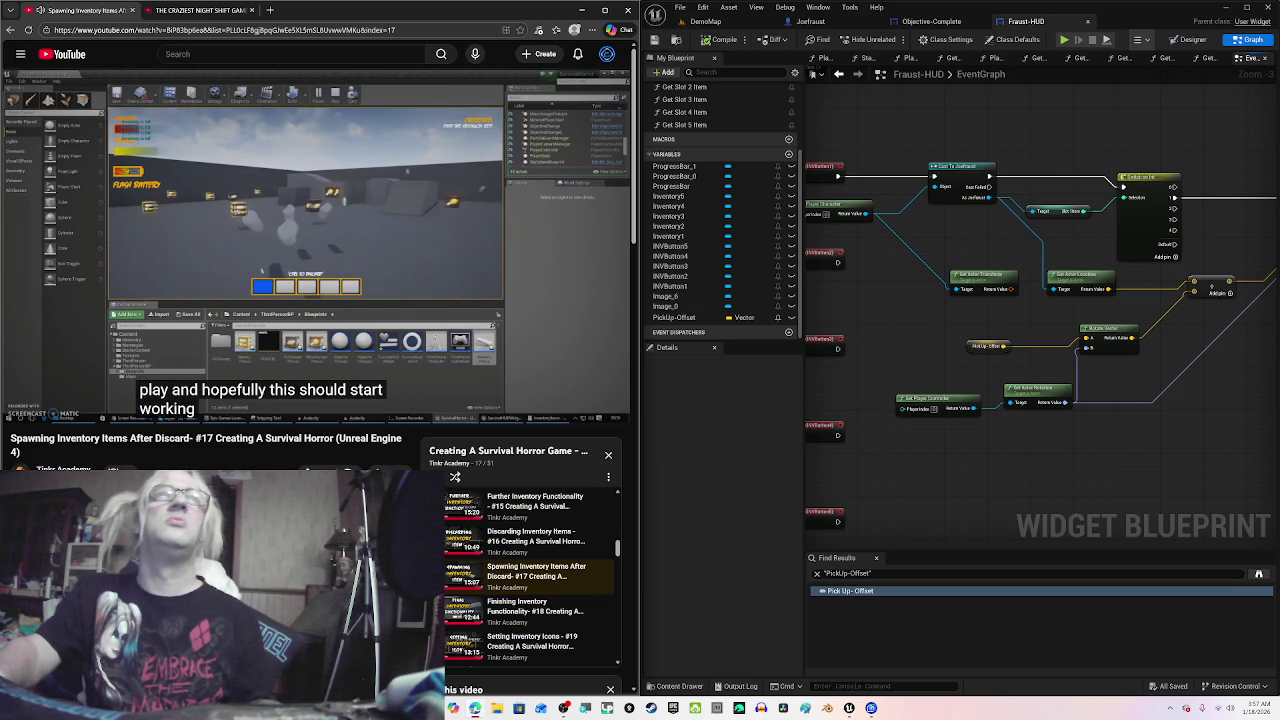
pyautogui.moveTo(386, 184)
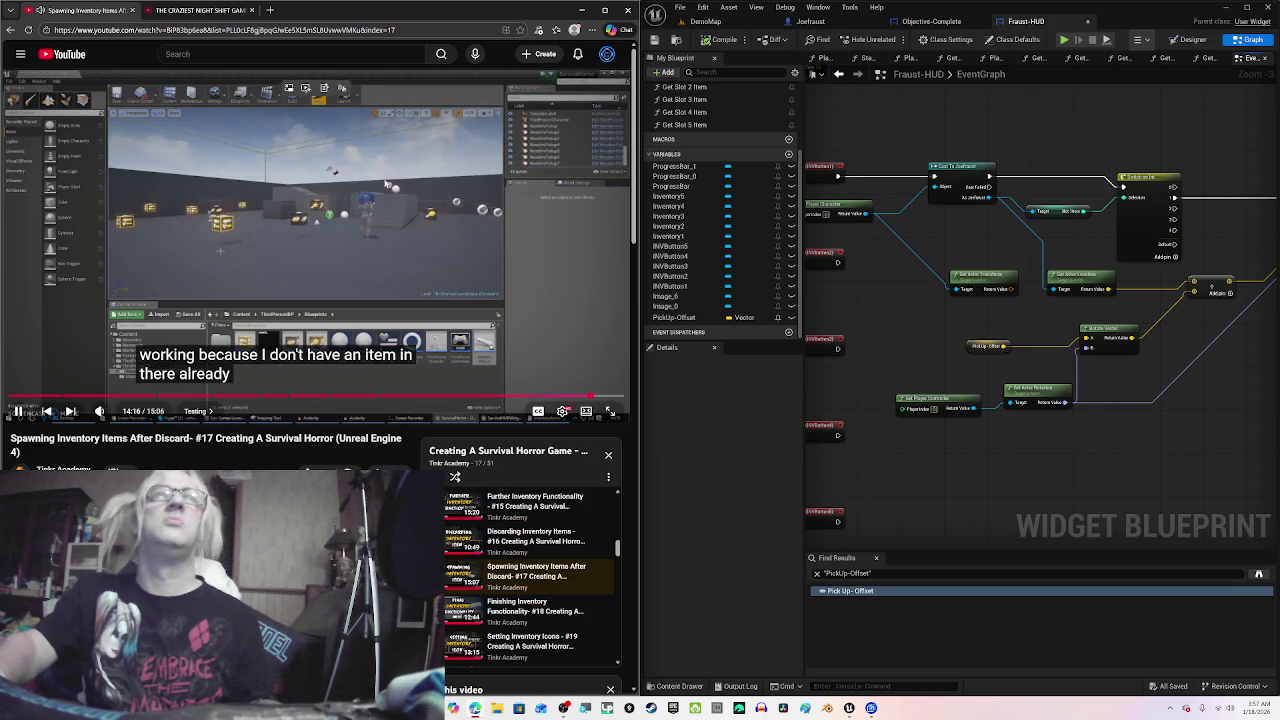
pyautogui.press('space')
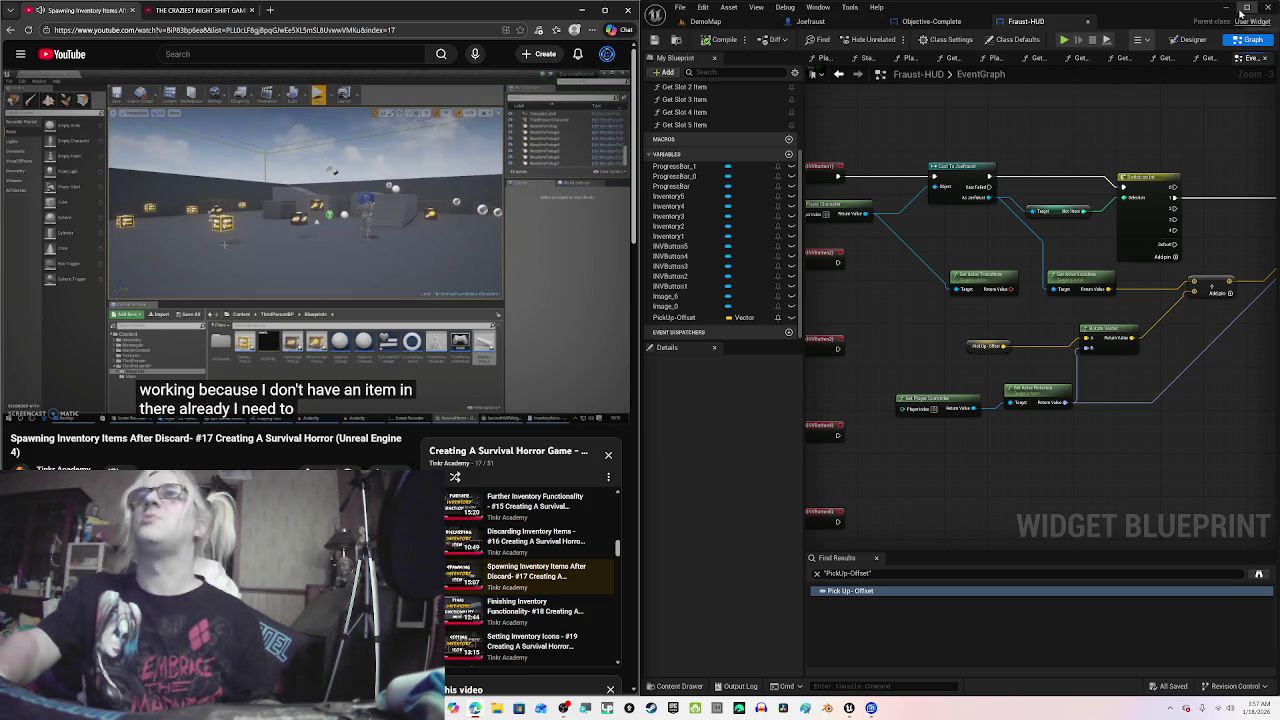
# Step: Maximize the editor, switch to DemoMap and launch Play-in-Editor with Alt+P
pyautogui.click(1245, 9)
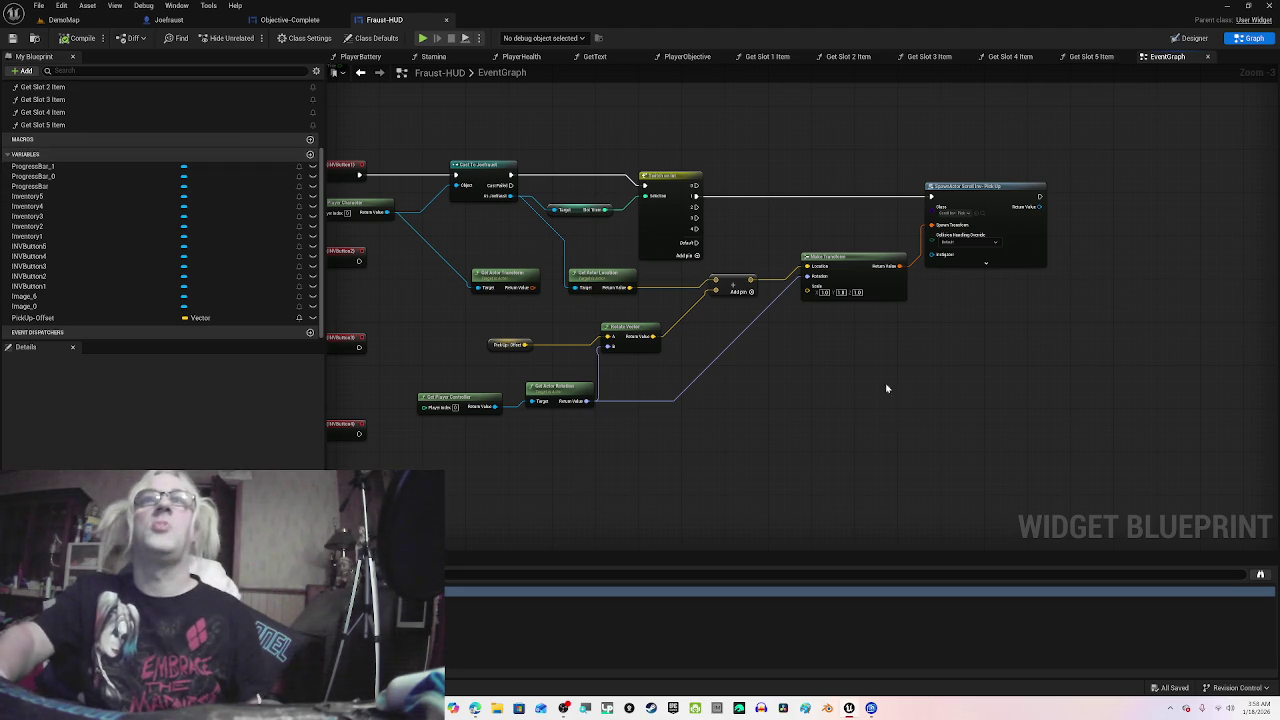
pyautogui.moveTo(886, 388); pyautogui.dragTo(992, 395)
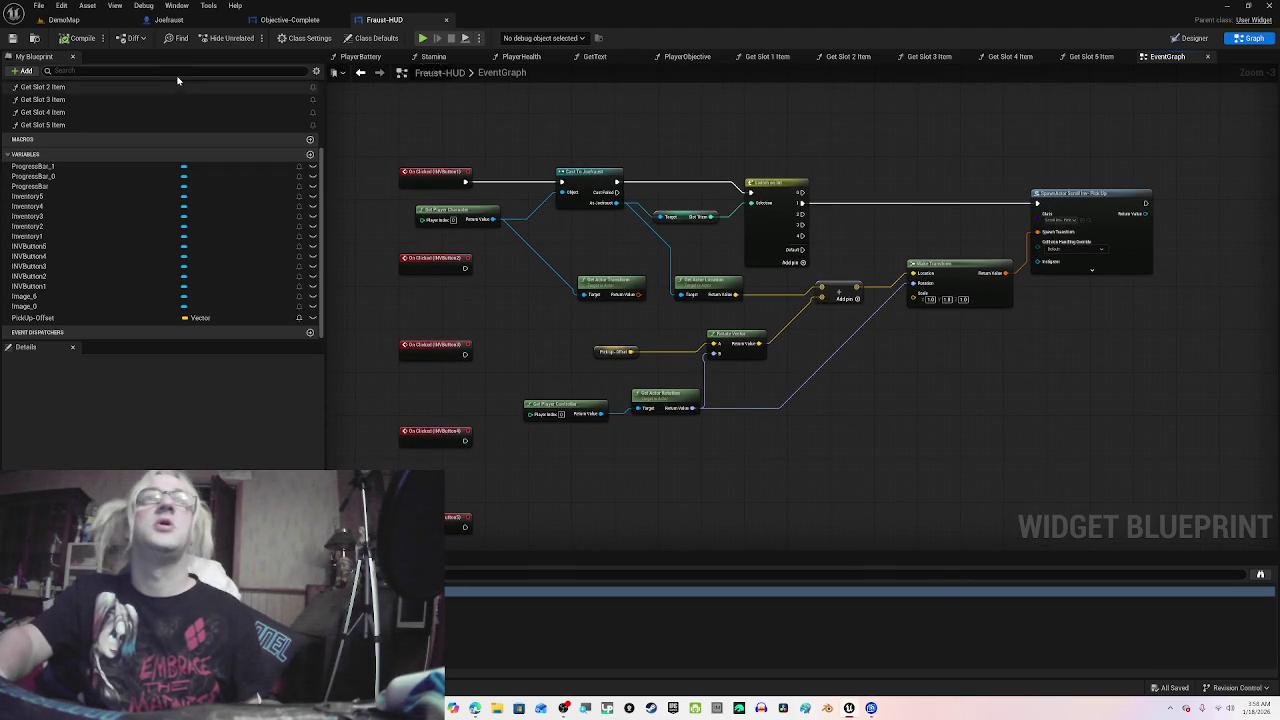
pyautogui.click(64, 19)
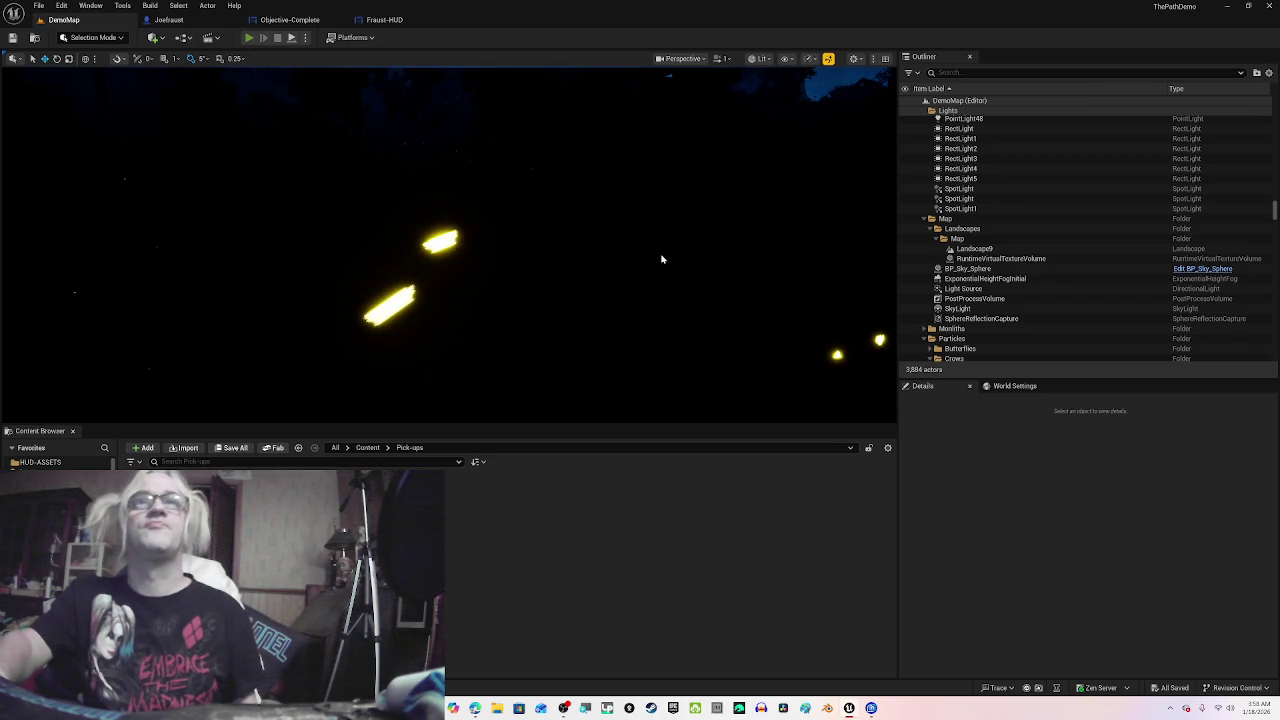
pyautogui.hotkey('alt', 'p')
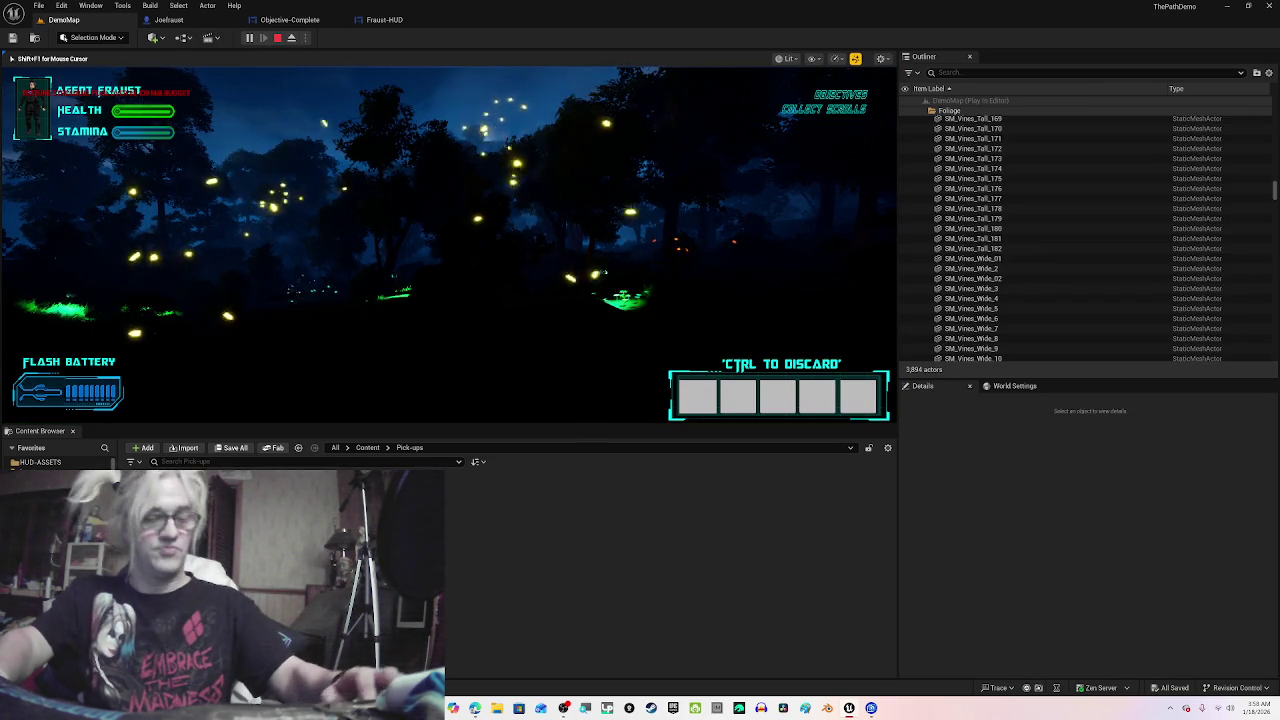
# Step: Switch the game view to unlit full-screen and run across the hill past the scrolls and key
pyautogui.press('F2')
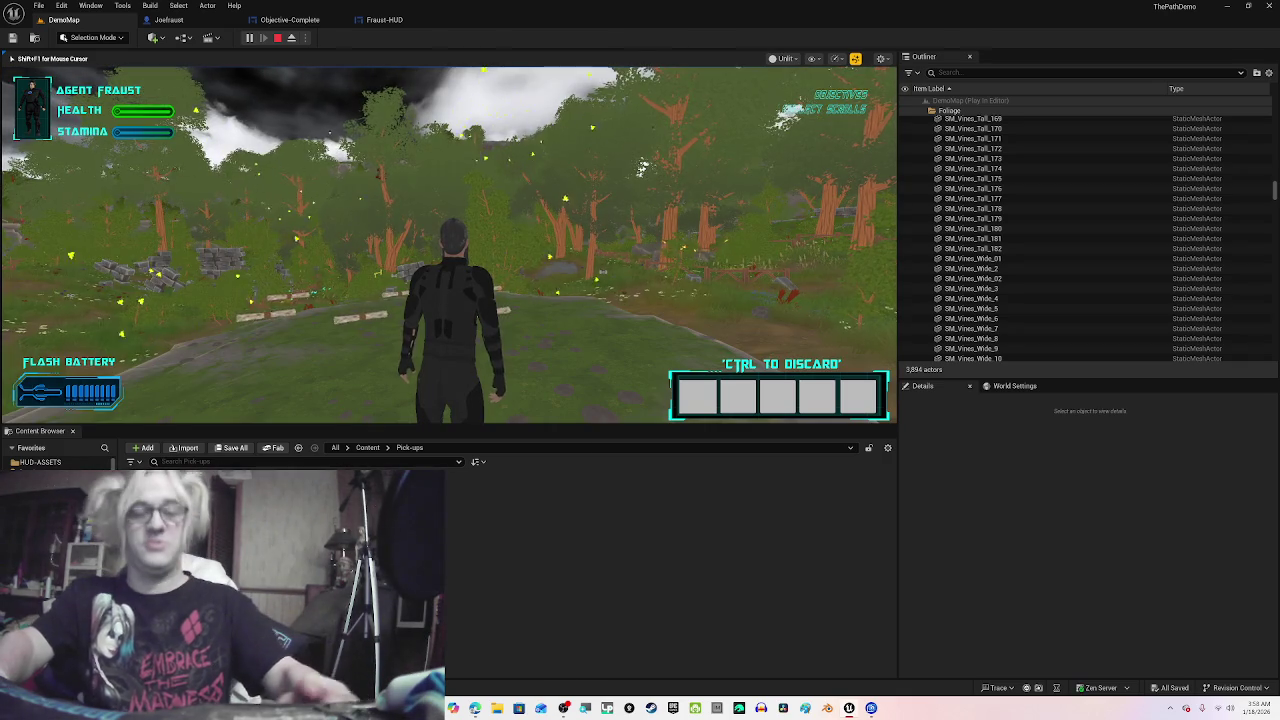
pyautogui.press('F11')
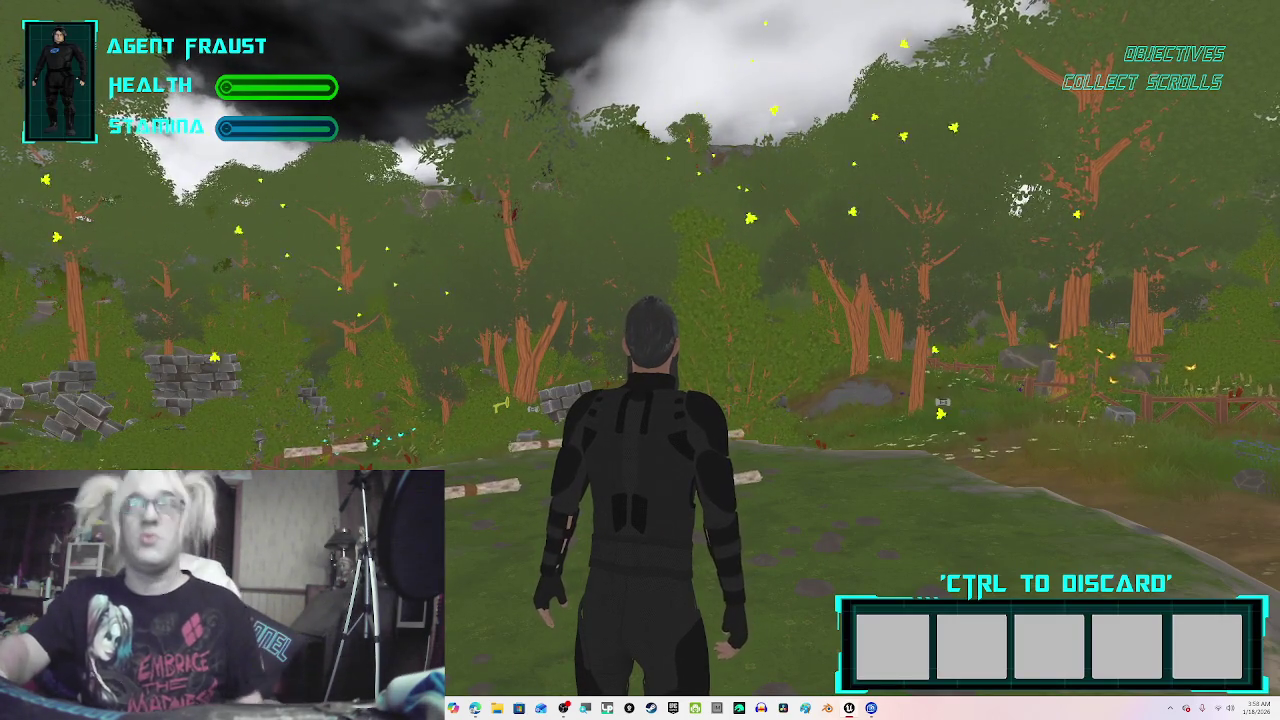
pyautogui.press('w')
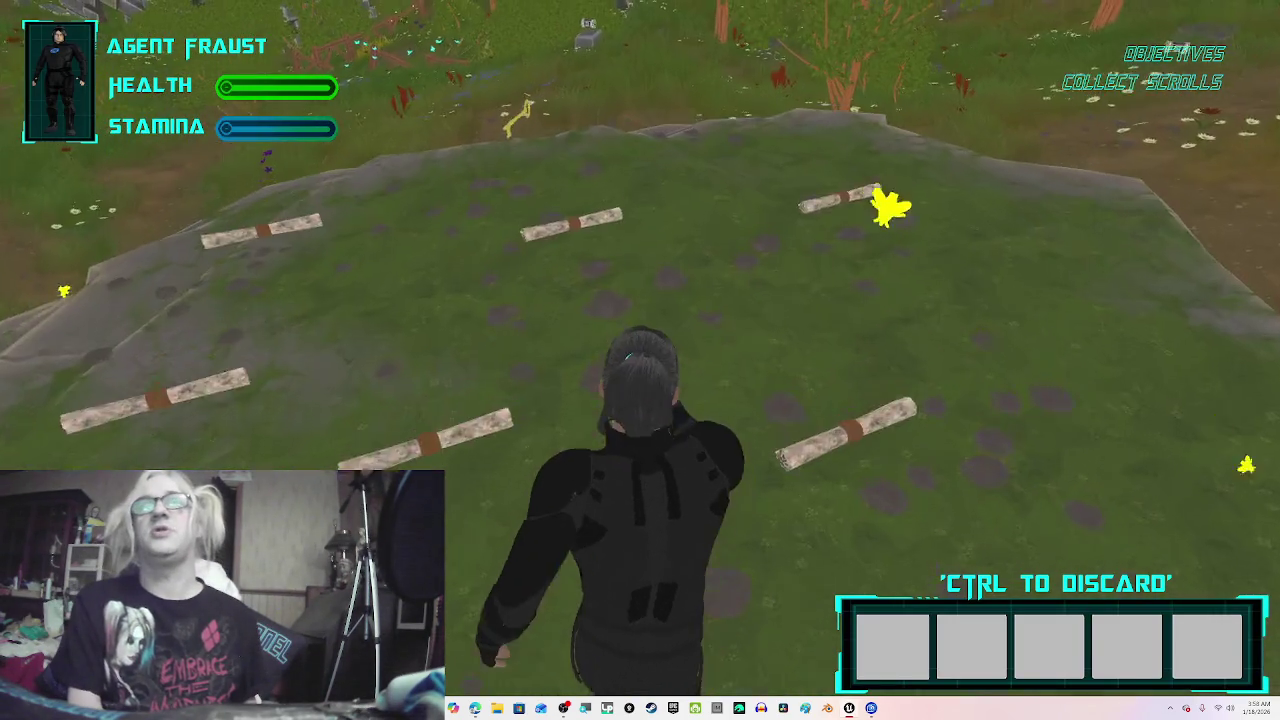
pyautogui.press('w')
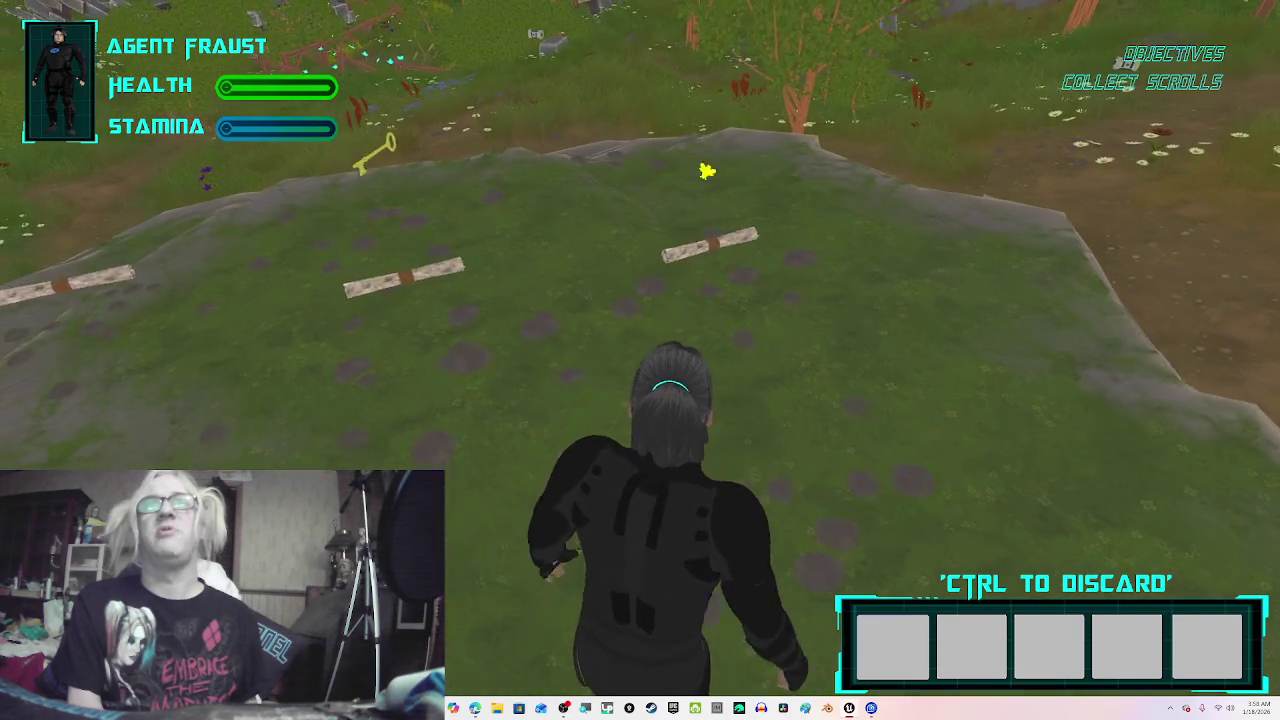
pyautogui.press('w')
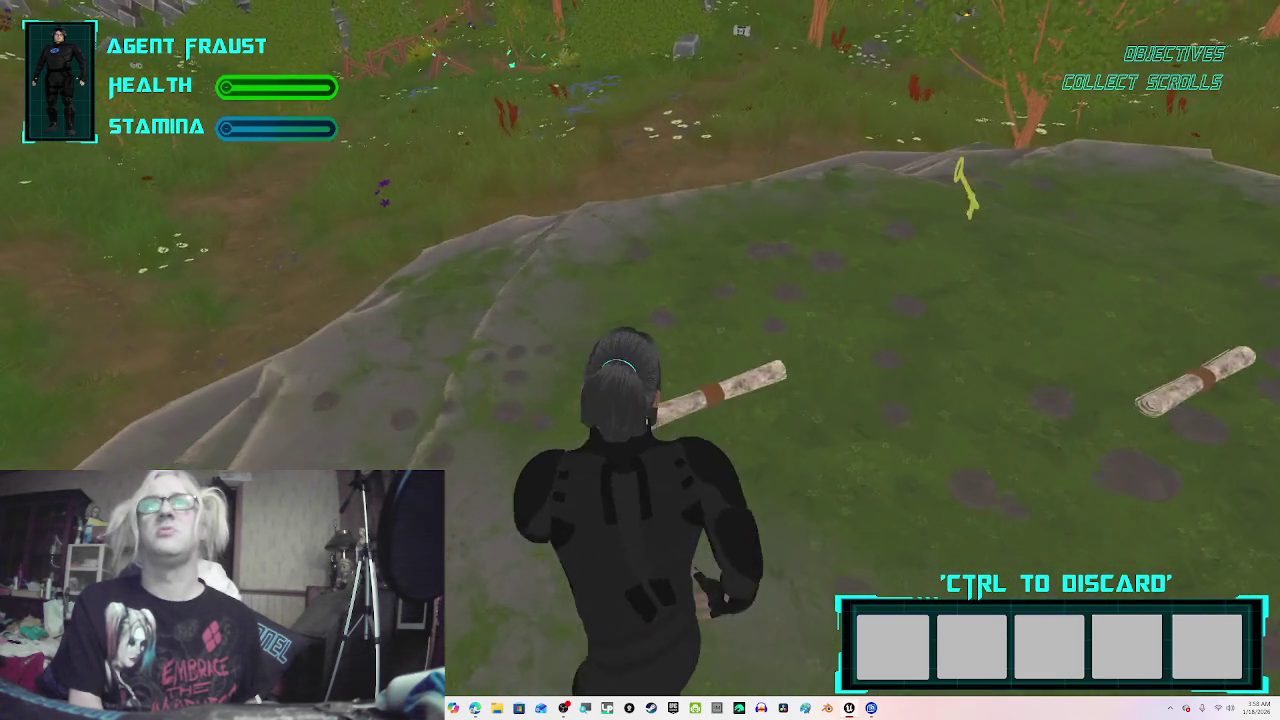
pyautogui.press('w')
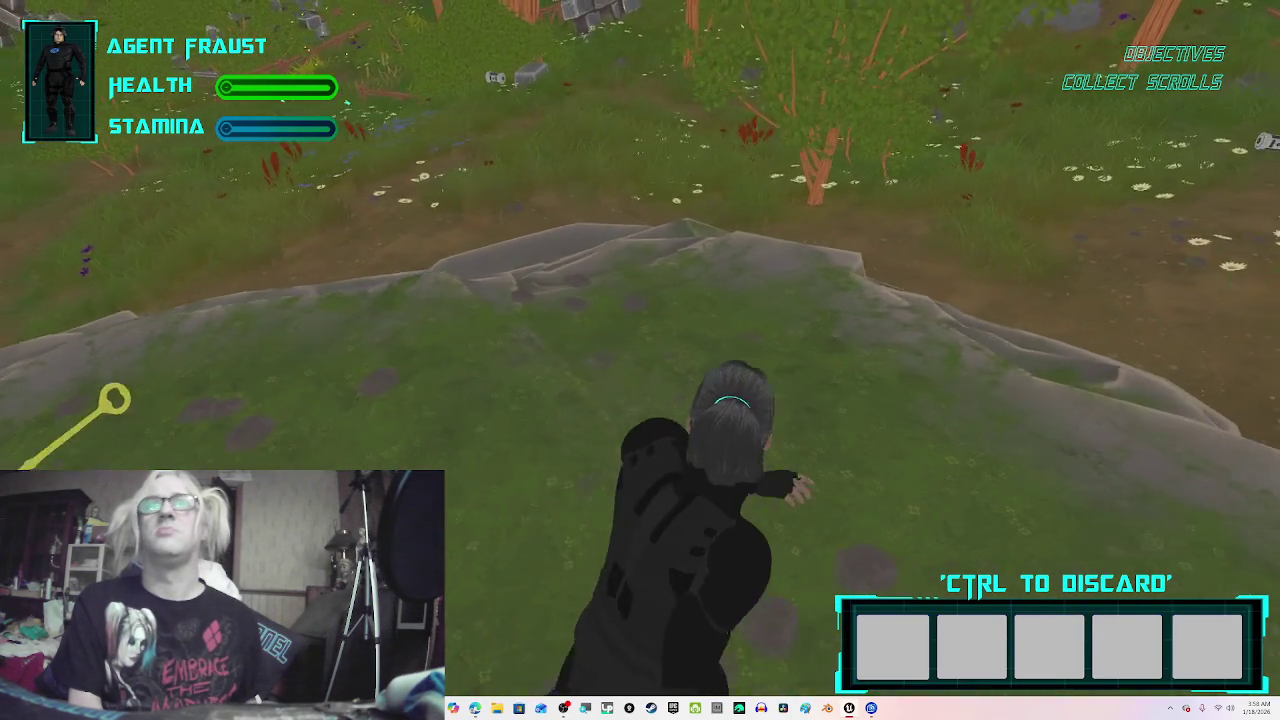
pyautogui.press('w')
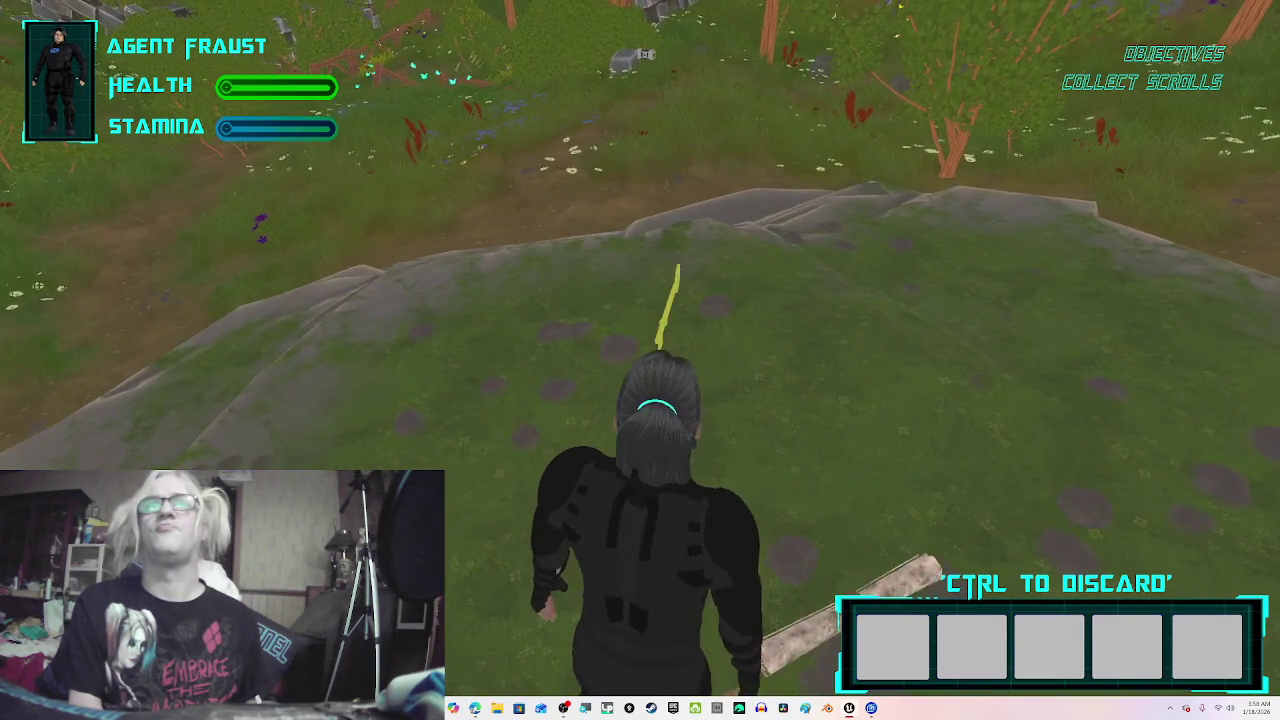
pyautogui.press('w')
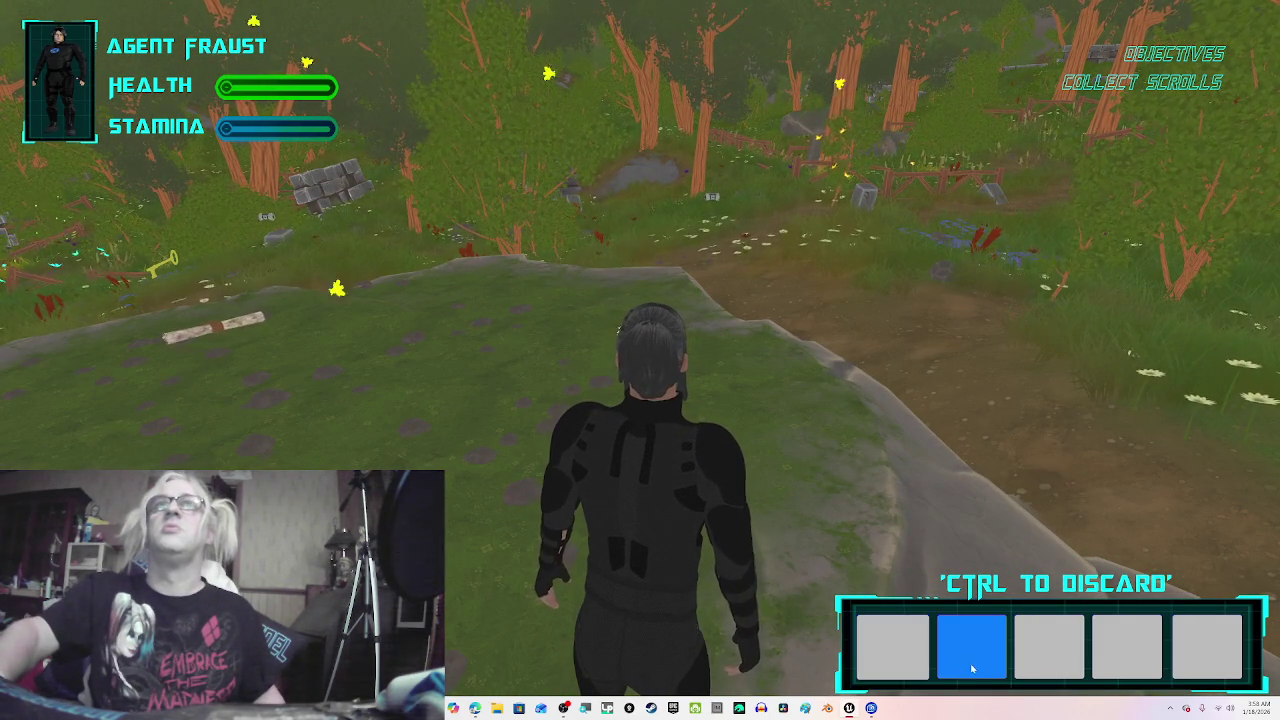
# Step: Run downhill onto the forest path, then end the preview and restore the editor layout
pyautogui.press('w')
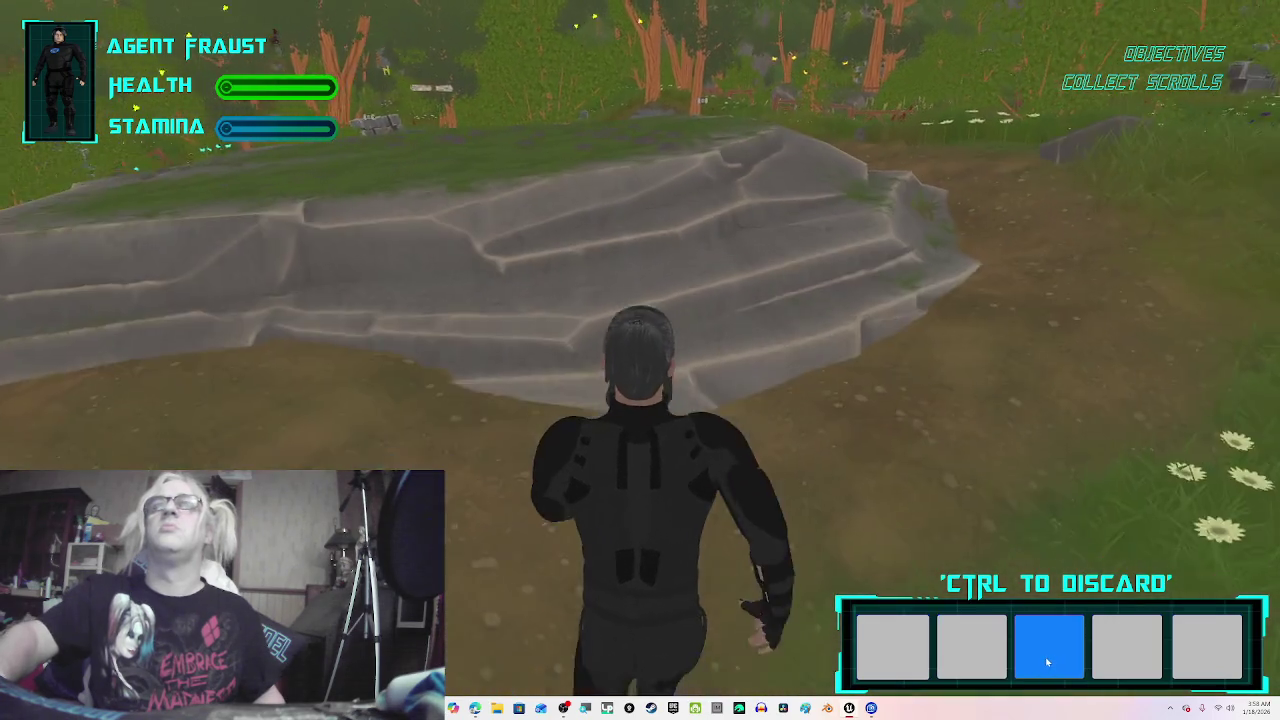
pyautogui.press('w')
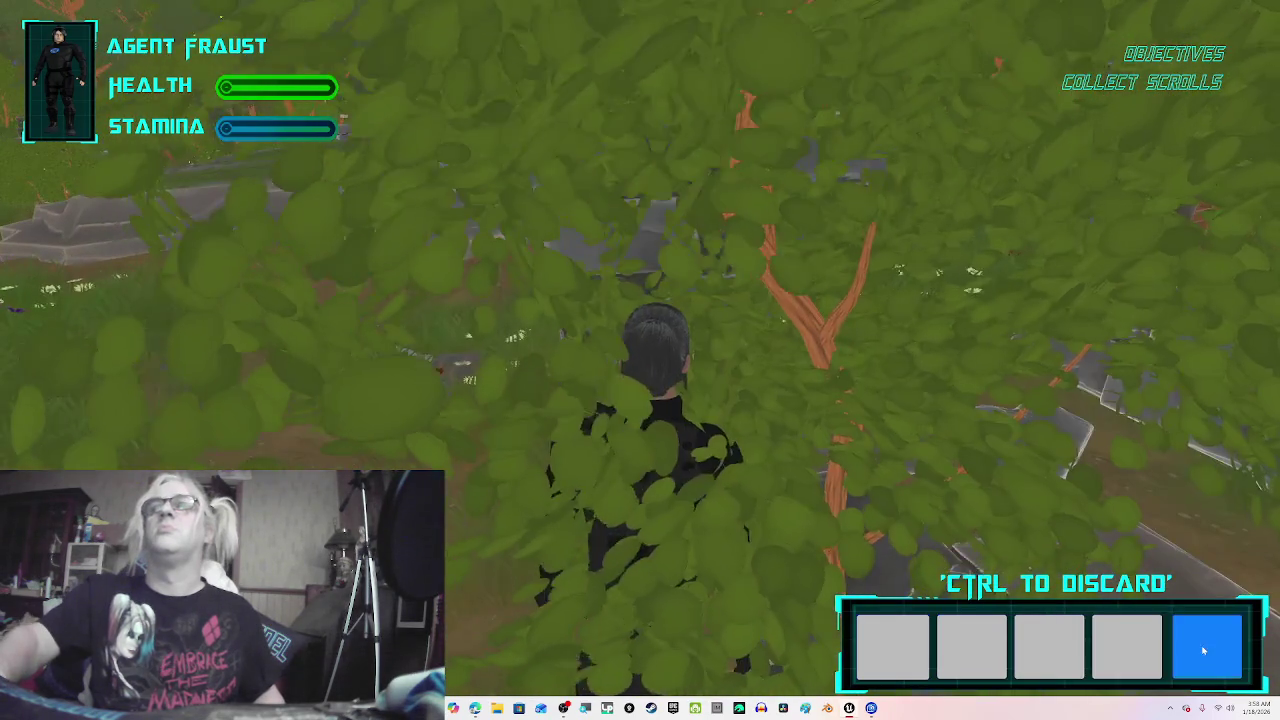
pyautogui.press('w')
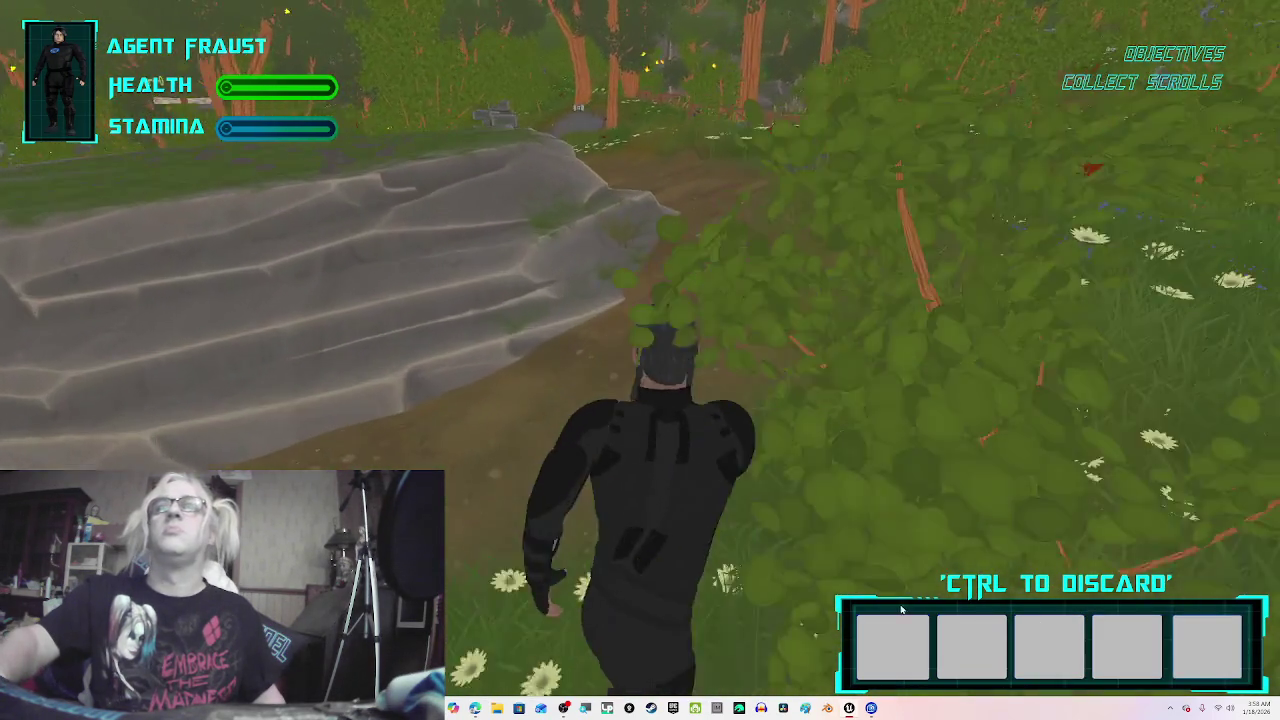
pyautogui.press('w')
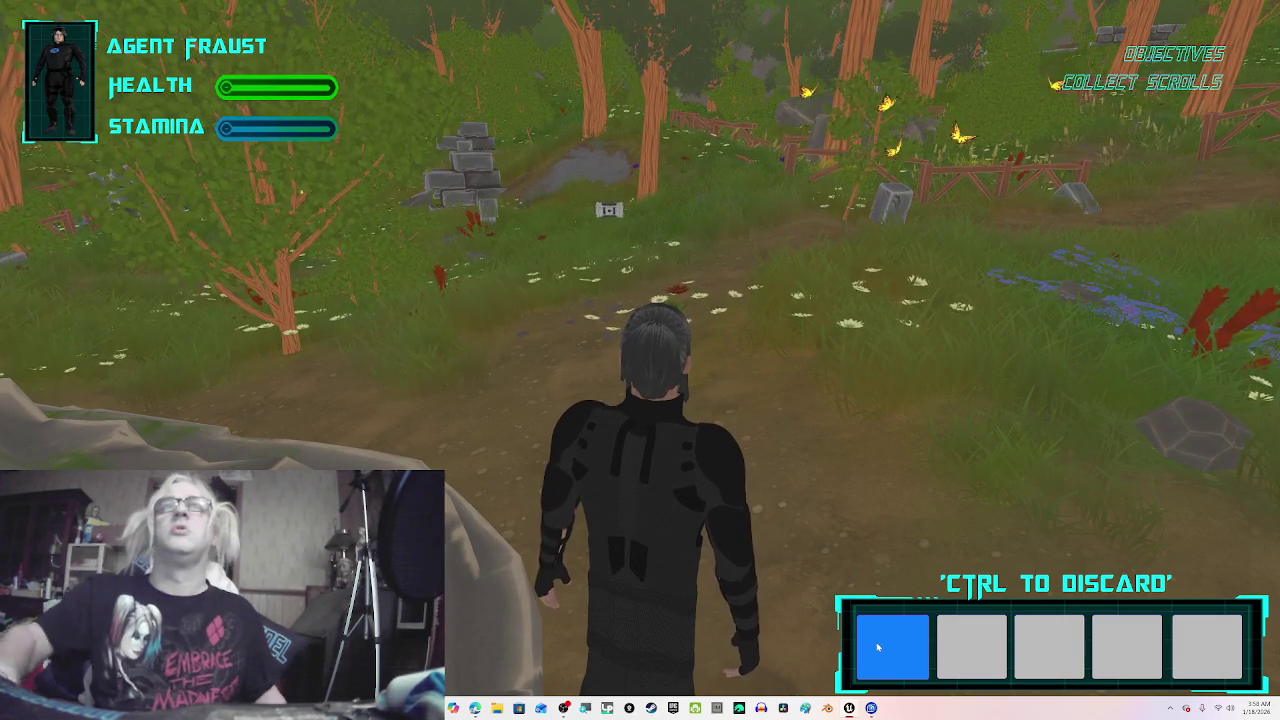
pyautogui.press('a')
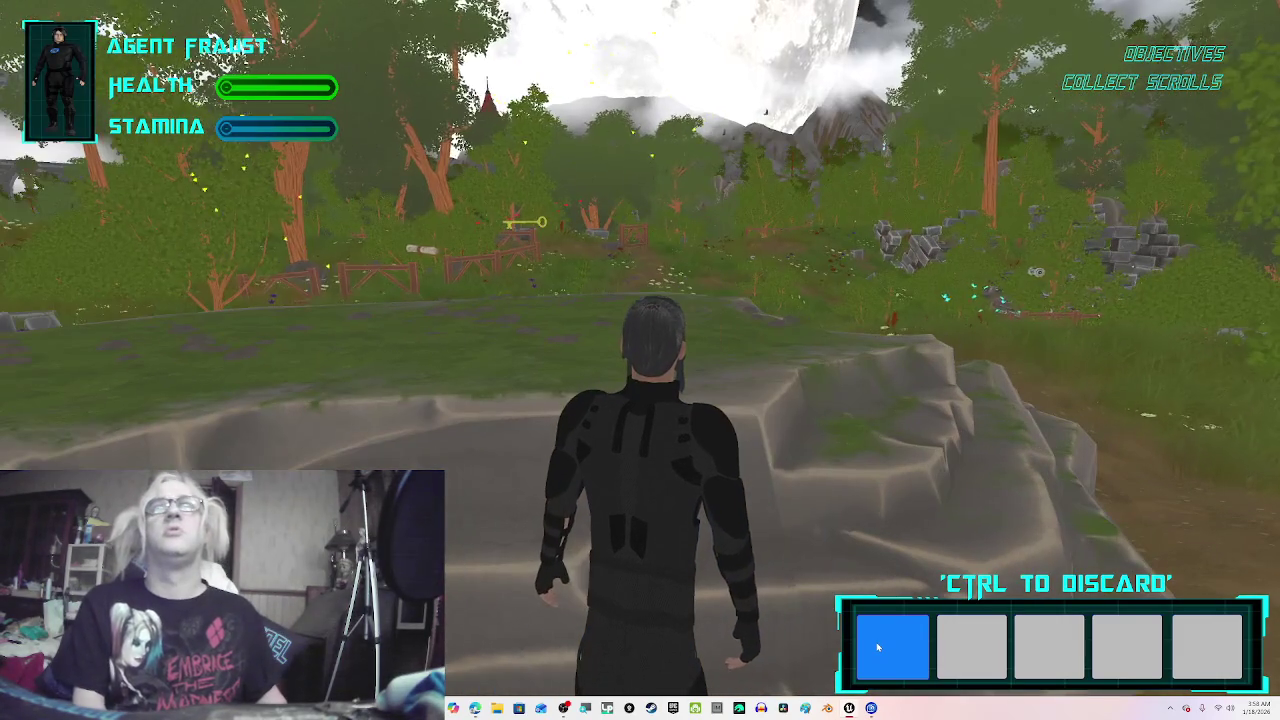
pyautogui.press('Escape')
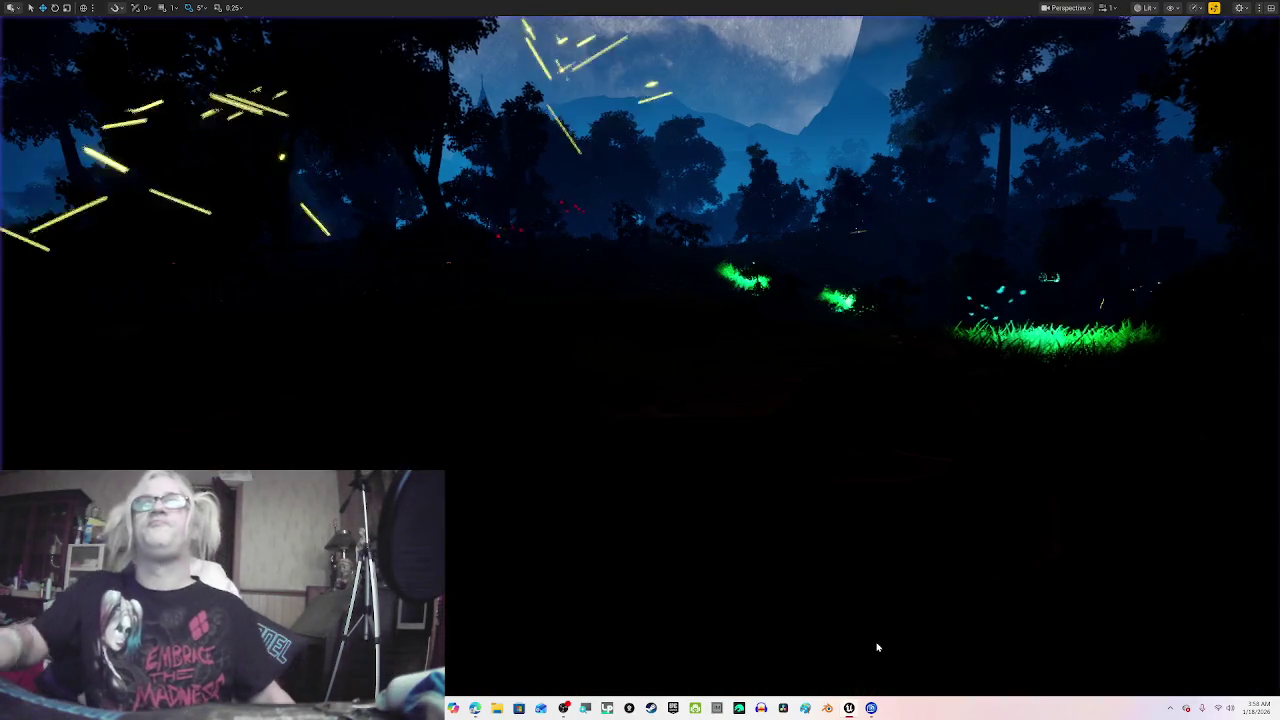
pyautogui.press('F11')
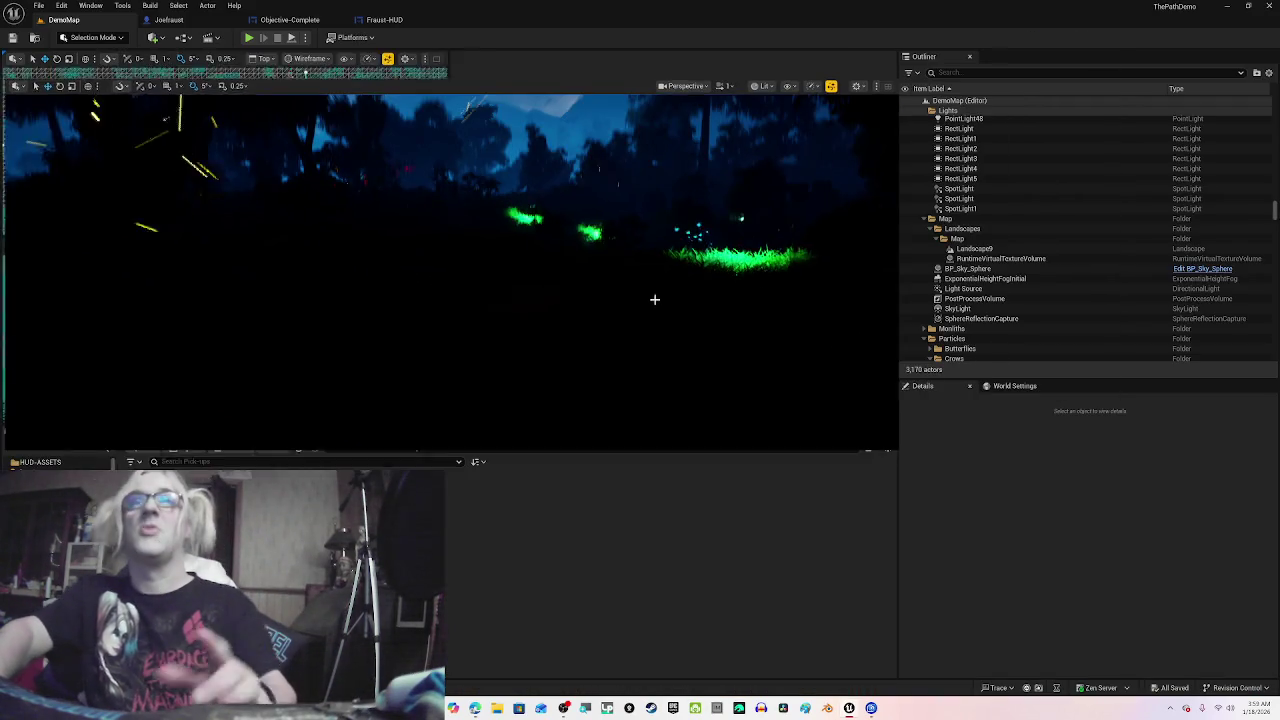
# Step: Review Fraust-HUD's PickUp-Offset variable details, compile the widget blueprint, and return to DemoMap
pyautogui.click(385, 19)
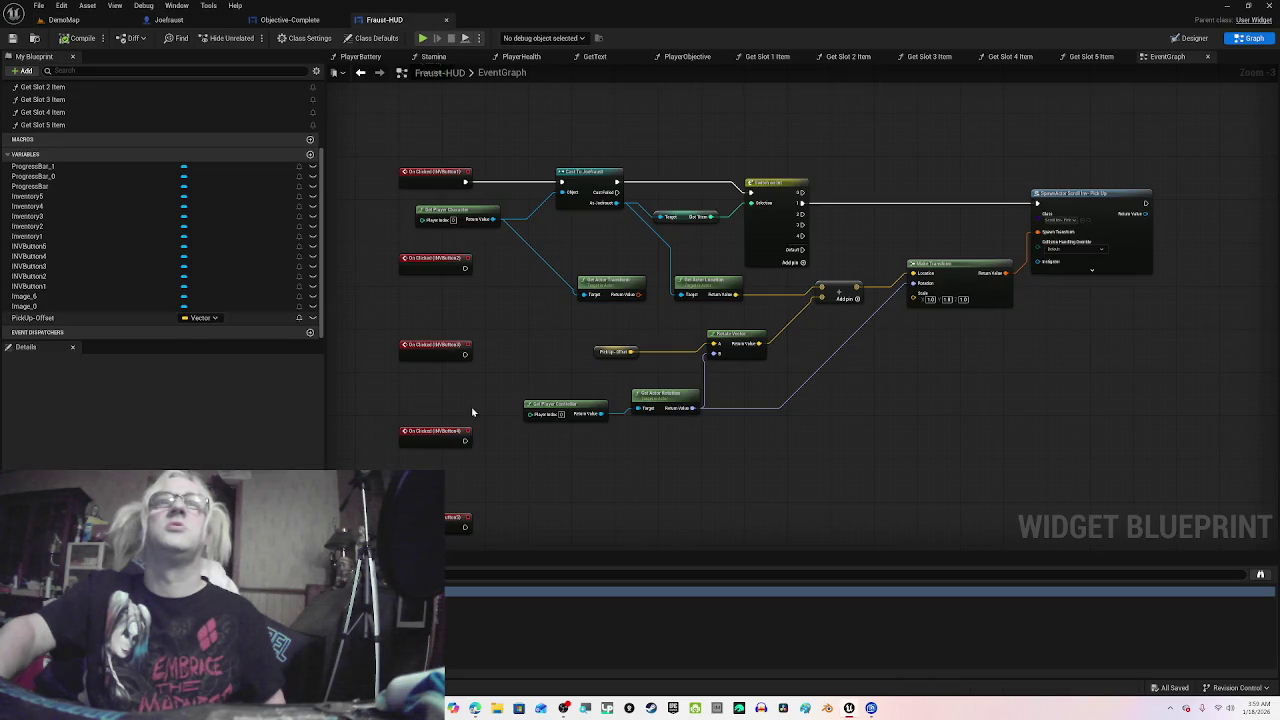
pyautogui.click(45, 318)
pyautogui.scroll(-5, 160, 420)
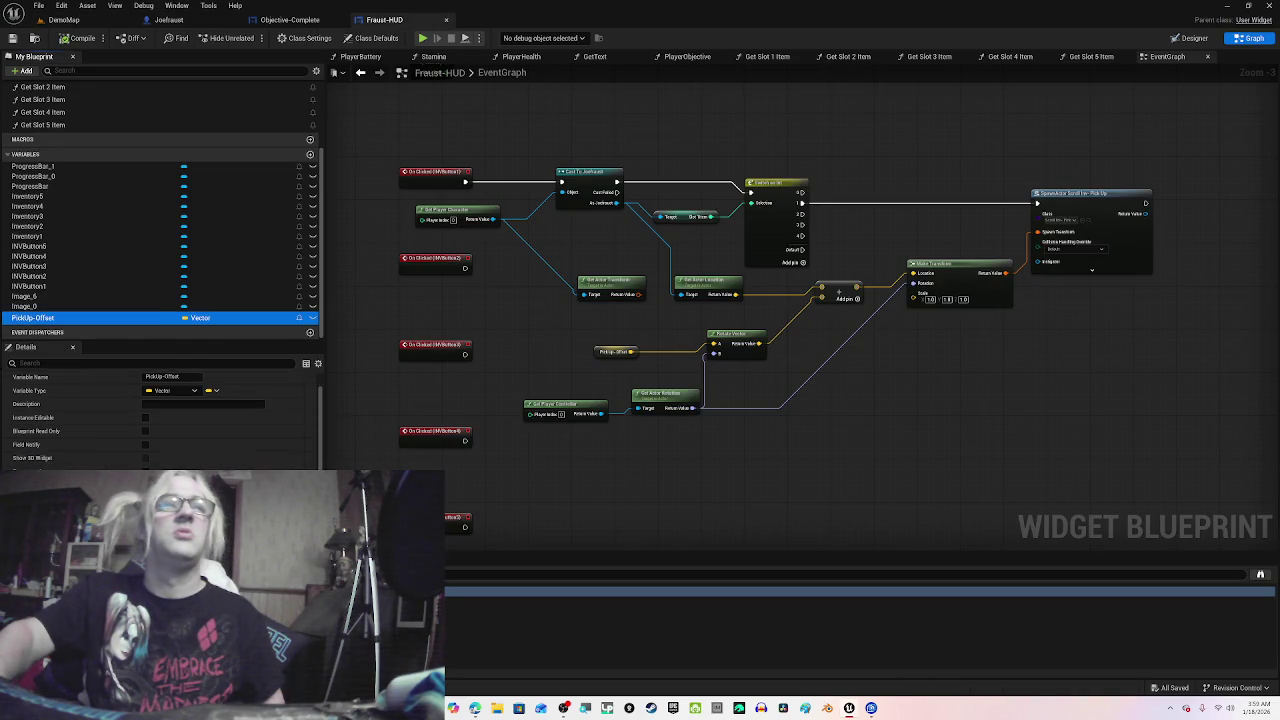
pyautogui.scroll(2, 160, 420)
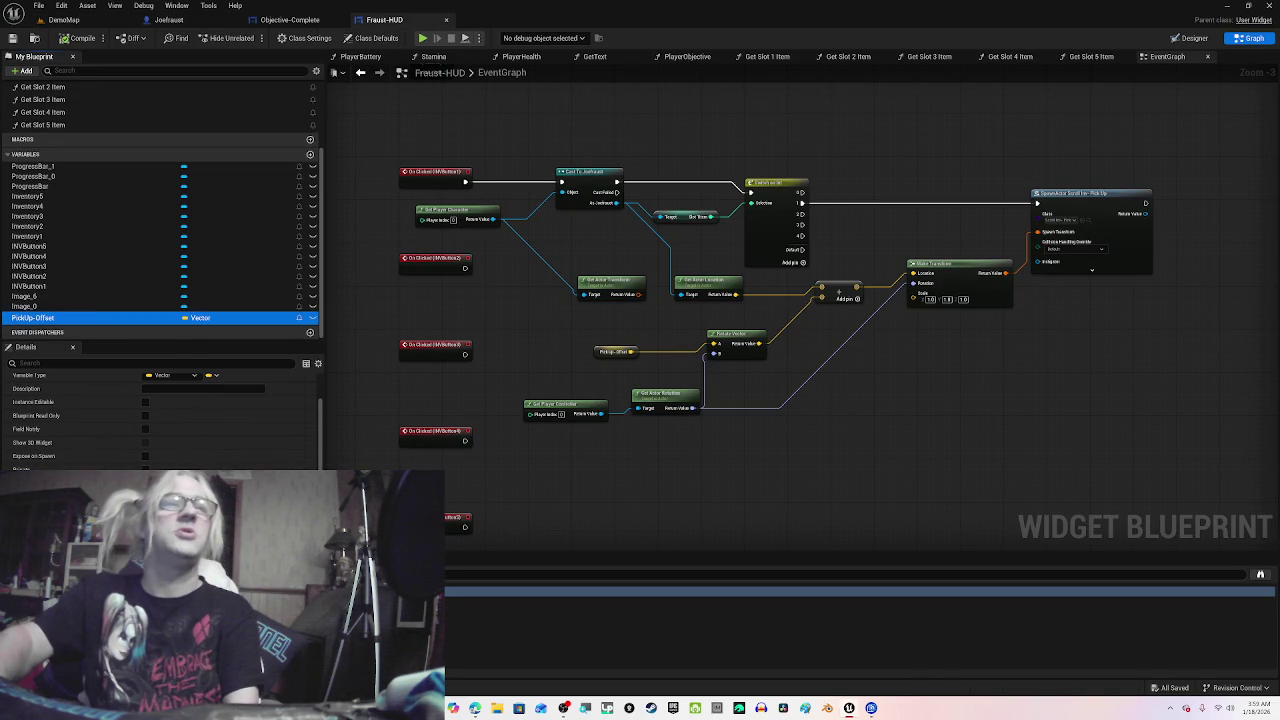
pyautogui.scroll(-3, 160, 420)
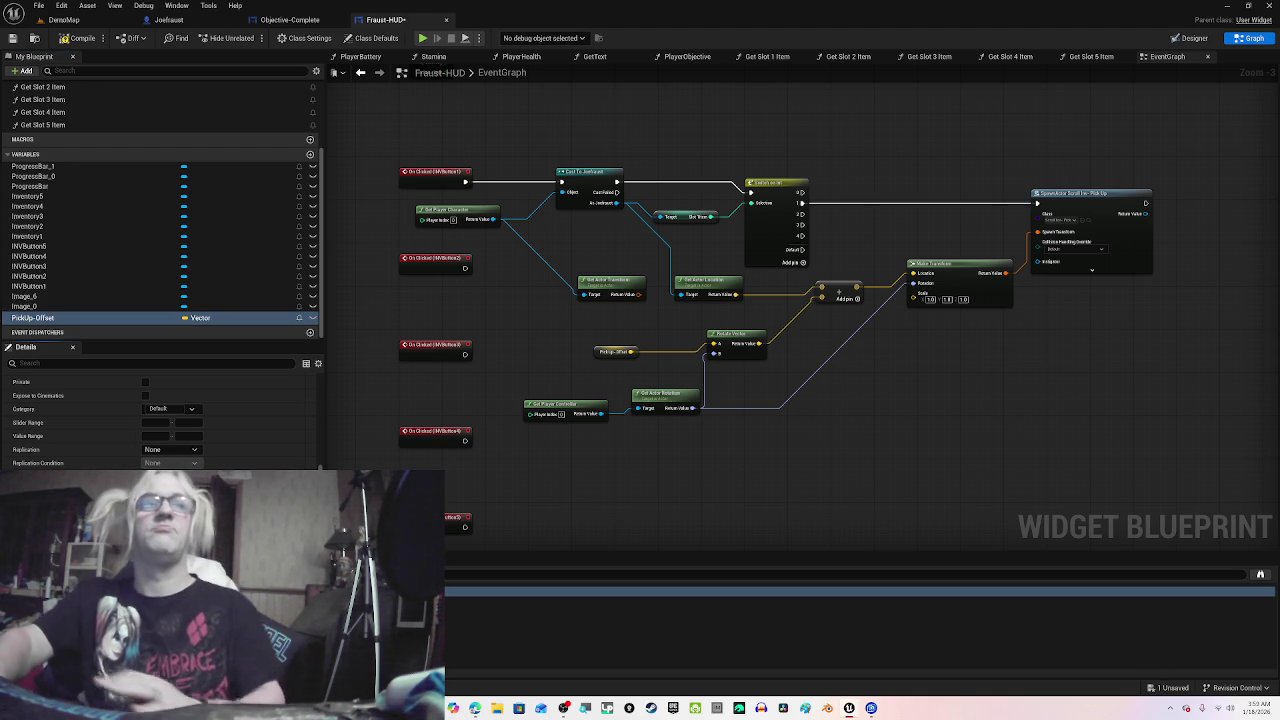
pyautogui.click(80, 42)
pyautogui.click(70, 21)
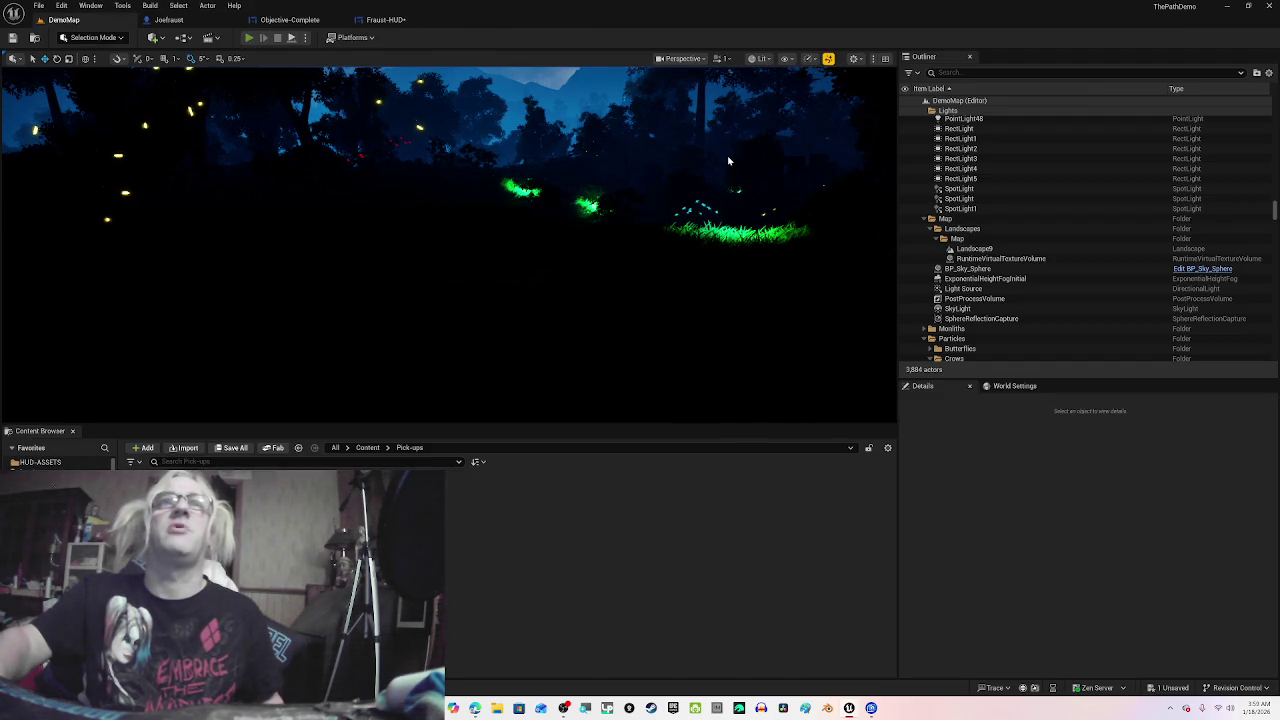
# Step: Start a fullscreen Play-in-Editor session and run the character across the clearing toward the scrolls
pyautogui.hotkey('alt', 'p')
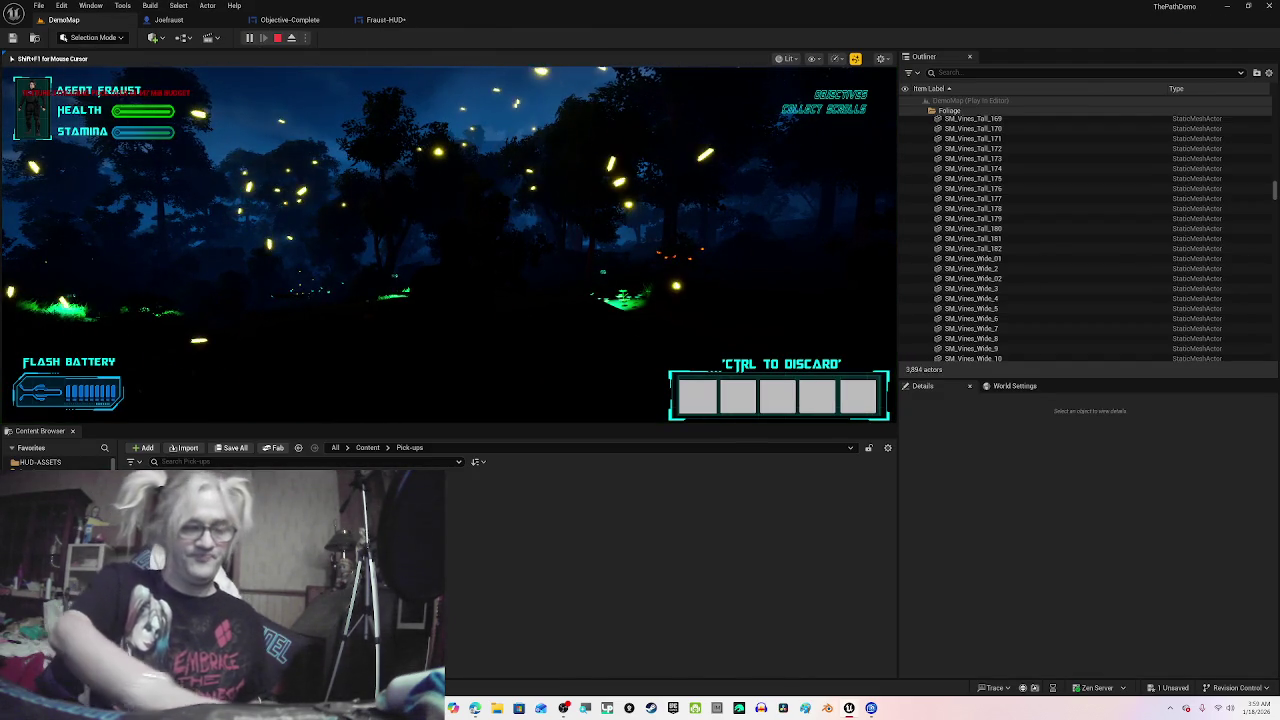
pyautogui.press('F11')
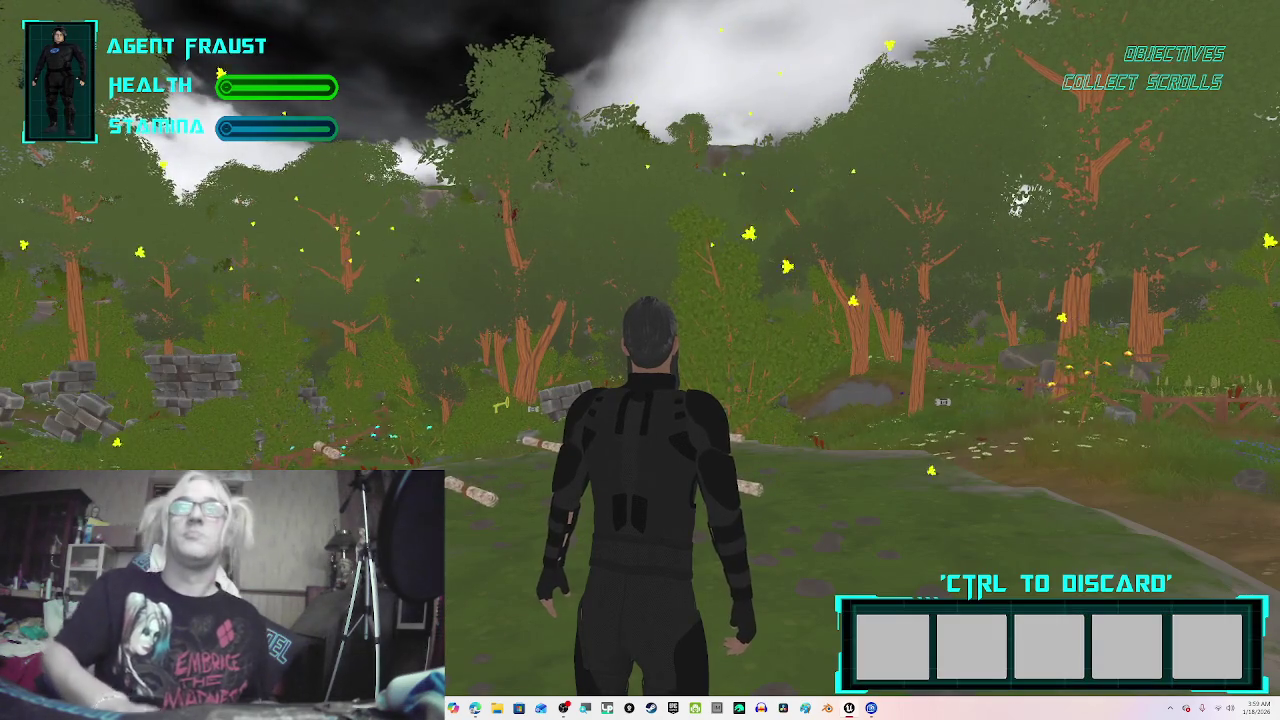
pyautogui.moveTo(640, 360)
pyautogui.press('w')
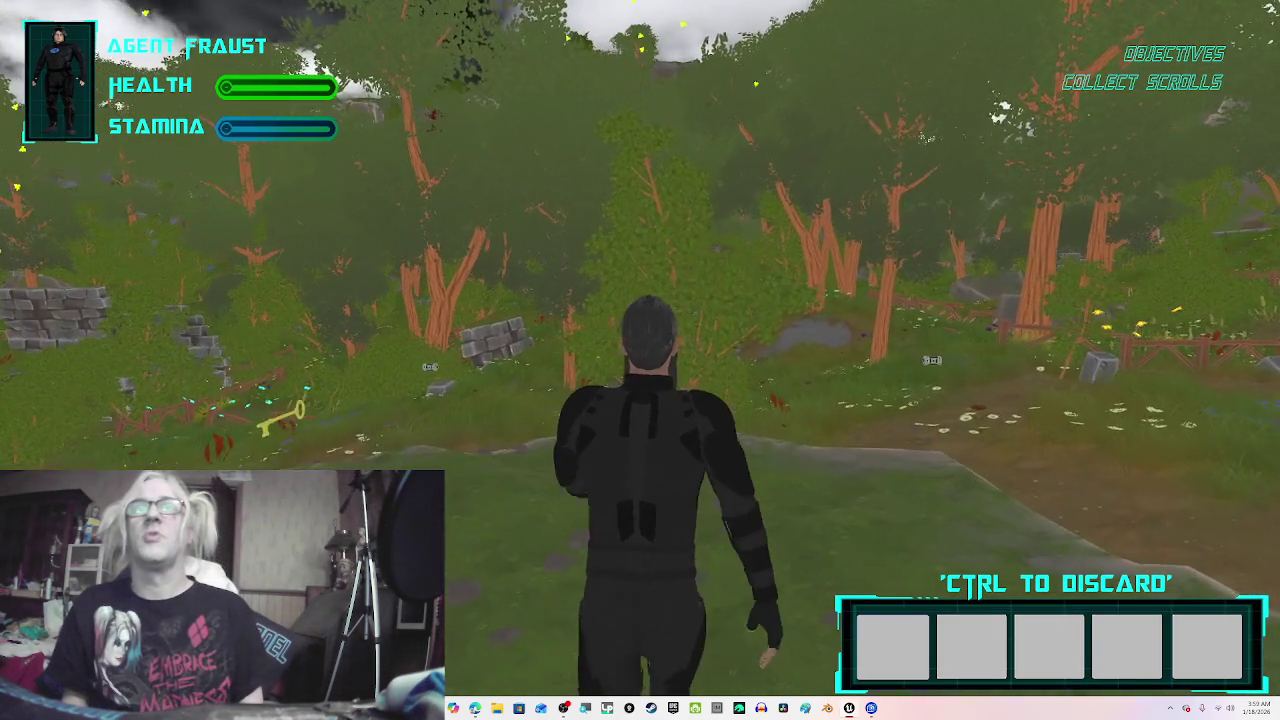
pyautogui.press('w')
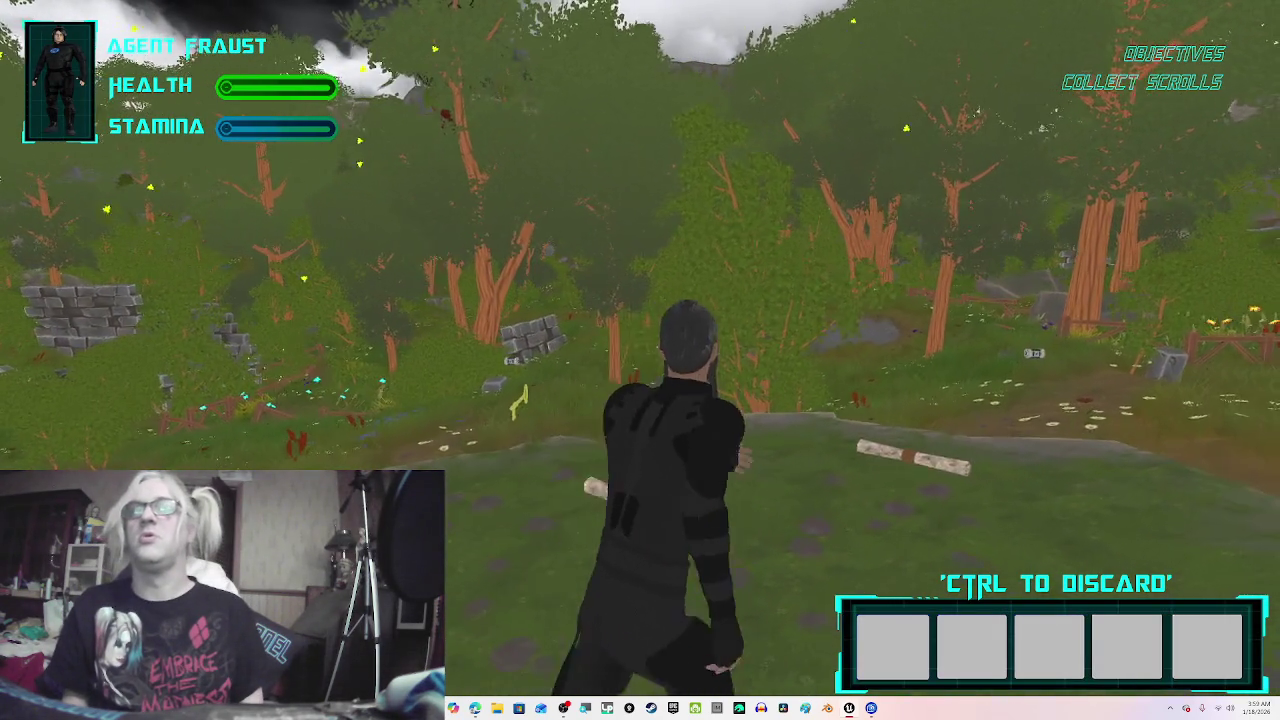
pyautogui.press('w')
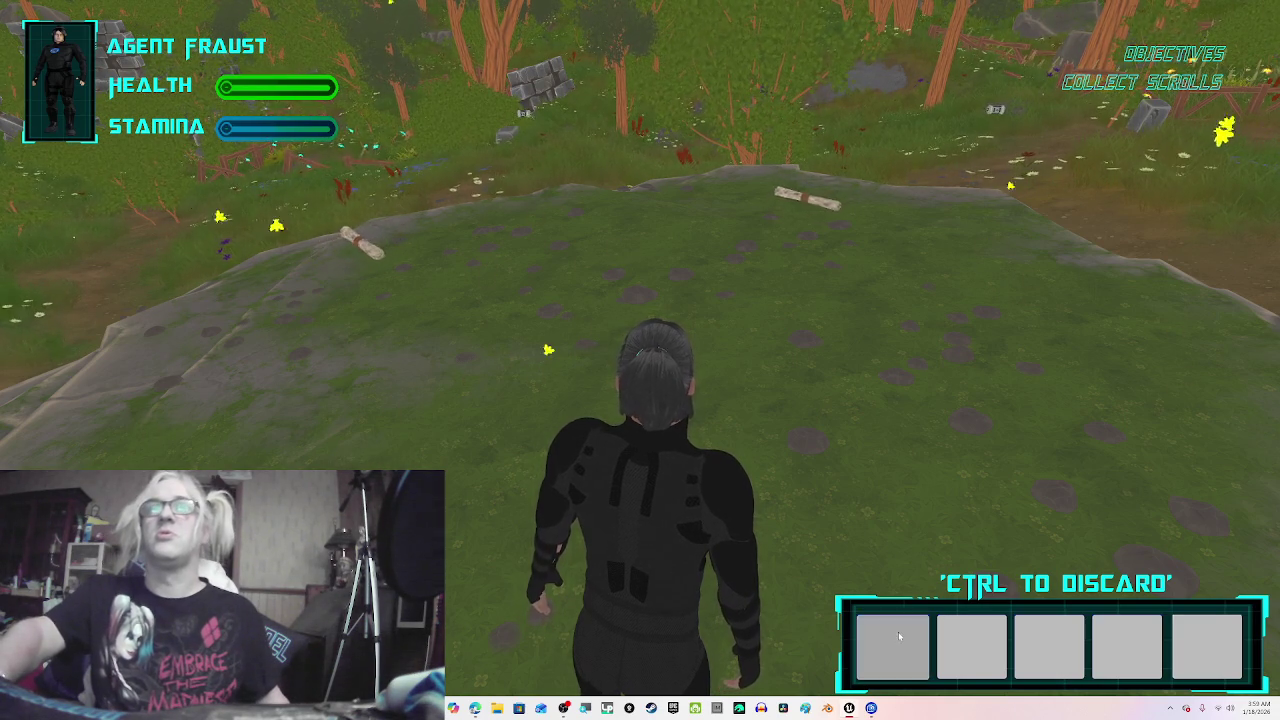
pyautogui.press('w')
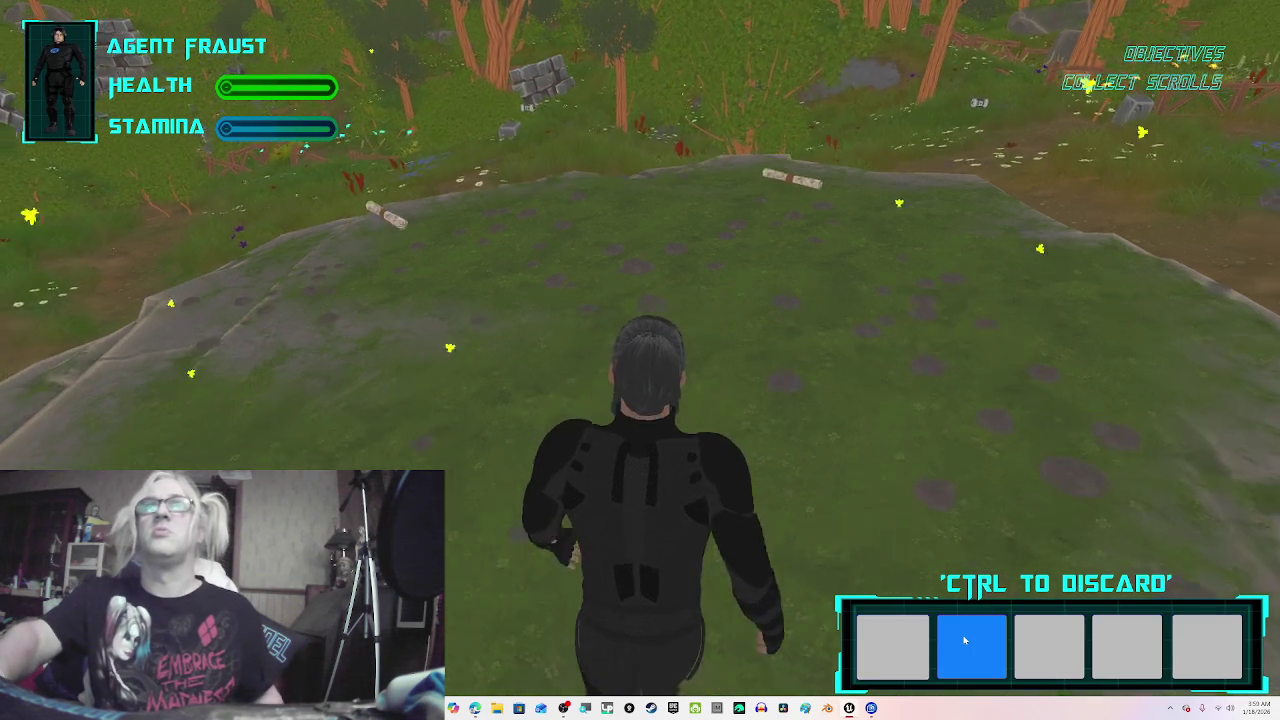
# Step: Walk the character past the stone ruins, through the forest, and along the path to the fence gate
pyautogui.press('a')
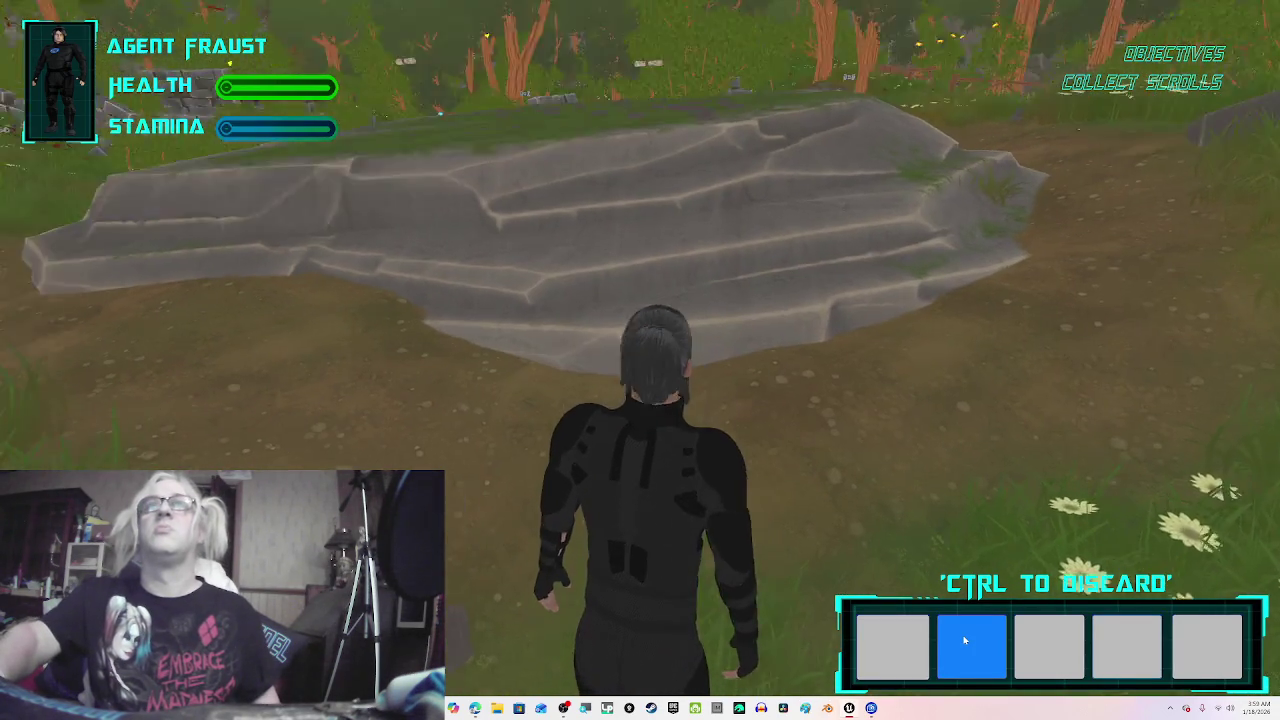
pyautogui.press('a')
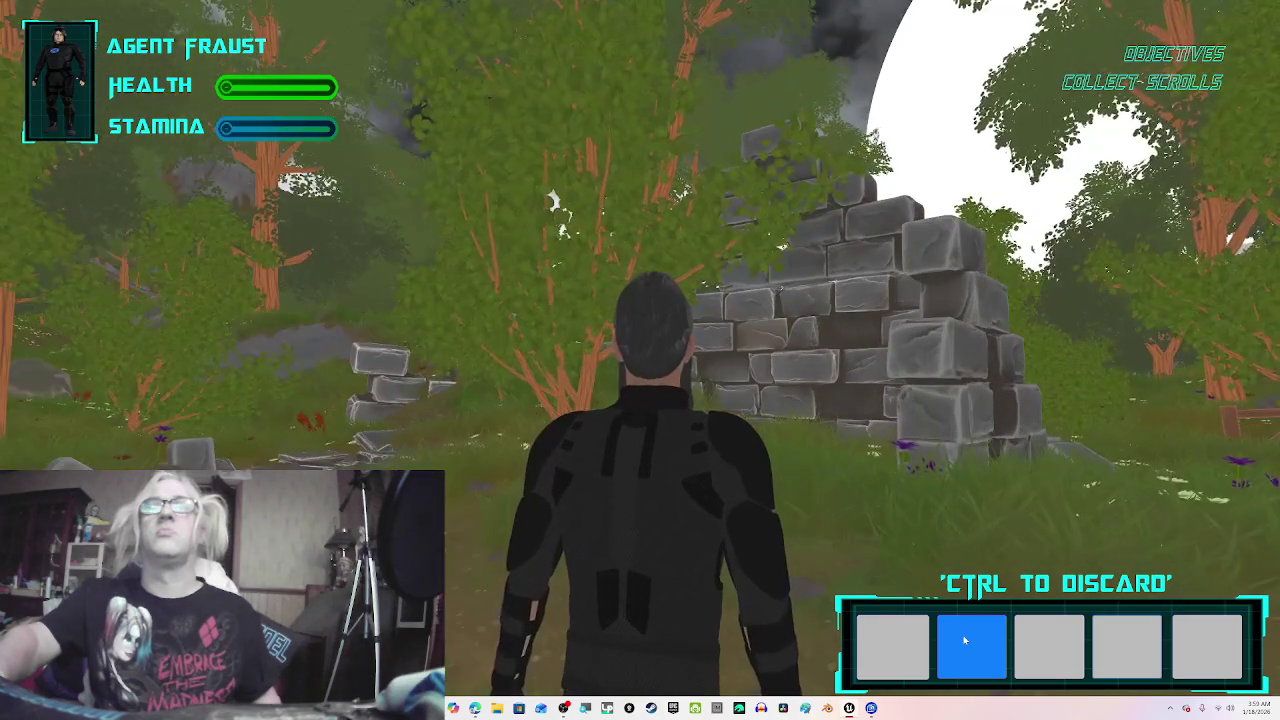
pyautogui.press('w')
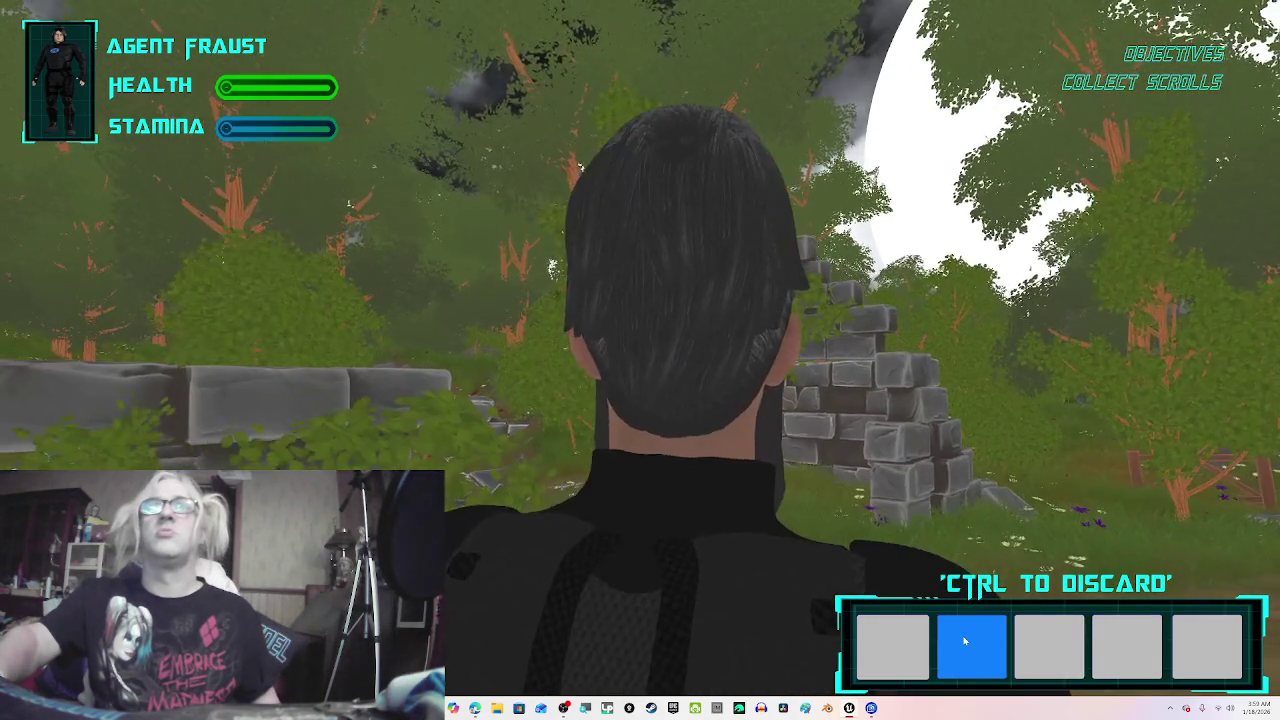
pyautogui.press('w')
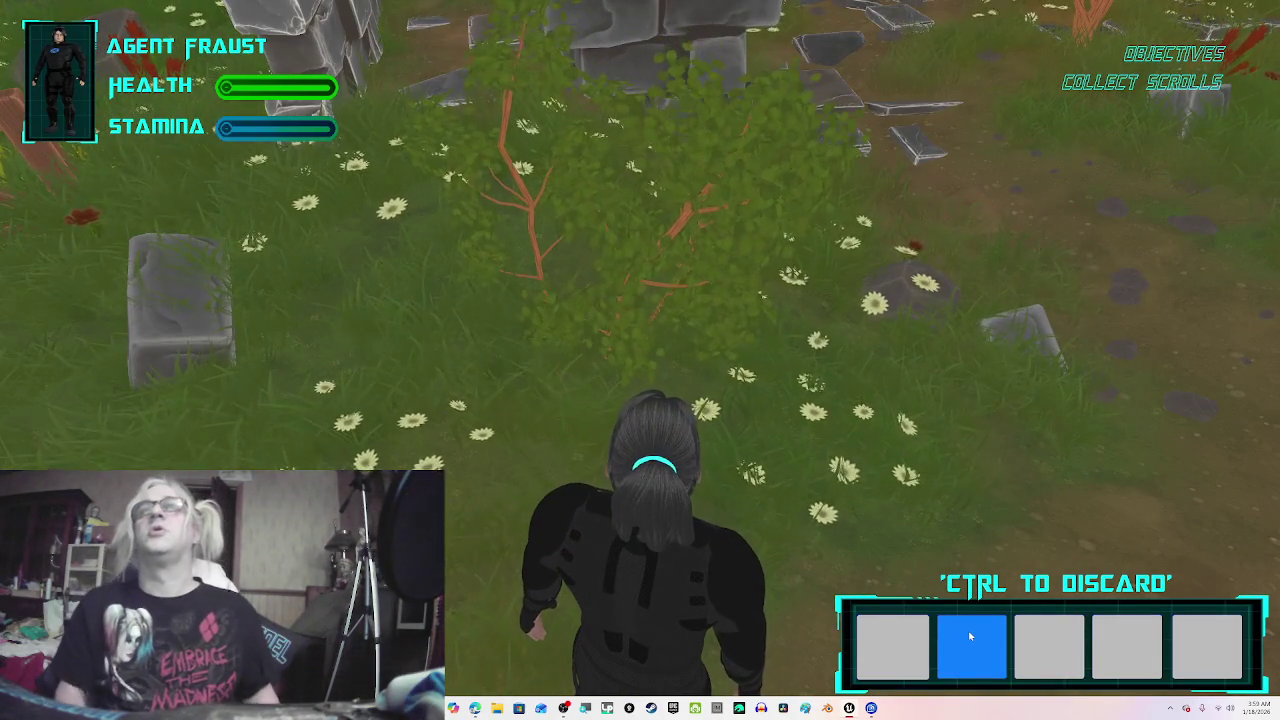
pyautogui.press('w')
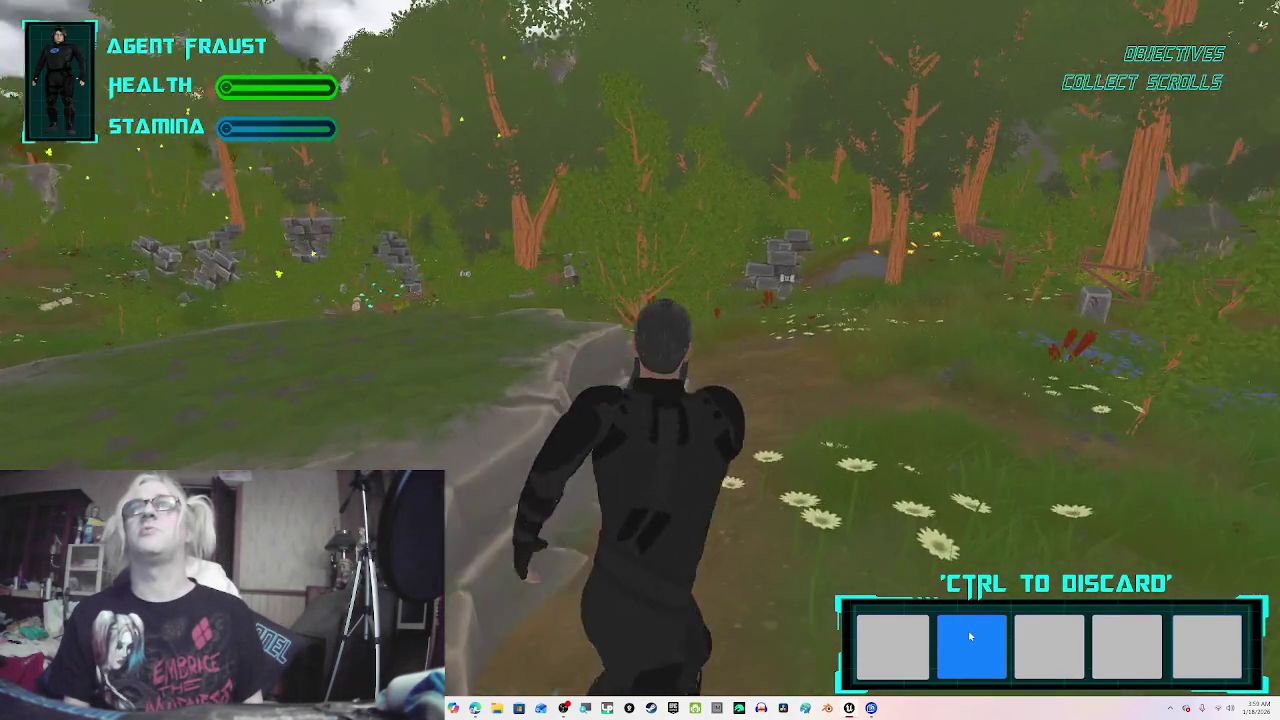
pyautogui.press('w')
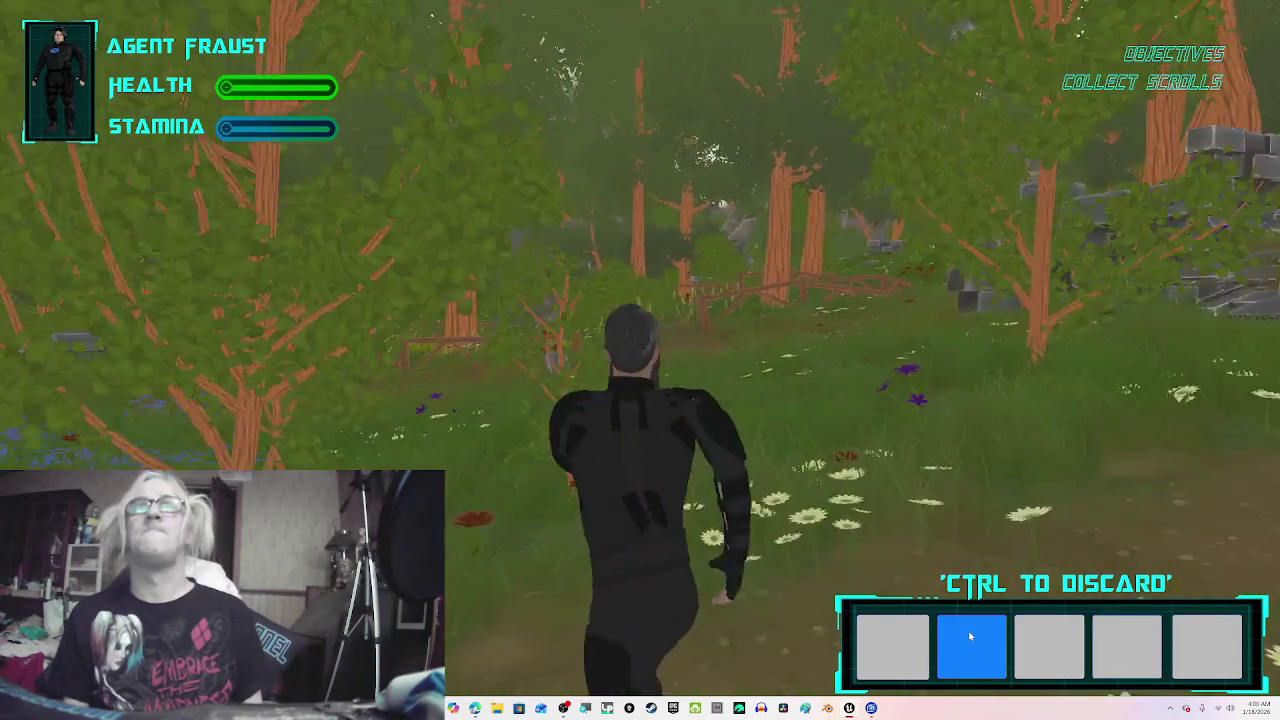
pyautogui.press('w')
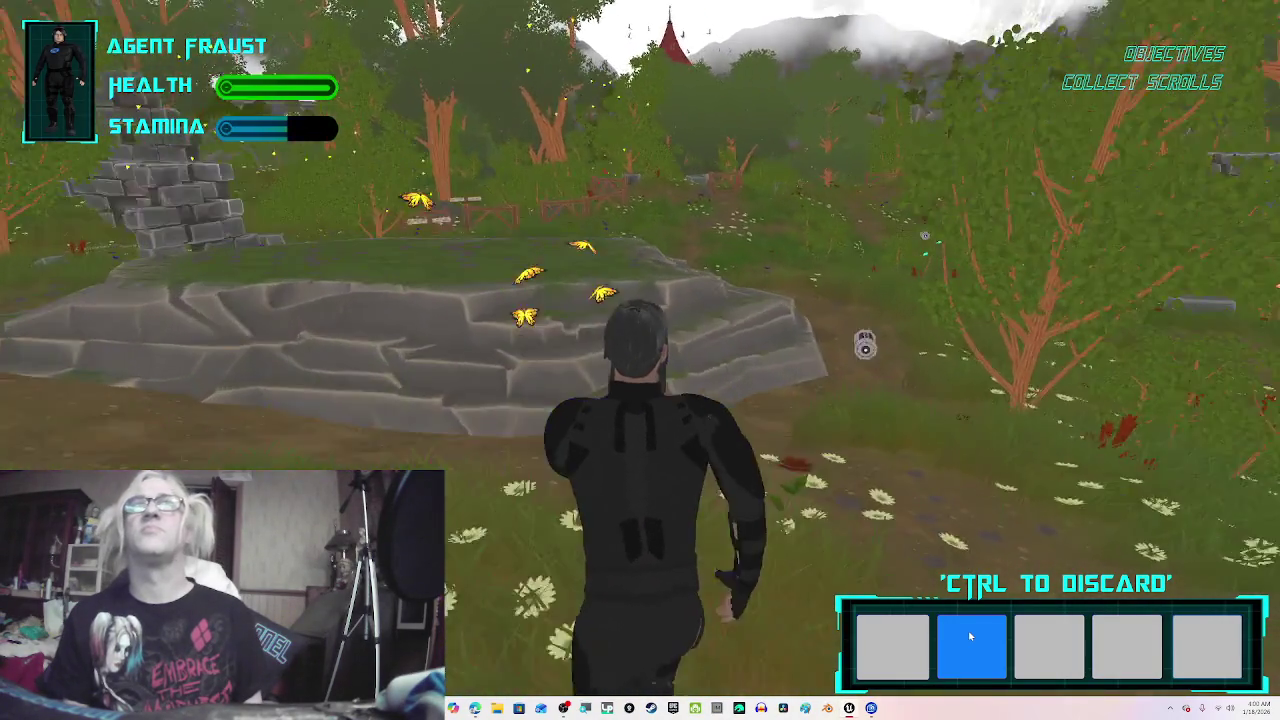
pyautogui.press('w')
pyautogui.press('w')
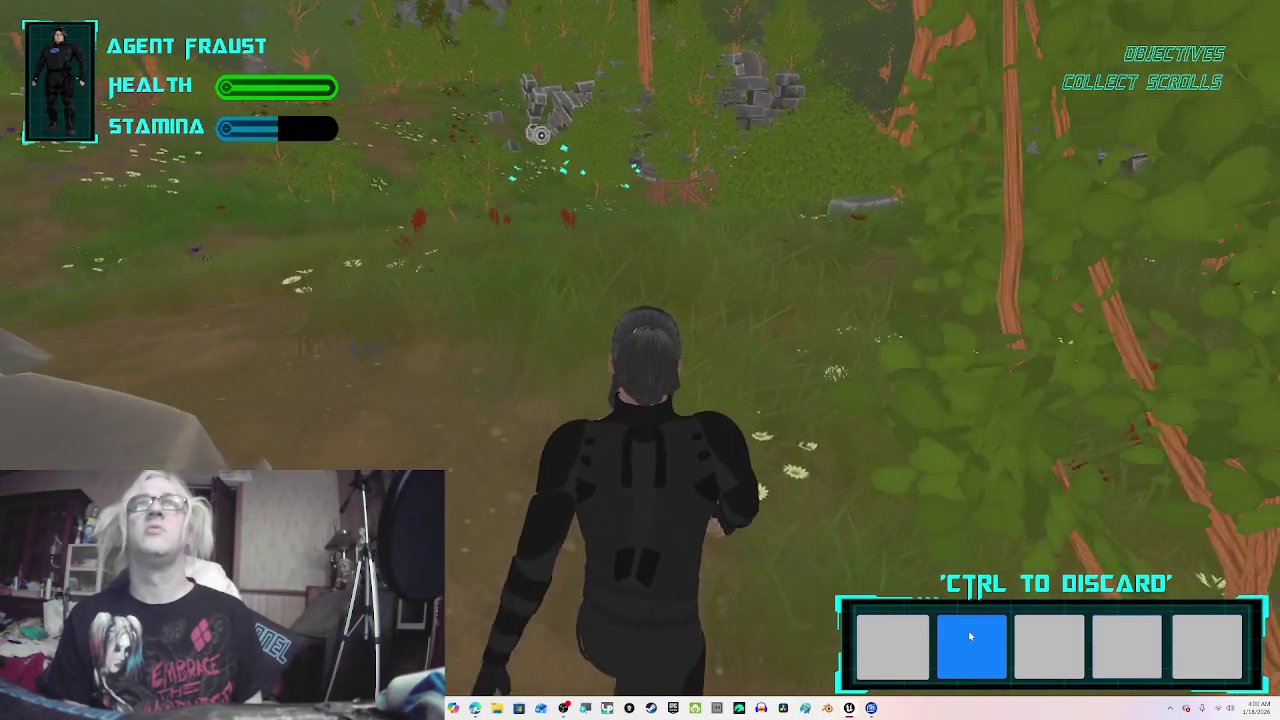
pyautogui.press('w')
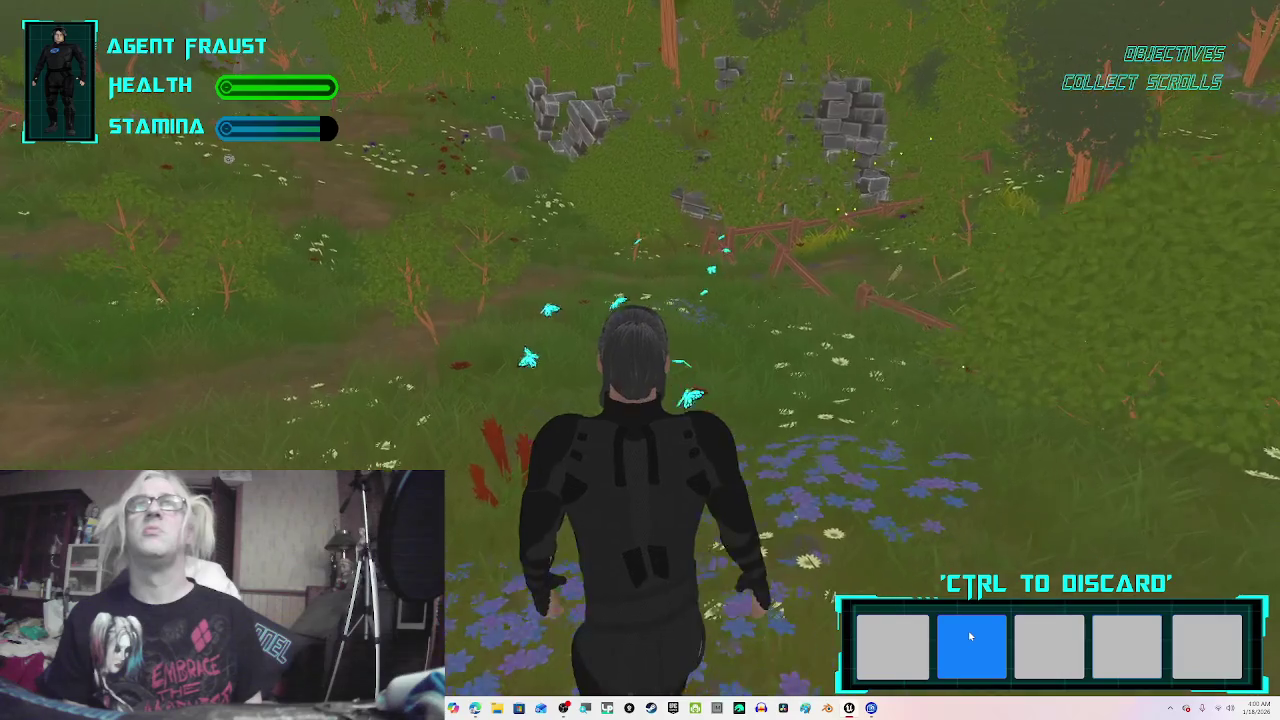
pyautogui.press('w')
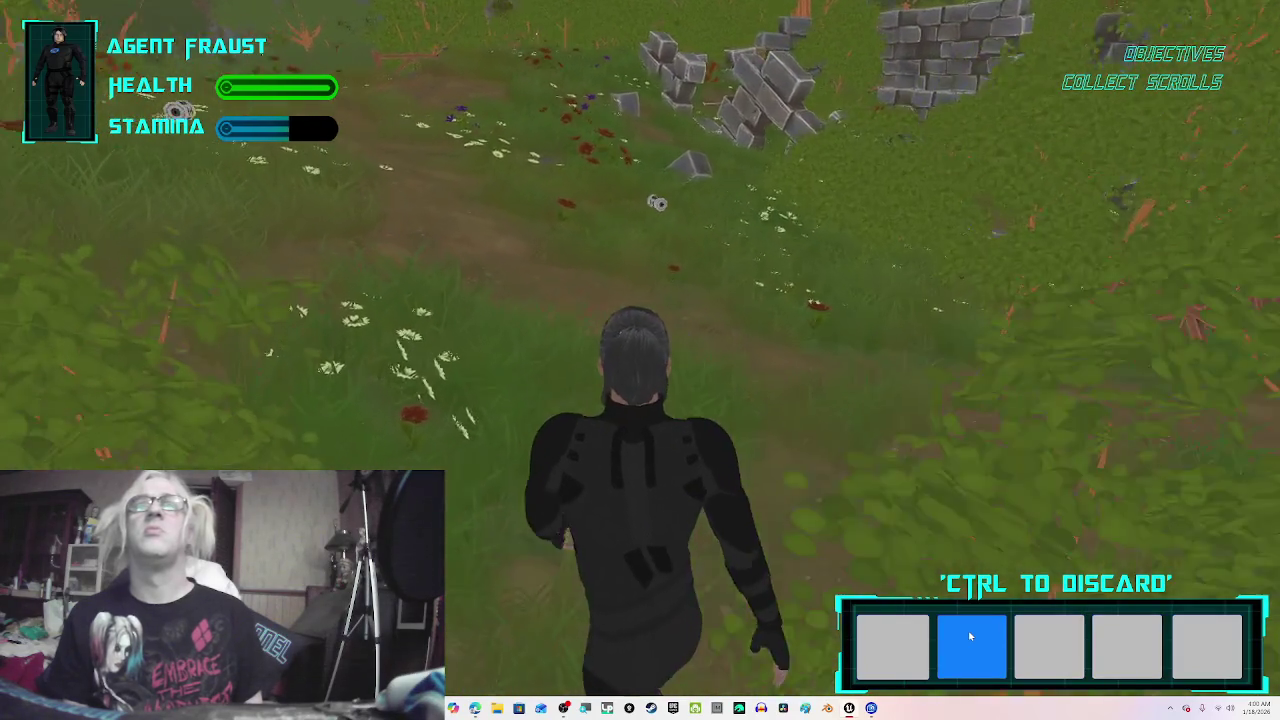
pyautogui.press('w')
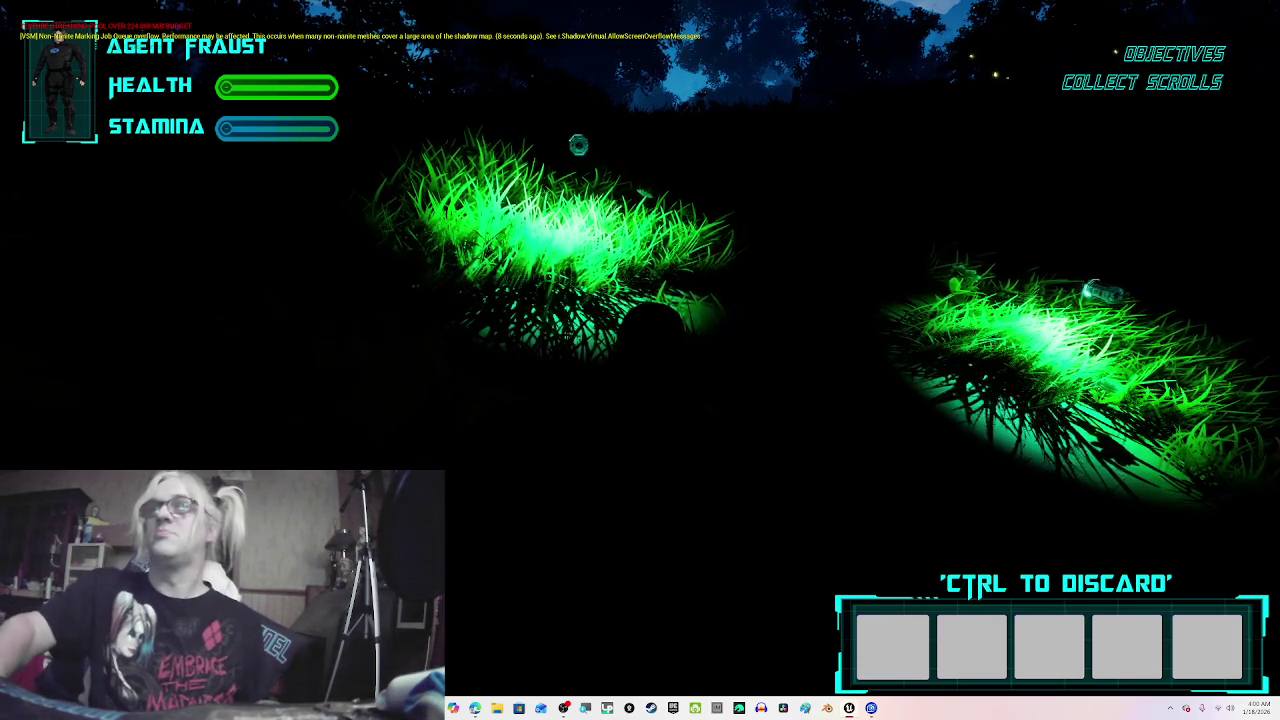
pyautogui.press('w')
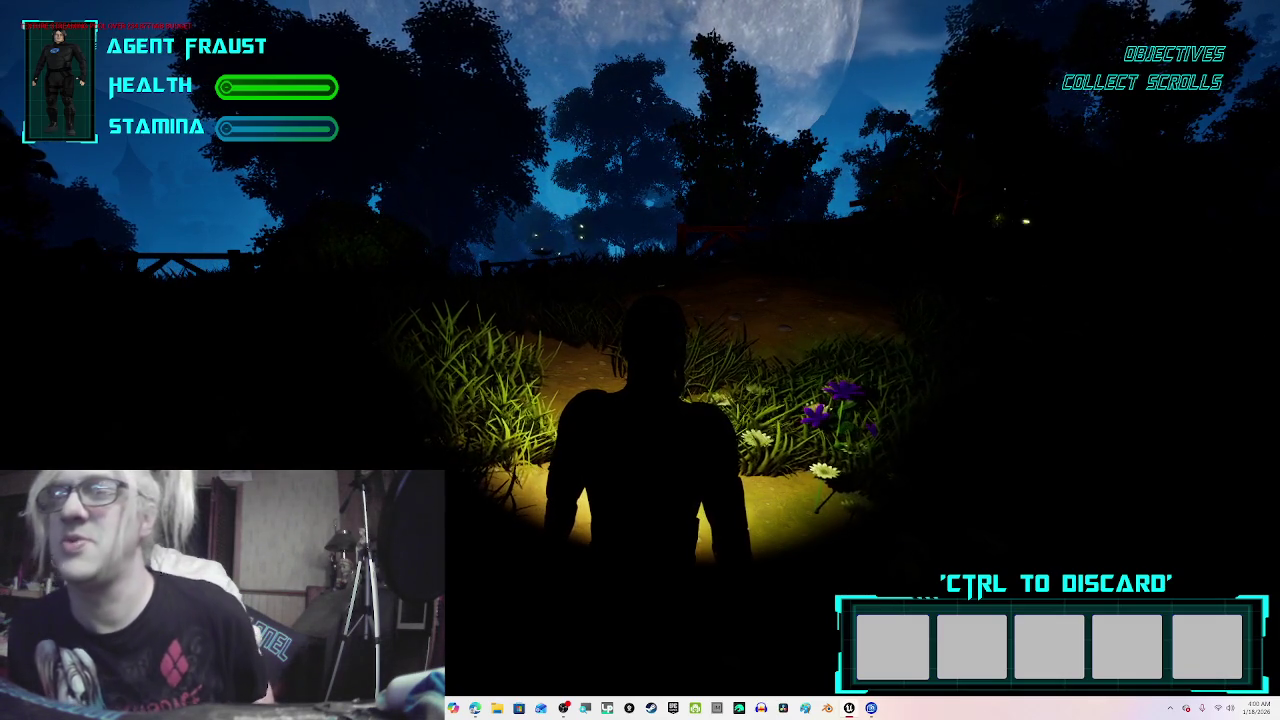
pyautogui.press('w')
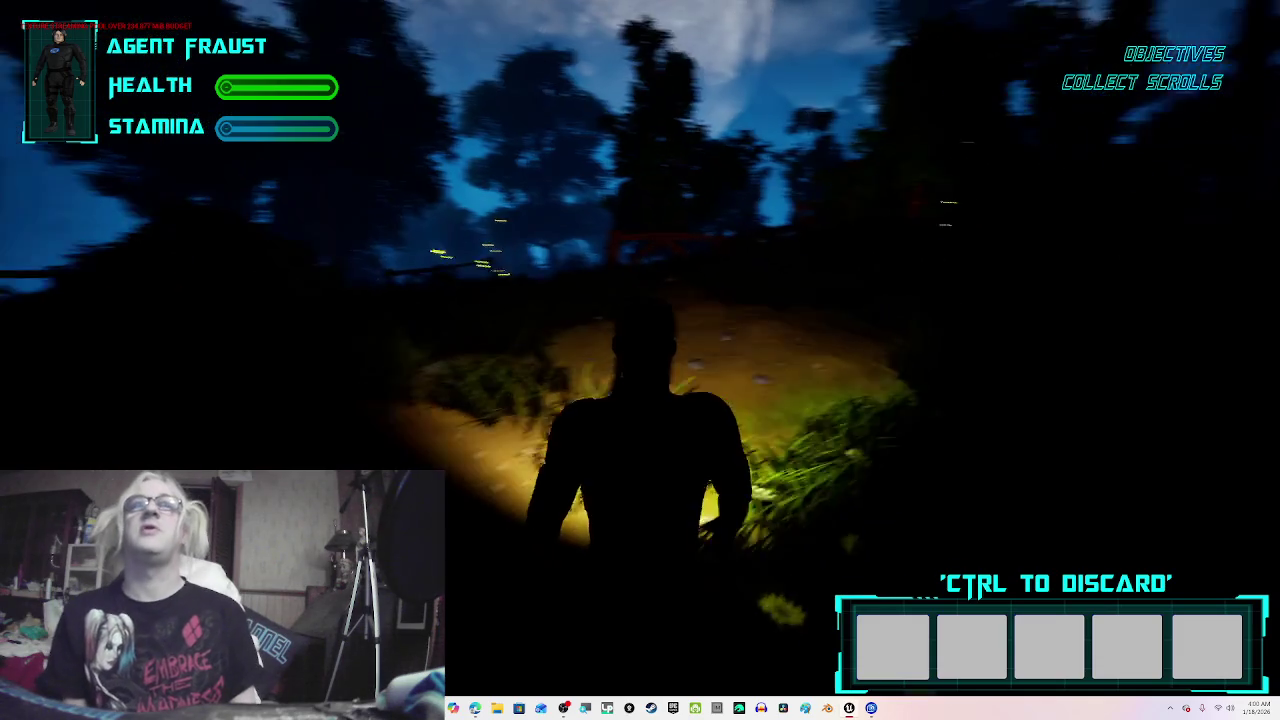
pyautogui.press('w')
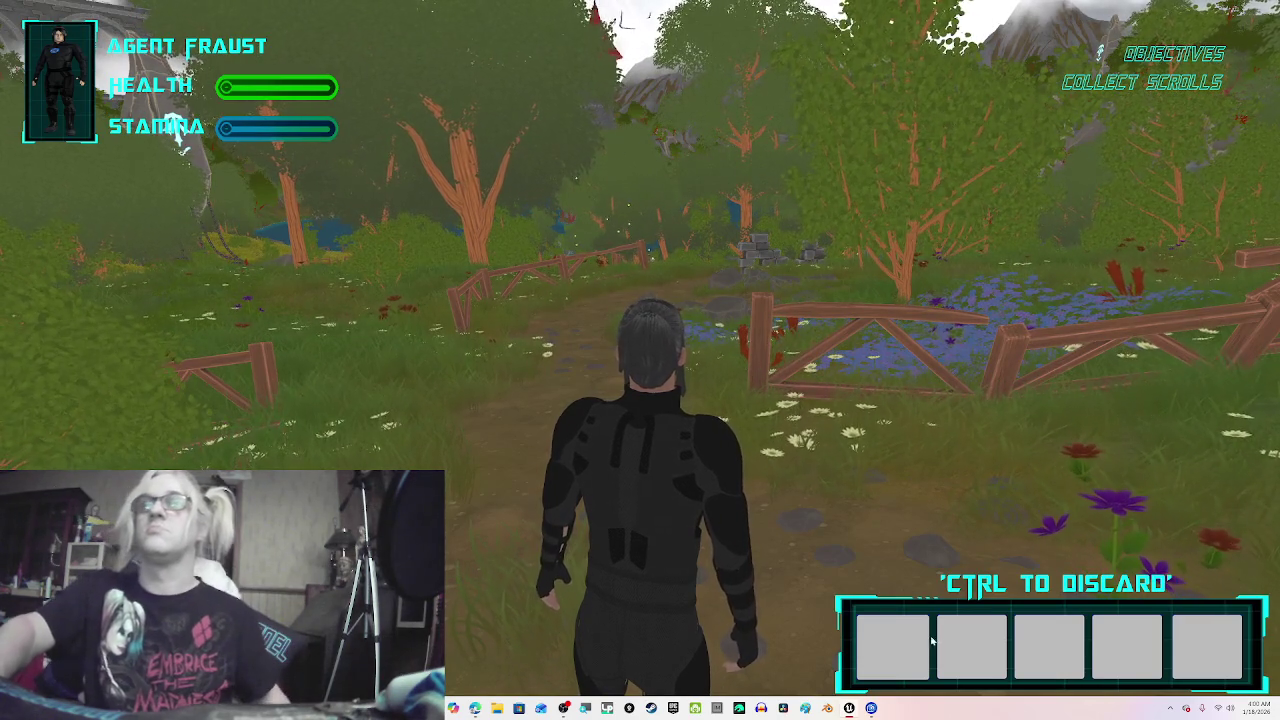
# Step: Test clicking the second, third and another inventory slot, then end the game preview
pyautogui.click(985, 645)
pyautogui.click(1045, 642)
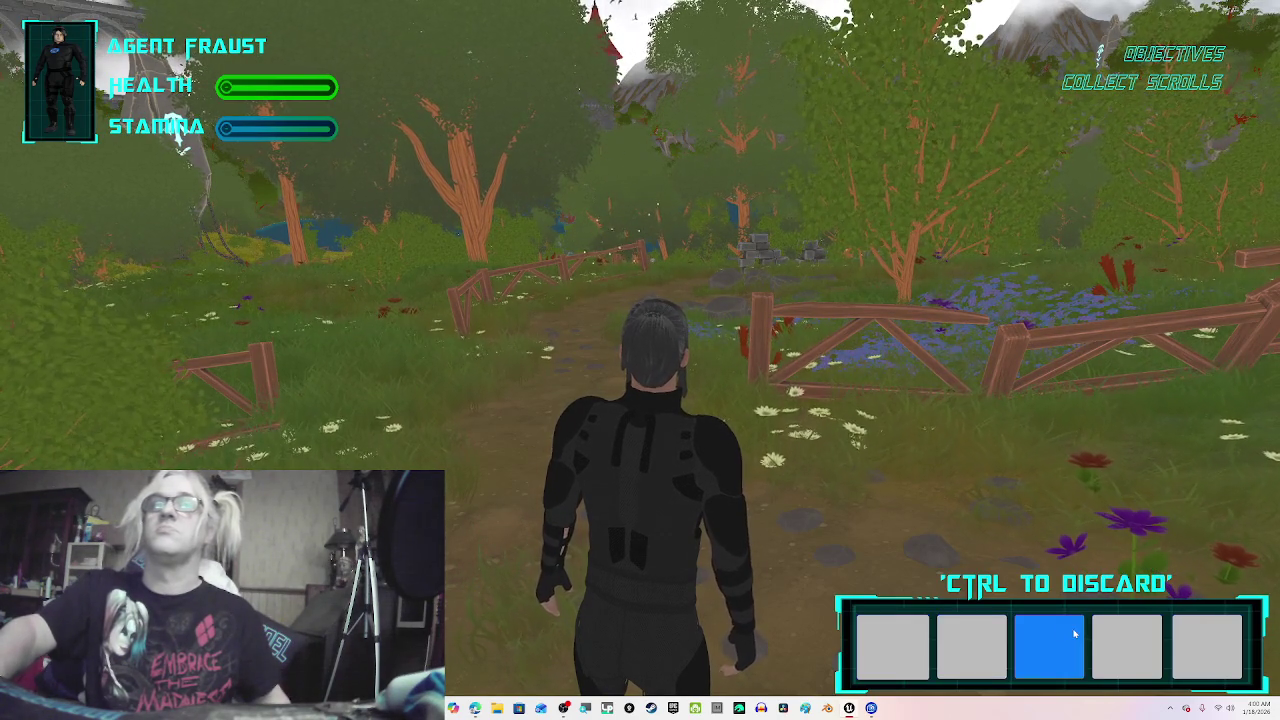
pyautogui.click(1205, 645)
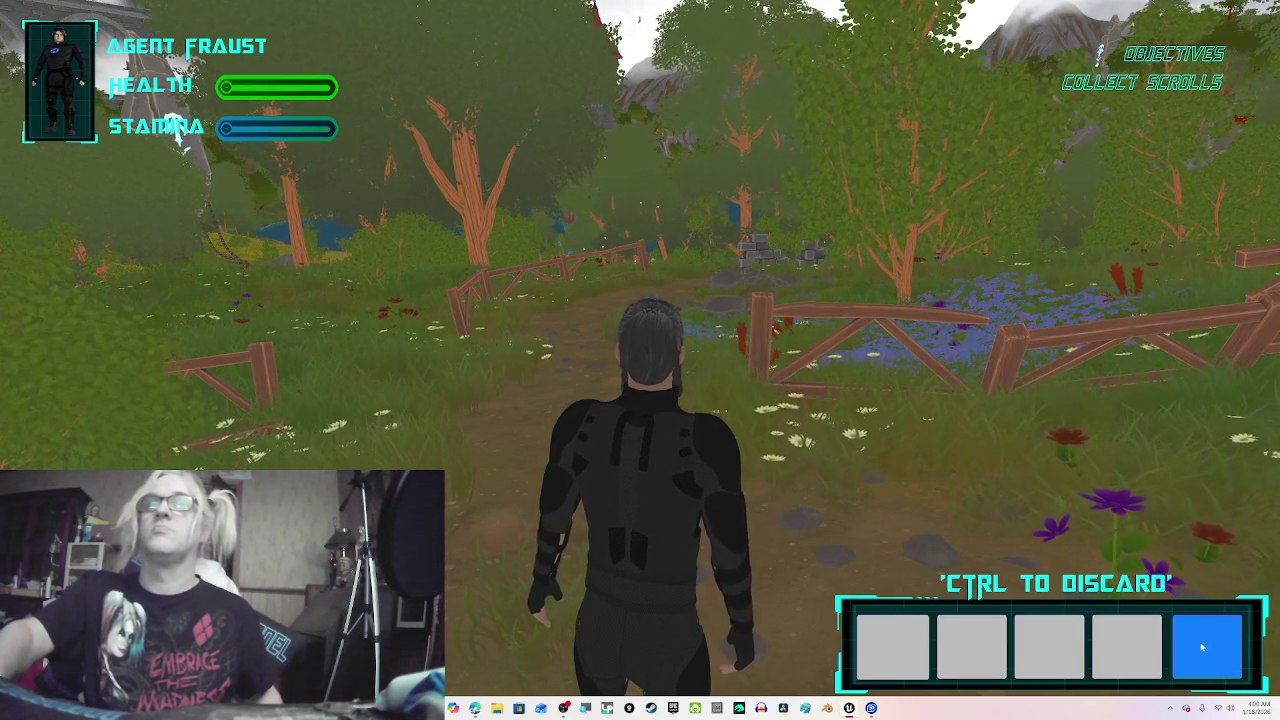
pyautogui.press('w')
pyautogui.press('w')
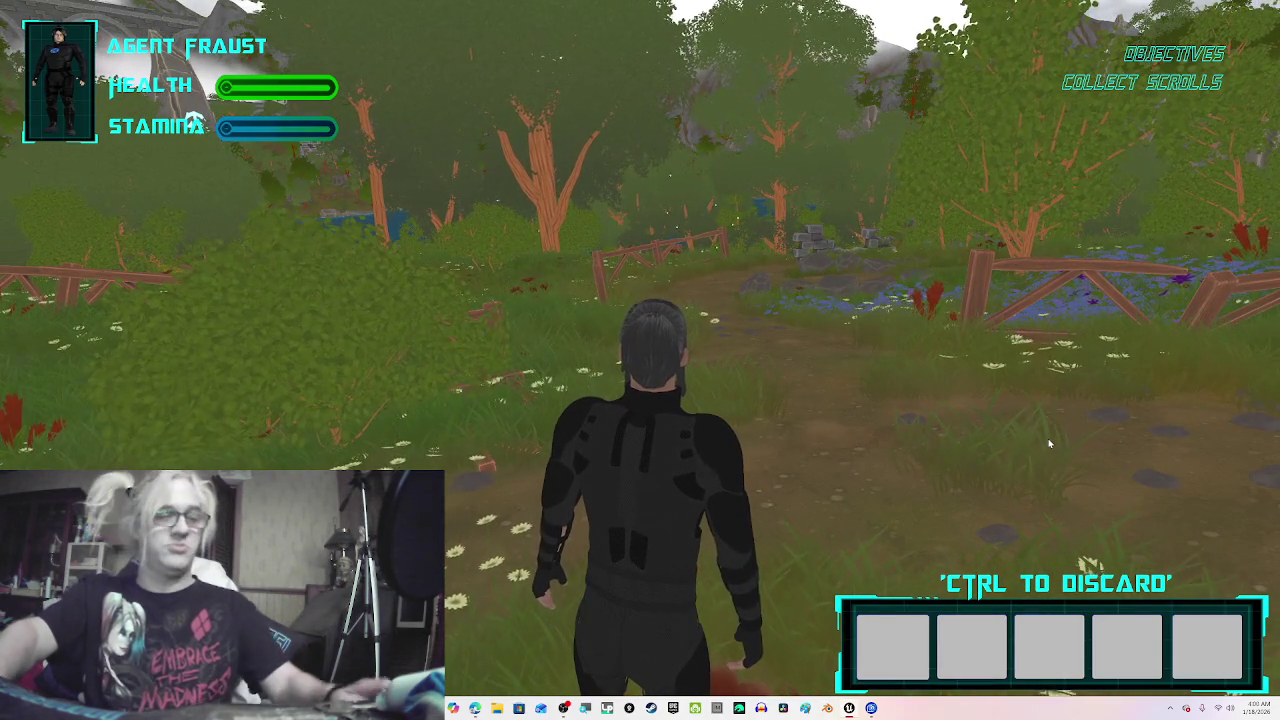
pyautogui.press('Escape')
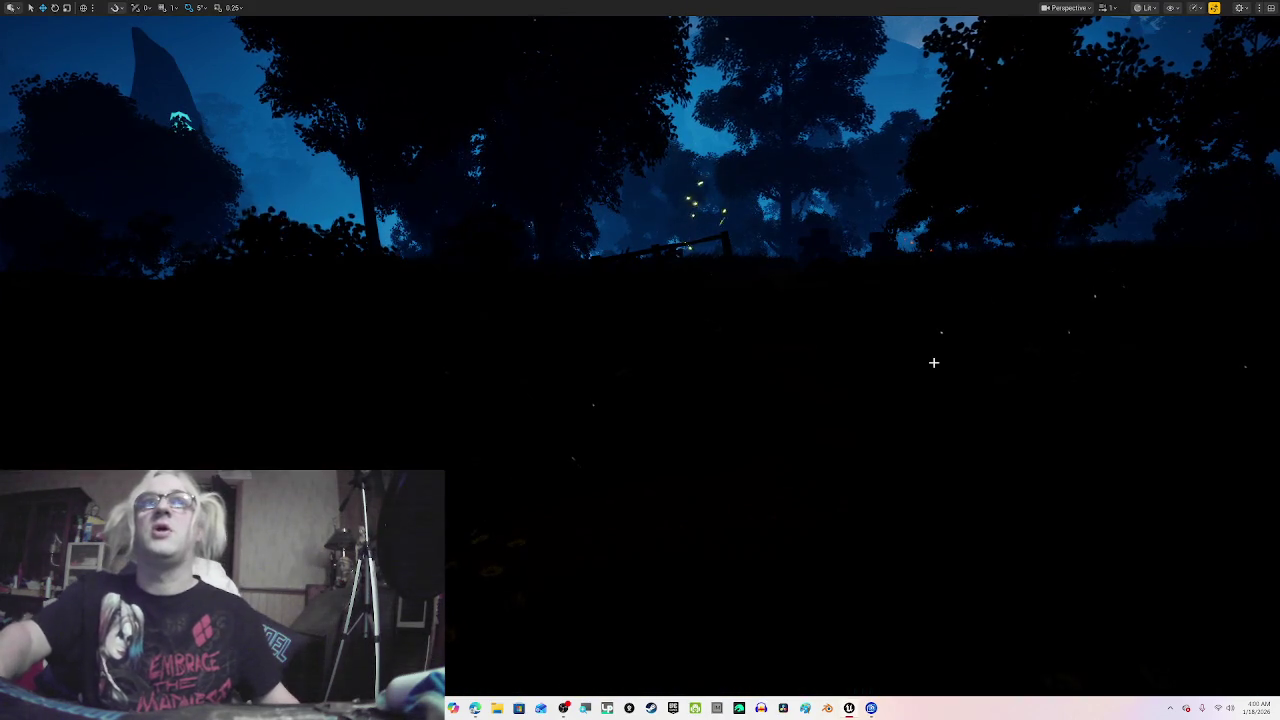
# Step: Leave fullscreen and dock the Unreal editor window on the right half of the screen
pyautogui.press('F11')
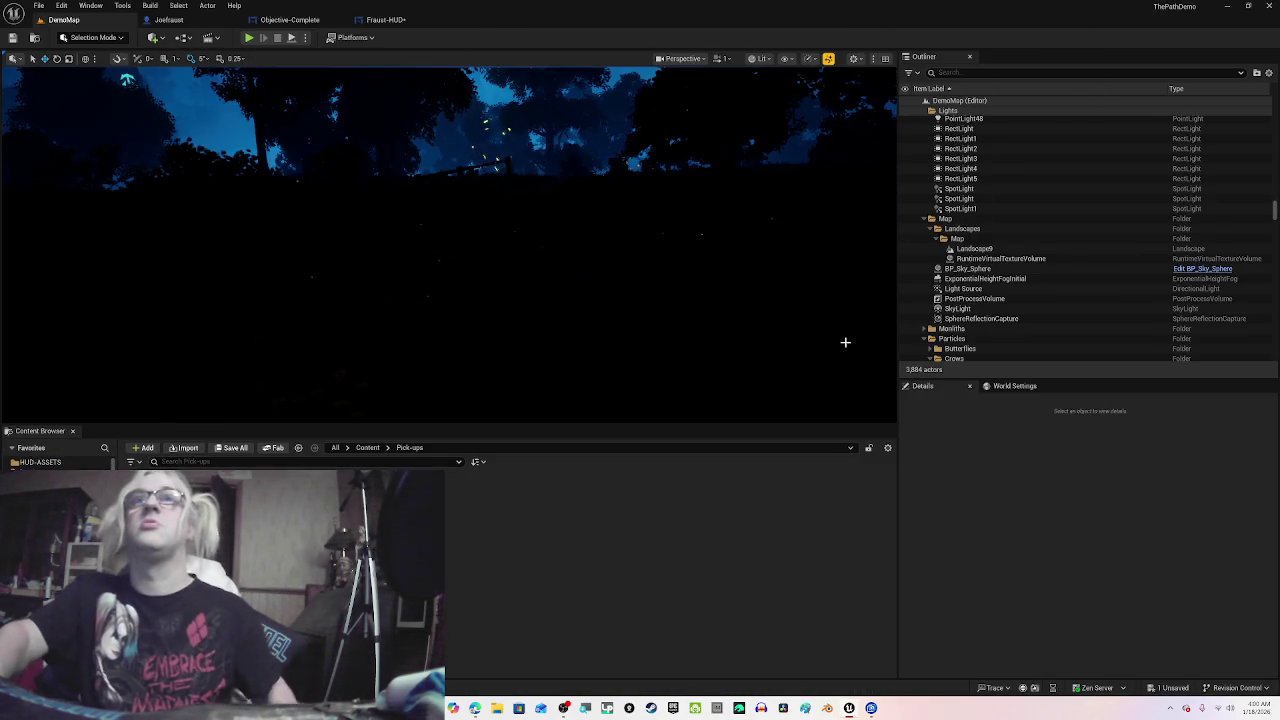
pyautogui.moveTo(549, 11); pyautogui.dragTo(1140, 232)
pyautogui.moveTo(1272, 232); pyautogui.dragTo(1279, 232)
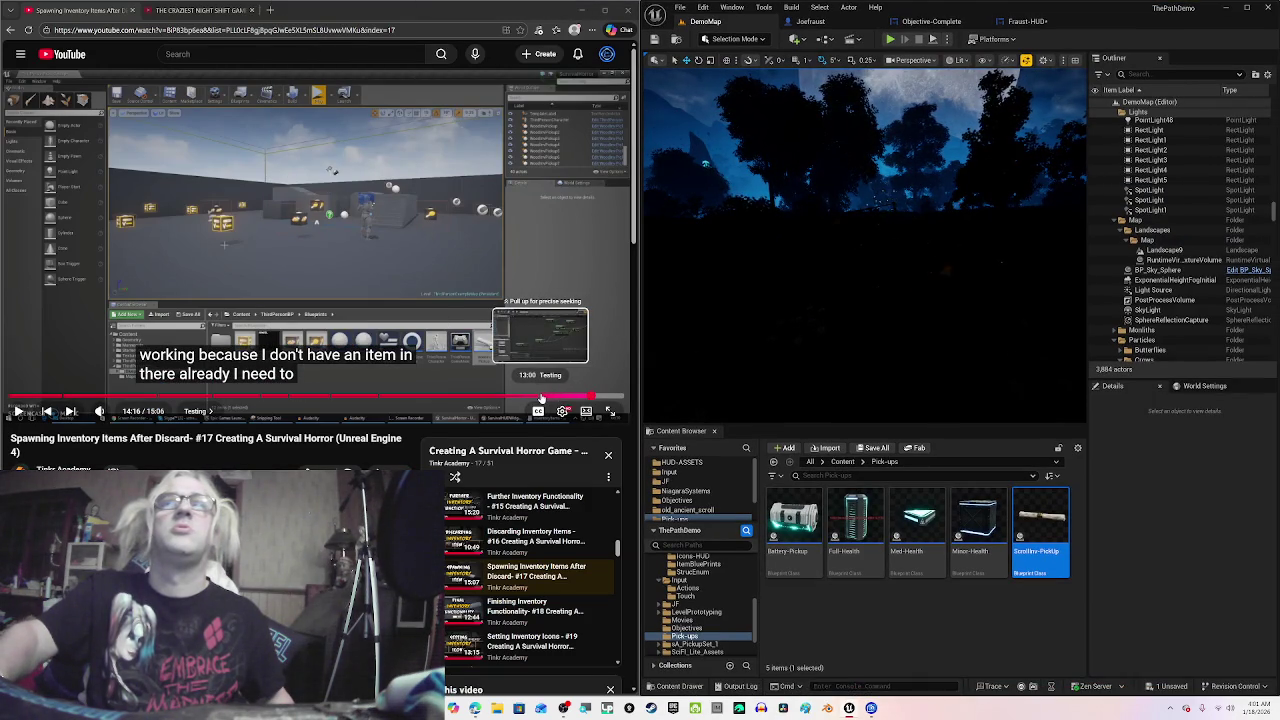
# Step: Rewind the tutorial from 13:00 back to about 12:34 and resume playback
pyautogui.click(541, 398)
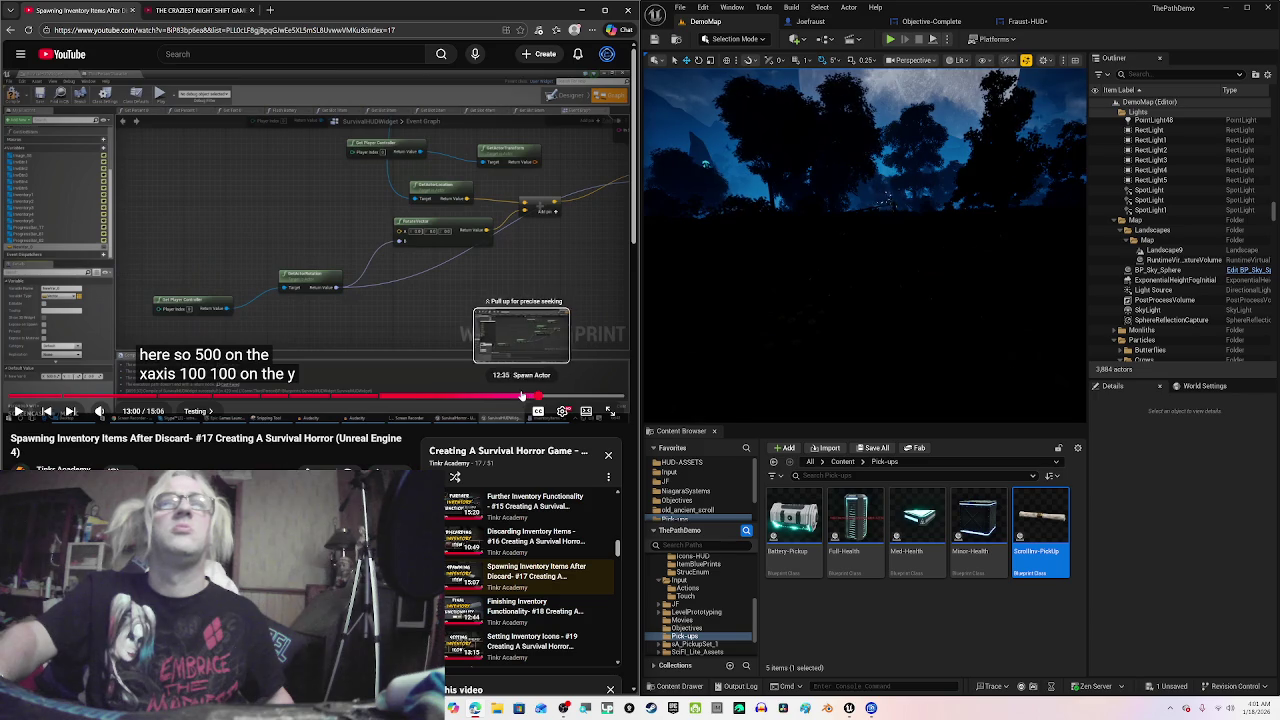
pyautogui.click(522, 398)
pyautogui.click(451, 283)
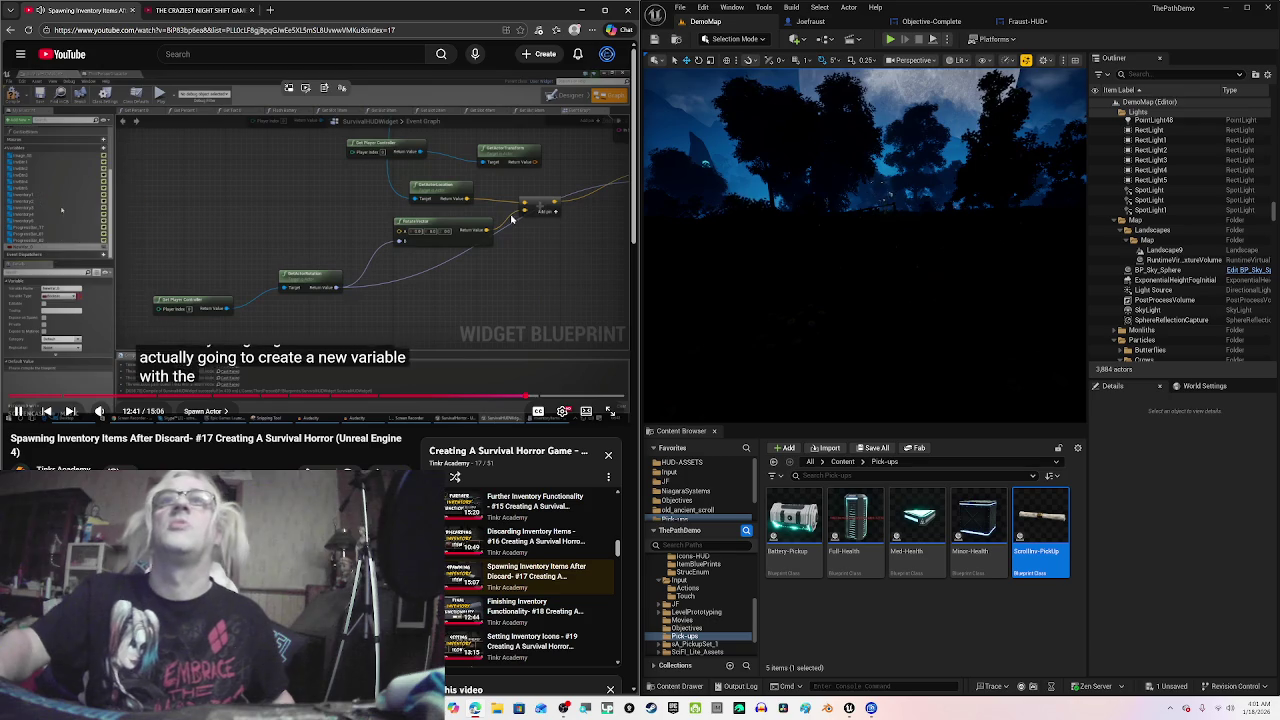
# Step: Show the Fraust-HUD event graph, pan to the PickUp-Offset spawn logic, and pause the tutorial
pyautogui.click(1027, 21)
pyautogui.moveTo(1035, 388); pyautogui.dragTo(865, 333)
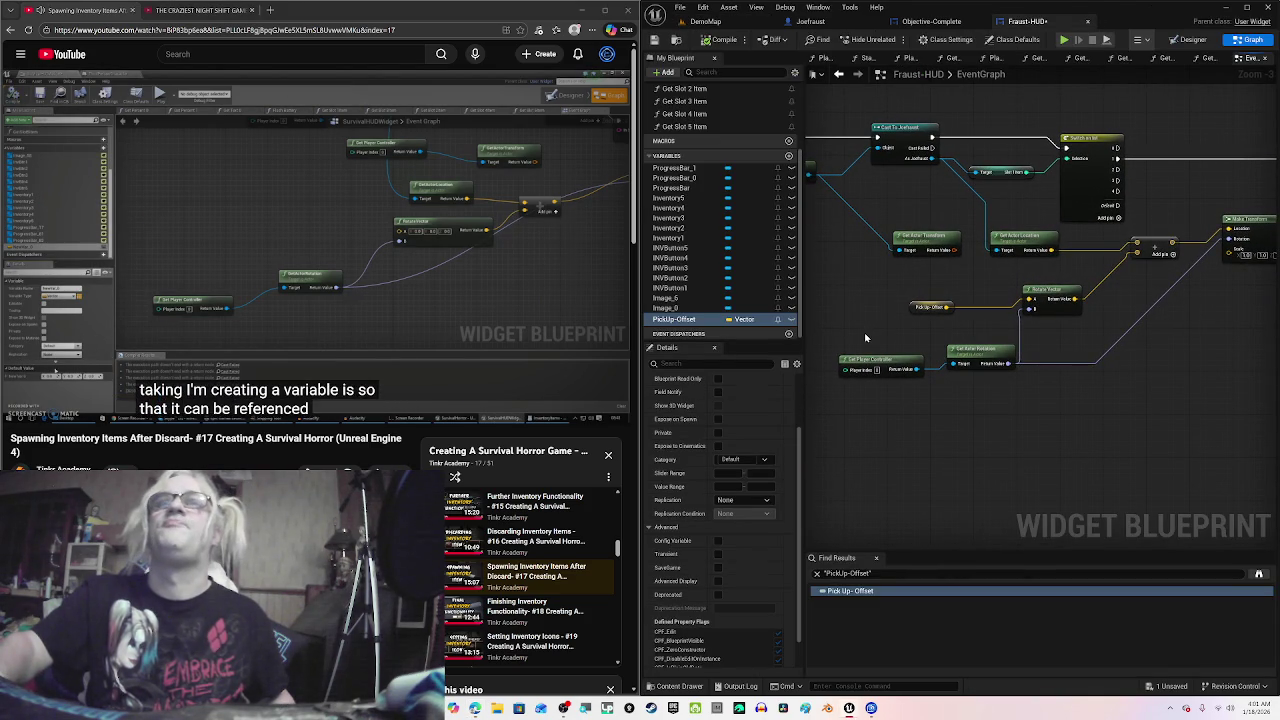
pyautogui.click(431, 349)
pyautogui.scroll(-3, 440, 360)
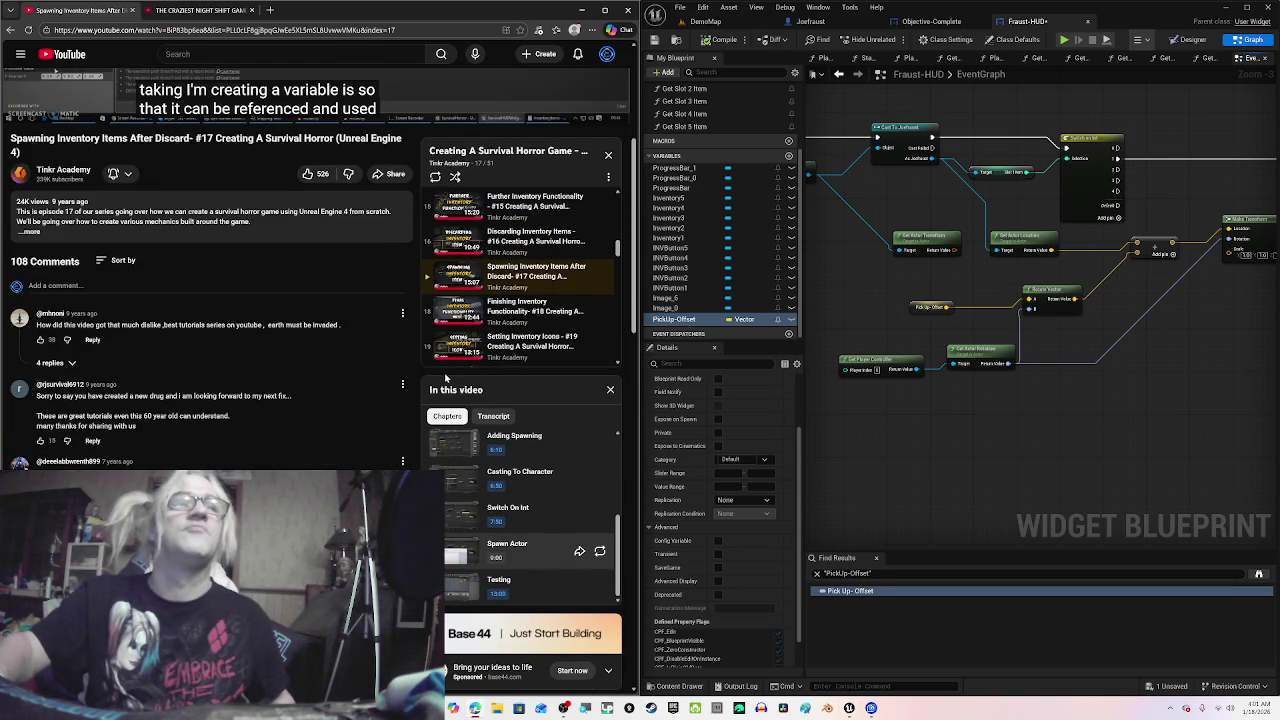
pyautogui.scroll(-2, 446, 377)
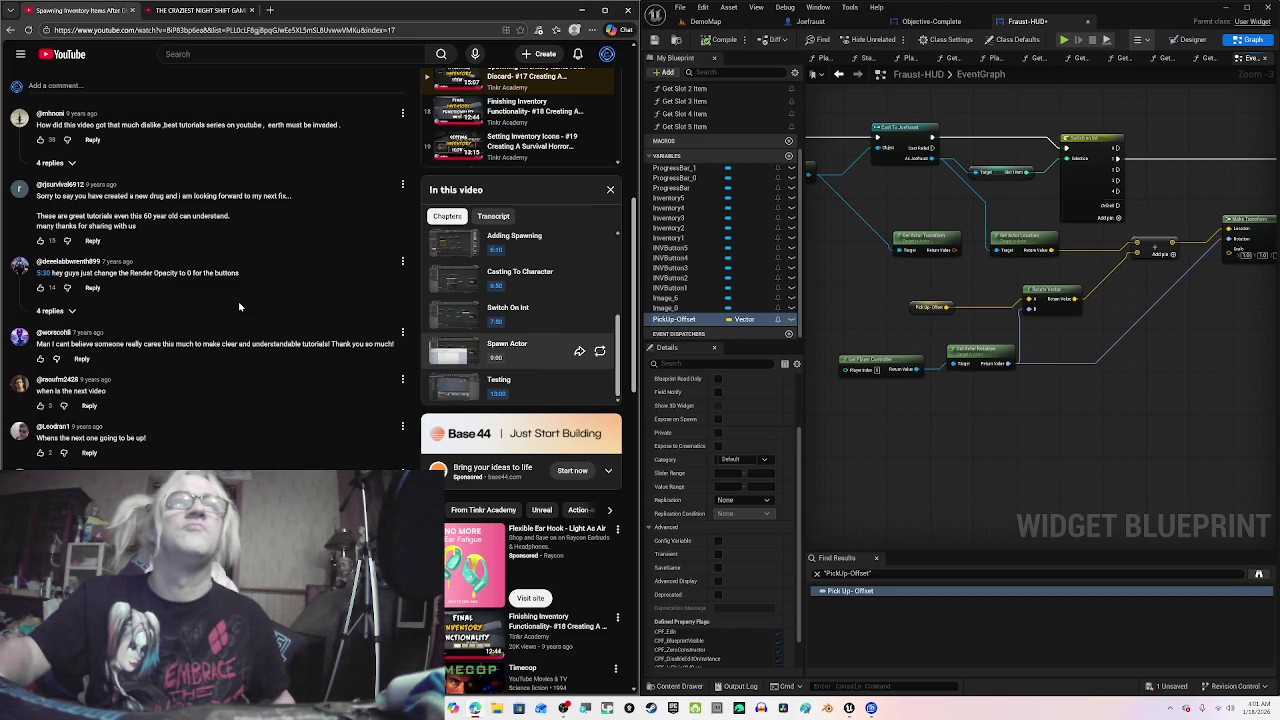
pyautogui.scroll(-2, 261, 319)
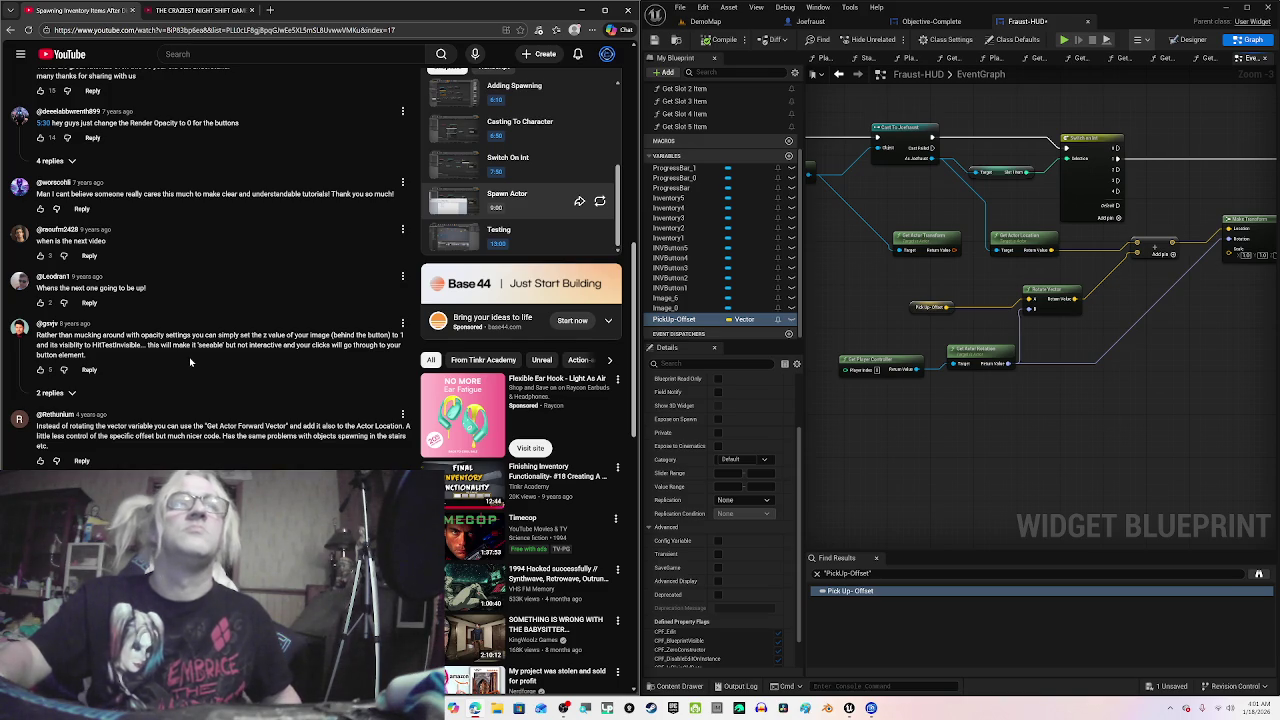
pyautogui.scroll(-1, 210, 370)
pyautogui.scroll(-2, 210, 370)
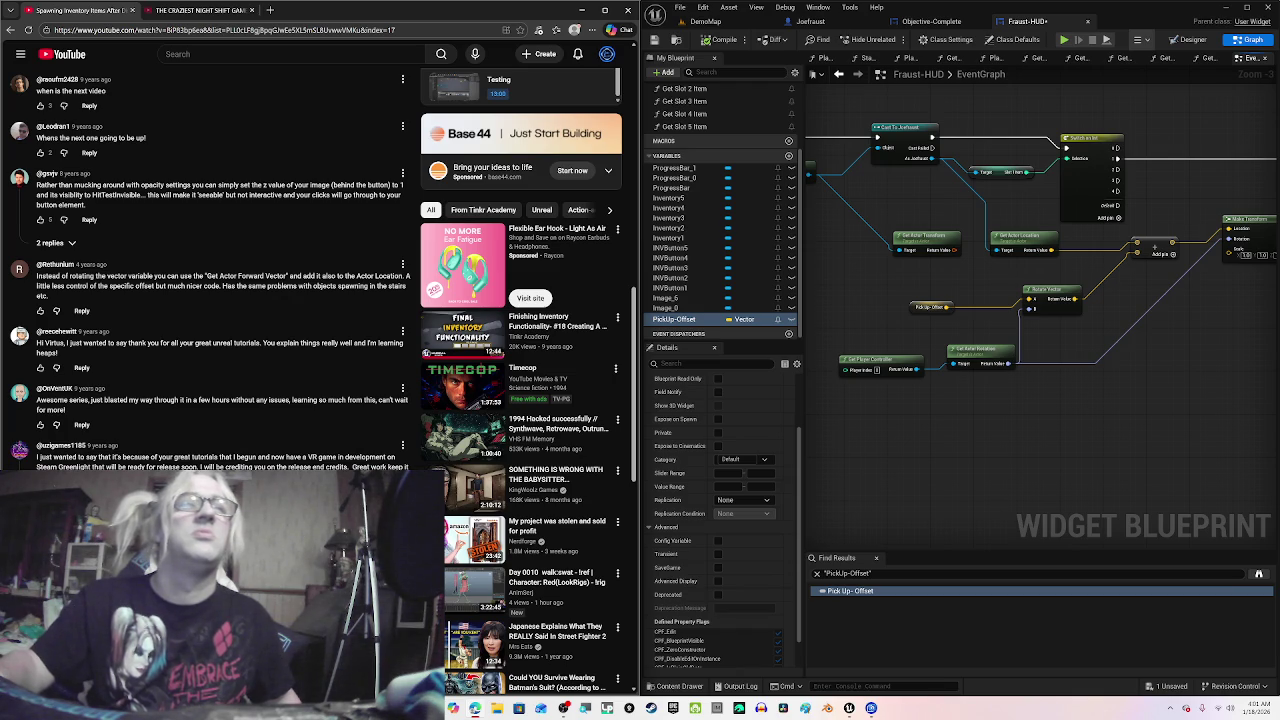
pyautogui.scroll(-3, 320, 380)
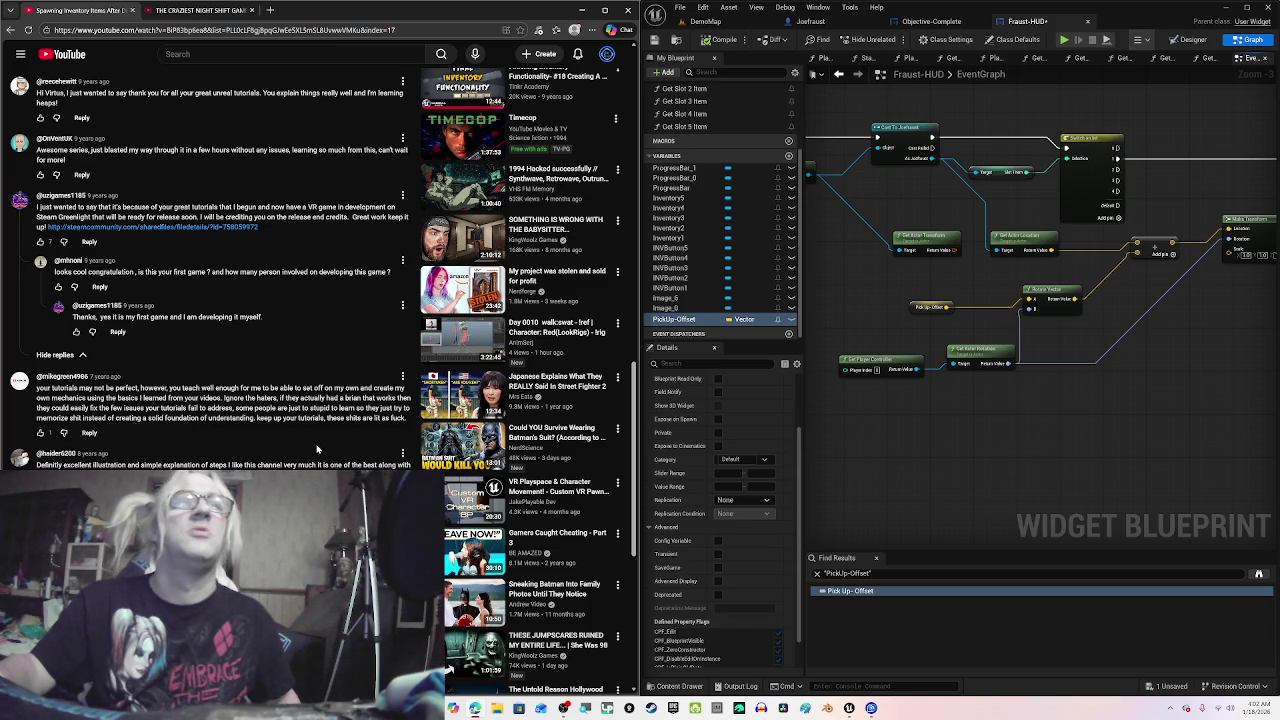
pyautogui.scroll(-1, 317, 451)
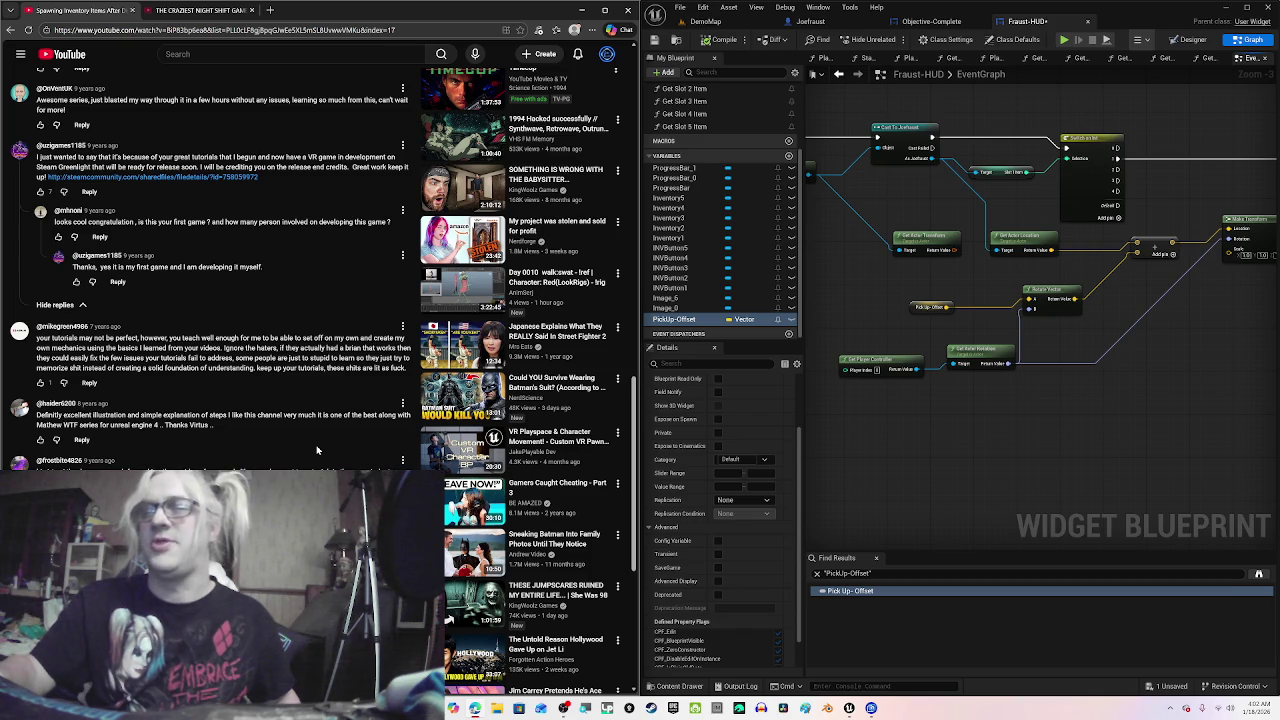
pyautogui.scroll(-4, 317, 451)
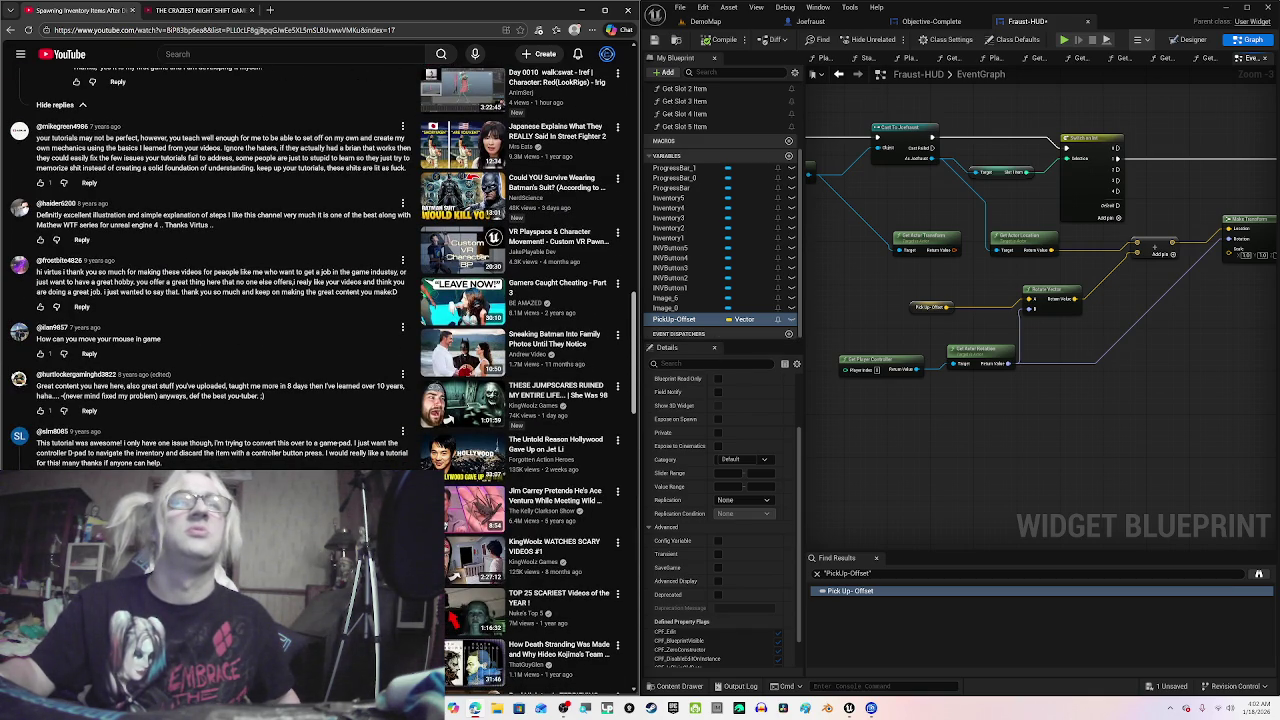
pyautogui.scroll(-5, 320, 380)
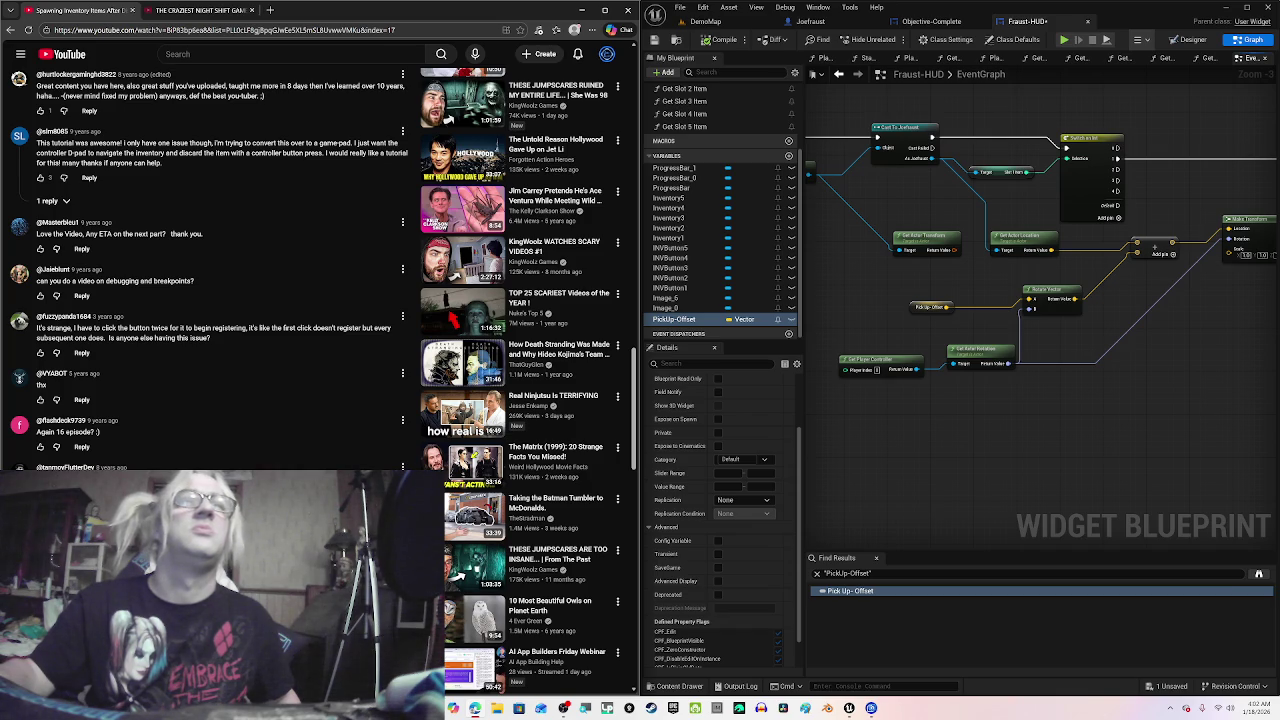
pyautogui.scroll(-3, 320, 380)
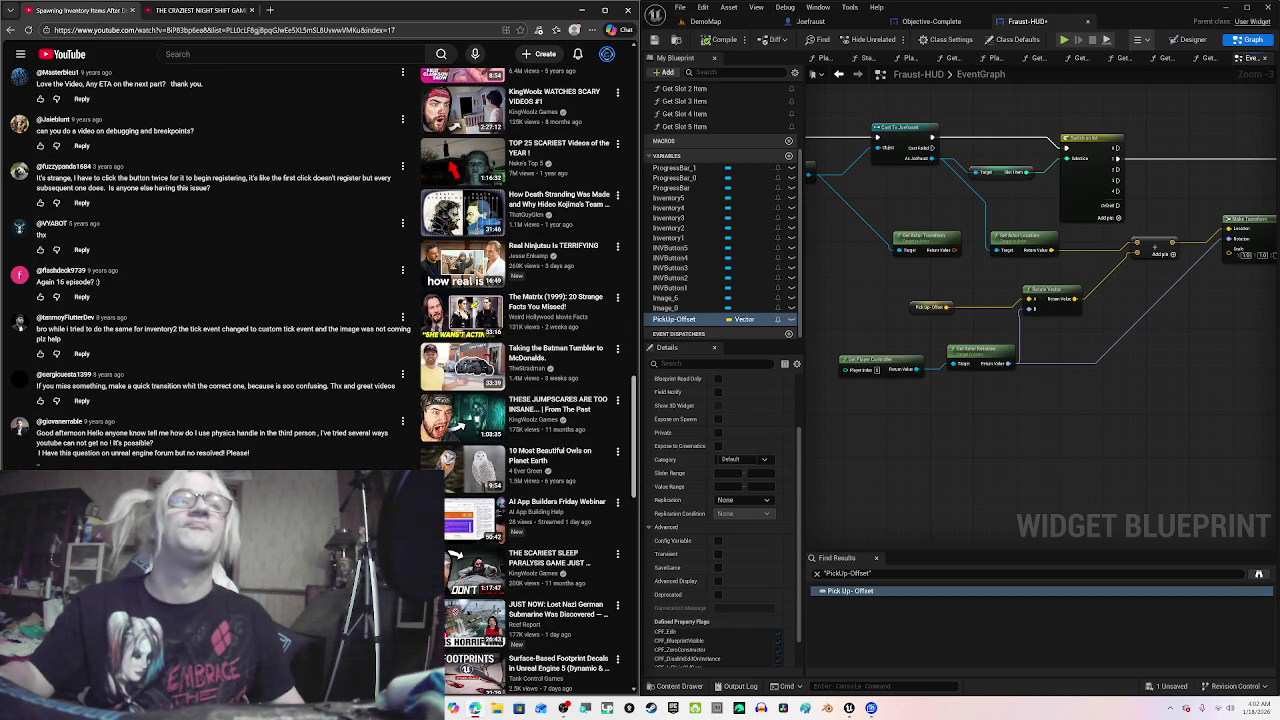
pyautogui.scroll(-3, 320, 260)
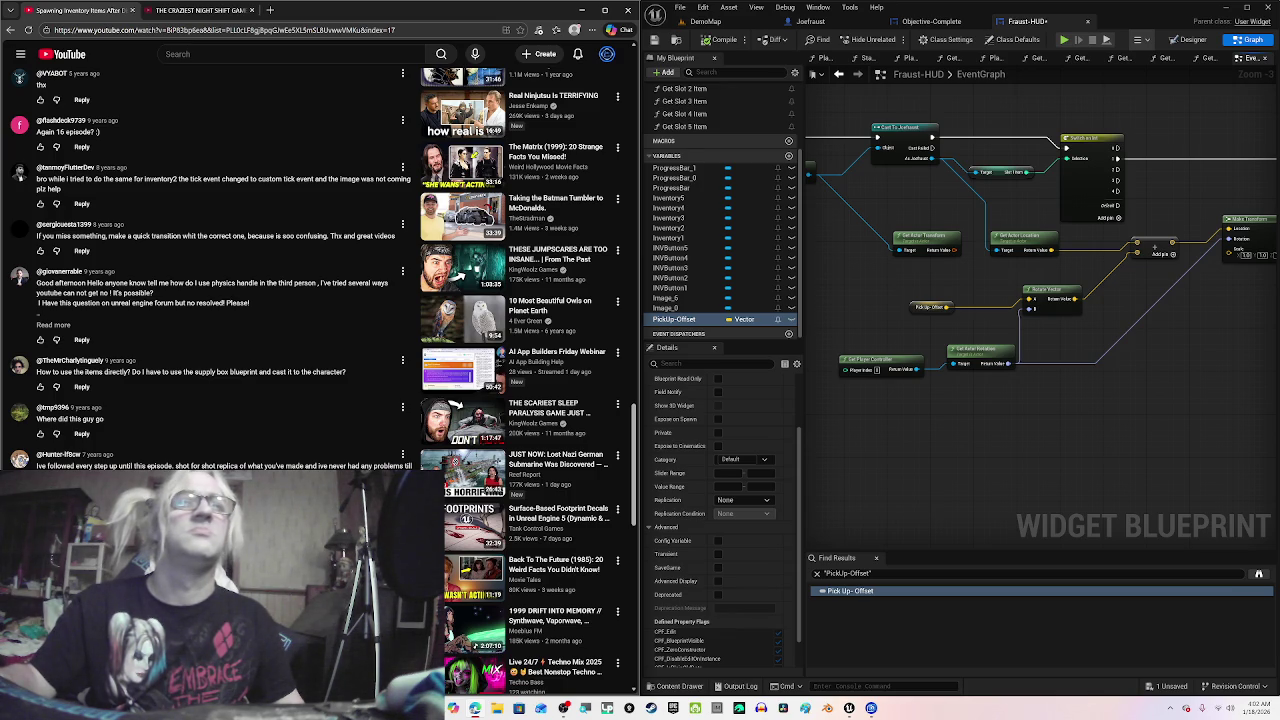
pyautogui.scroll(-2, 57, 463)
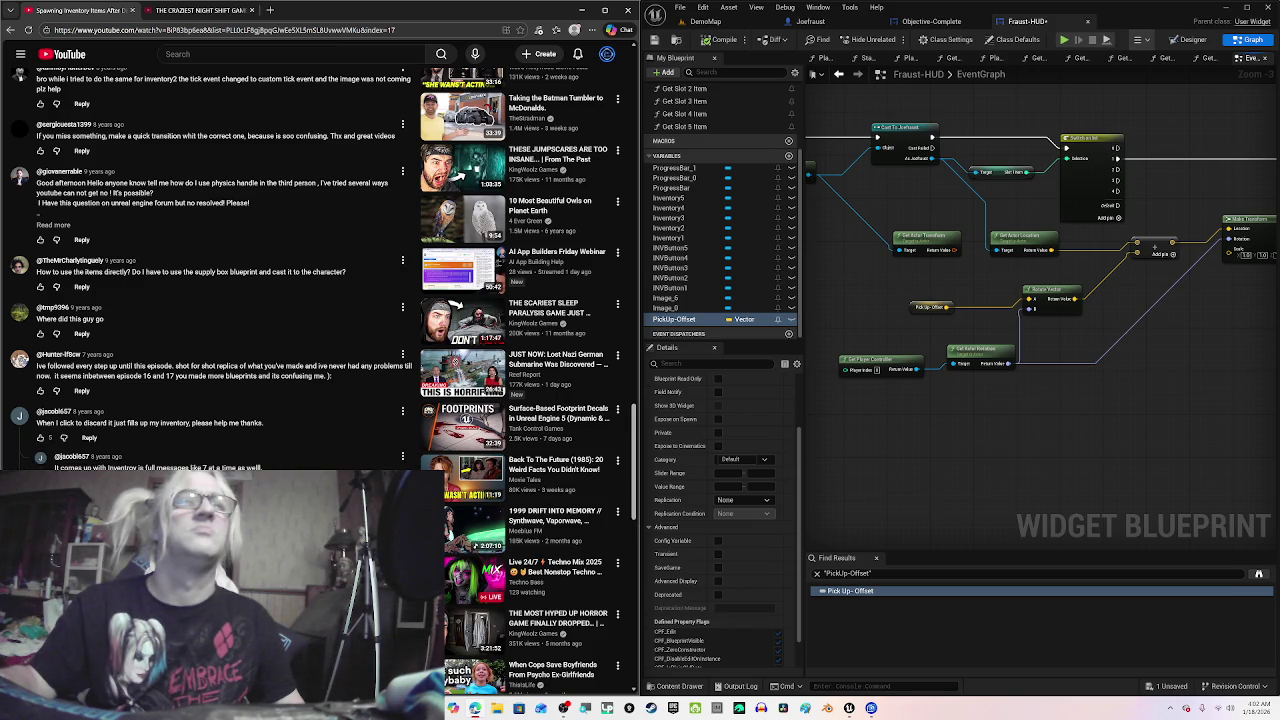
pyautogui.scroll(-2, 153, 454)
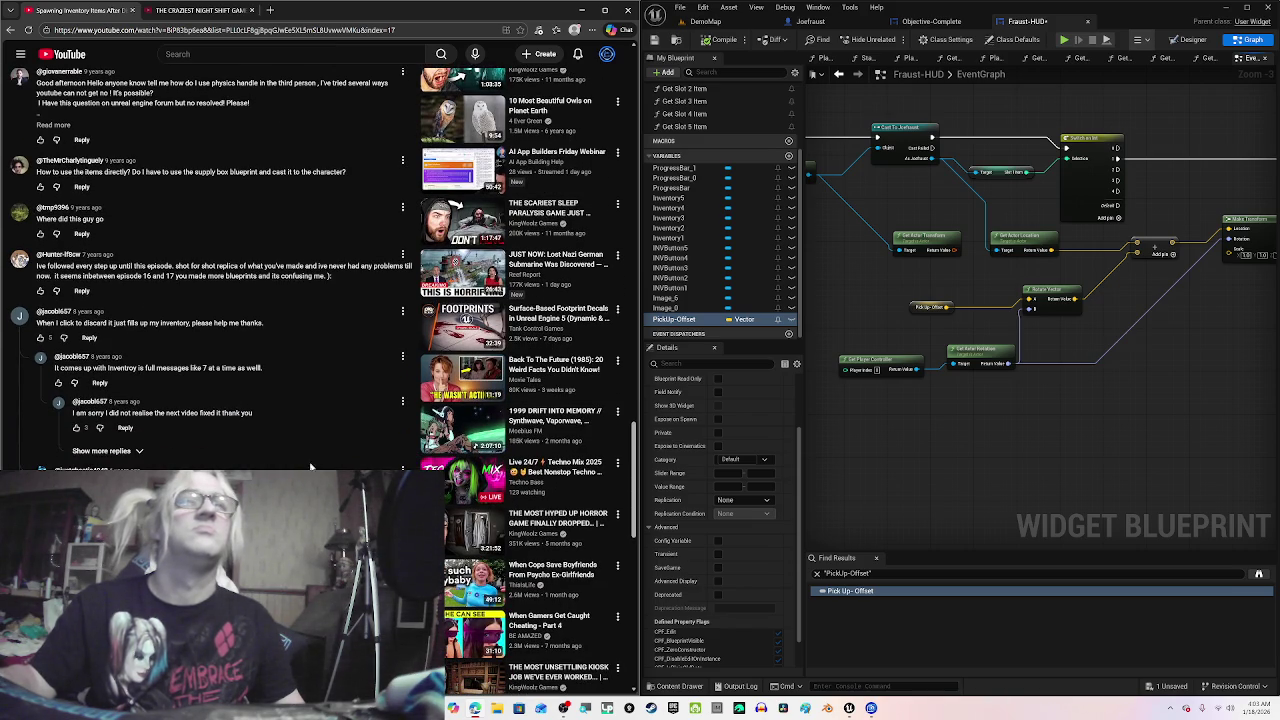
# Step: Expand 'Show more replies' in the discard thread and '3 replies' under the item-dropping comment
pyautogui.click(140, 453)
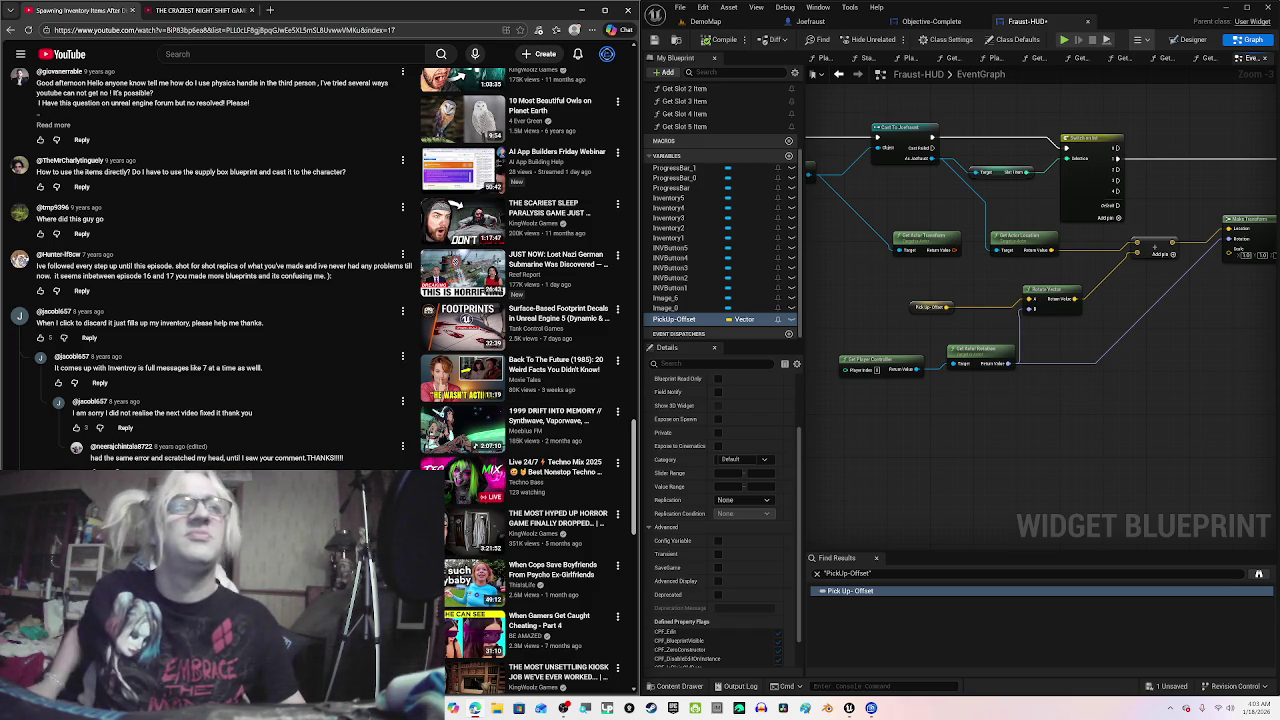
pyautogui.scroll(-1, 323, 381)
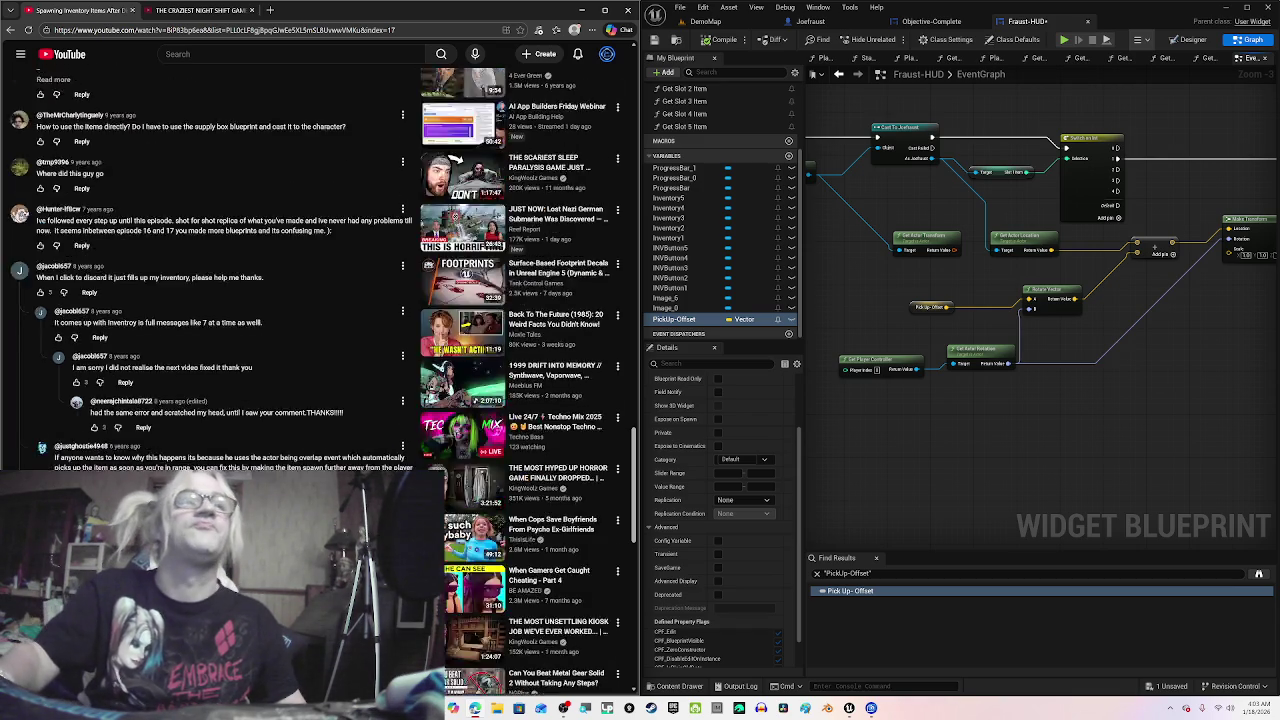
pyautogui.scroll(-5, 323, 381)
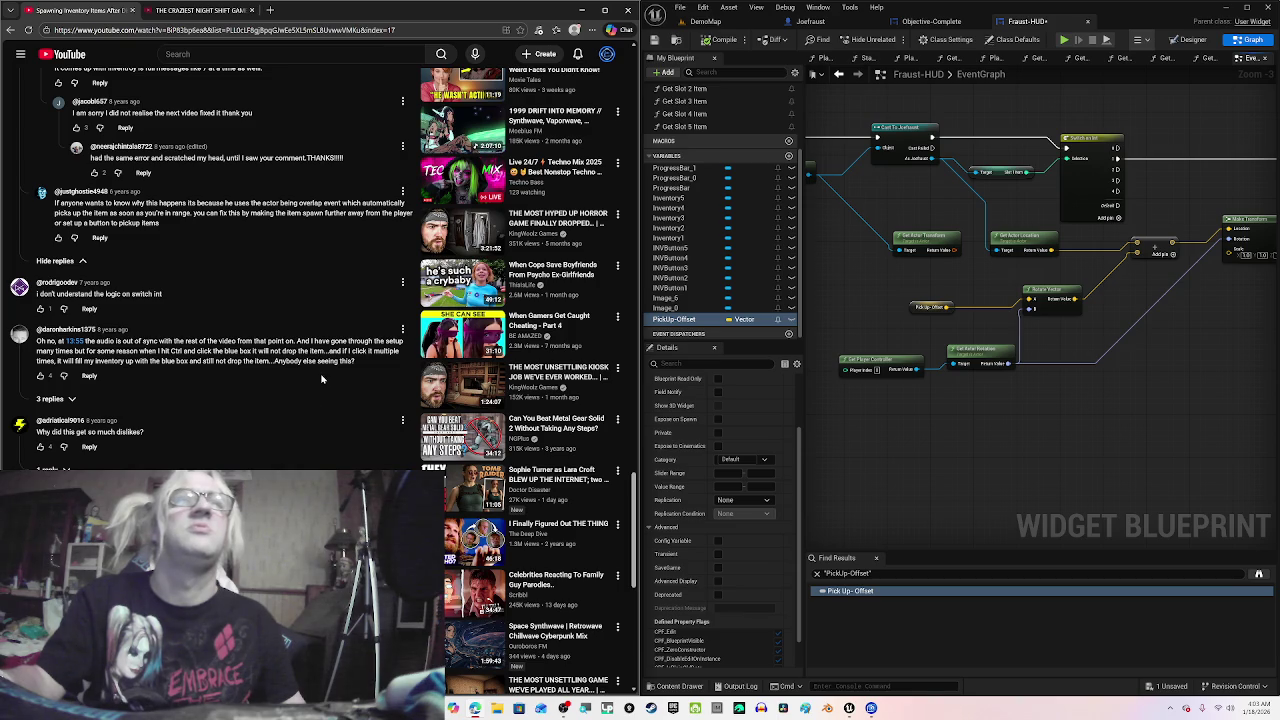
pyautogui.click(72, 397)
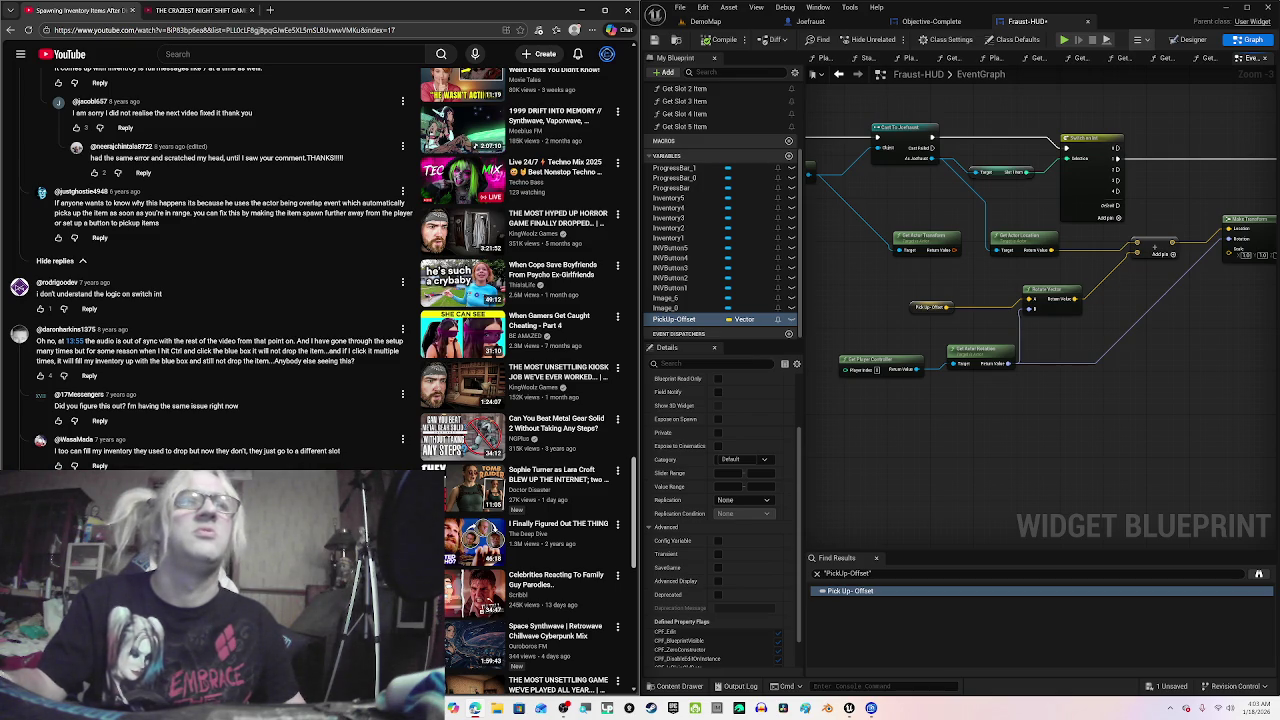
pyautogui.scroll(-3, 285, 410)
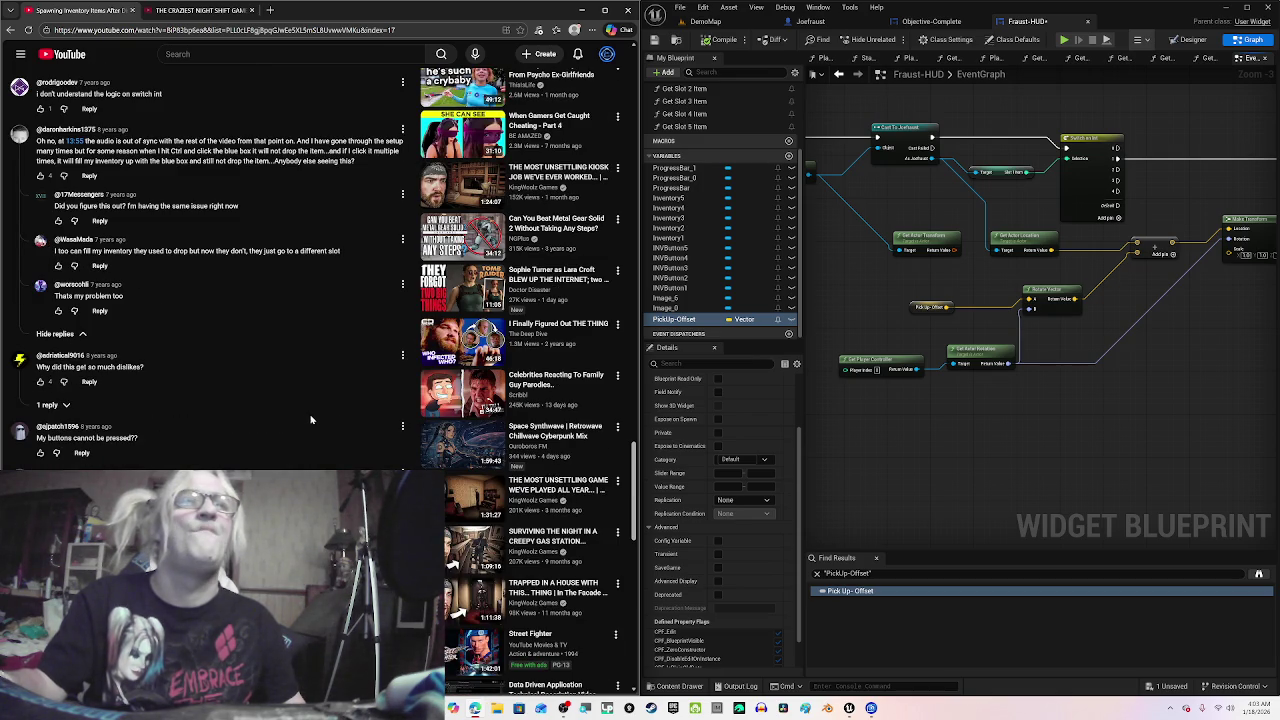
pyautogui.scroll(-1, 310, 420)
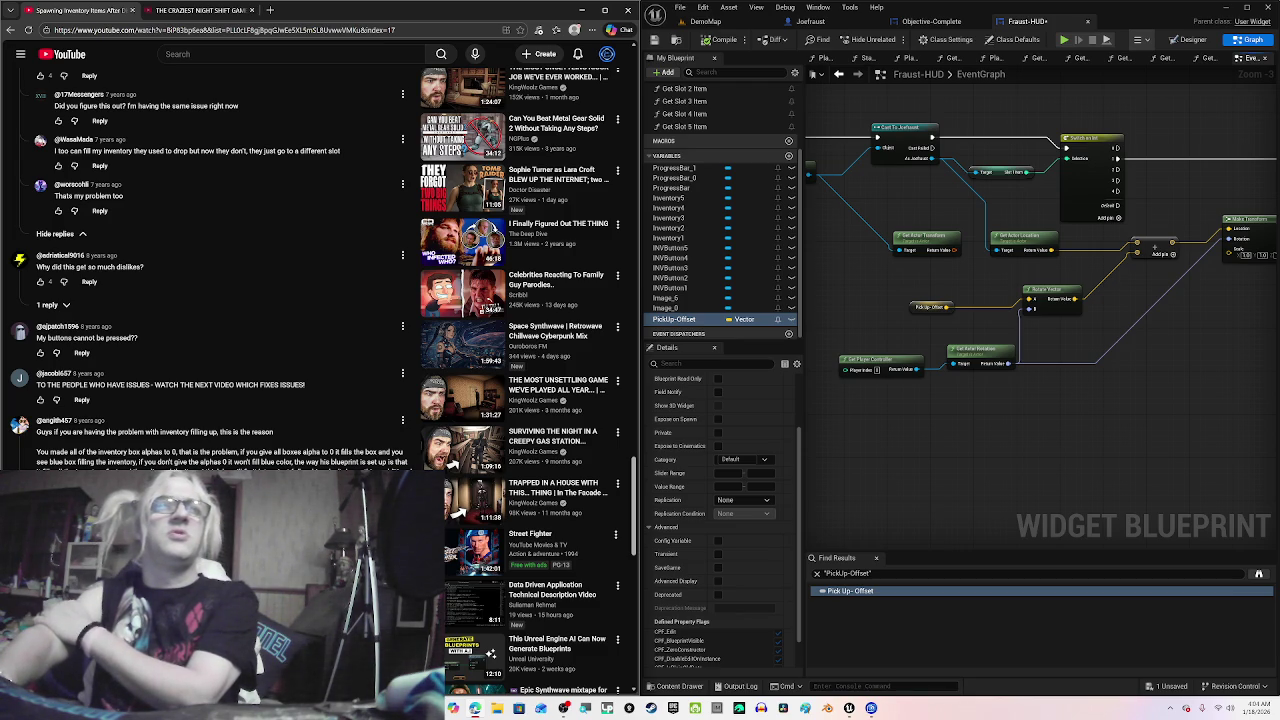
pyautogui.scroll(-2, 320, 380)
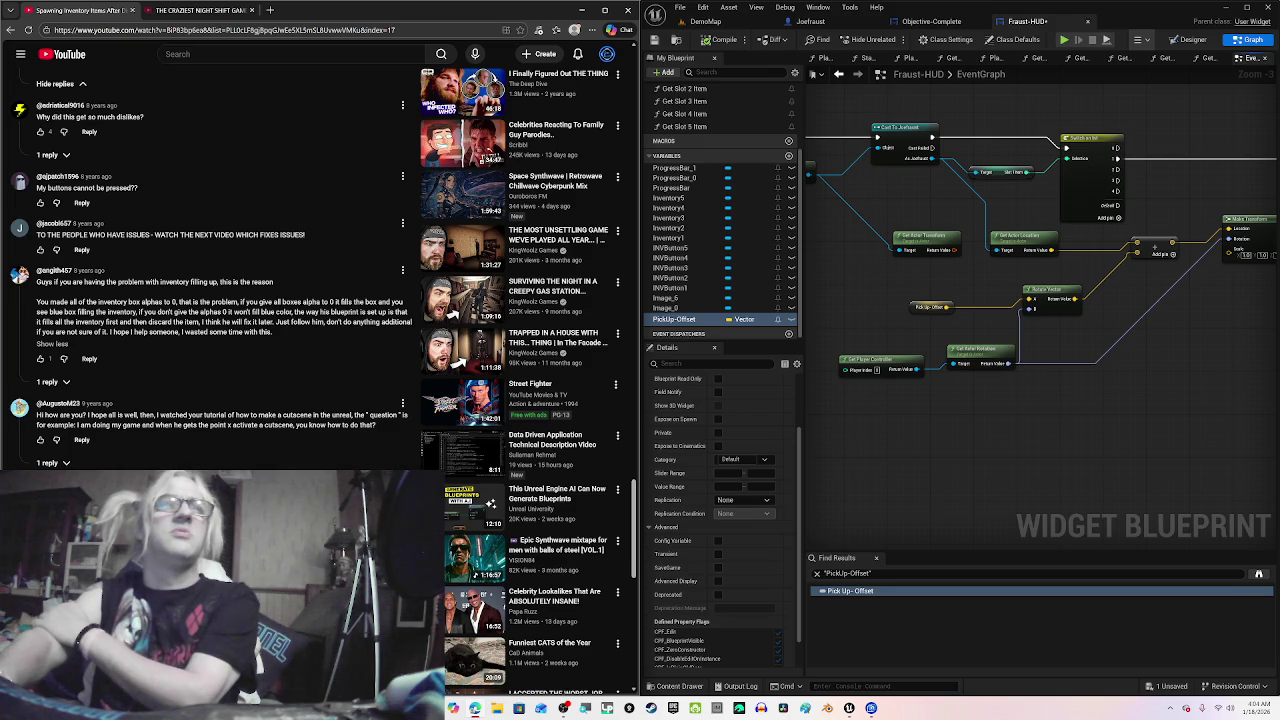
pyautogui.scroll(-3, 320, 380)
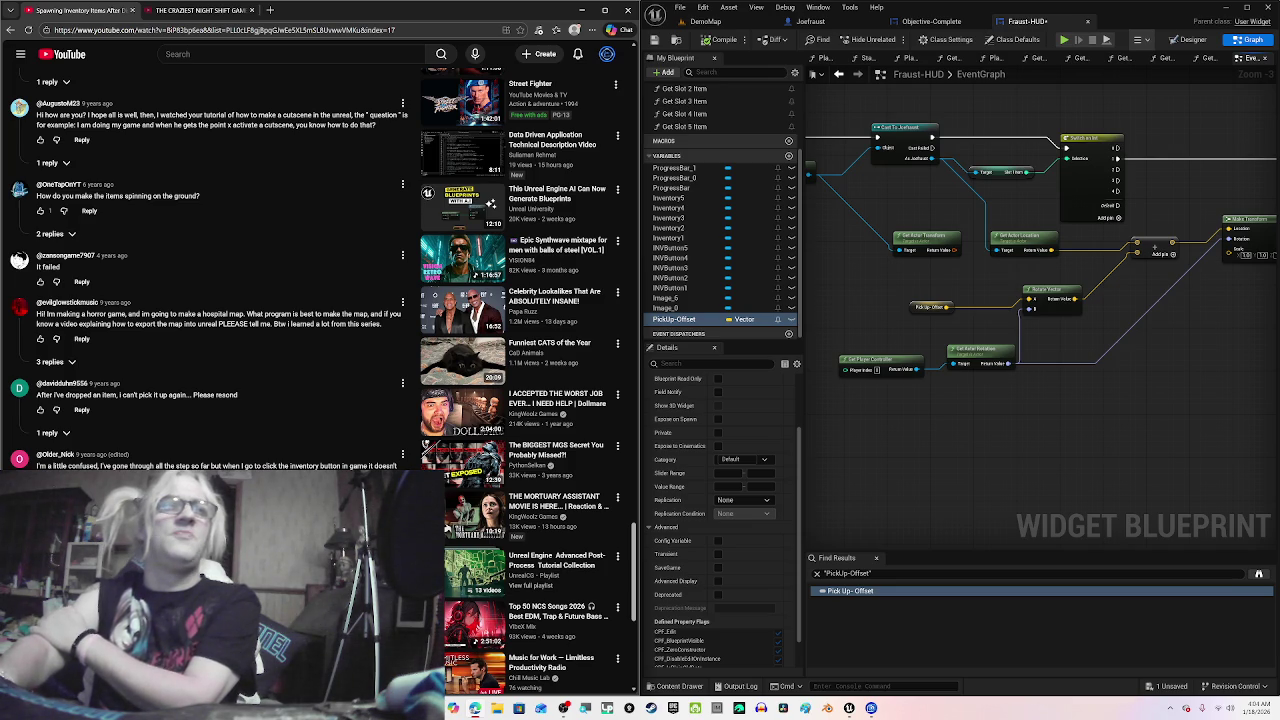
pyautogui.scroll(-3, 320, 260)
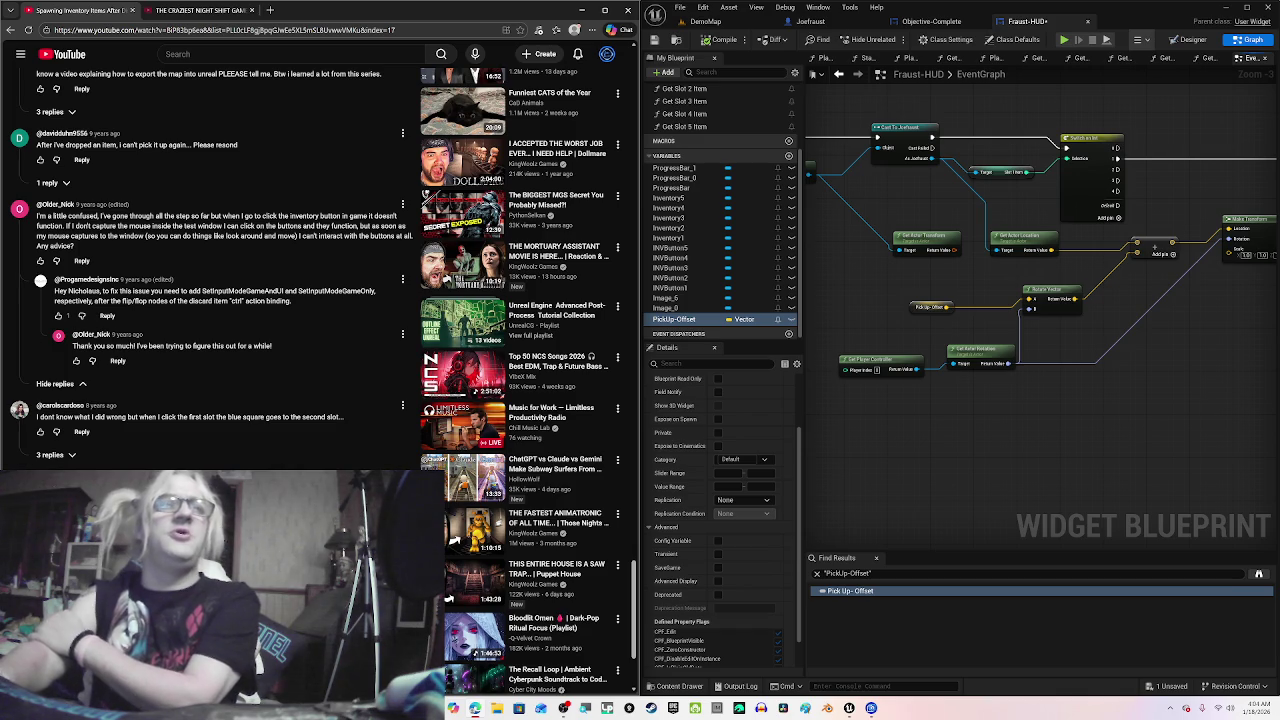
pyautogui.scroll(-2, 320, 260)
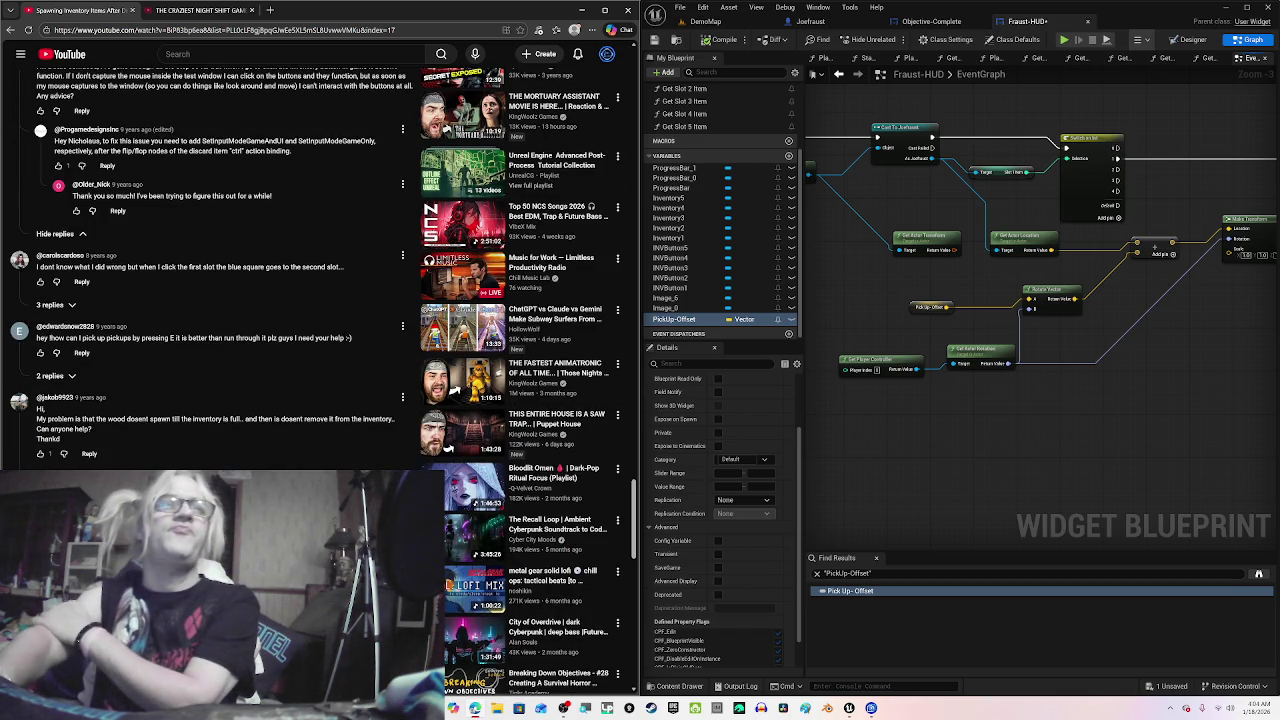
pyautogui.scroll(-2, 320, 260)
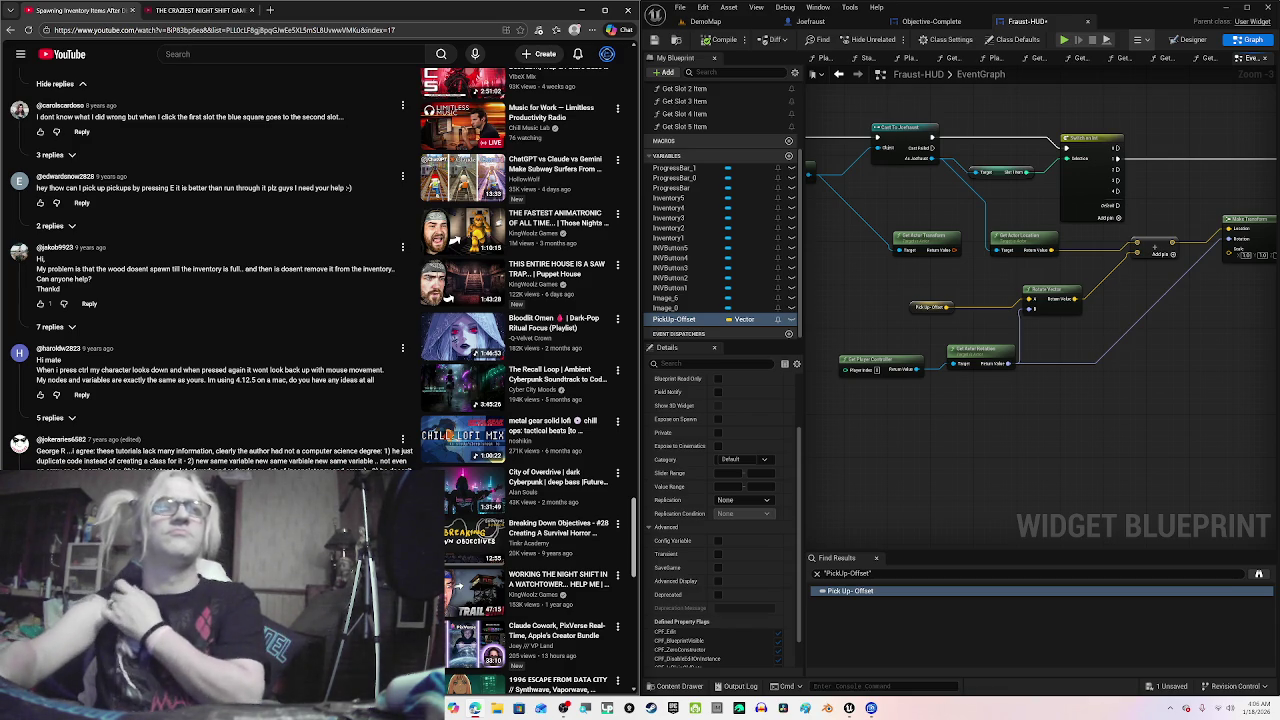
pyautogui.scroll(-15, 311, 380)
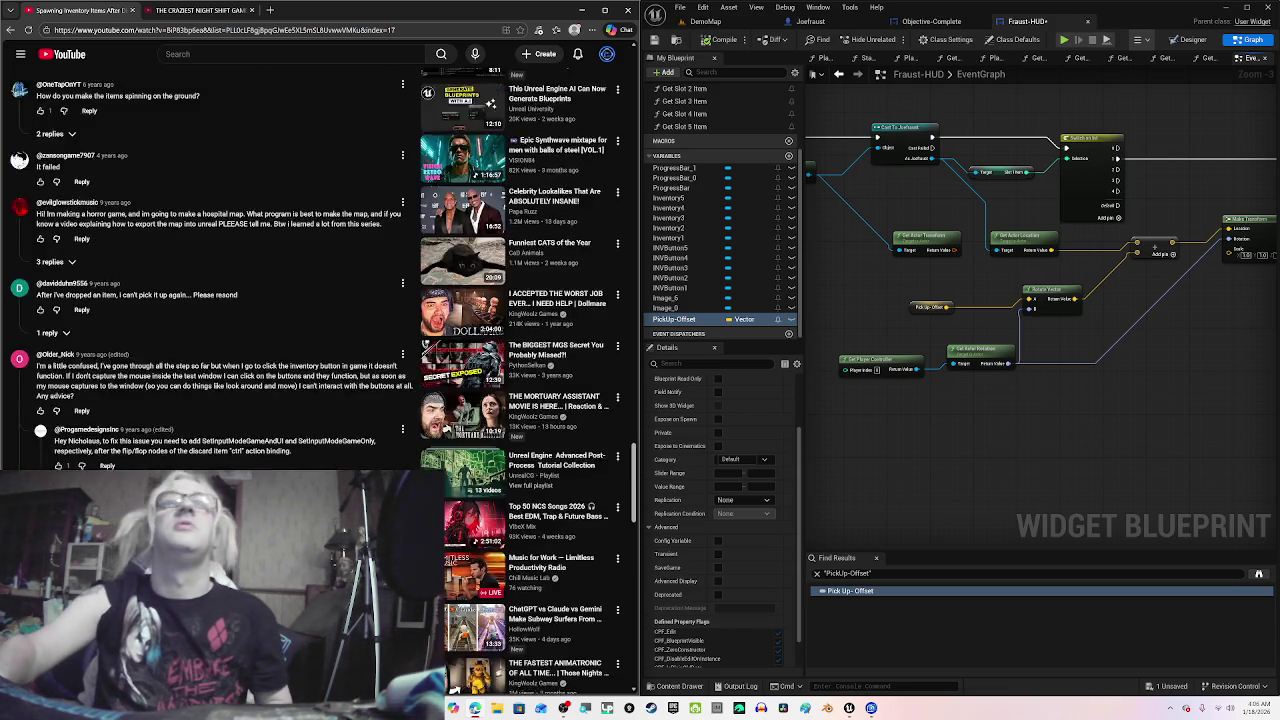
pyautogui.scroll(20, 316, 380)
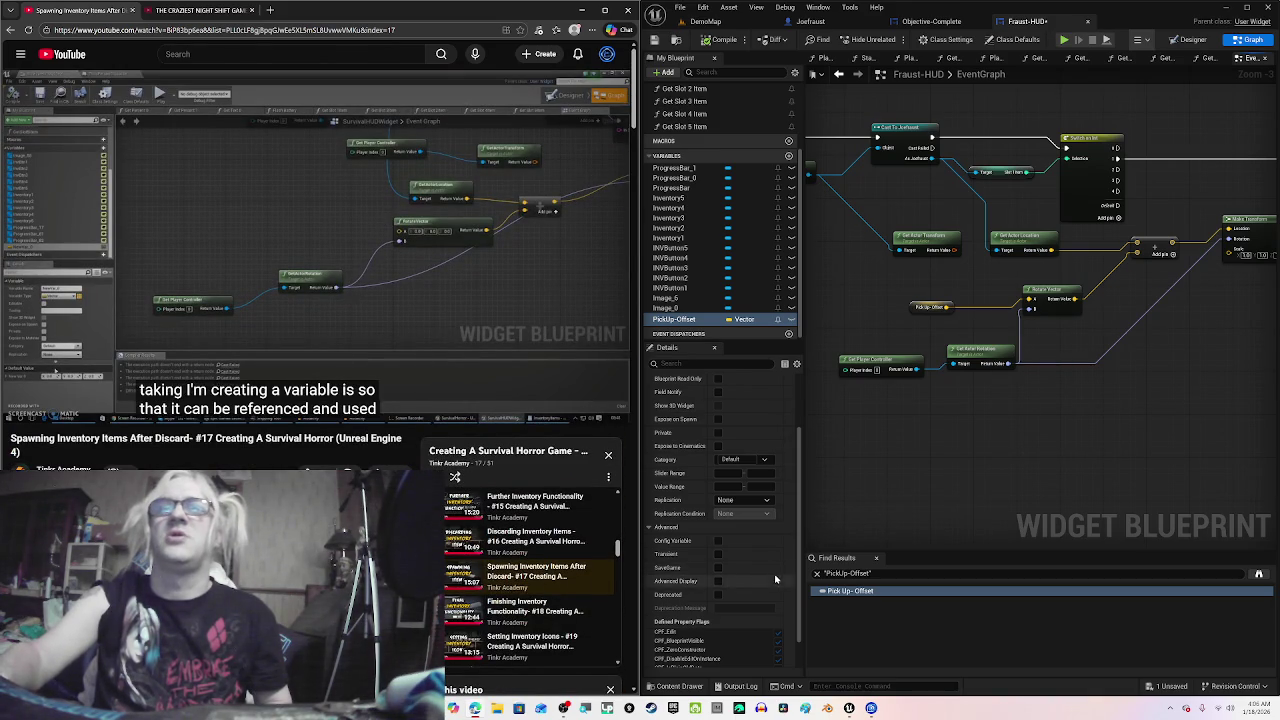
# Step: Inspect the PickUp-Offset default value in Details, then compile Fraust-HUD
pyautogui.scroll(-2, 775, 579)
pyautogui.click(729, 659)
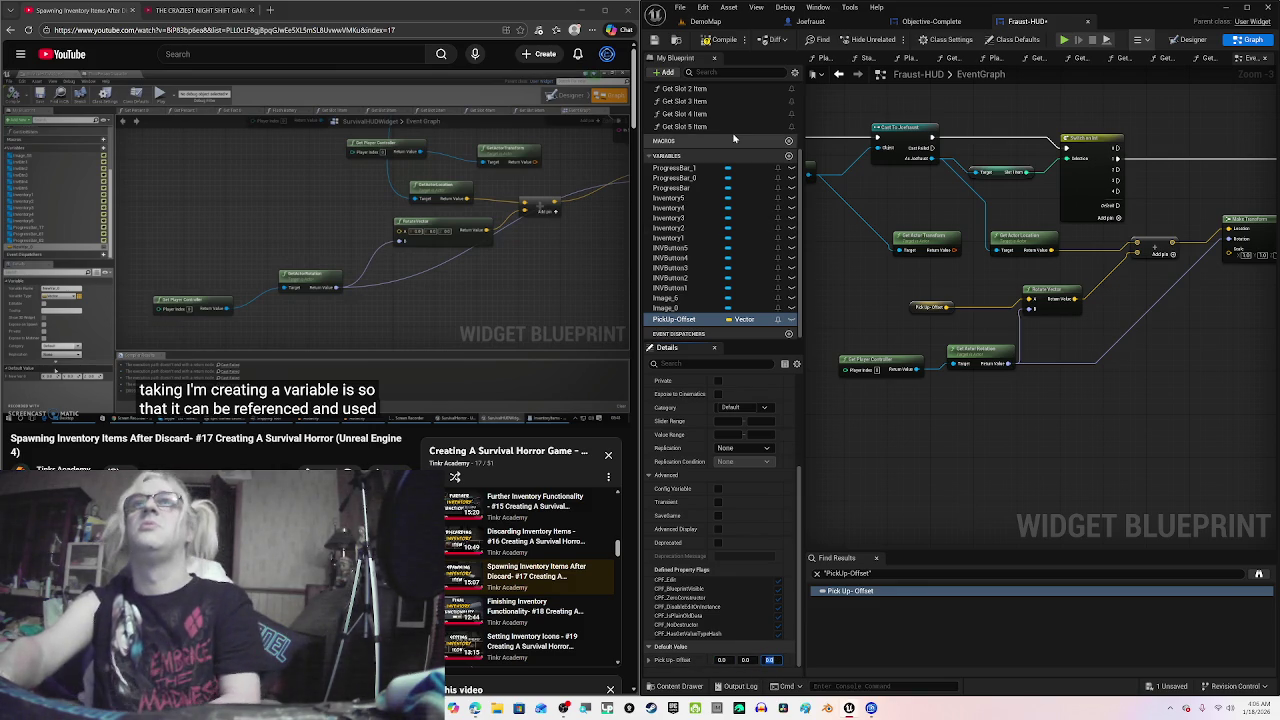
pyautogui.click(717, 40)
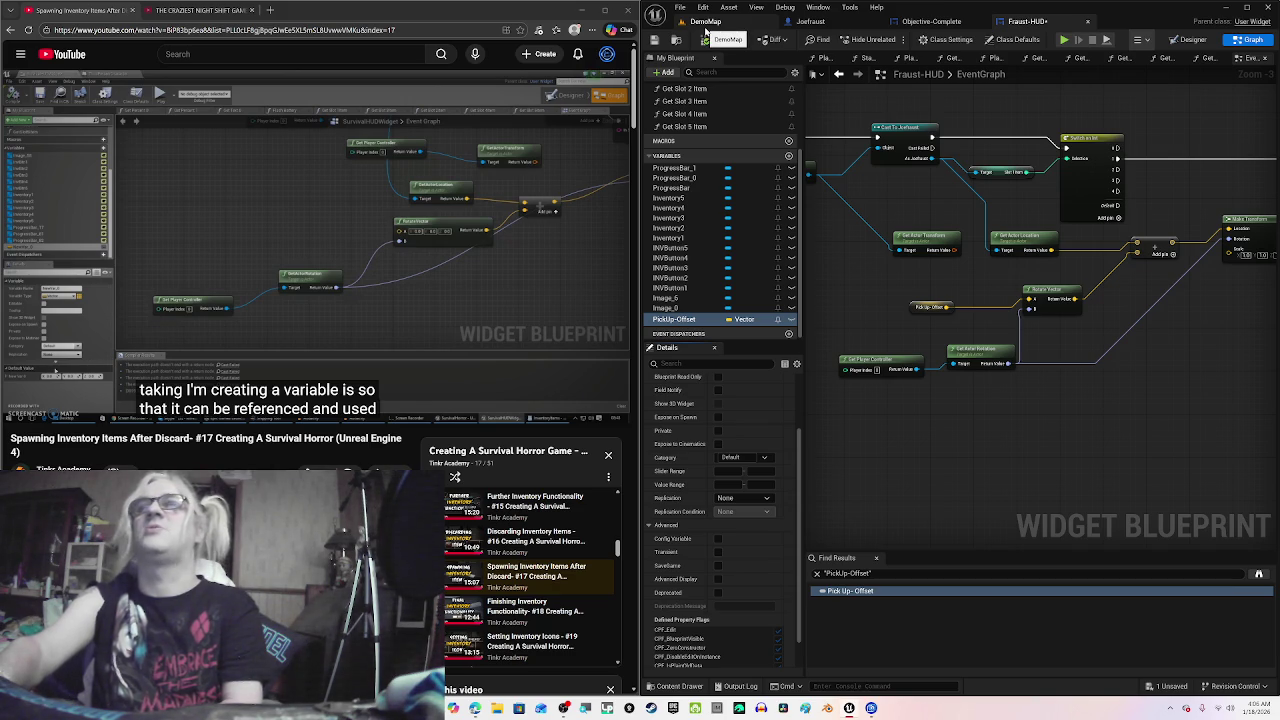
# Step: Switch to DemoMap, maximize the editor, and start Play-in-Editor in unlit view
pyautogui.click(706, 26)
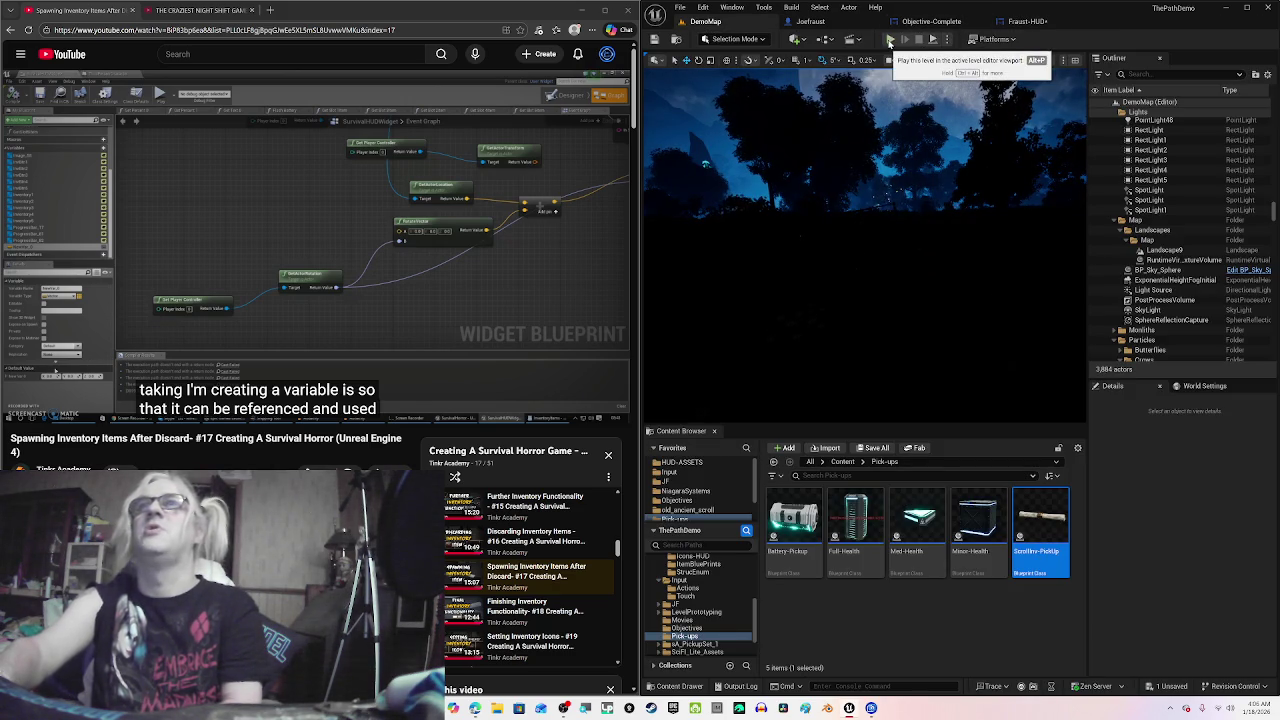
pyautogui.click(1247, 8)
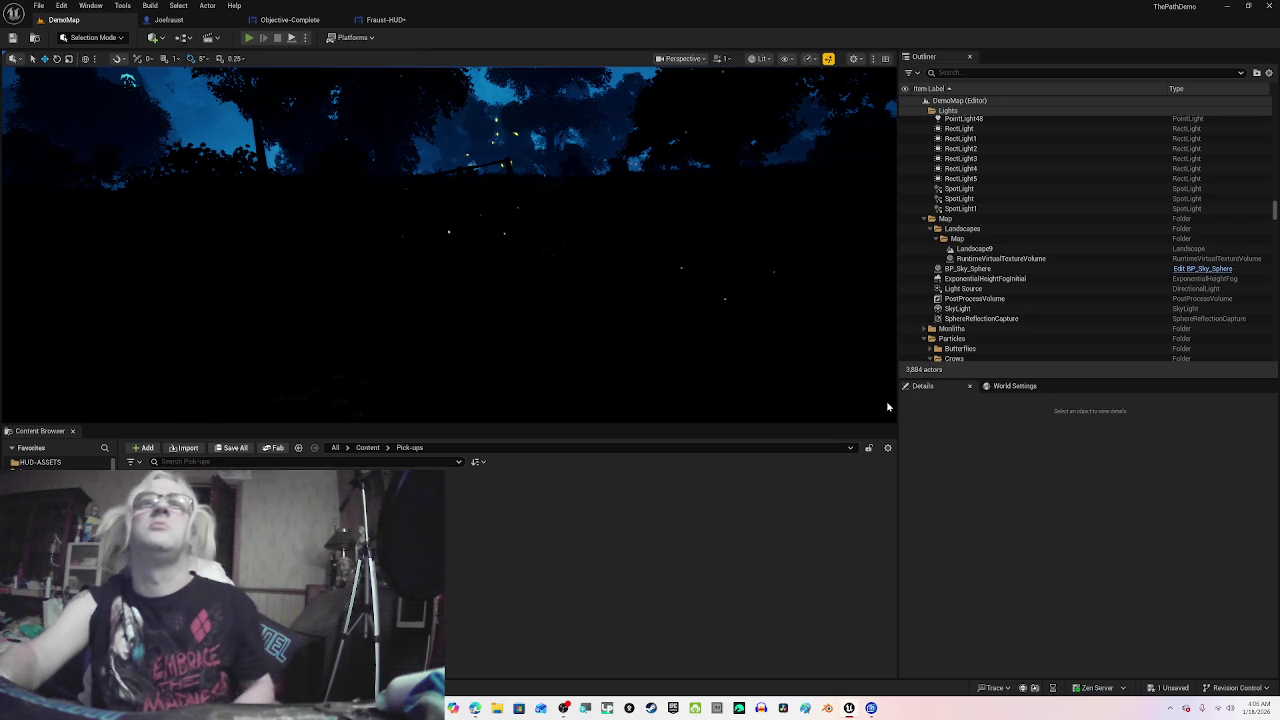
pyautogui.hotkey('alt', 'p')
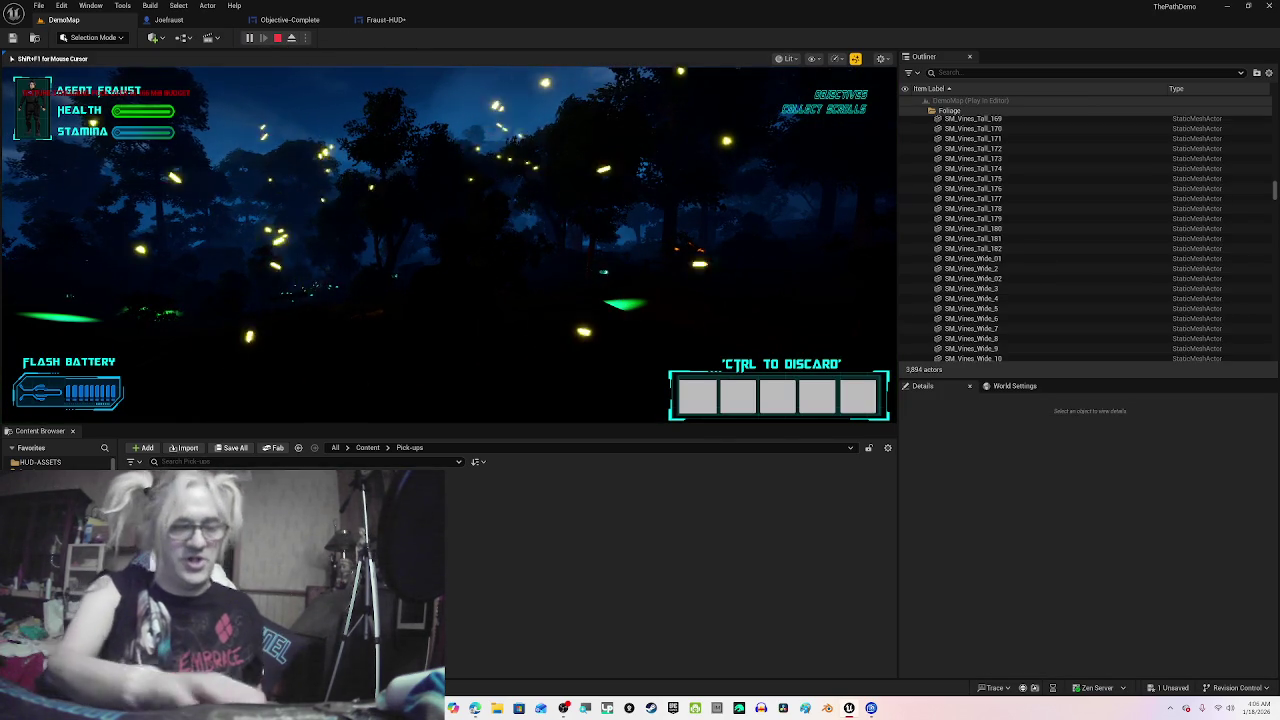
pyautogui.press('F2')
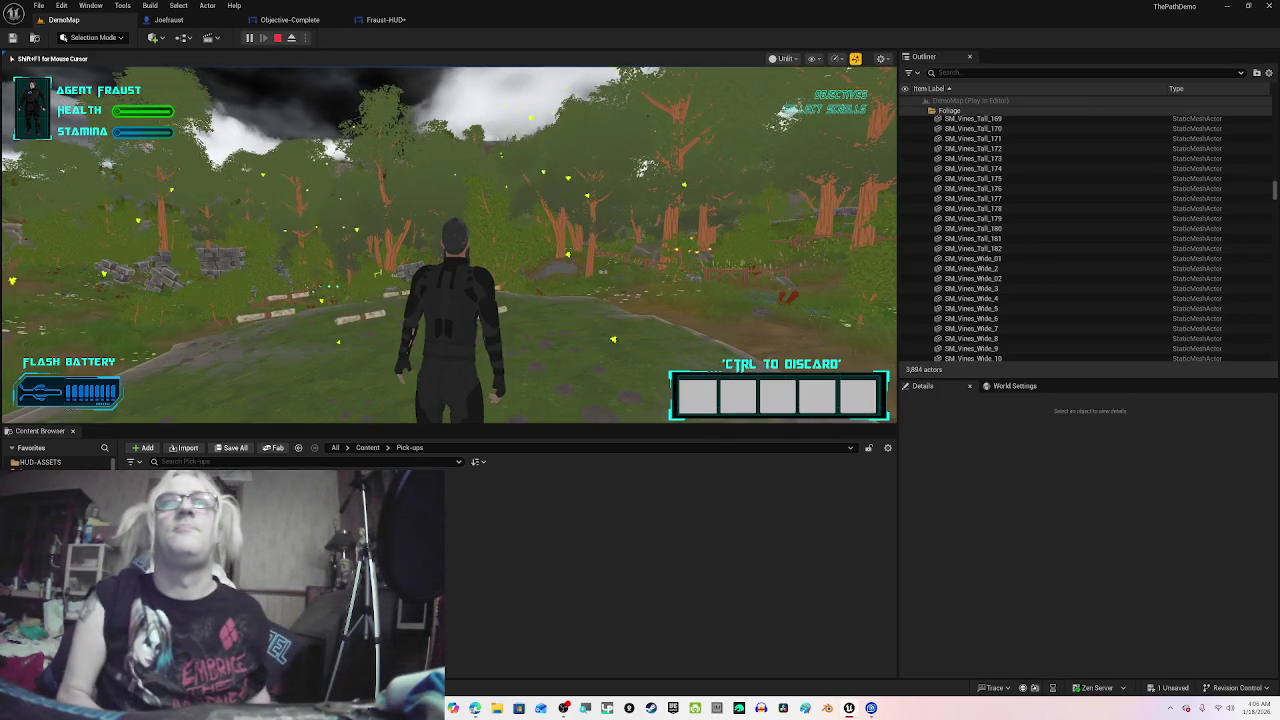
# Step: Walk the character over the key pickup onto the rock plateau and ledge, then stop playing
pyautogui.press('w')
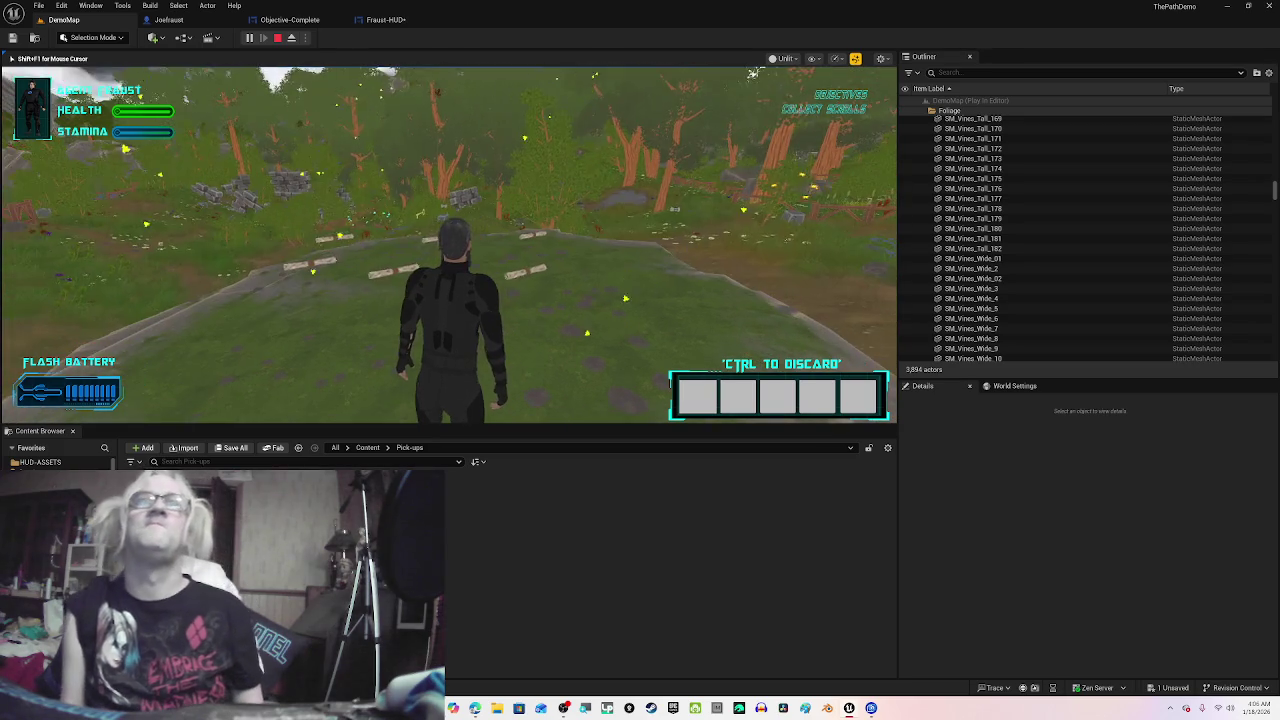
pyautogui.press('w')
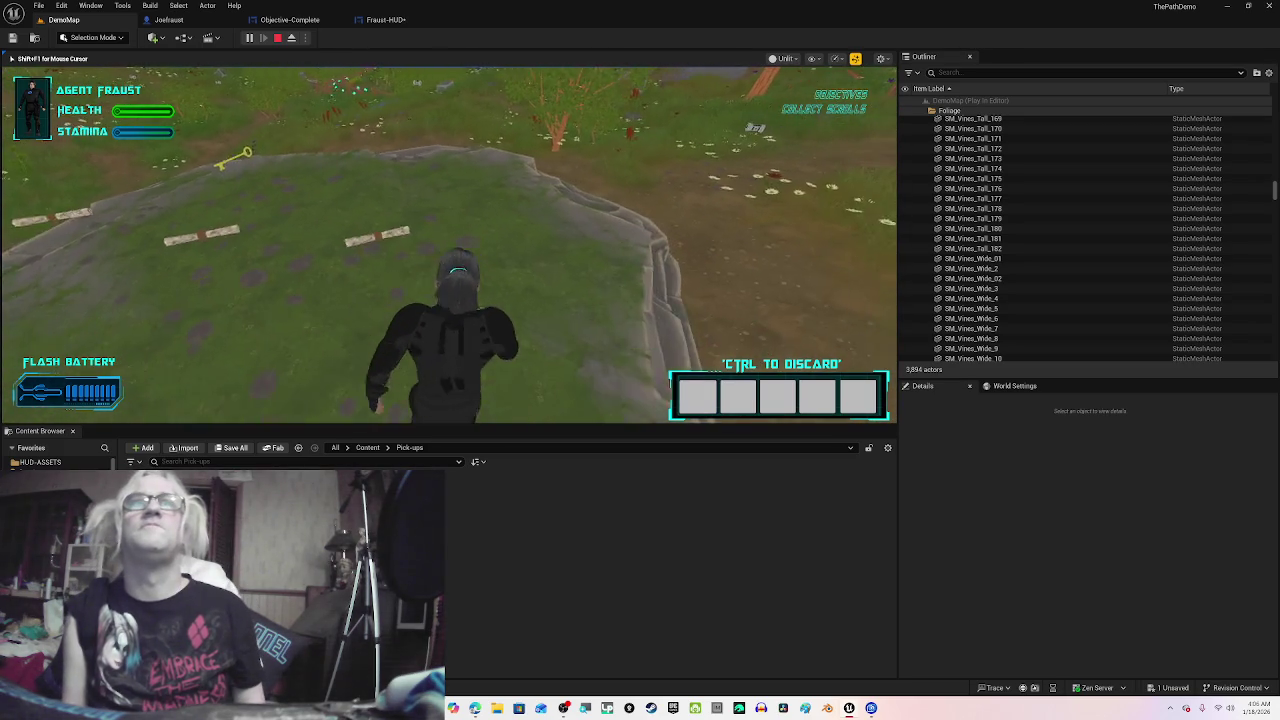
pyautogui.press('w')
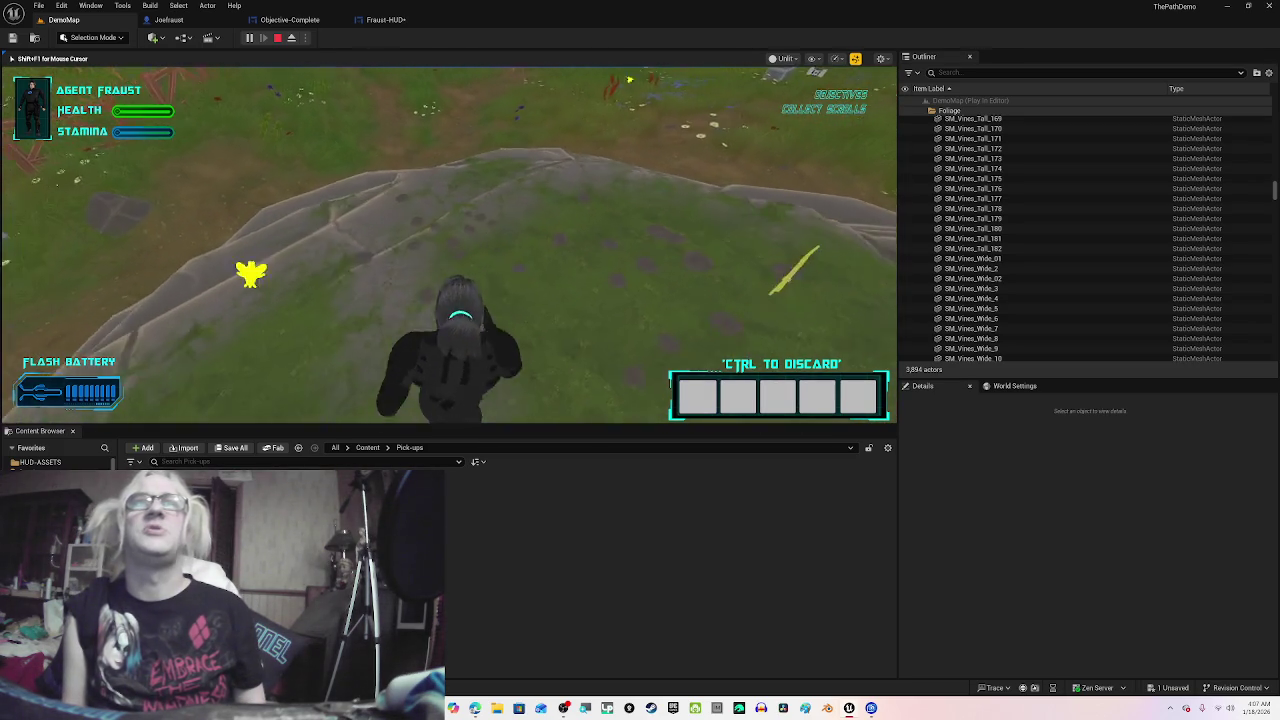
pyautogui.press('w')
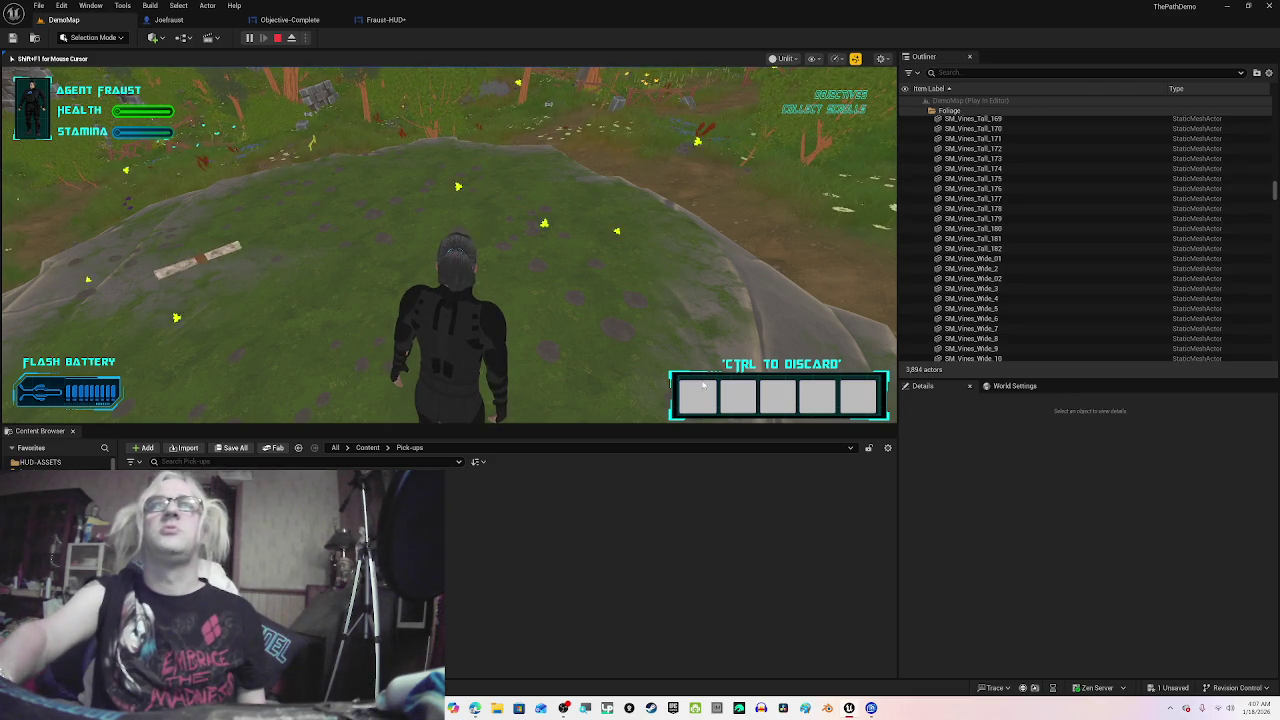
pyautogui.press('w')
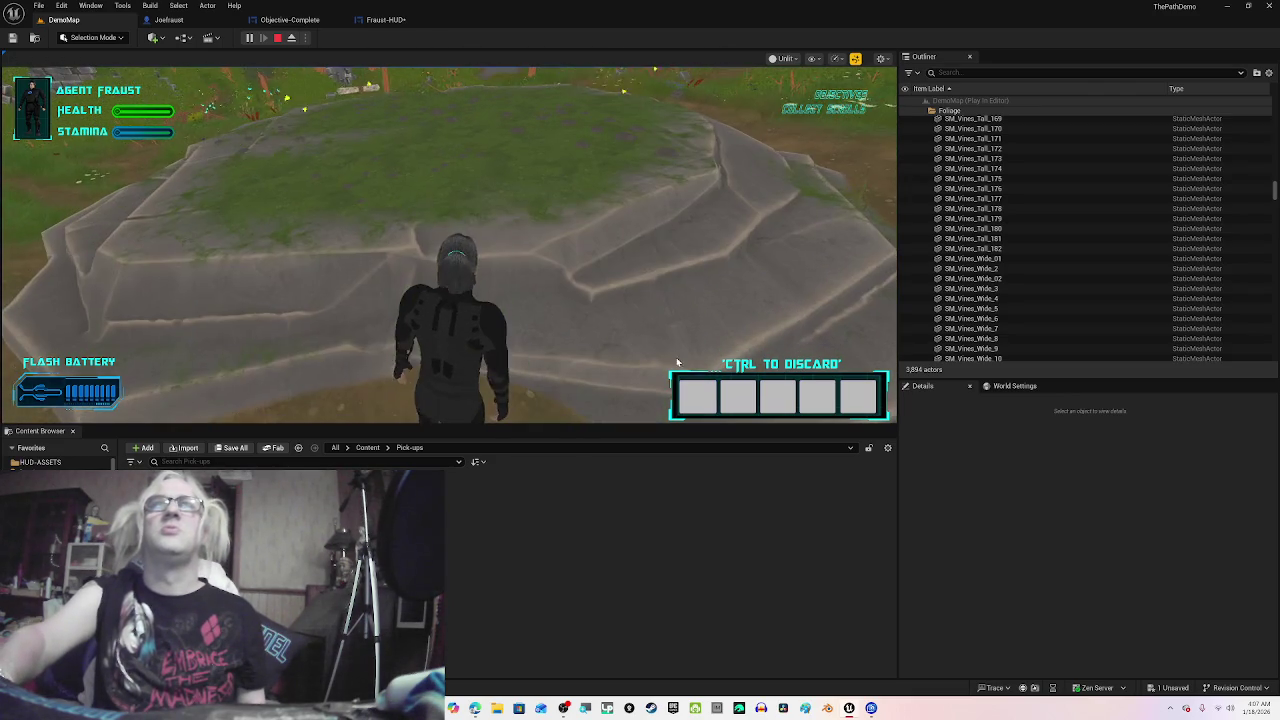
pyautogui.press('w')
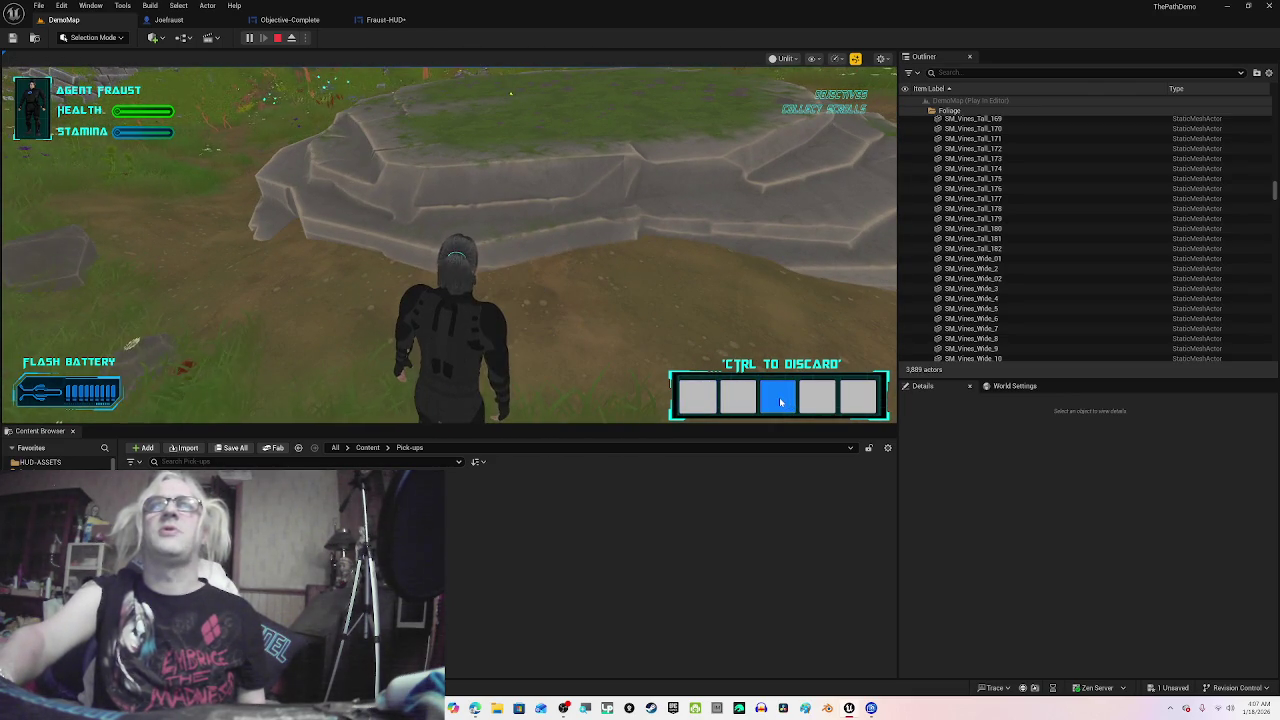
pyautogui.press('s')
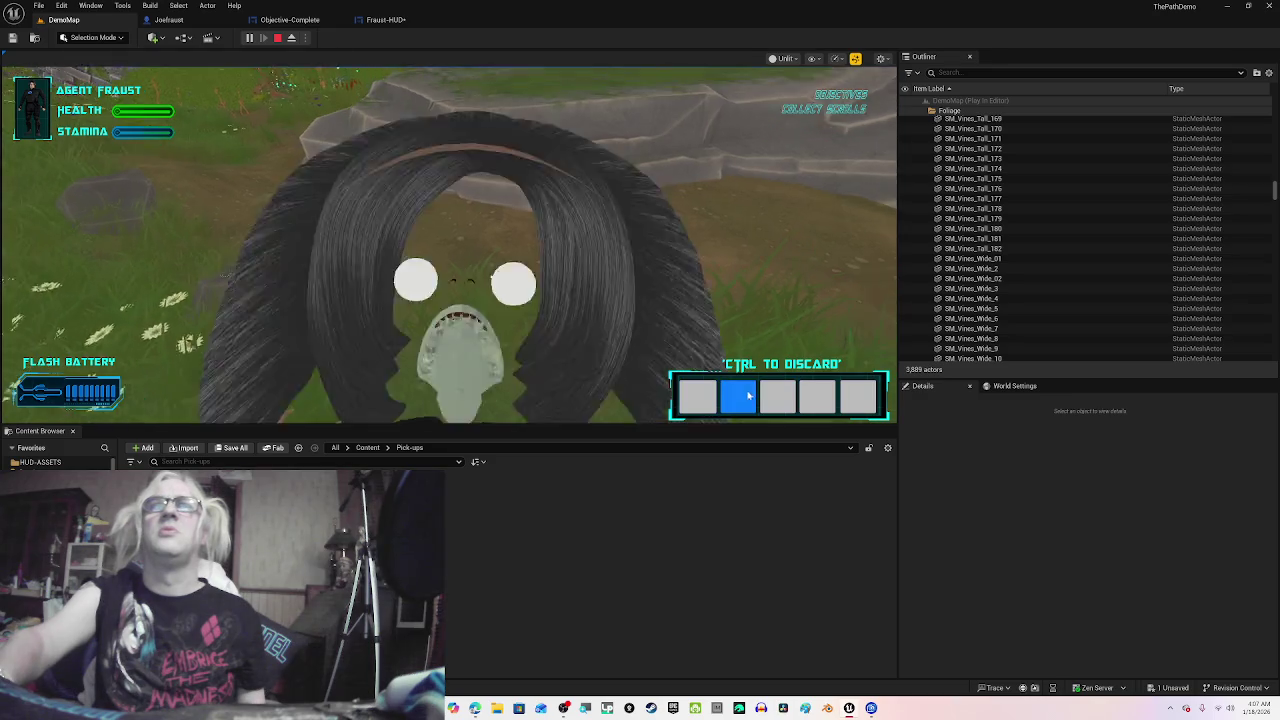
pyautogui.press('w')
pyautogui.press('w')
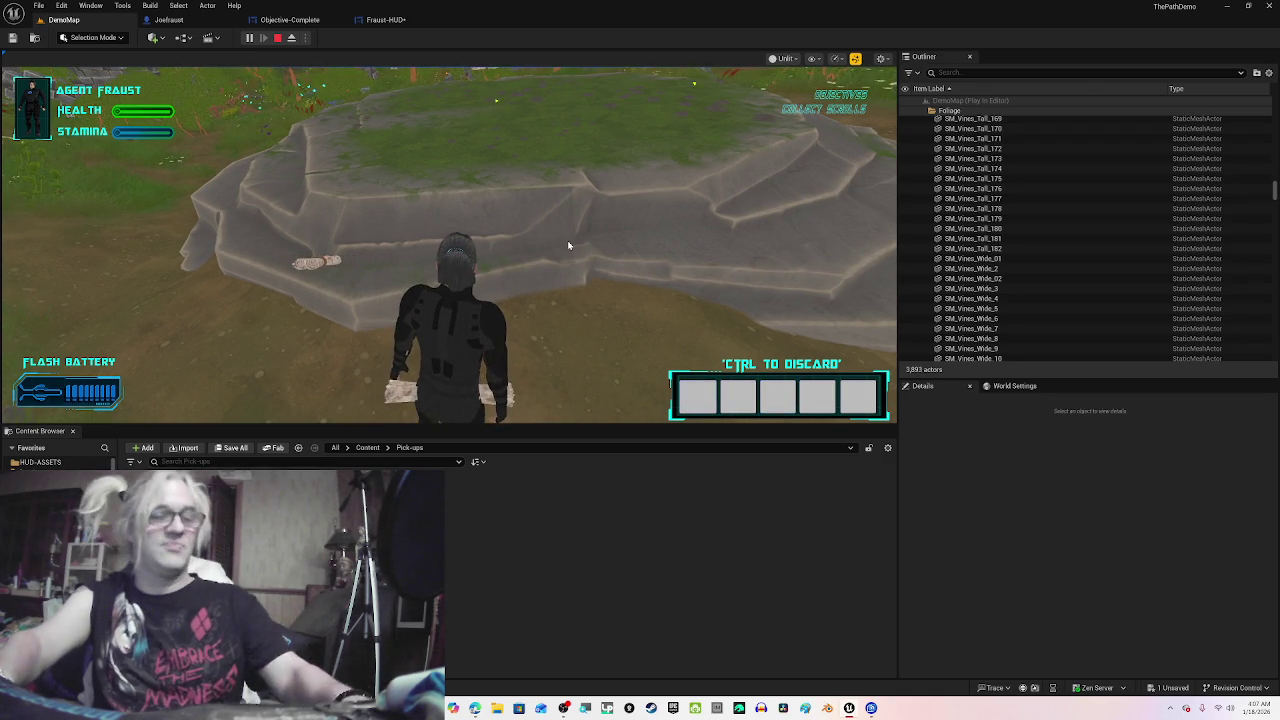
pyautogui.press('Escape')
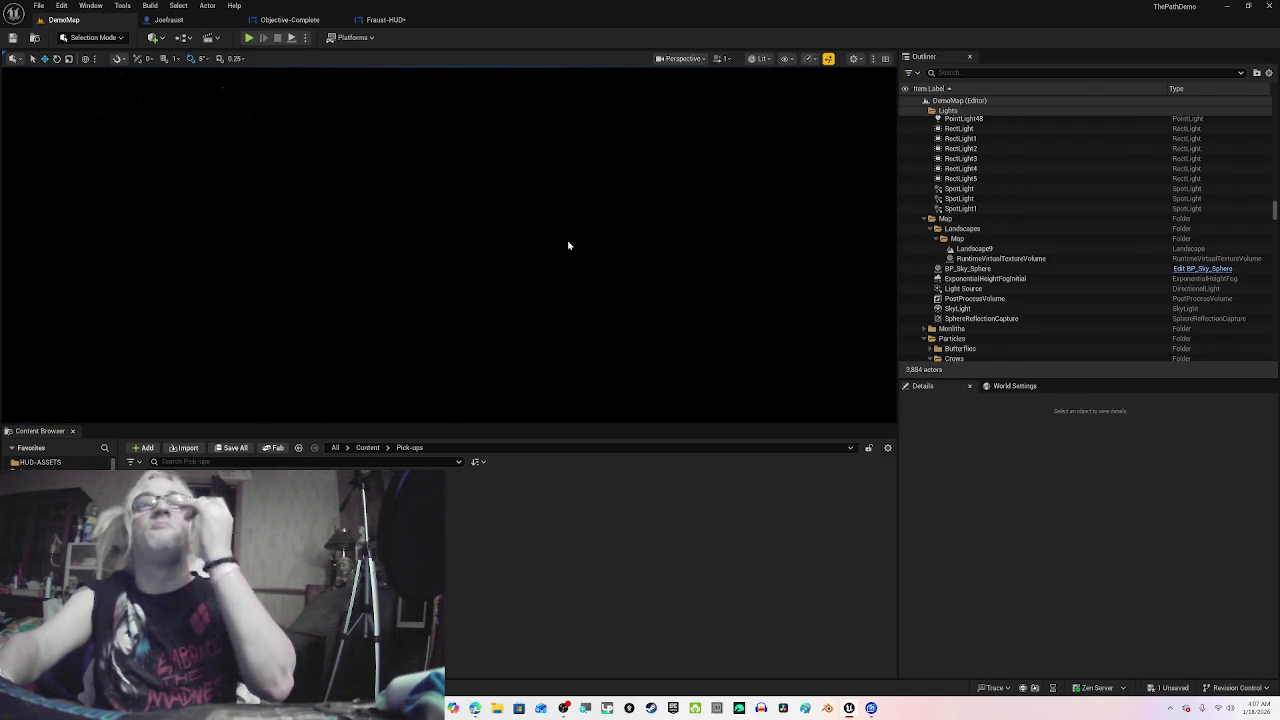
# Step: Dock the editor on the right half, resume the tutorial, and return to the Fraust-HUD graph
pyautogui.moveTo(603, 18); pyautogui.dragTo(1278, 195)
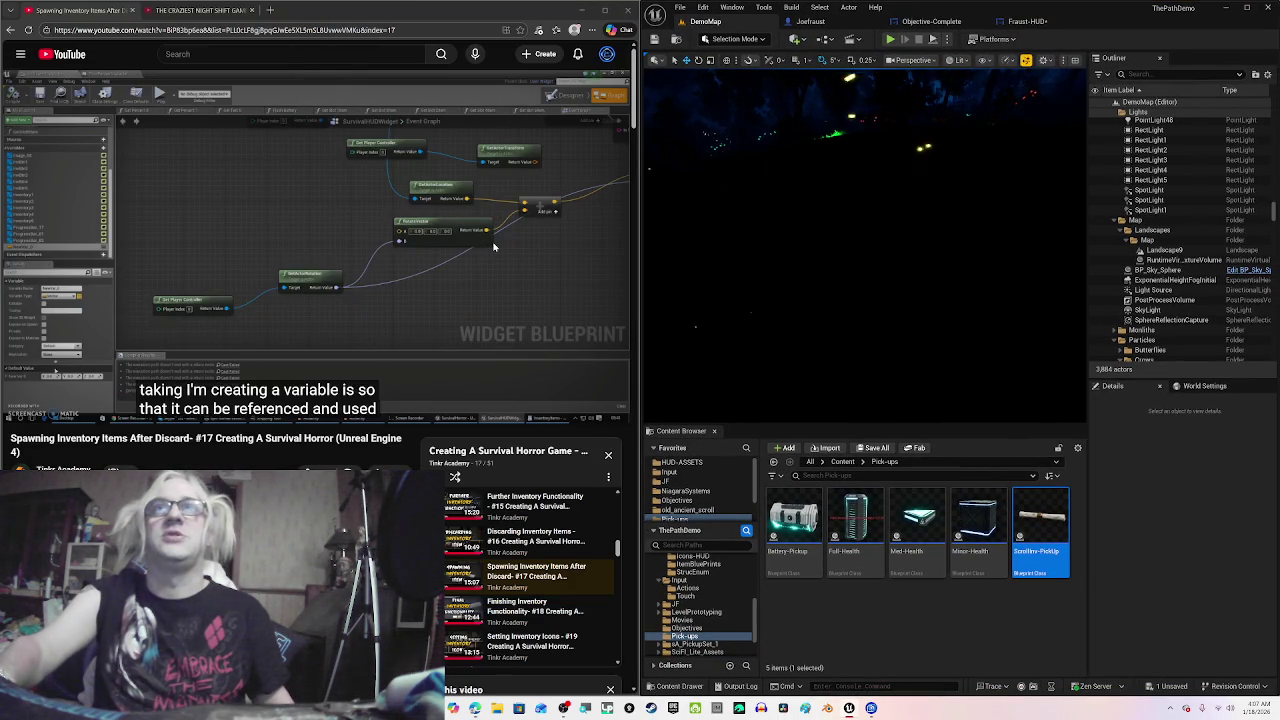
pyautogui.click(357, 209)
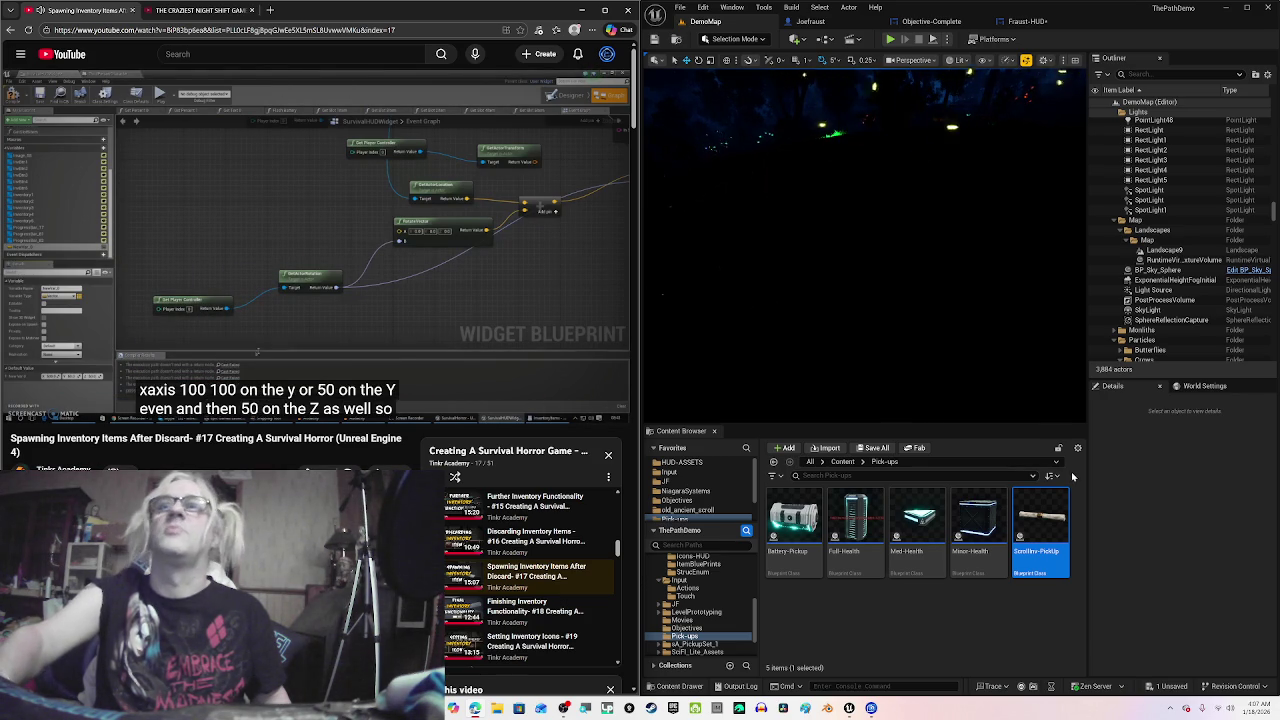
pyautogui.click(1030, 21)
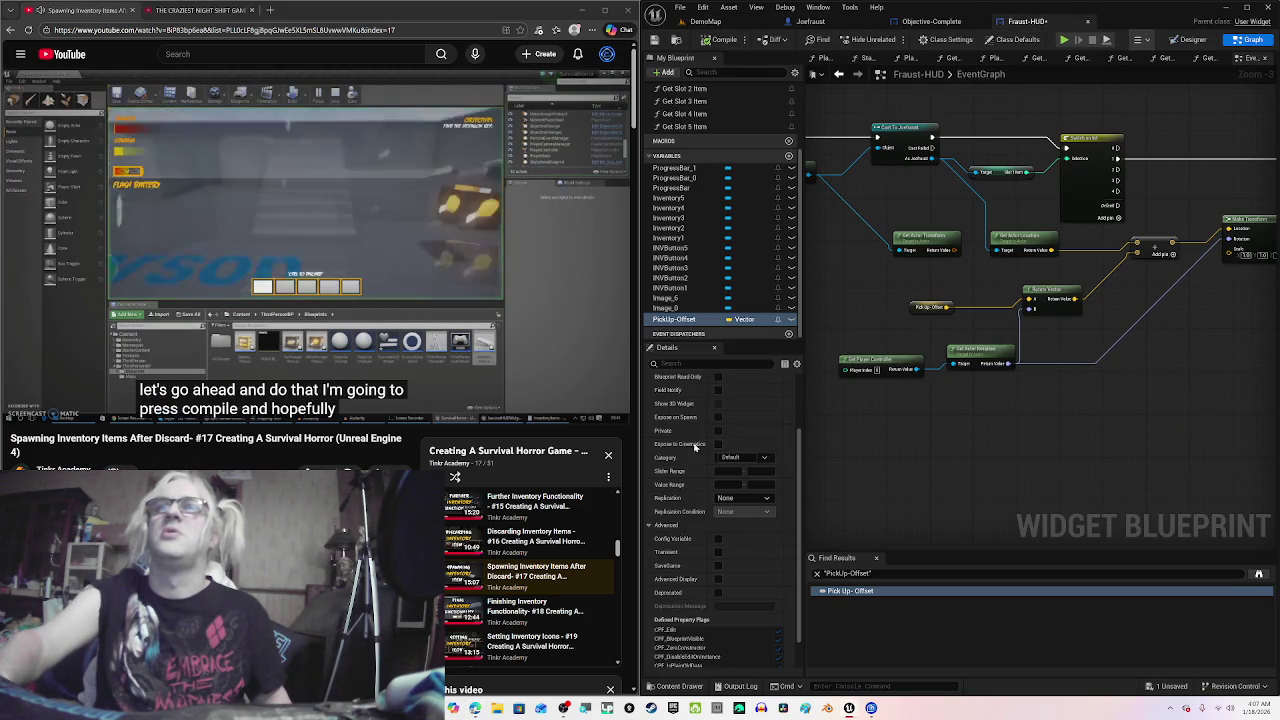
# Step: Set the PickUp-Offset default to 10, 10, 10, then compile and save Fraust-HUD
pyautogui.scroll(-2, 734, 658)
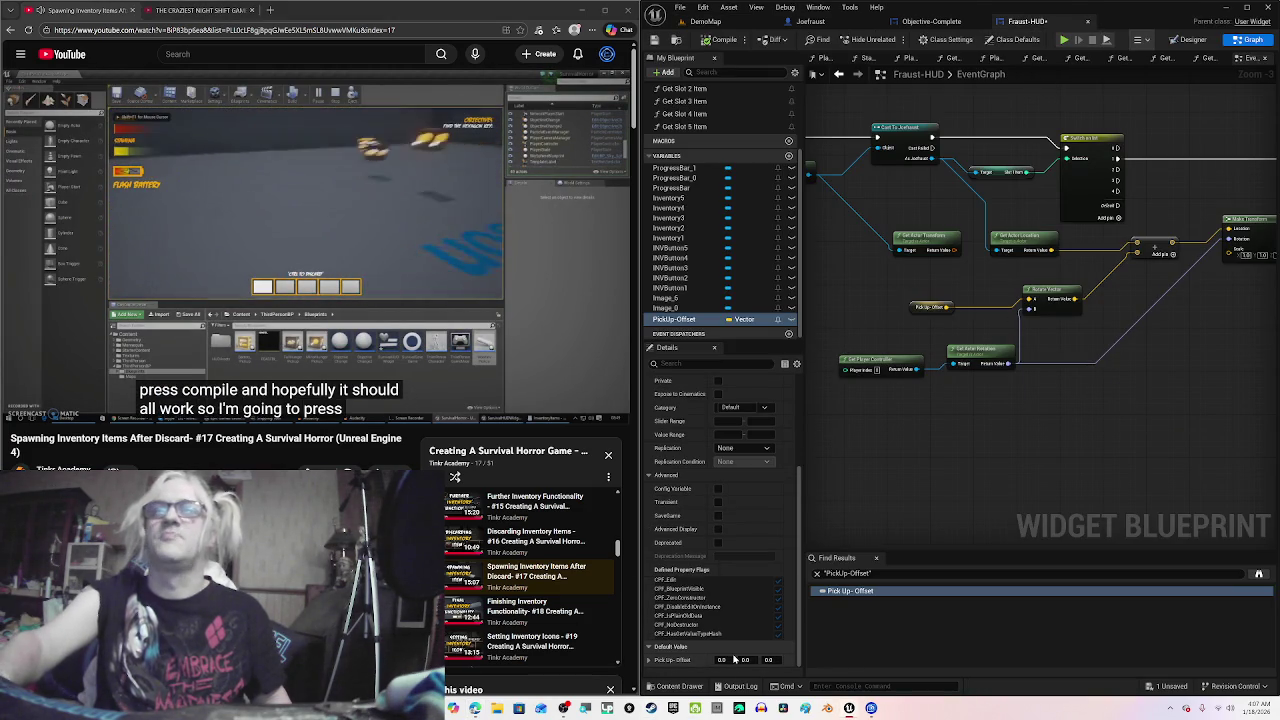
pyautogui.click(722, 660)
pyautogui.write('1')
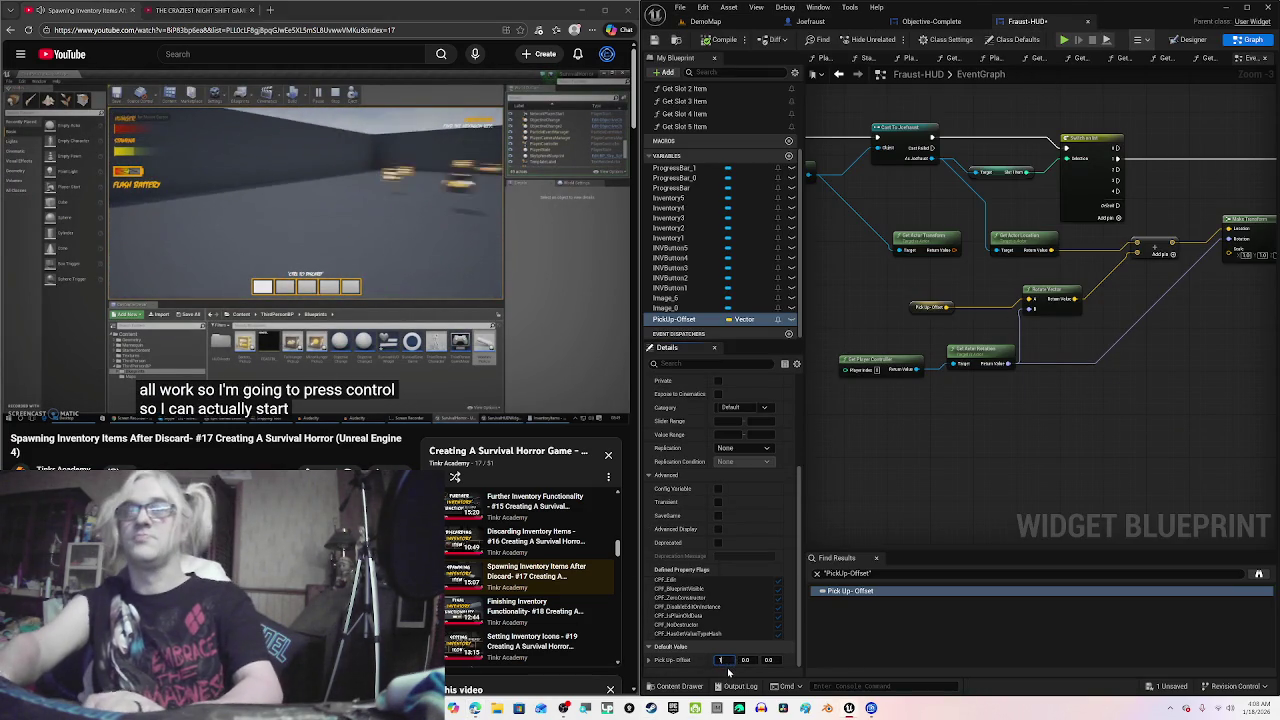
pyautogui.write('0')
pyautogui.press('Tab')
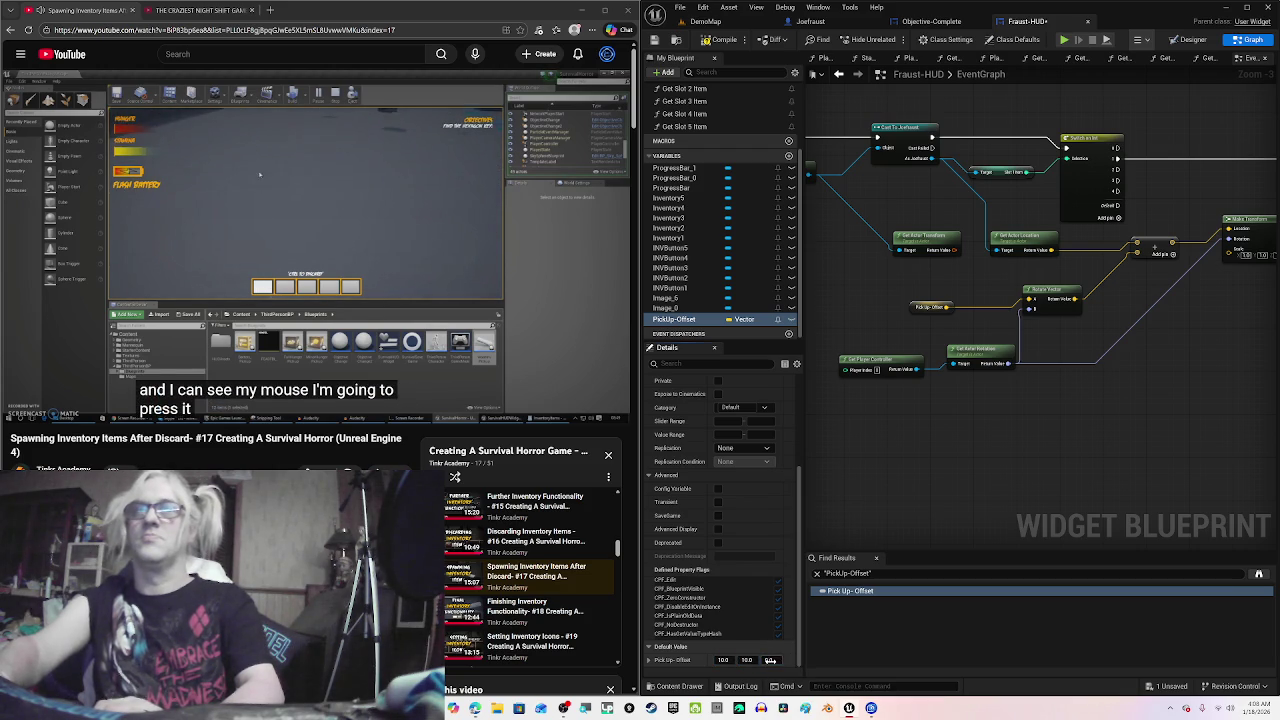
pyautogui.write('10')
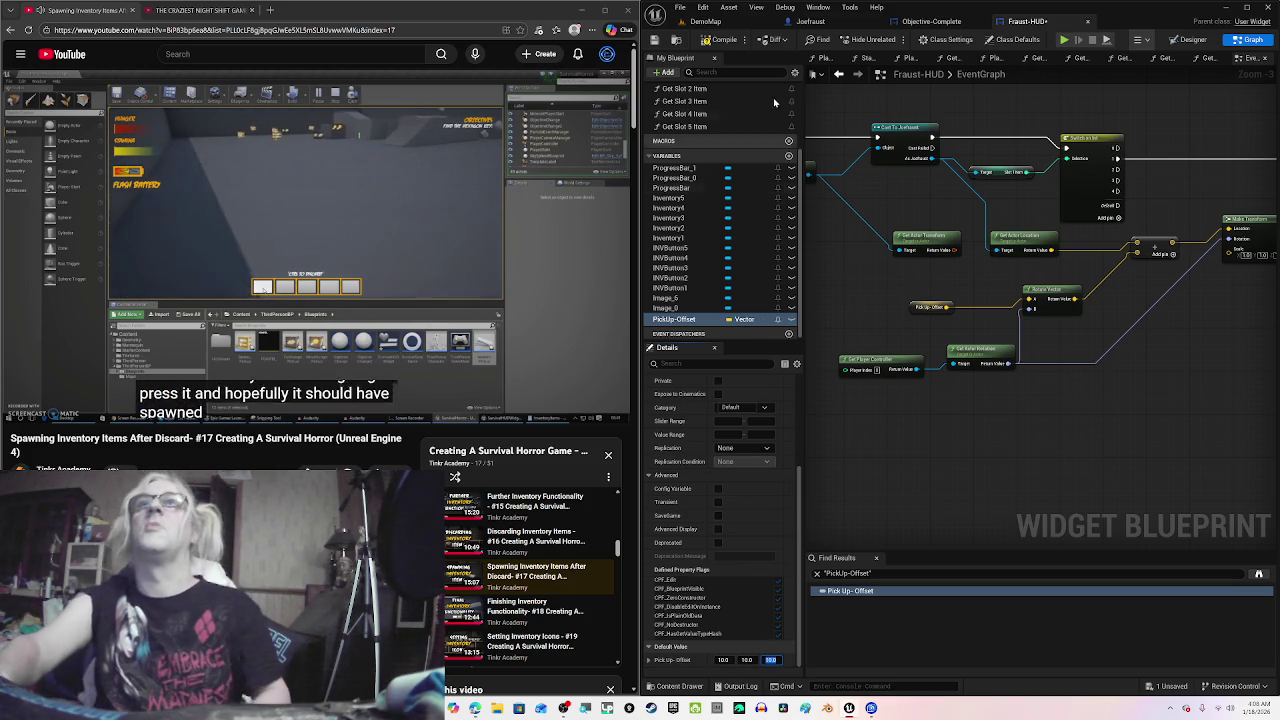
pyautogui.click(714, 44)
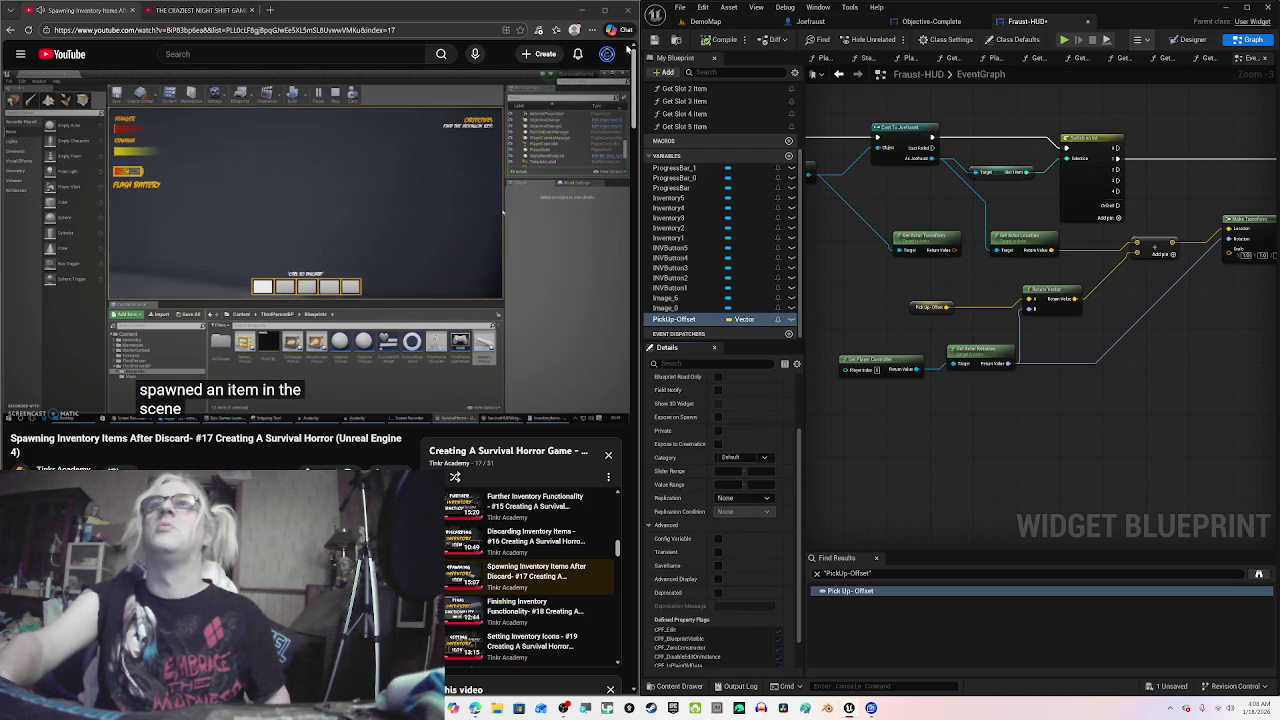
pyautogui.click(657, 40)
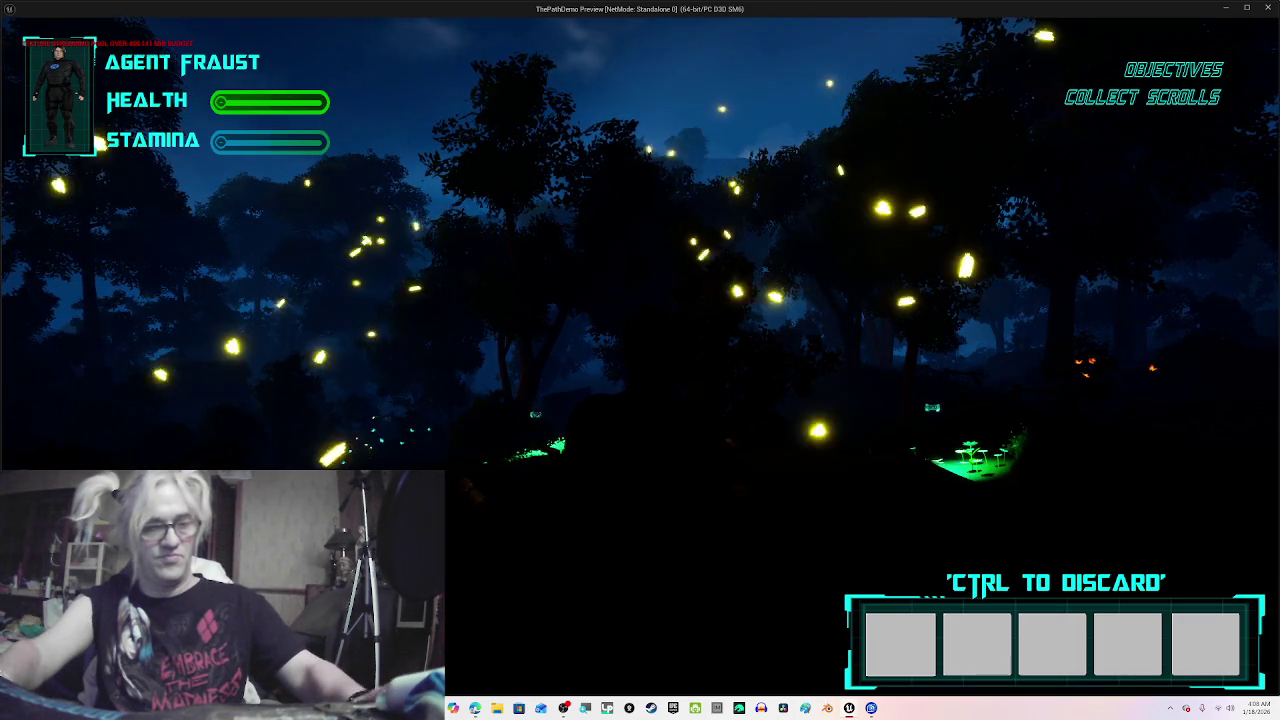
# Step: Pause the tutorial and switch on the character's flashlight in the standalone preview
pyautogui.press('Escape')
pyautogui.click(538, 290)
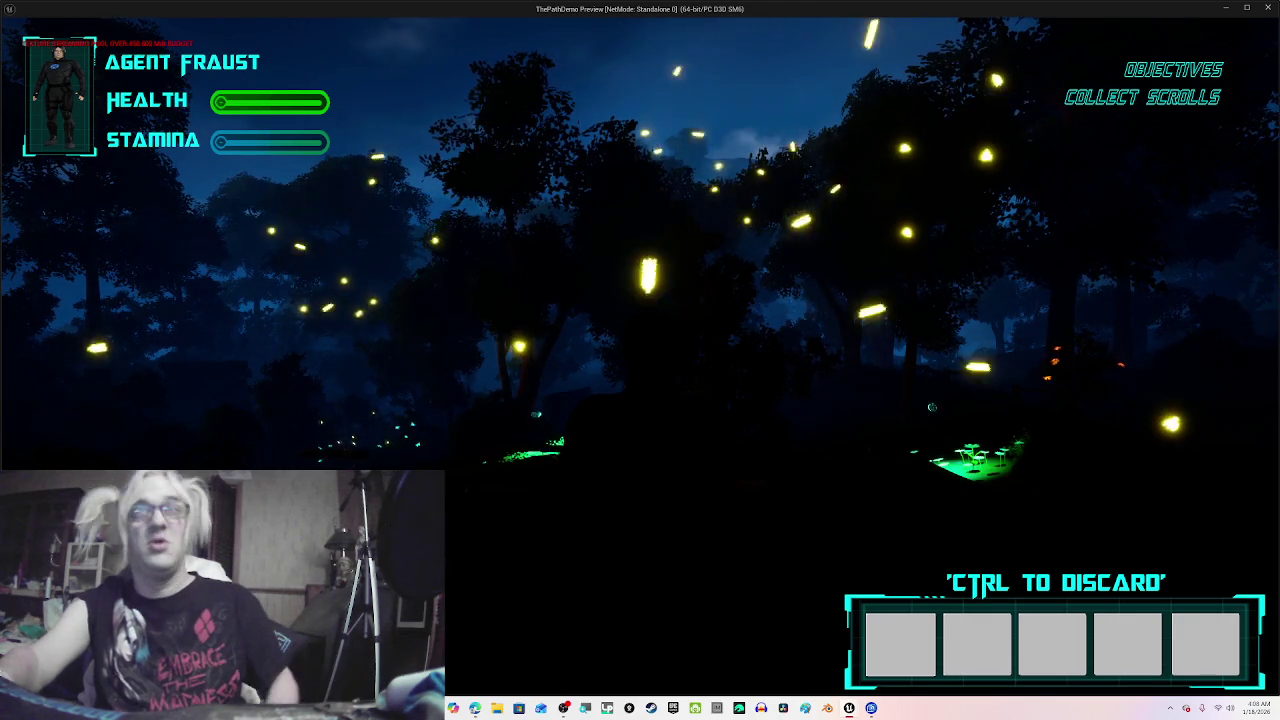
pyautogui.press('w')
pyautogui.moveTo(640, 360)
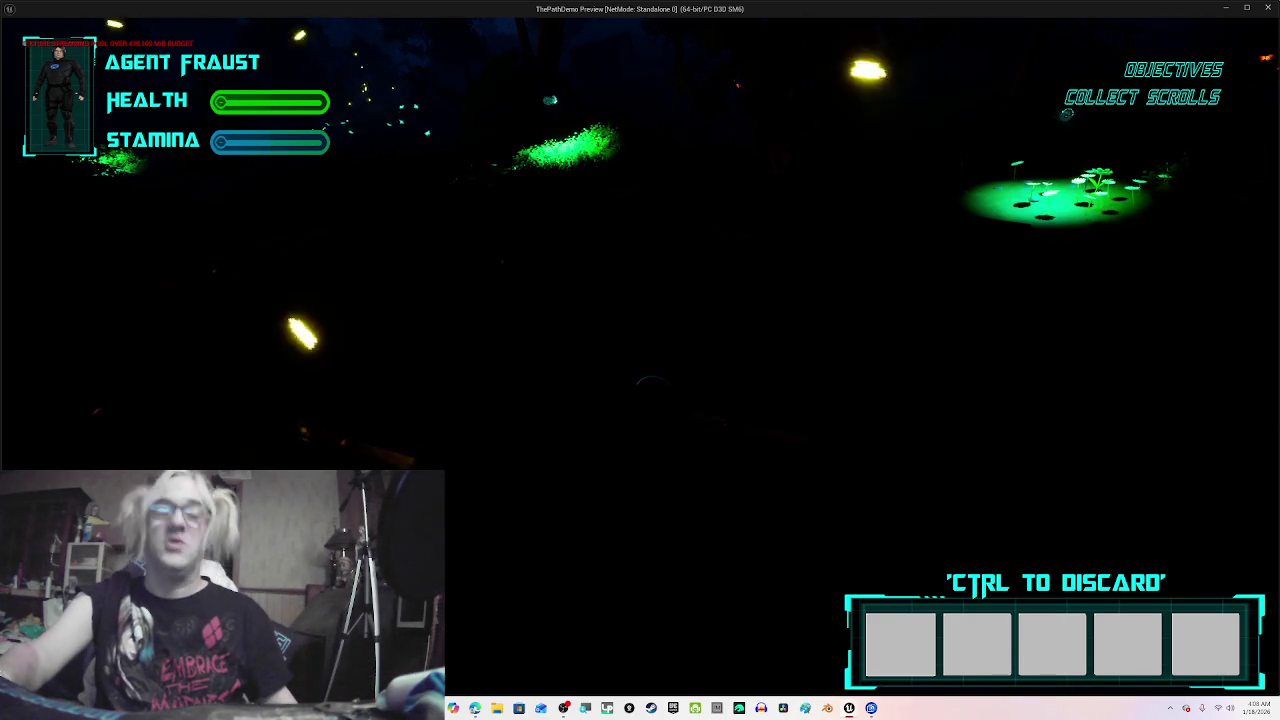
pyautogui.press('f')
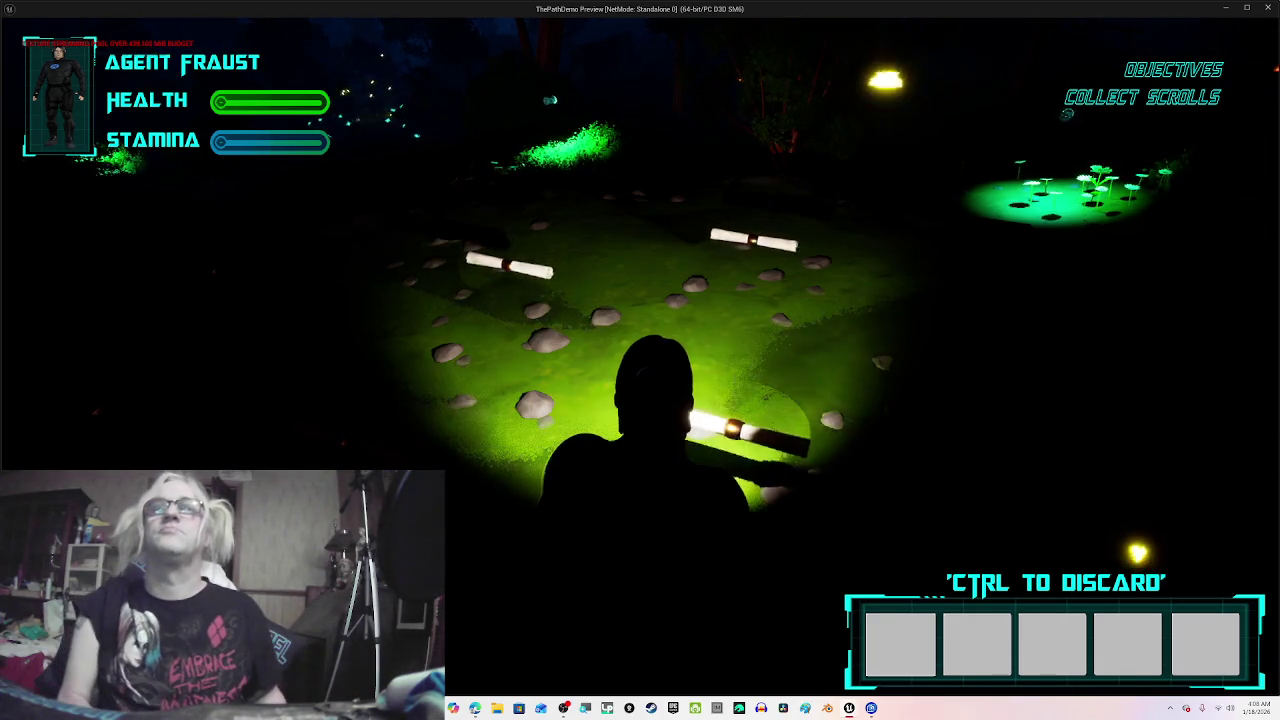
pyautogui.press('w')
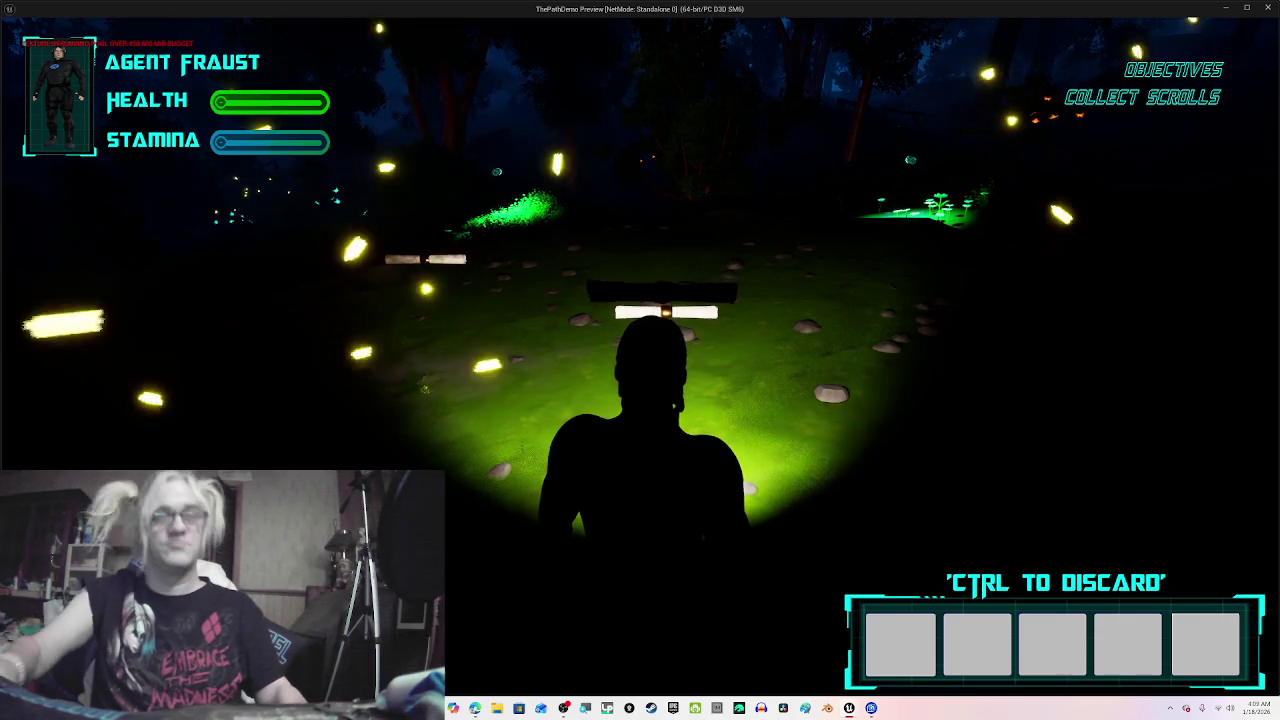
# Step: Select the first inventory slot, walk the clearing checking the dropped scrolls, then close the preview
pyautogui.click(896, 640)
pyautogui.press('w')
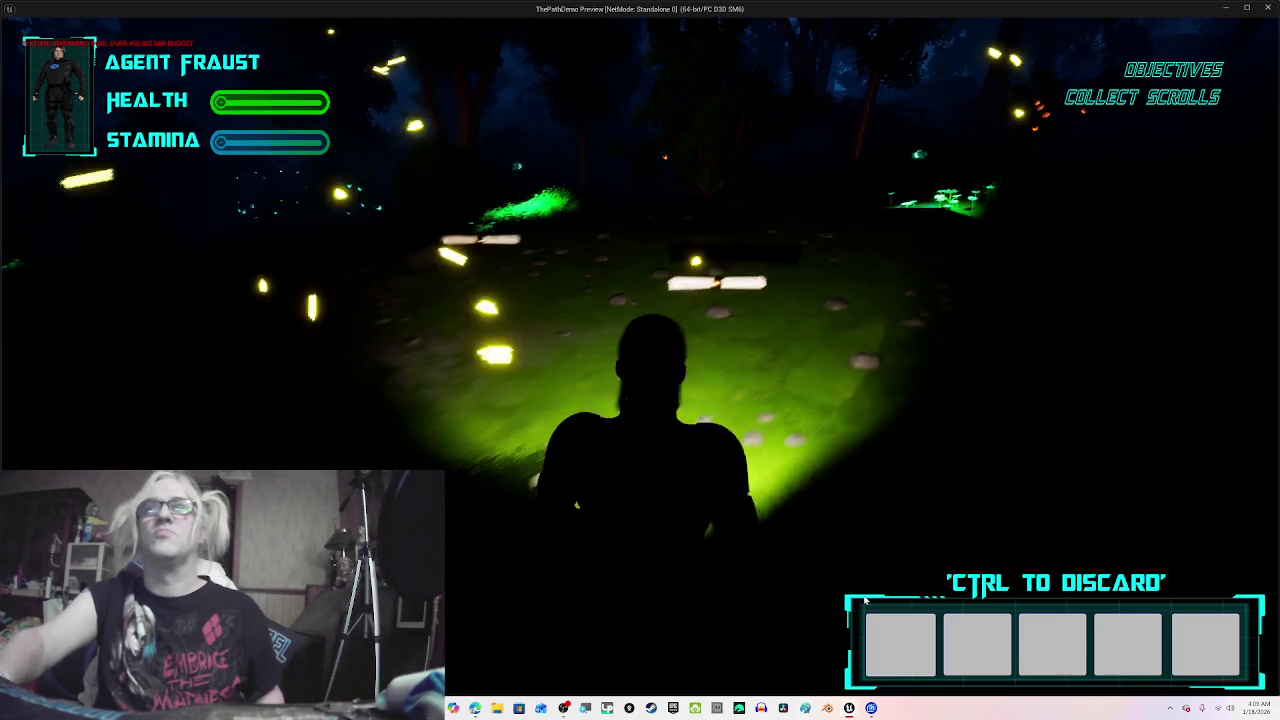
pyautogui.press('w')
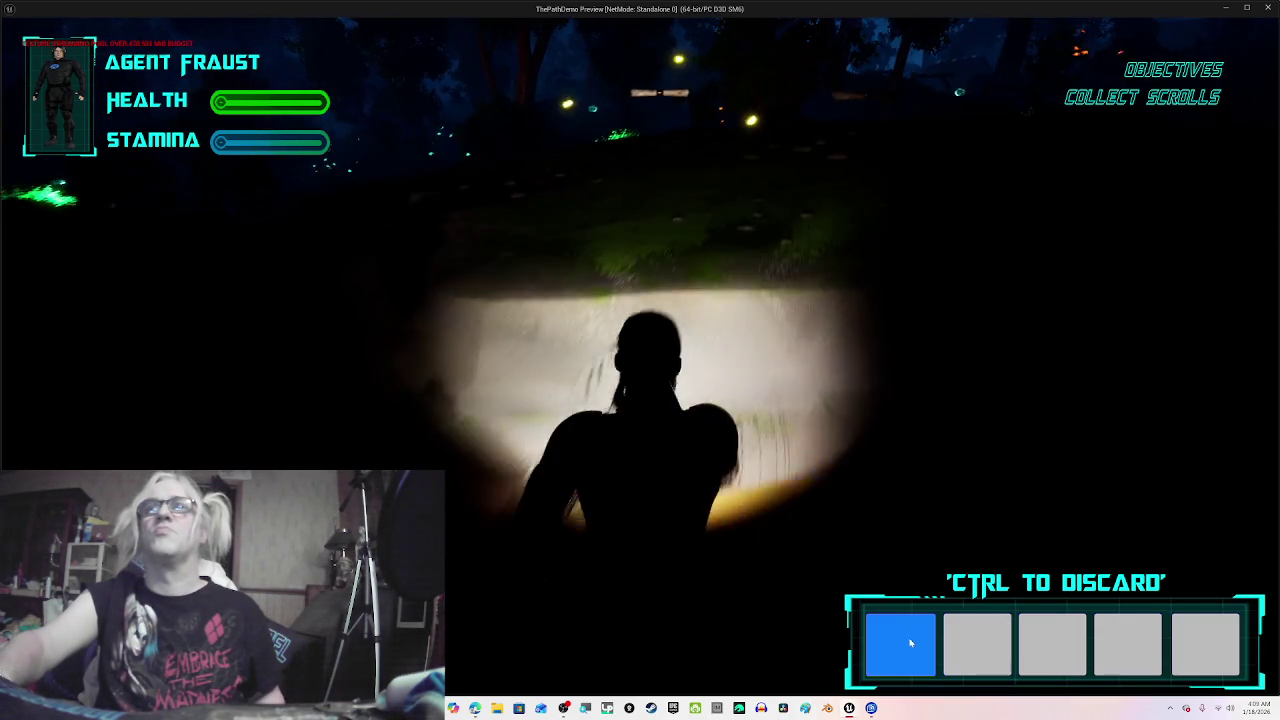
pyautogui.press('w')
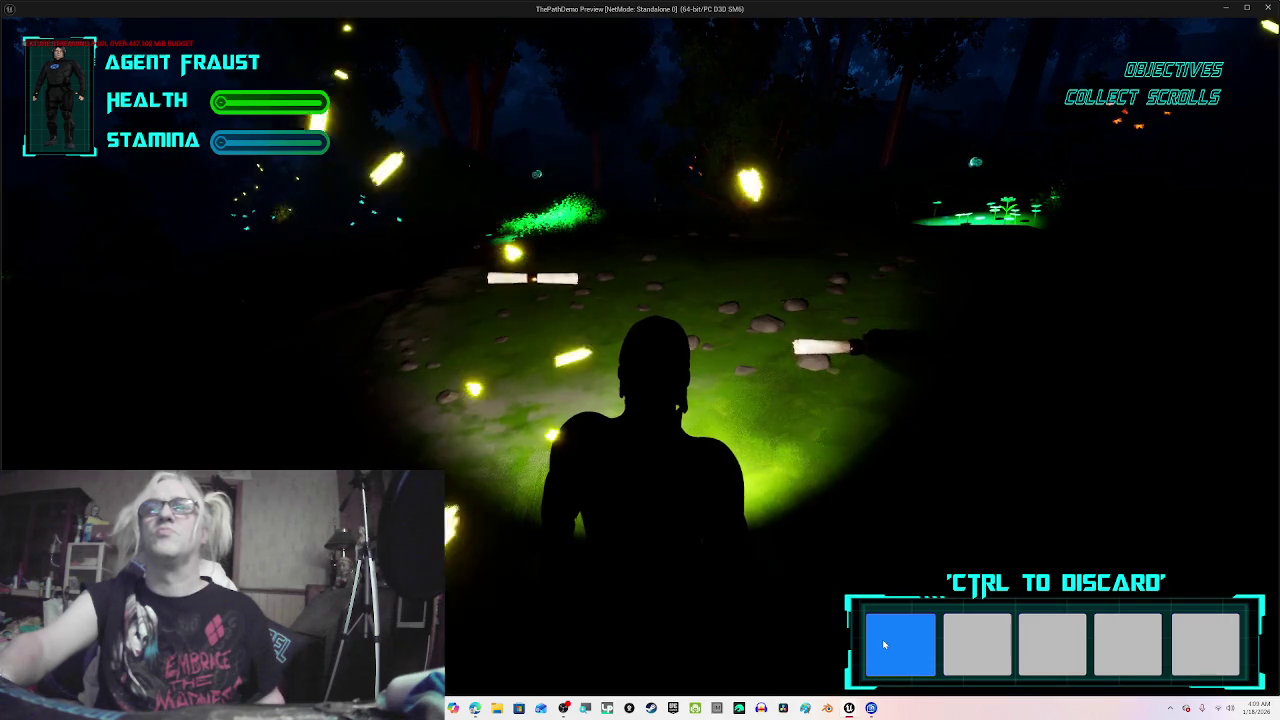
pyautogui.press('w')
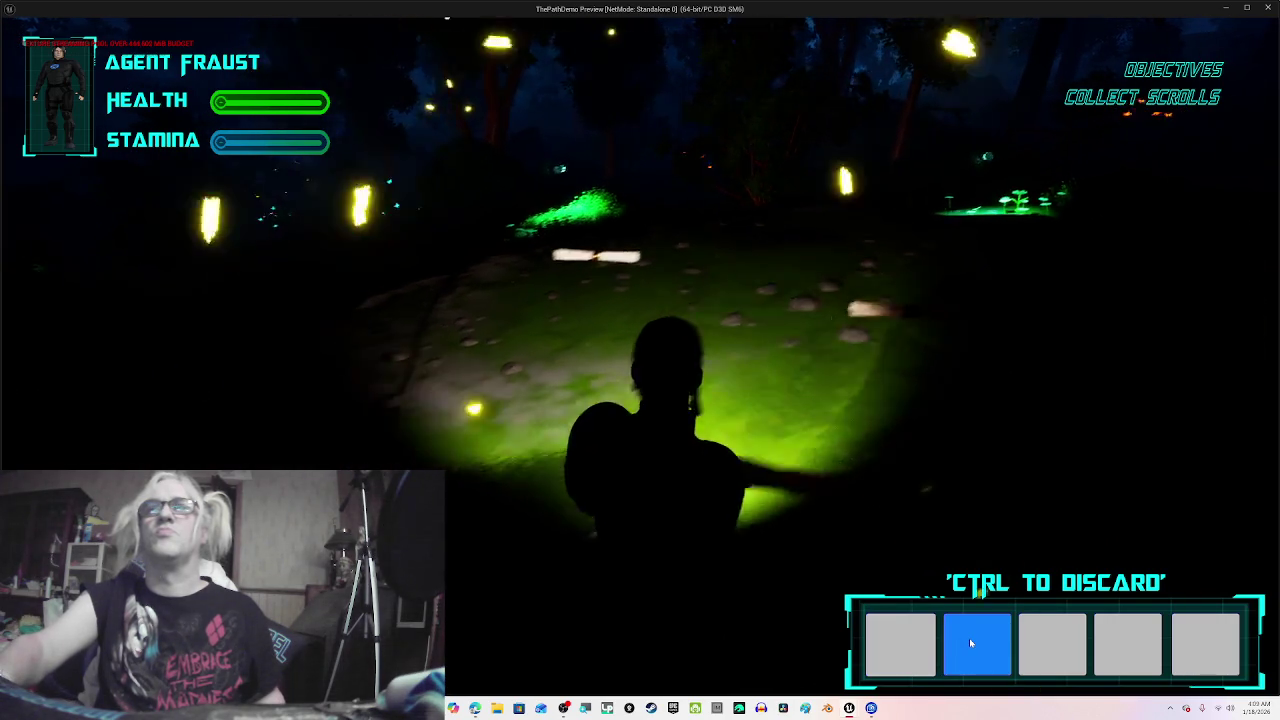
pyautogui.press('w')
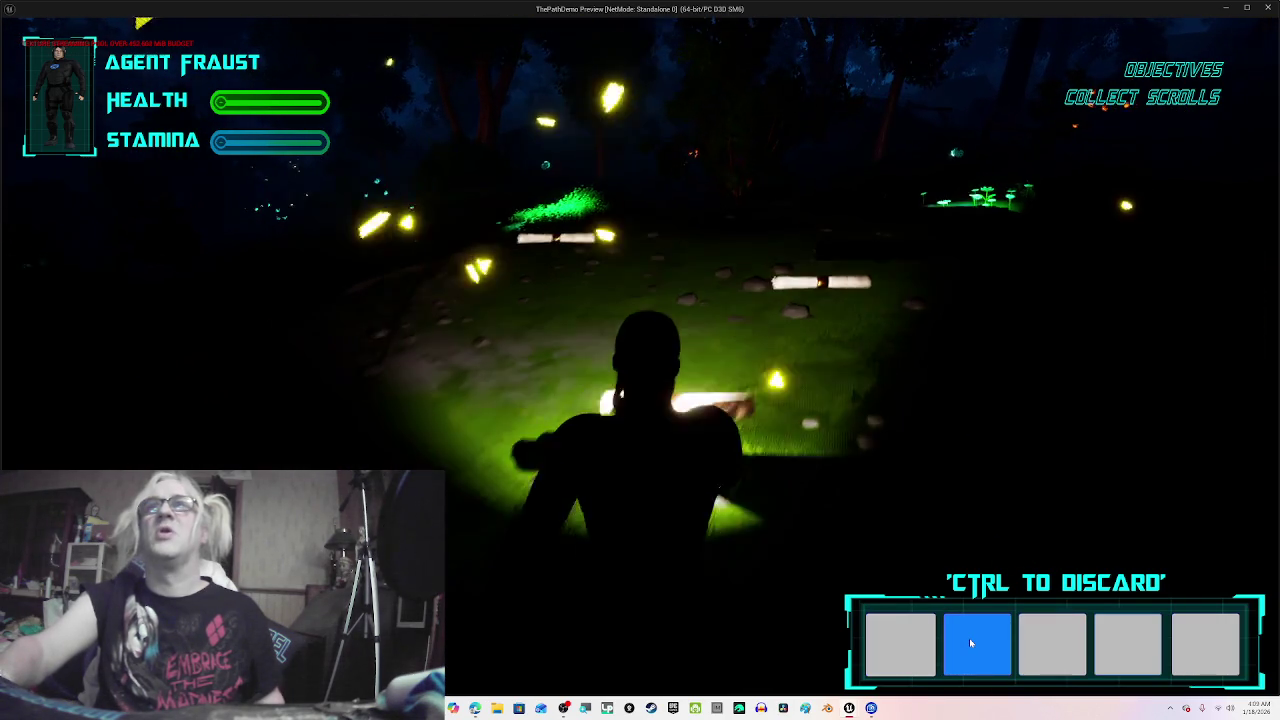
pyautogui.press('w')
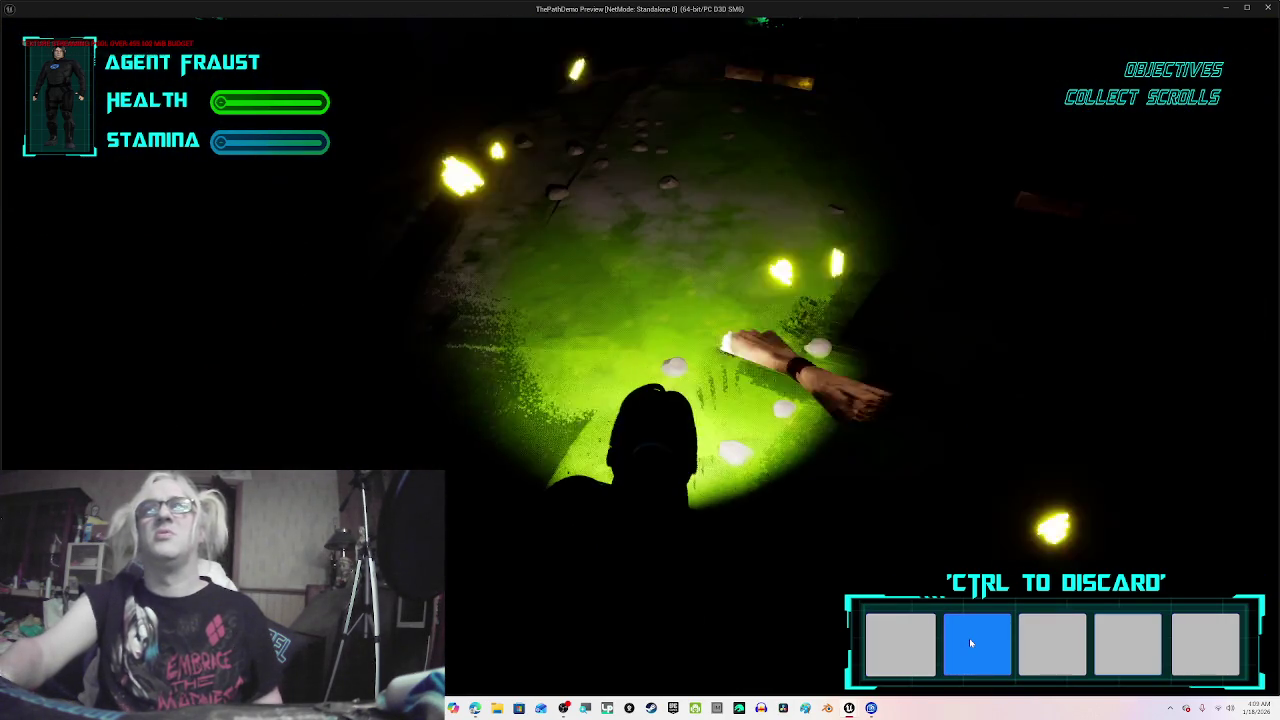
pyautogui.press('w')
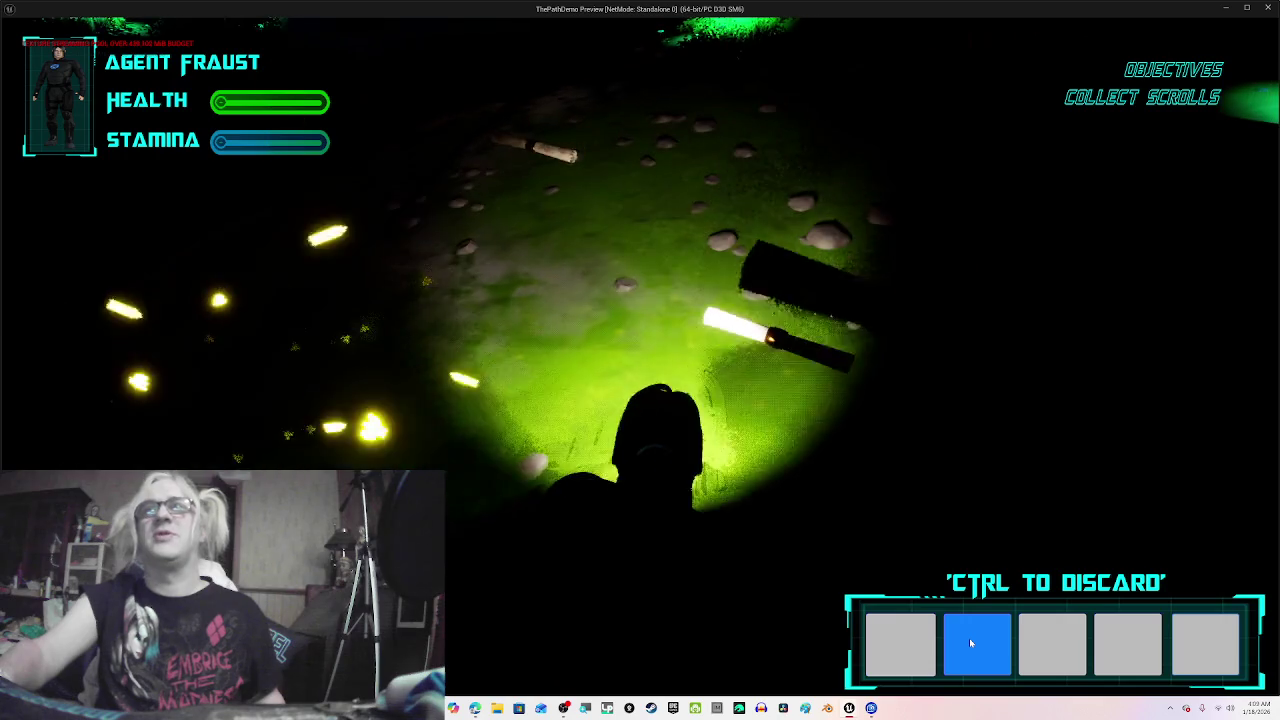
pyautogui.press('w')
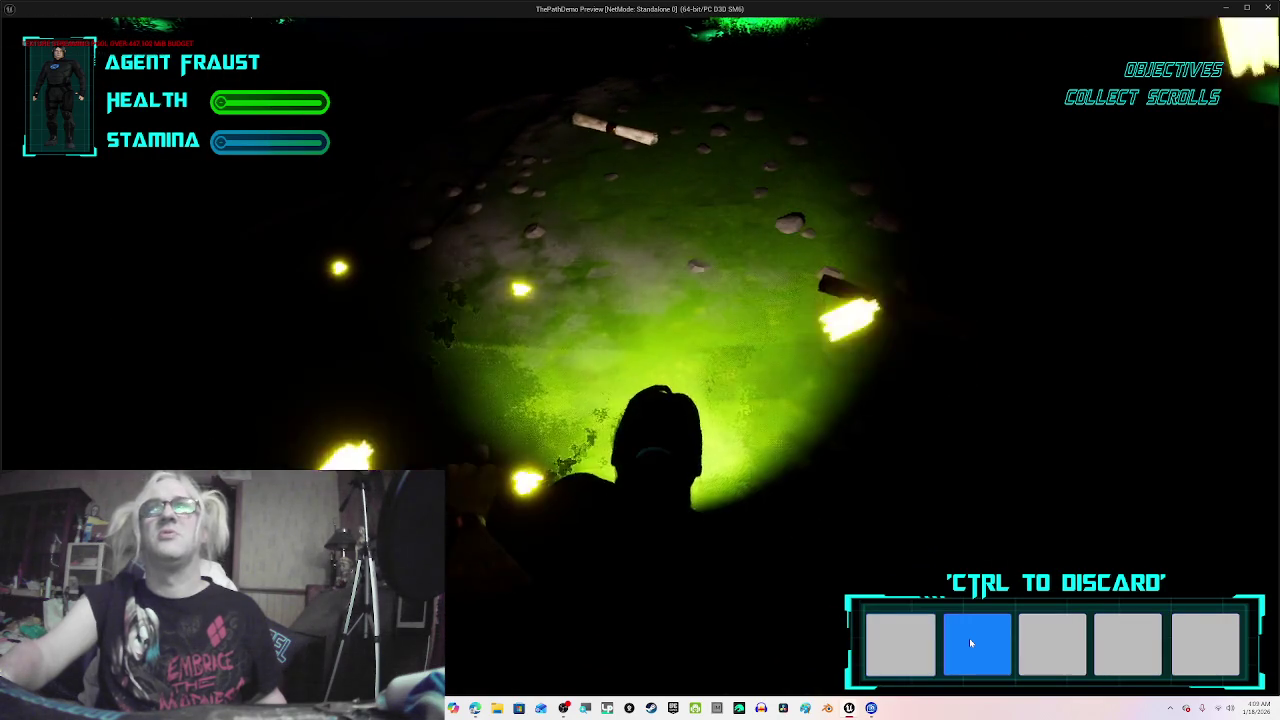
pyautogui.press('w')
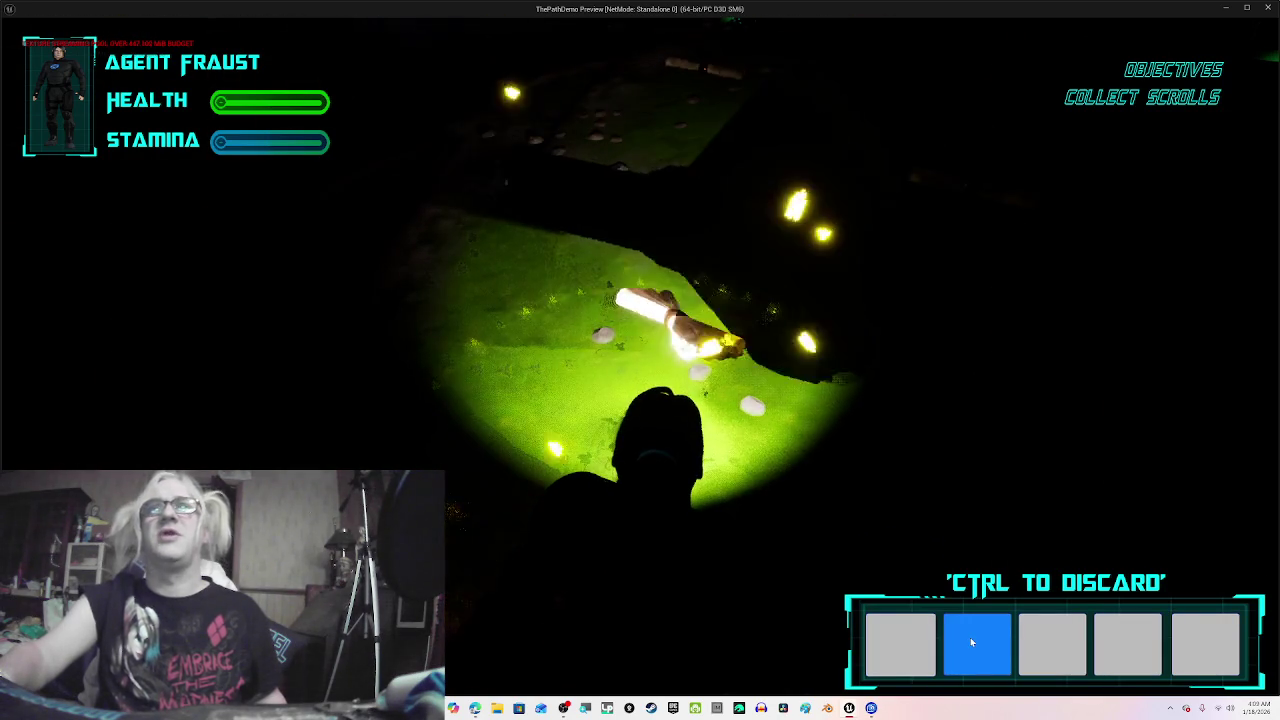
pyautogui.press('Escape')
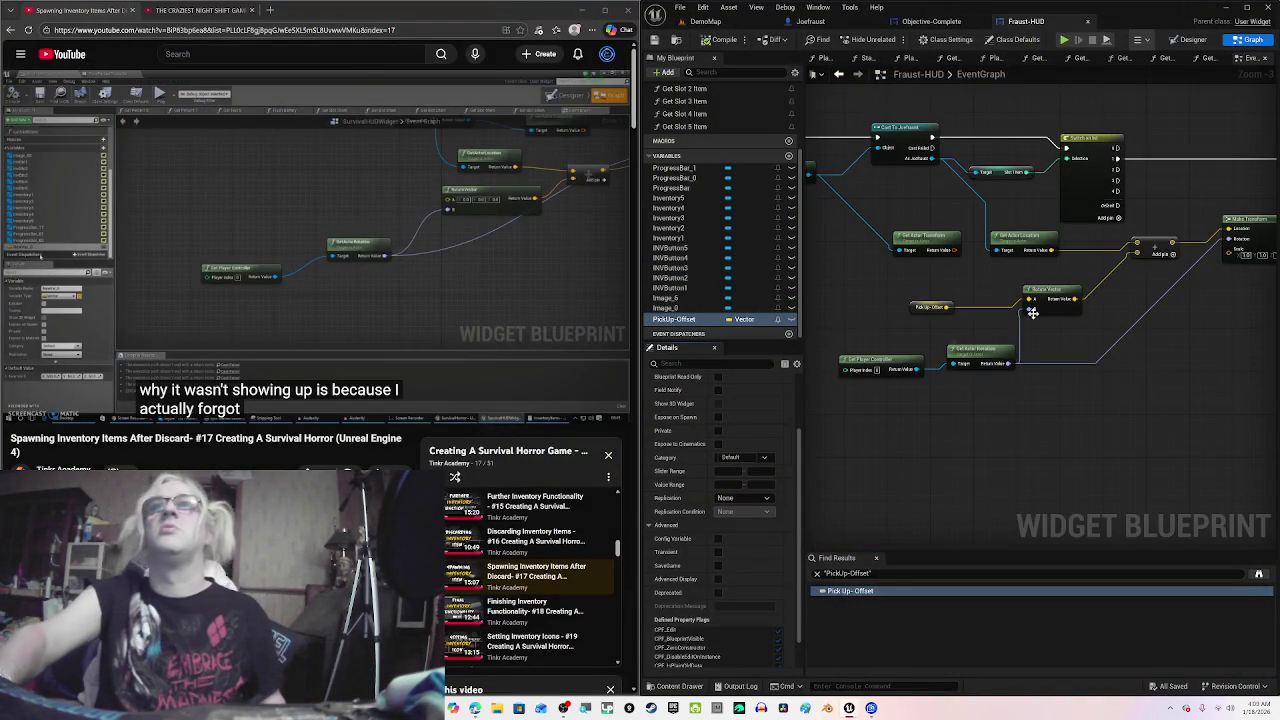
# Step: Return to the DemoMap level editor and look at Save Current Level in the File menu
pyautogui.click(705, 21)
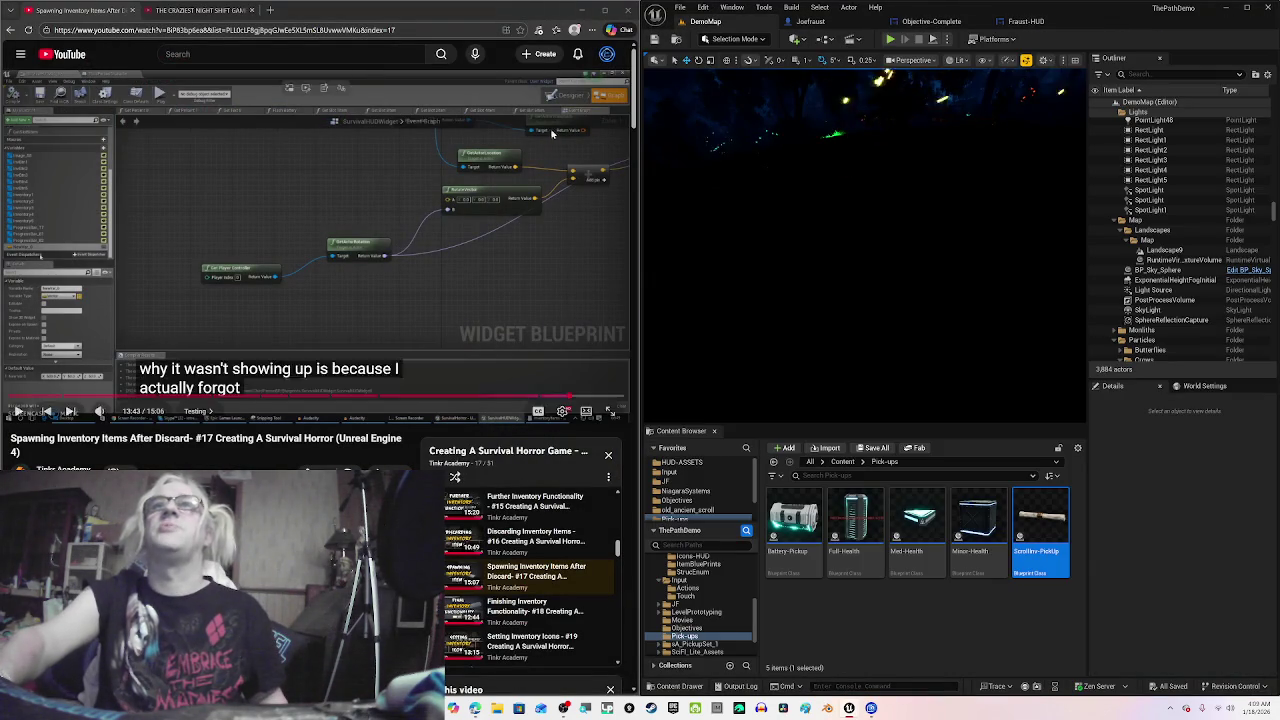
pyautogui.click(681, 9)
pyautogui.moveTo(733, 107)
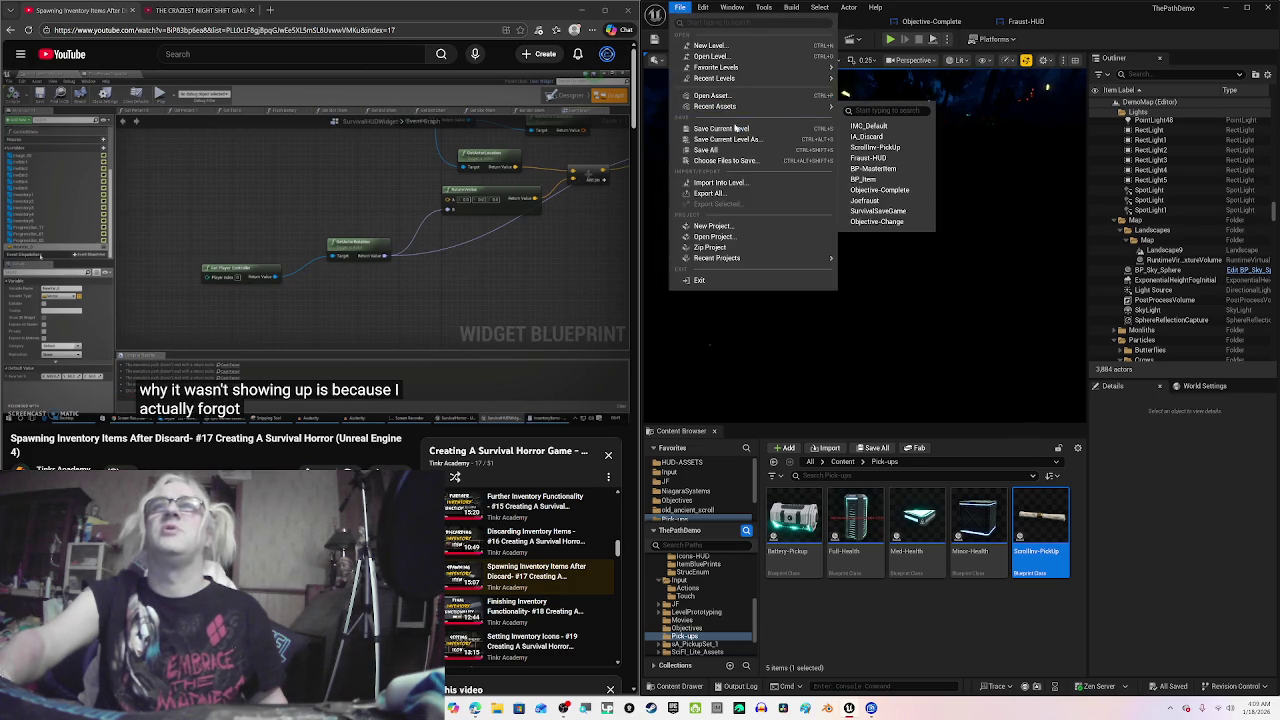
pyautogui.click(735, 130)
# Step: Reopen the File menu, then pause the tutorial video and skip ahead near its end
pyautogui.click(682, 8)
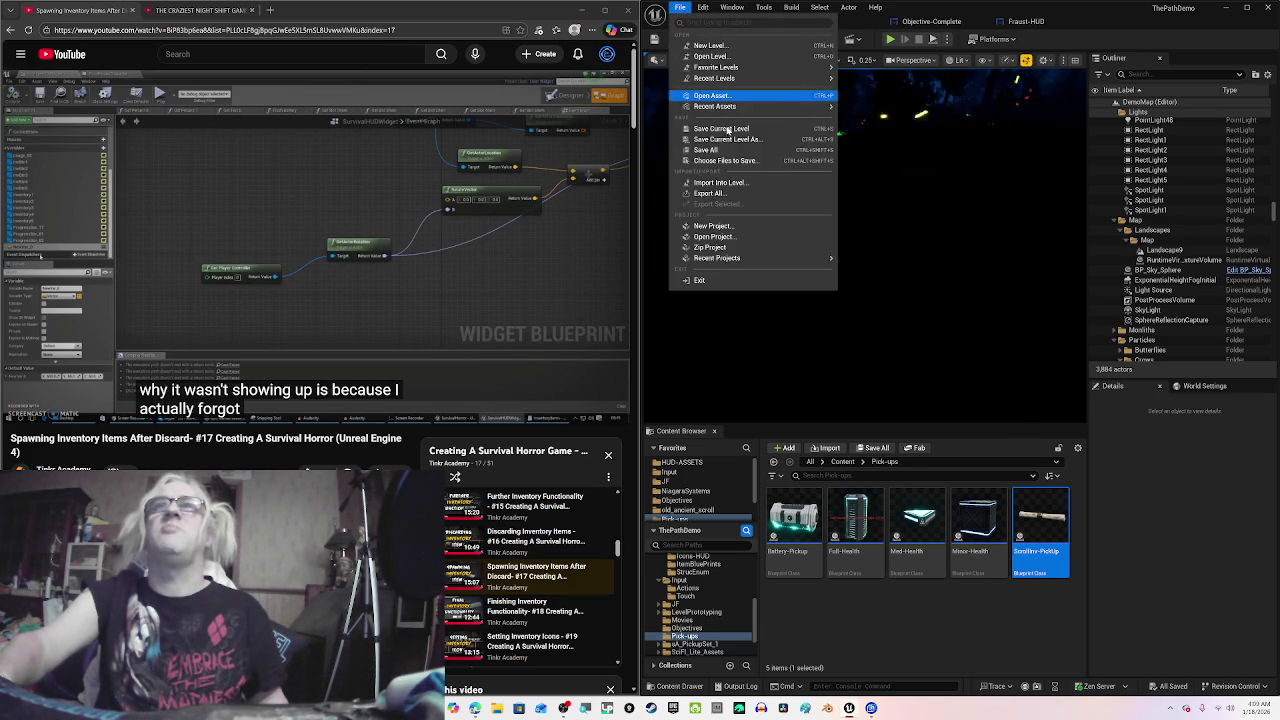
pyautogui.click(516, 272)
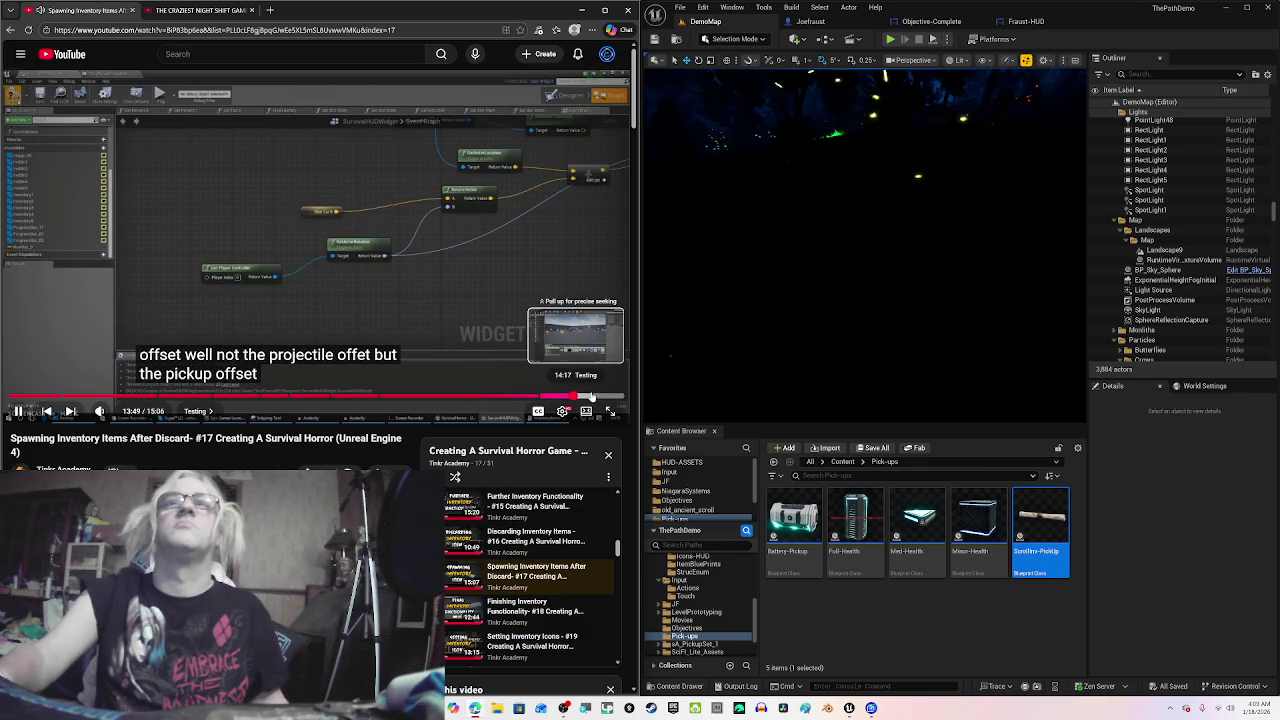
pyautogui.click(611, 399)
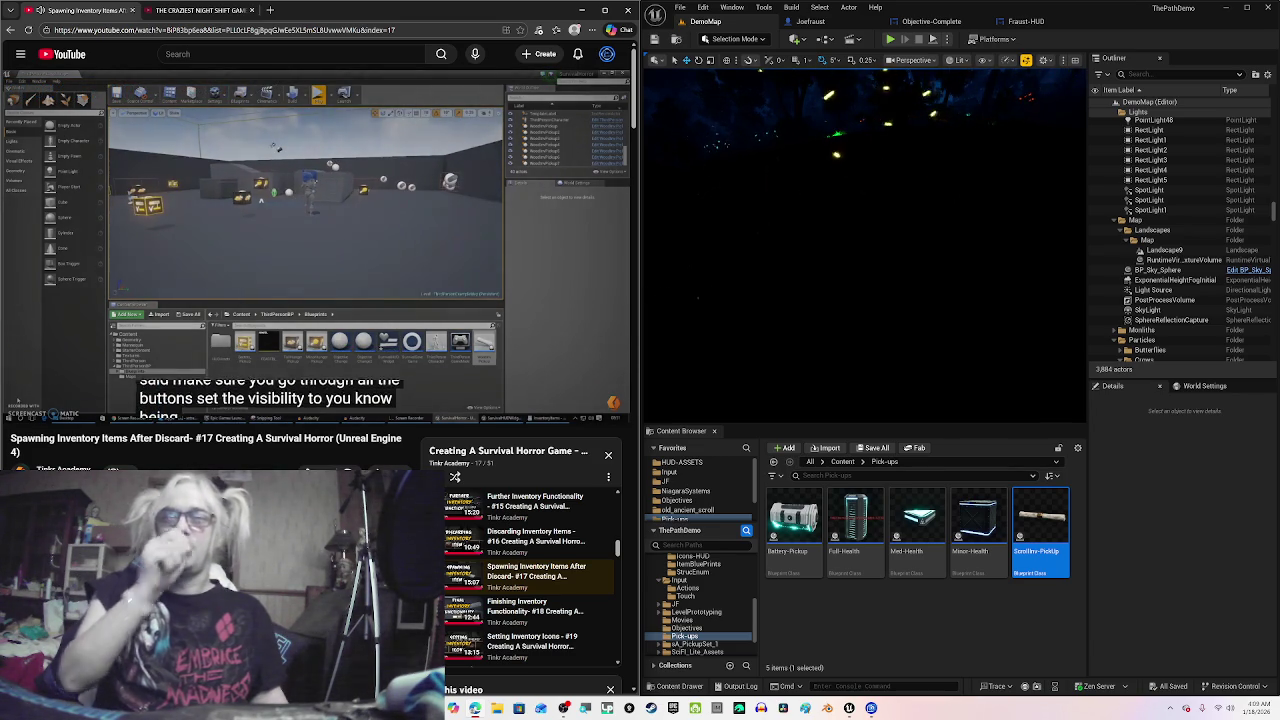
# Step: Advance from tutorial #17 to 'Finishing Inventory Functionality - #18', muted, skip its ad, and pause it at the start
pyautogui.moveTo(437, 305)
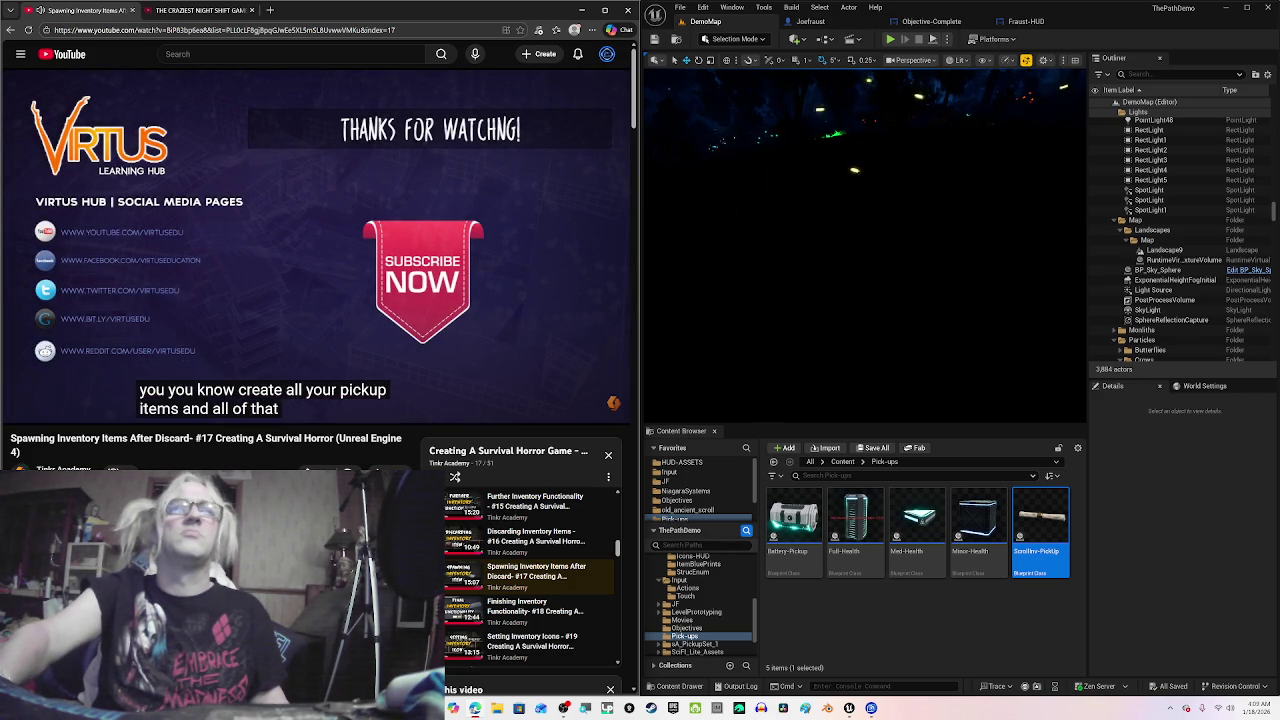
pyautogui.click(491, 229)
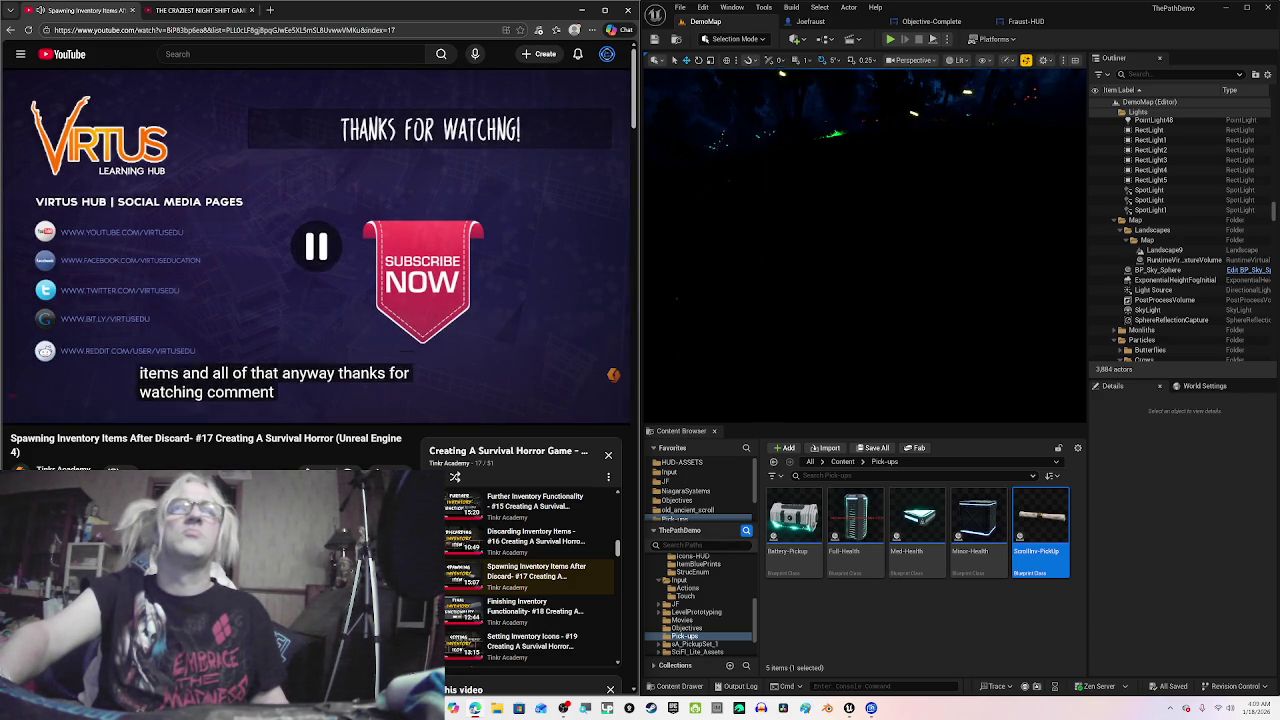
pyautogui.click(73, 411)
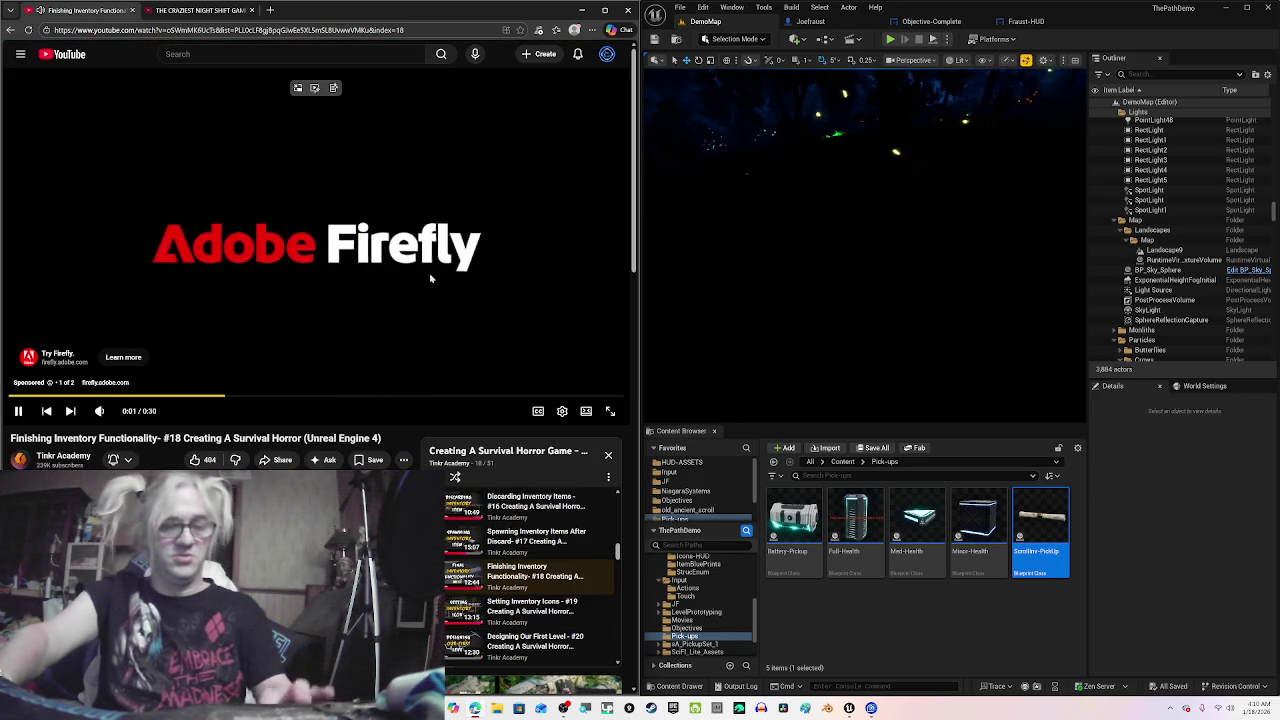
pyautogui.press('m')
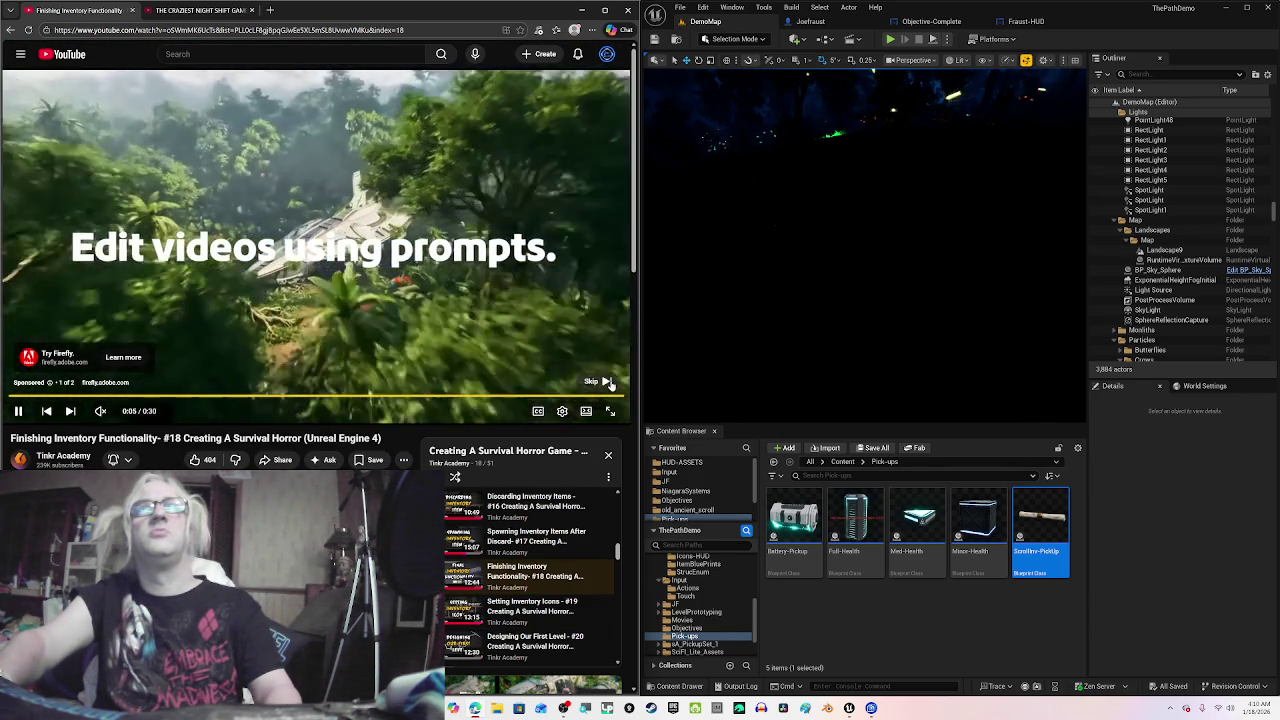
pyautogui.click(604, 381)
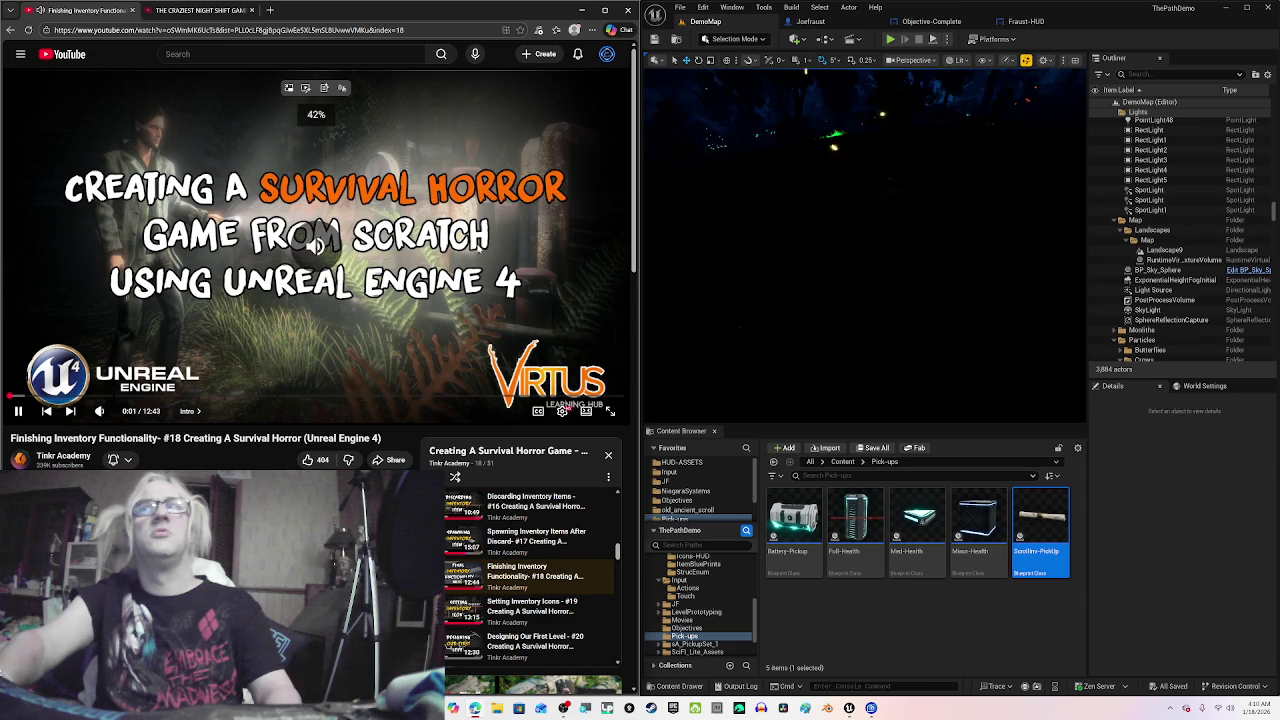
pyautogui.click(455, 252)
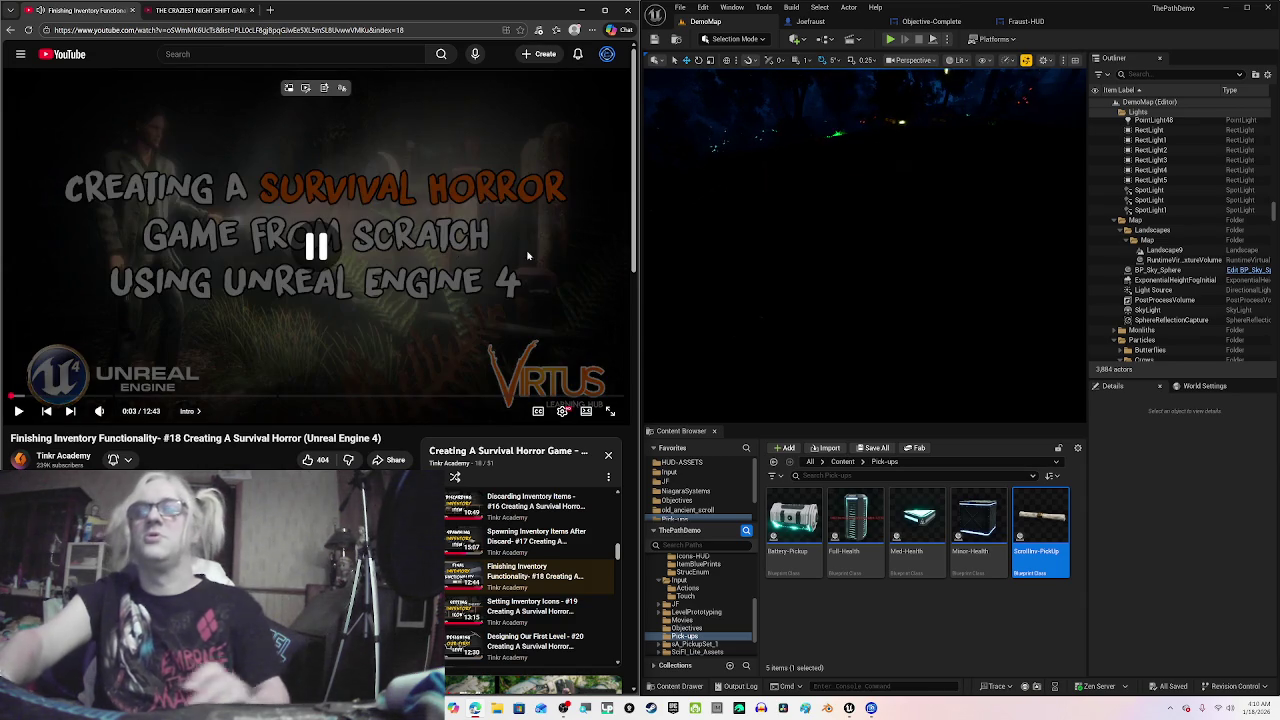